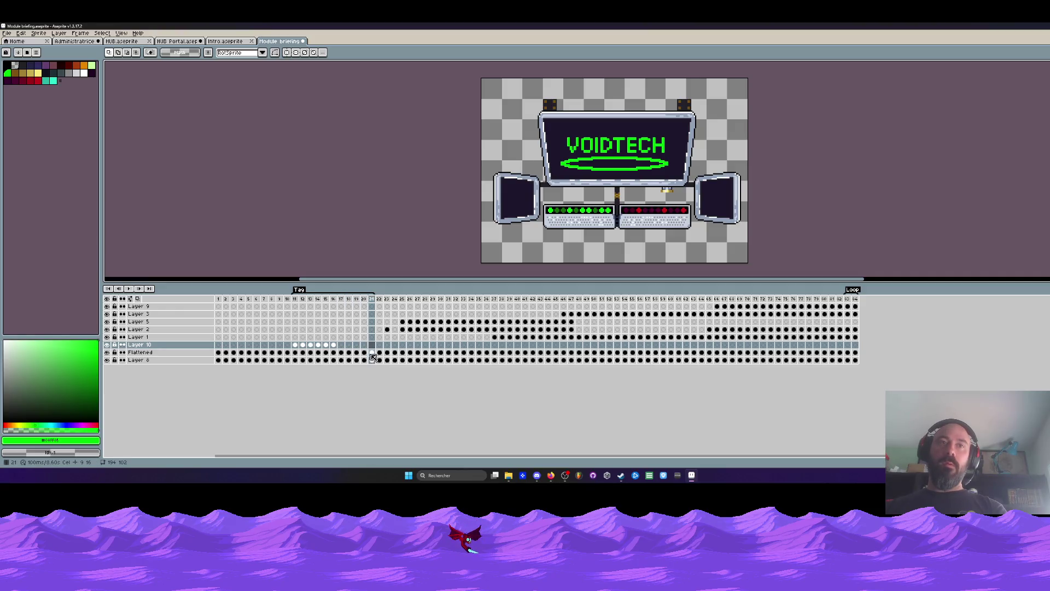
Step: Copy the VOIDTECH lettering from the Flattened layer at frame 21
{"action": "left_click", "coordinate": [372, 353]}
{"action": "scroll", "coordinate": [562, 131], "scroll_direction": "up", "scroll_amount": 1}
{"action": "scroll", "coordinate": [563, 132], "scroll_direction": "up", "scroll_amount": 1}
{"action": "left_click_drag", "start_coordinate": [501, 130], "coordinate": [725, 170]}
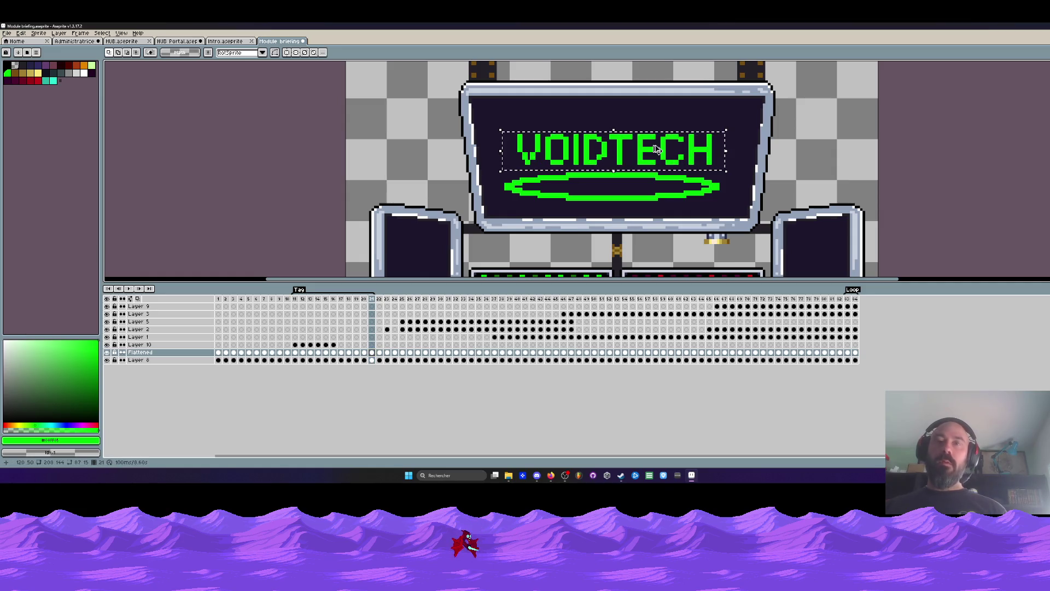
{"action": "key", "text": "ctrl+d"}
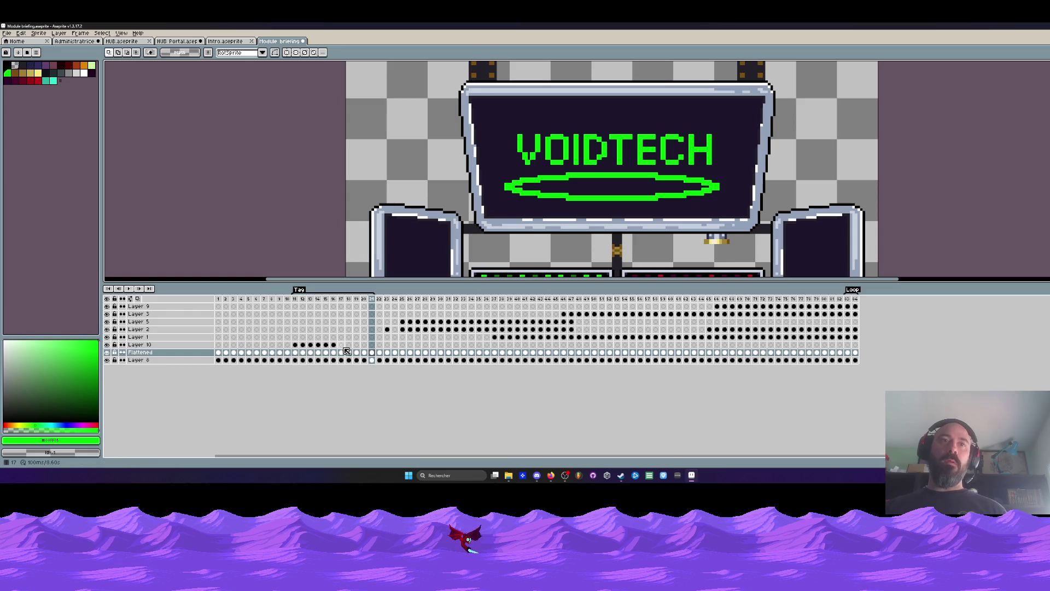
Step: Add Layer 11 above Layer 10, paste the lettering at frame 17 and hide the other layers
{"action": "left_click", "coordinate": [343, 346]}
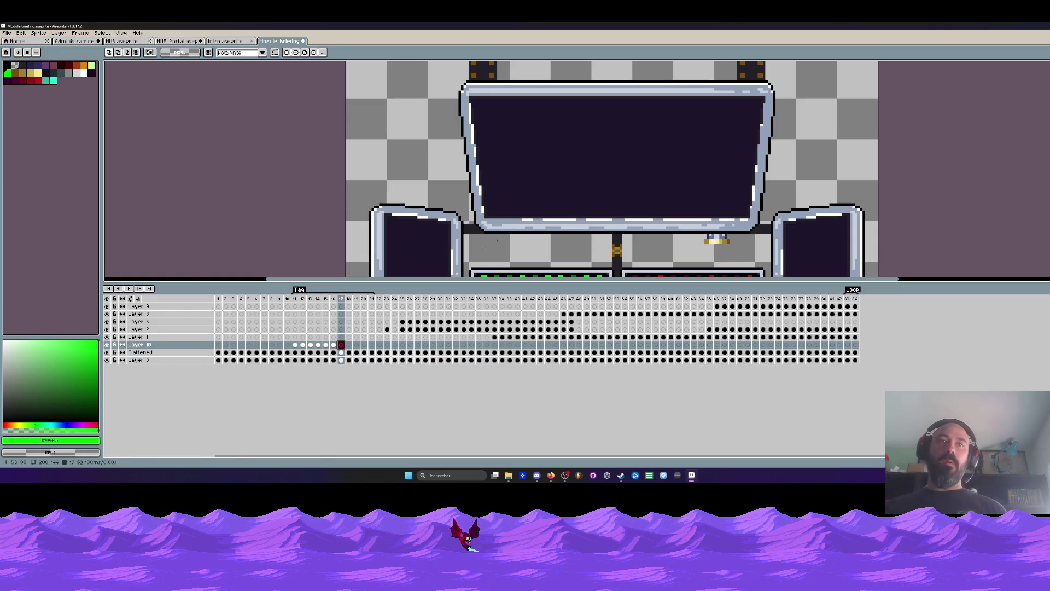
{"action": "left_click", "coordinate": [336, 346]}
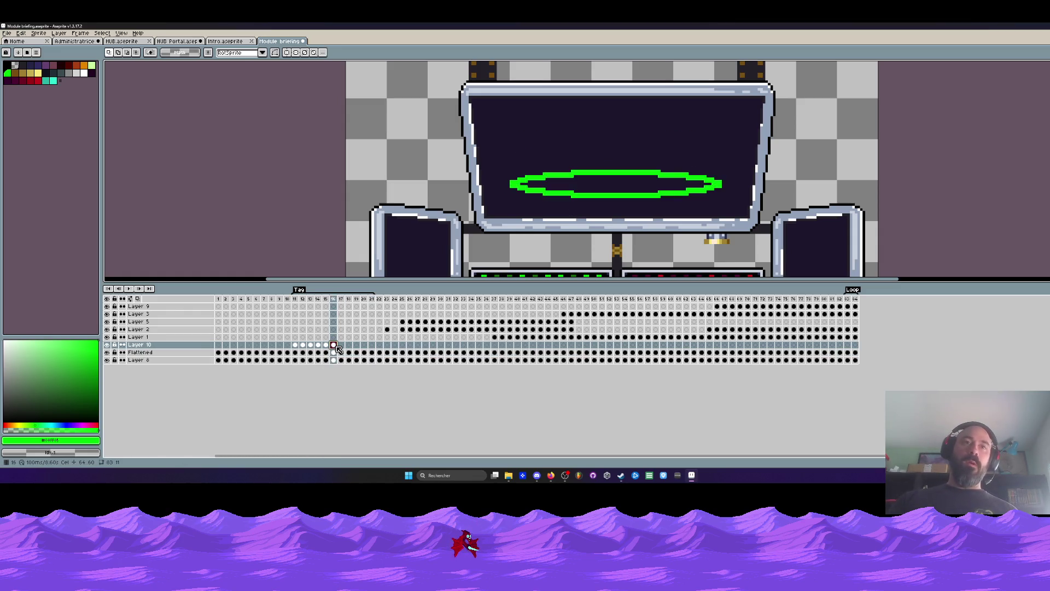
{"action": "key", "text": "shift+n"}
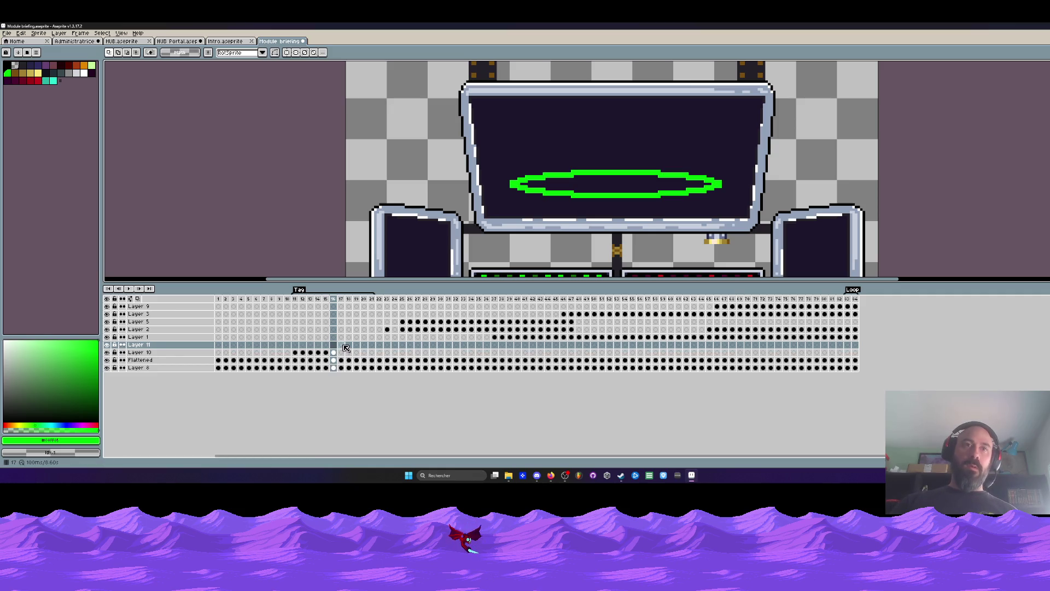
{"action": "left_click", "coordinate": [344, 347]}
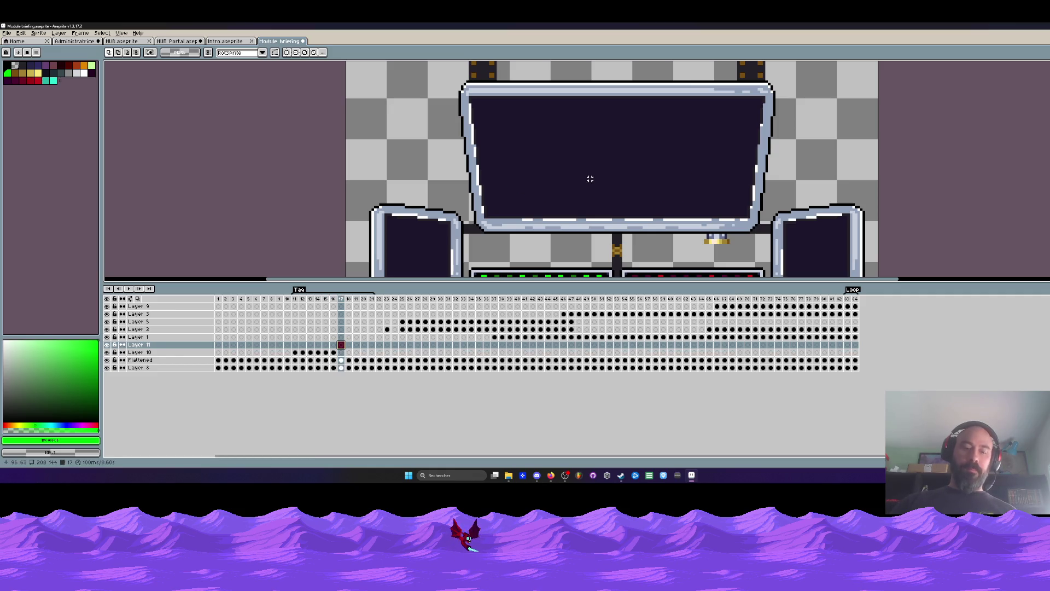
{"action": "key", "text": "ctrl+v"}
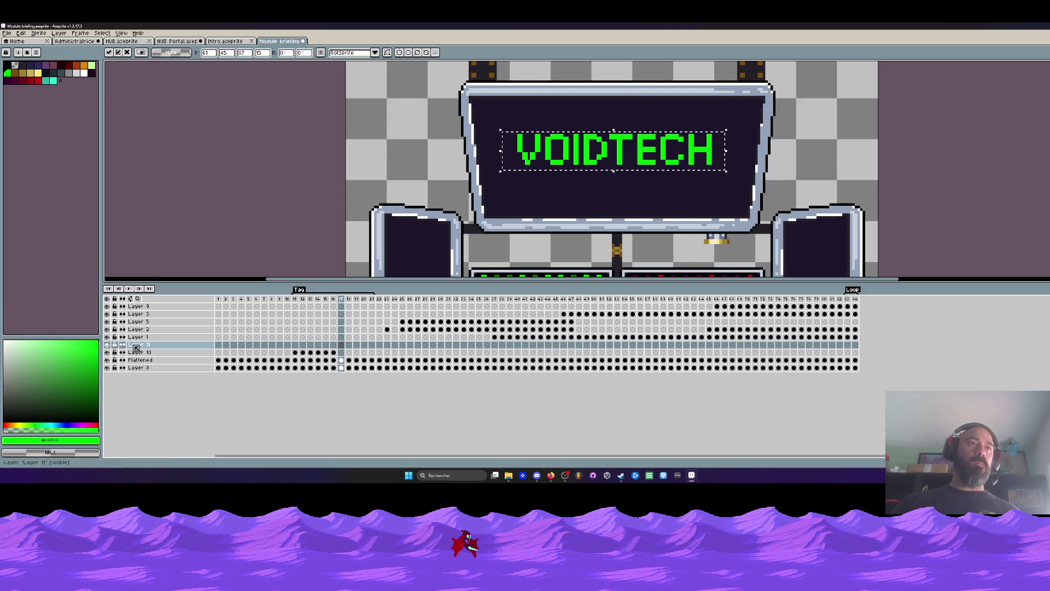
{"action": "left_click", "coordinate": [108, 345]}
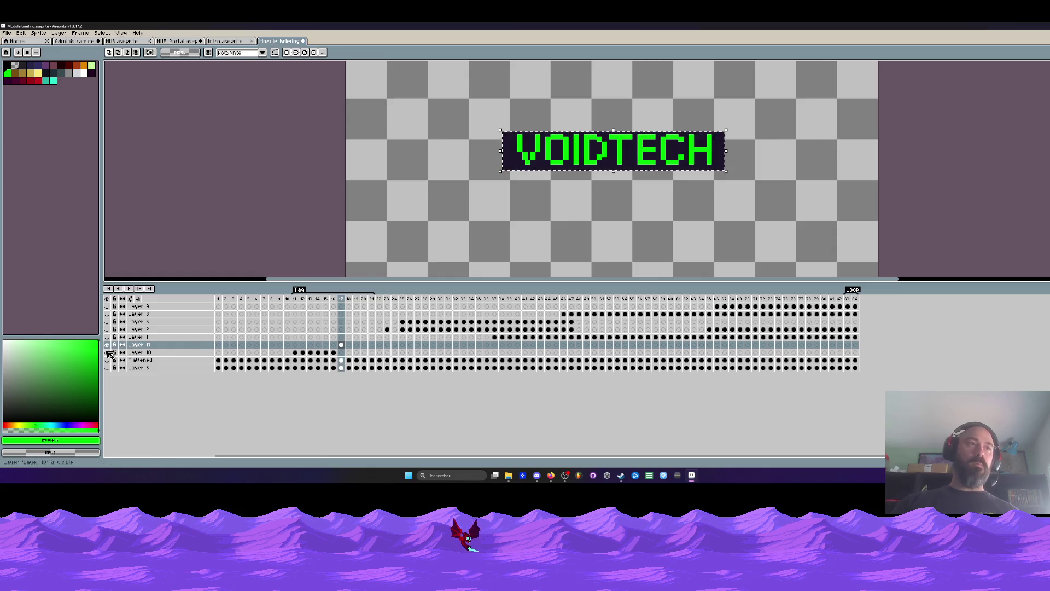
Step: Check Layer 10's frames 16–21, then flood-fill the dark backing behind VOIDTECH transparent
{"action": "left_click", "coordinate": [334, 352]}
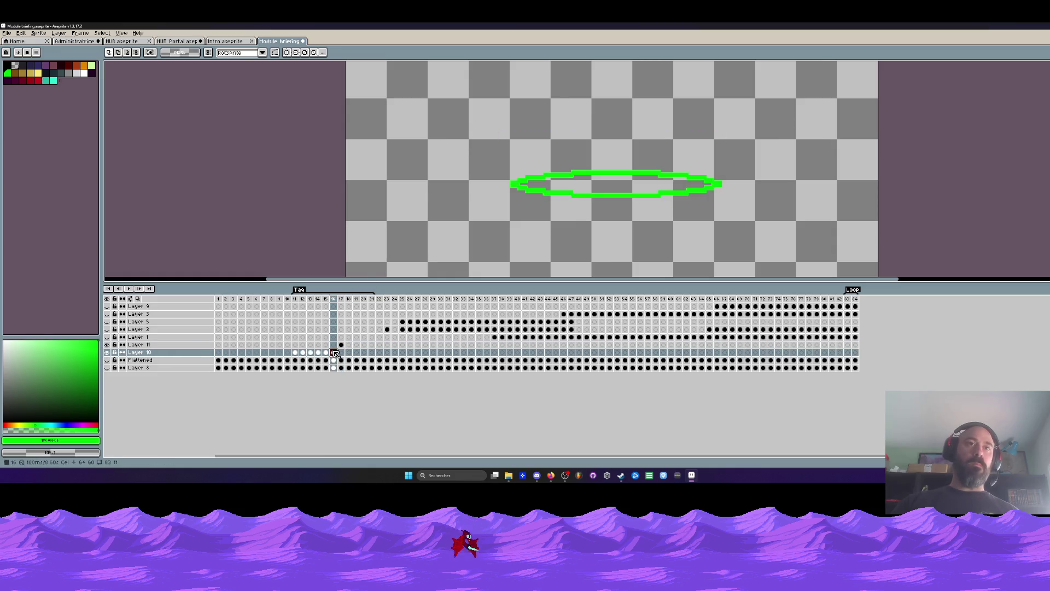
{"action": "left_click", "coordinate": [340, 353]}
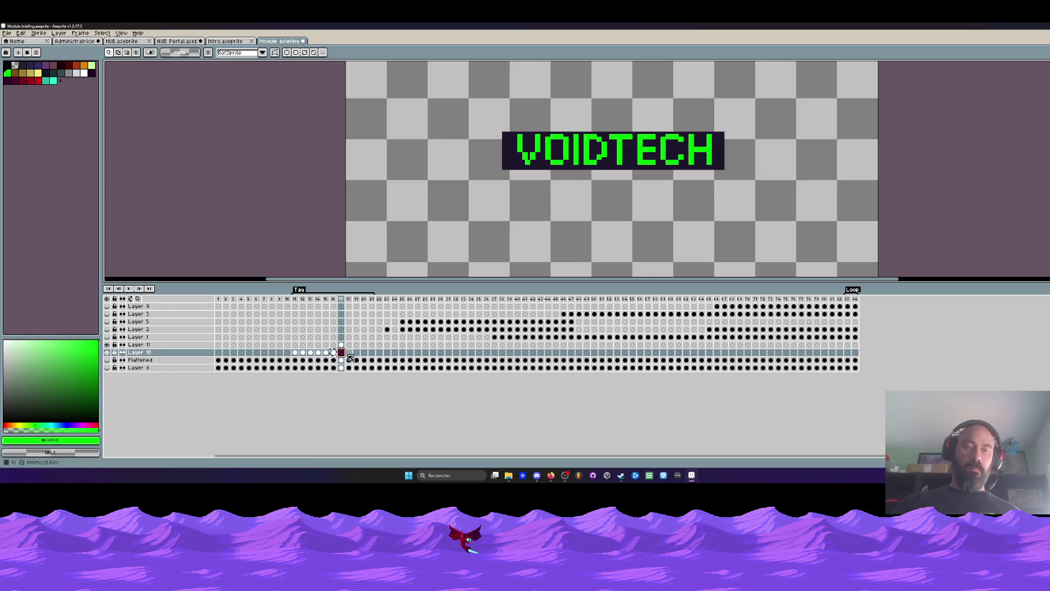
{"action": "left_click", "coordinate": [348, 352]}
{"action": "left_click", "coordinate": [357, 353]}
{"action": "left_click", "coordinate": [372, 353]}
{"action": "left_click", "coordinate": [343, 344]}
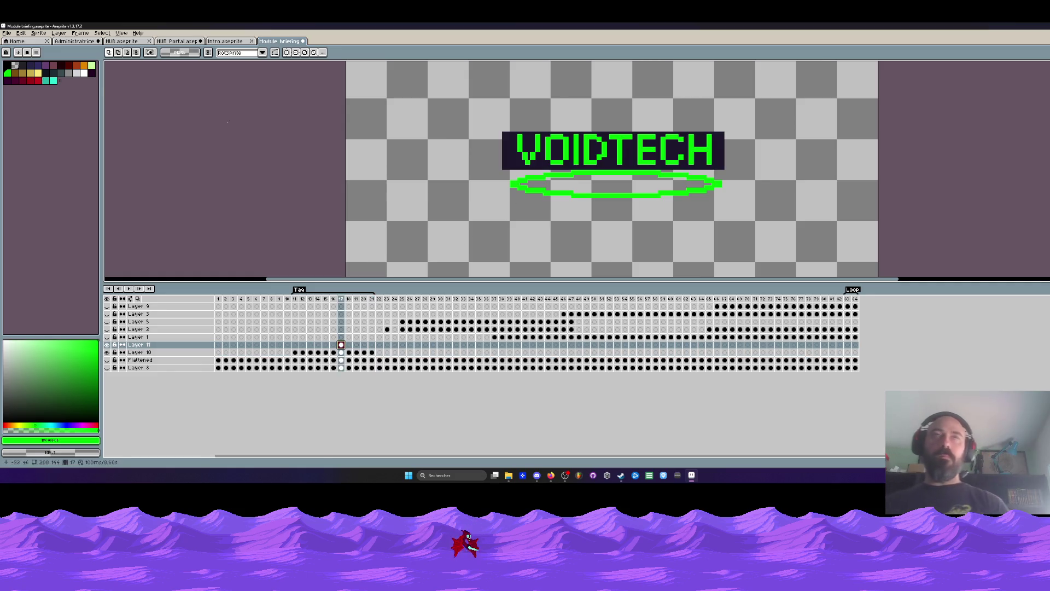
{"action": "left_click", "coordinate": [19, 67]}
{"action": "key", "text": "g"}
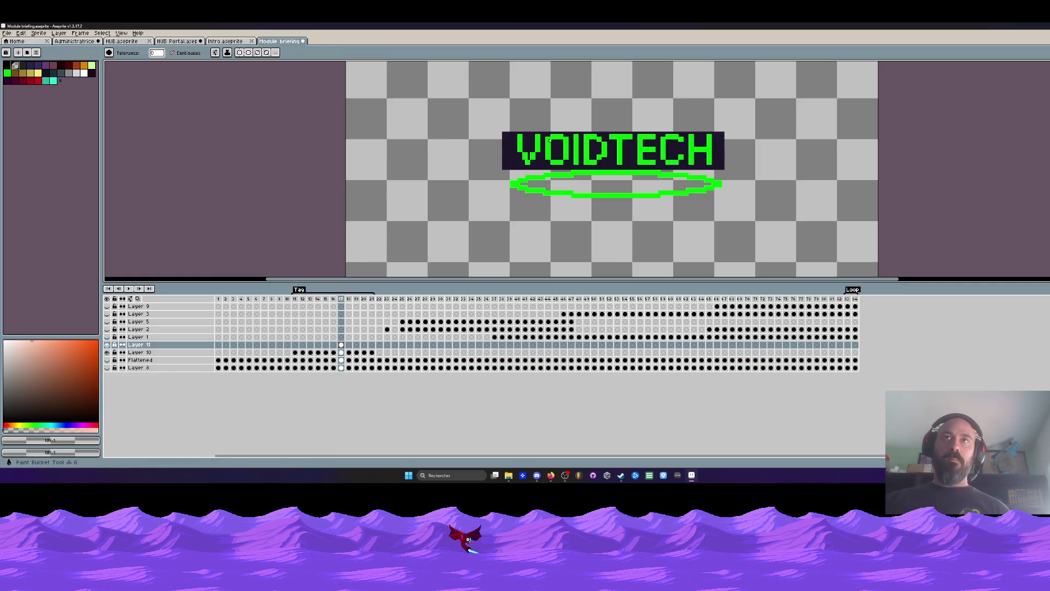
{"action": "left_click", "coordinate": [616, 151]}
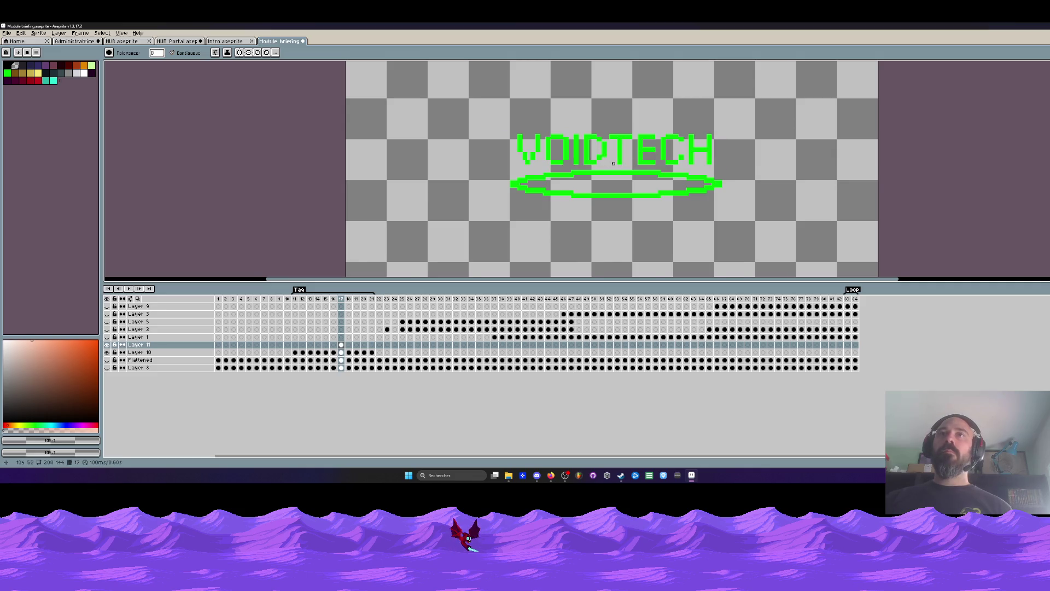
{"action": "scroll", "coordinate": [613, 163], "scroll_direction": "down", "scroll_amount": 1}
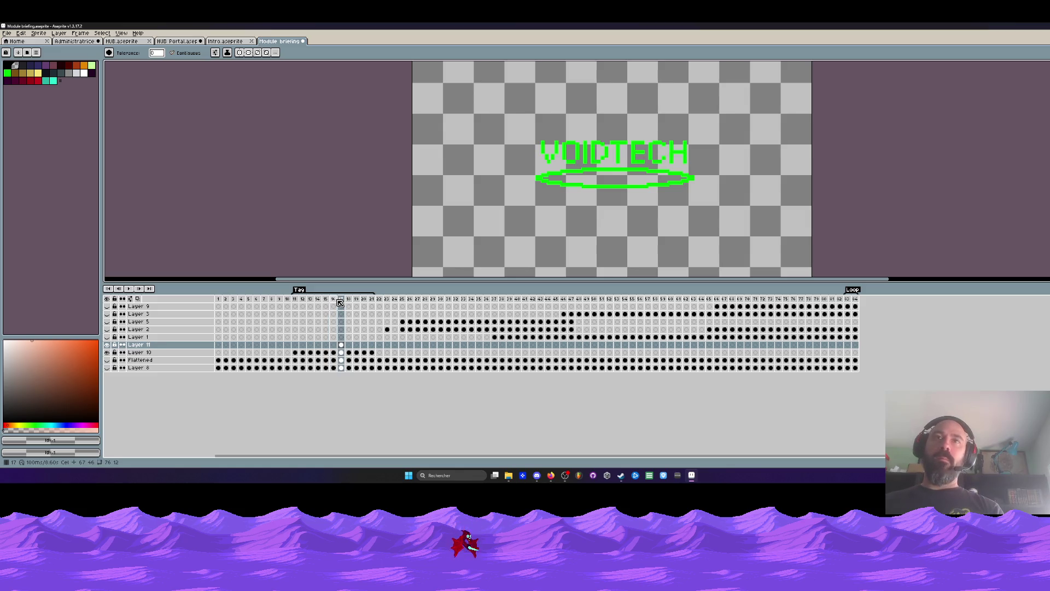
{"action": "left_click", "coordinate": [350, 345]}
Step: Paste the VOIDTECH letters into Layer 11 frame 21 and copy them with the marquee
{"action": "left_click", "coordinate": [357, 346]}
{"action": "left_click", "coordinate": [373, 346]}
{"action": "key", "text": "ctrl+v"}
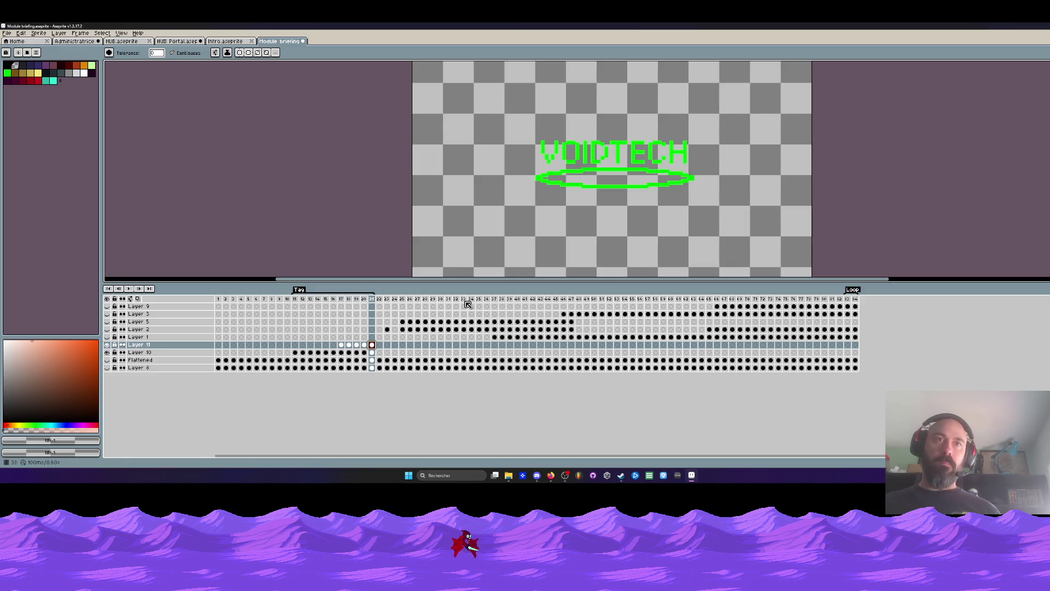
{"action": "key", "text": "m"}
{"action": "scroll", "coordinate": [526, 187], "scroll_direction": "up", "scroll_amount": 1}
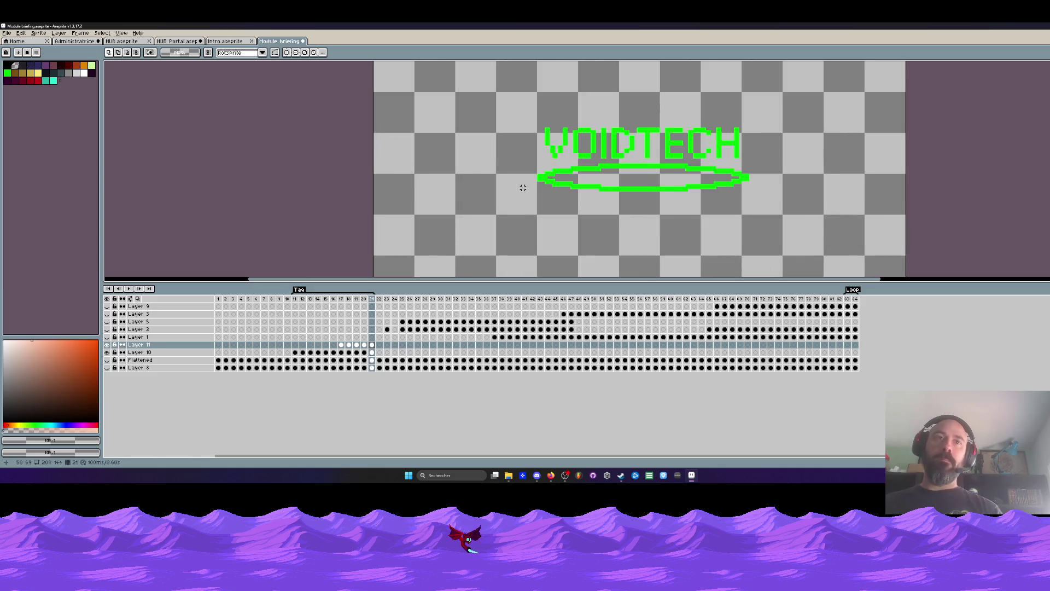
{"action": "key", "text": "Left"}
{"action": "left_click_drag", "start_coordinate": [504, 96], "coordinate": [789, 181]}
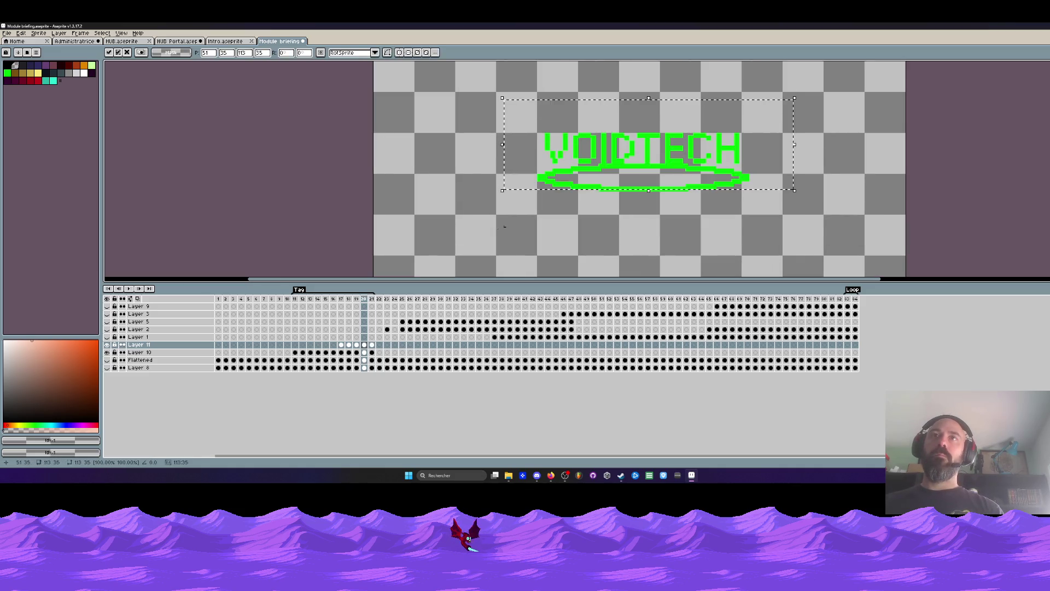
{"action": "key", "text": "ctrl+d"}
Step: Paste the letters into frames 19, 18 and 17, nudging the last copy a few pixels lower
{"action": "key", "text": "Left"}
{"action": "key", "text": "ctrl+v"}
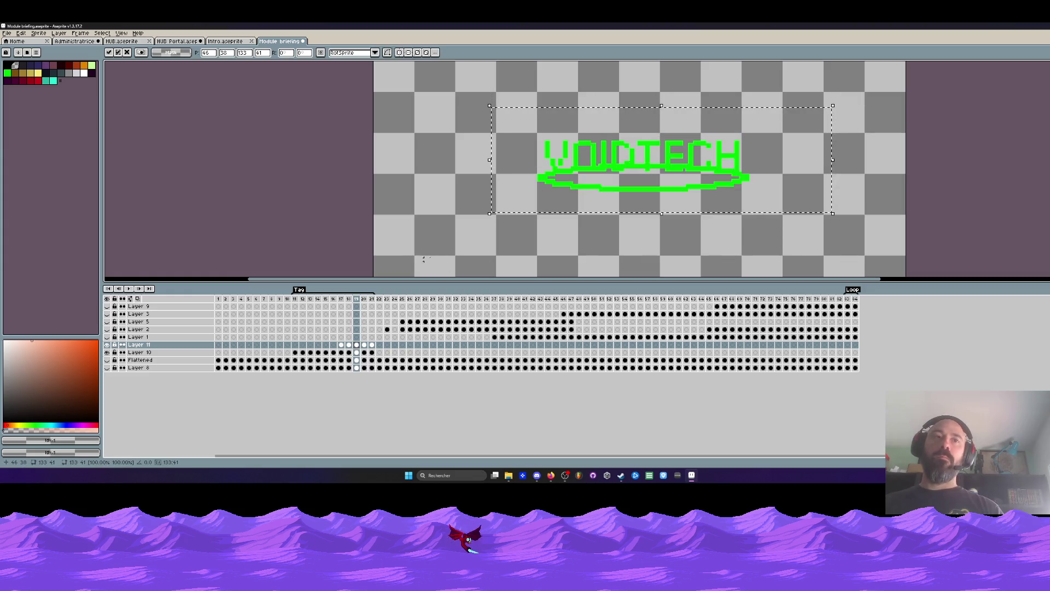
{"action": "left_click", "coordinate": [446, 246]}
{"action": "key", "text": "Left"}
{"action": "key", "text": "ctrl+v"}
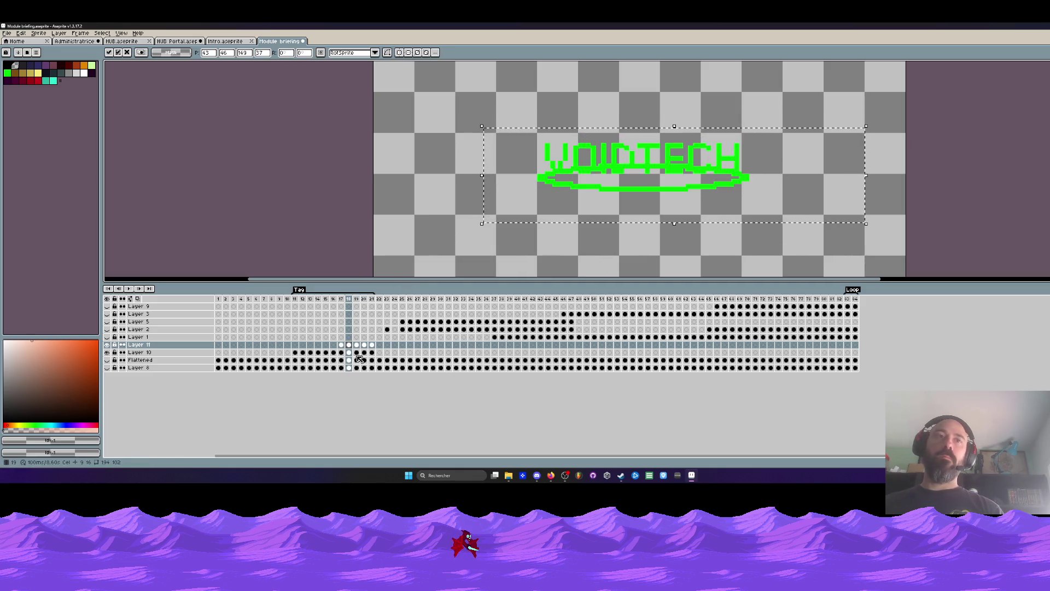
{"action": "key", "text": "Return"}
{"action": "left_click", "coordinate": [343, 346]}
{"action": "key", "text": "ctrl+v"}
{"action": "key", "text": "Down"}
{"action": "key", "text": "Down"}
{"action": "key", "text": "Down"}
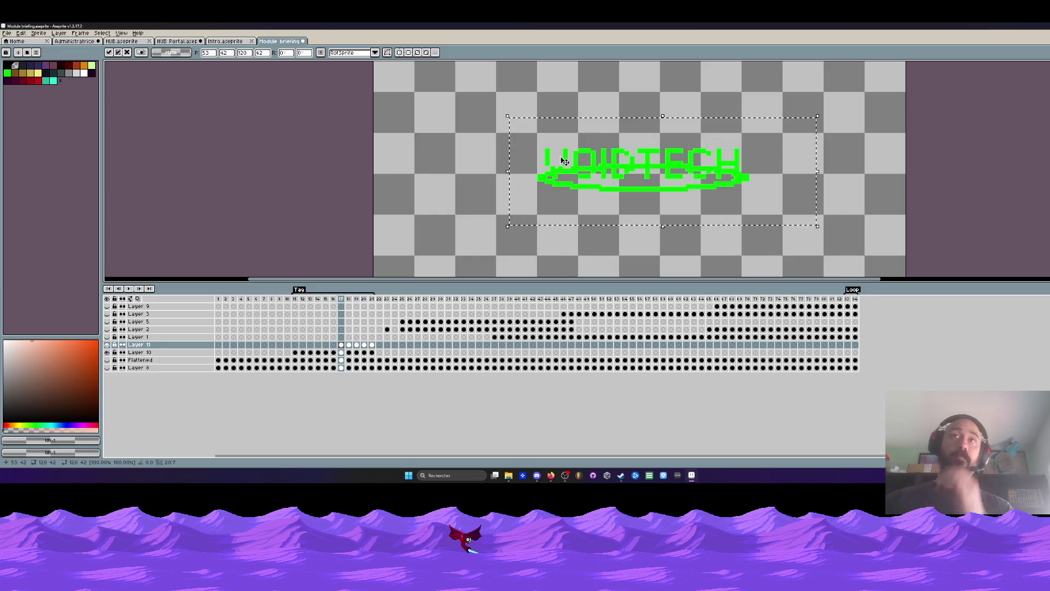
Step: Commit the paste, return to frame 11 and play the animation to check timing
{"action": "left_click", "coordinate": [298, 301]}
{"action": "key", "text": "Return"}
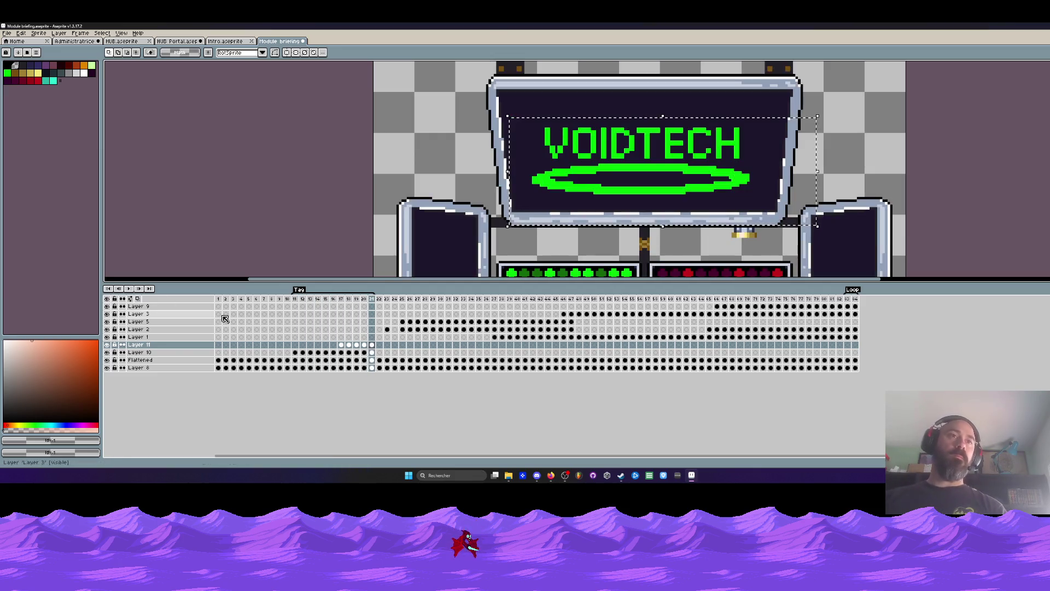
{"action": "scroll", "coordinate": [551, 197], "scroll_direction": "down", "scroll_amount": 1}
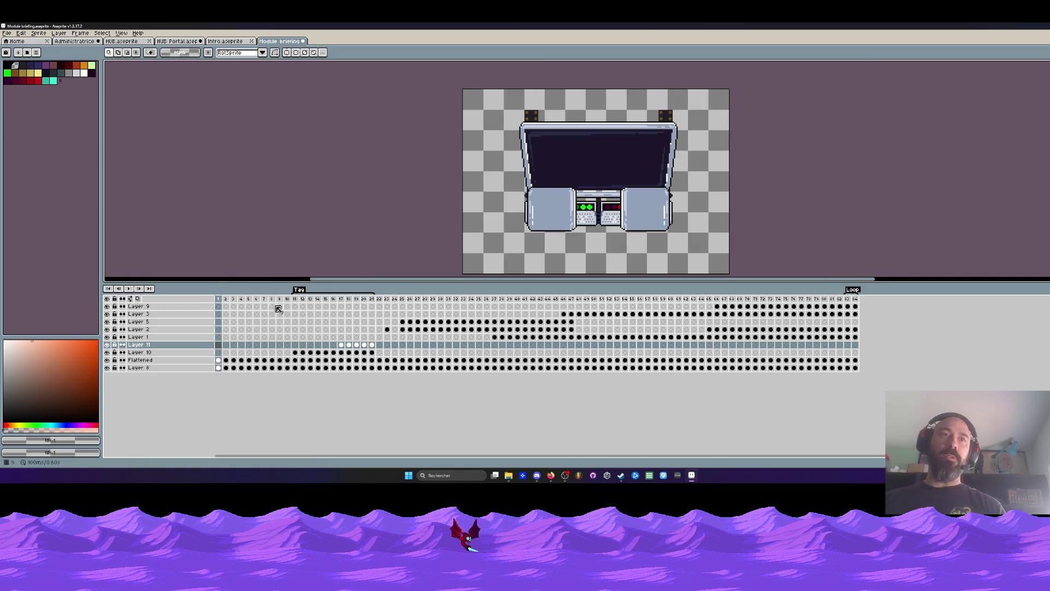
{"action": "left_click", "coordinate": [222, 298]}
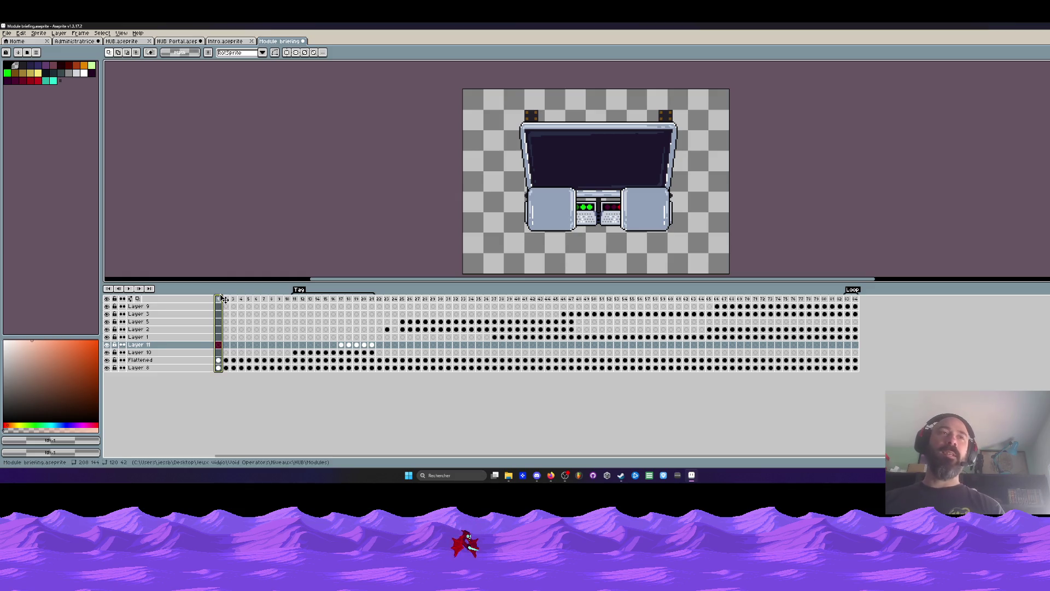
{"action": "key", "text": "Return"}
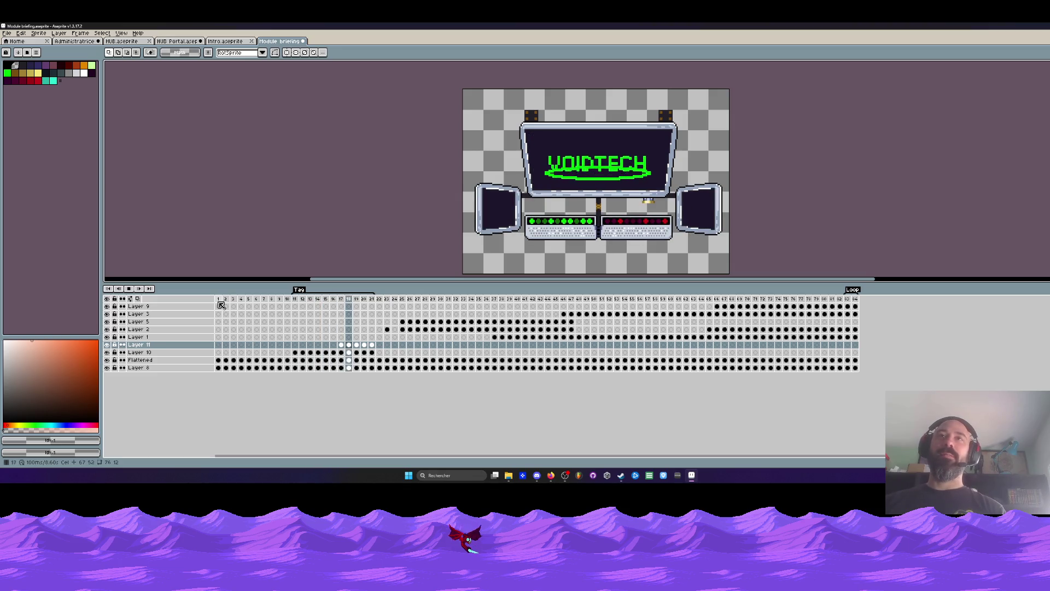
{"action": "key", "text": "Return"}
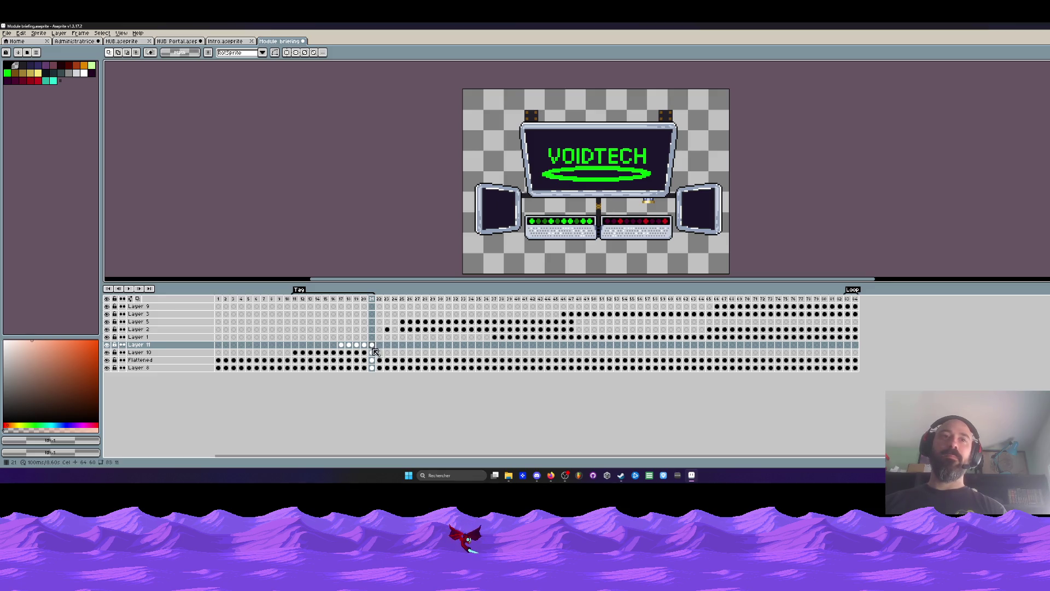
Step: Select the ellipse on Layer 10 at frame 21 and flip through neighbouring frames and layers to compare
{"action": "left_click", "coordinate": [375, 358]}
{"action": "scroll", "coordinate": [563, 171], "scroll_direction": "up", "scroll_amount": 1}
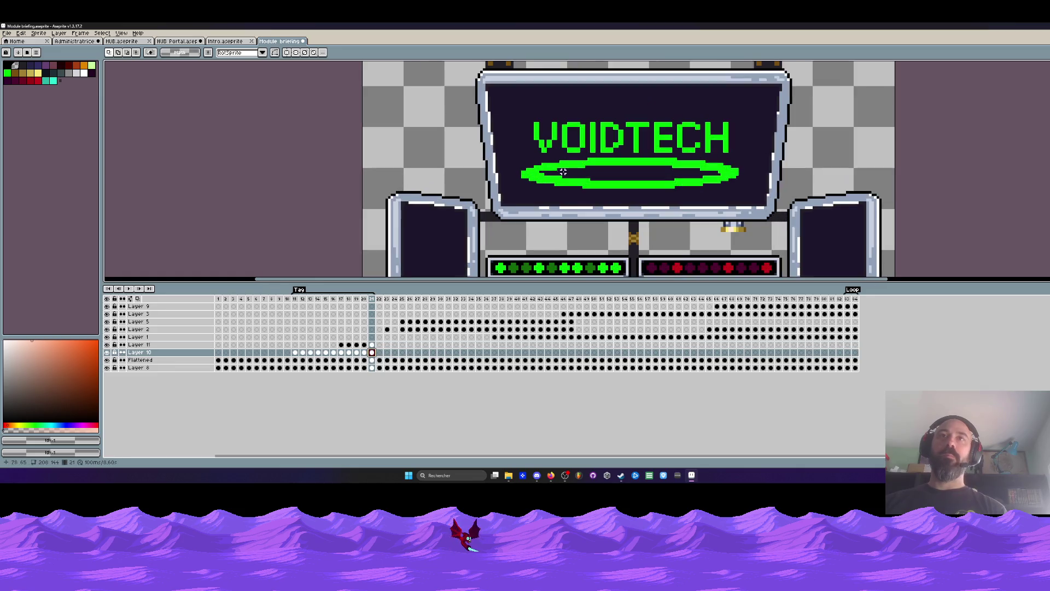
{"action": "left_click_drag", "start_coordinate": [506, 154], "coordinate": [718, 205]}
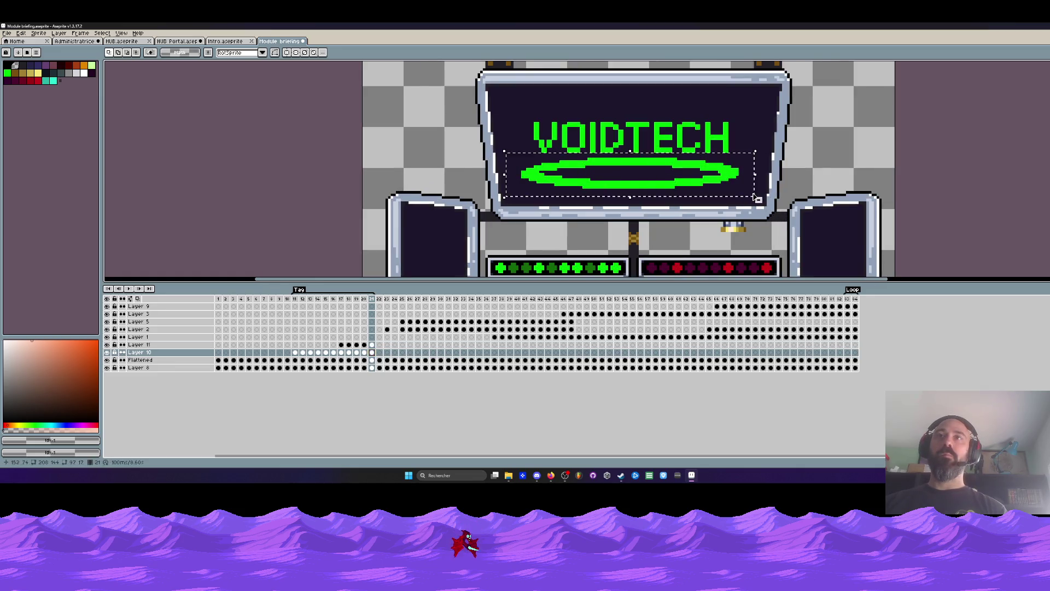
{"action": "scroll", "coordinate": [706, 198], "scroll_direction": "down", "scroll_amount": 1}
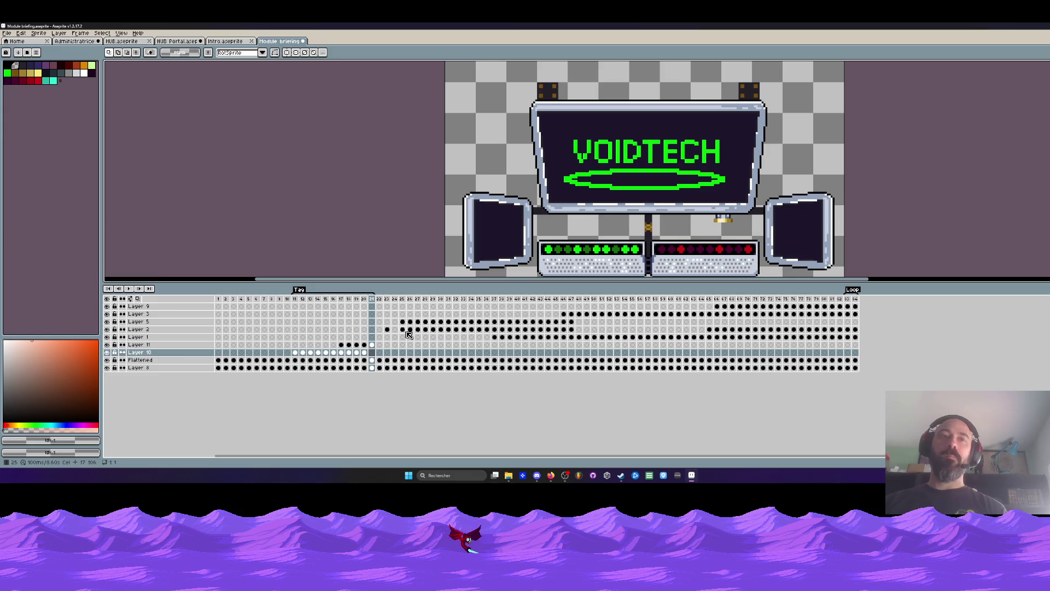
{"action": "key", "text": "Return"}
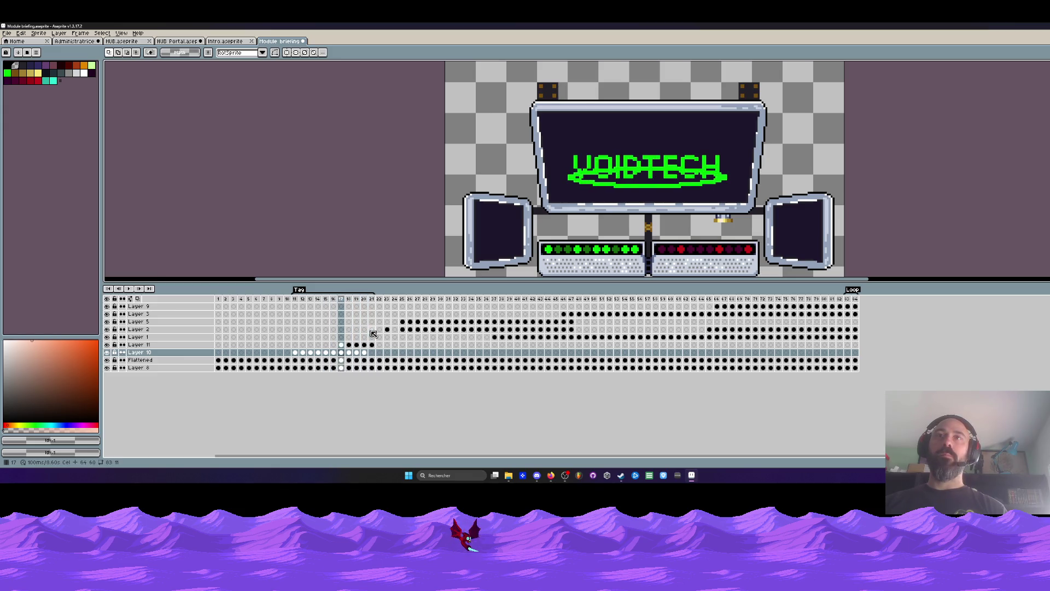
{"action": "key", "text": "Right"}
{"action": "scroll", "coordinate": [568, 183], "scroll_direction": "up", "scroll_amount": 1}
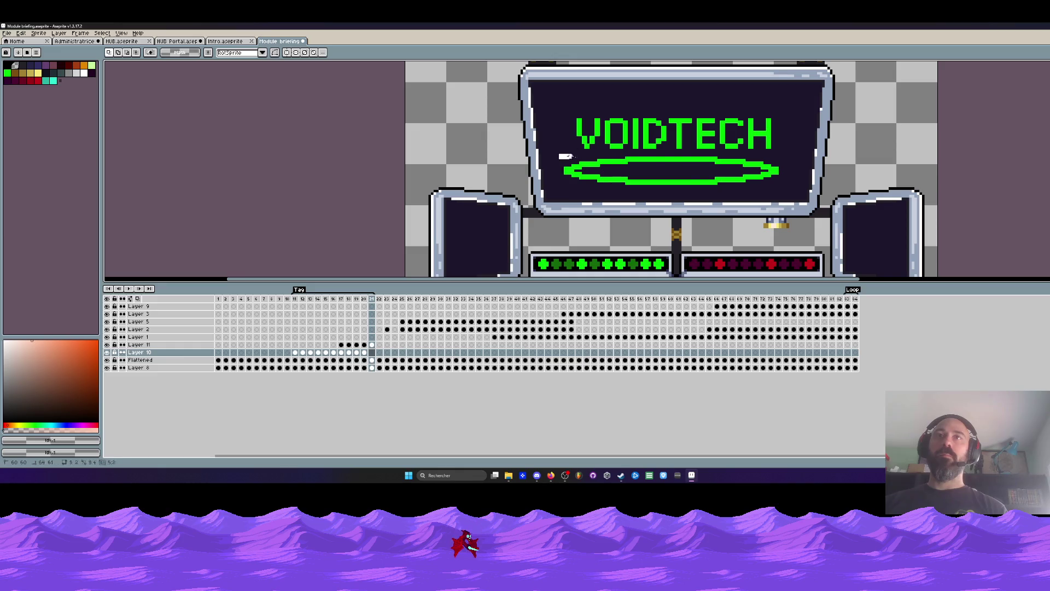
{"action": "left_click_drag", "start_coordinate": [560, 154], "coordinate": [788, 192]}
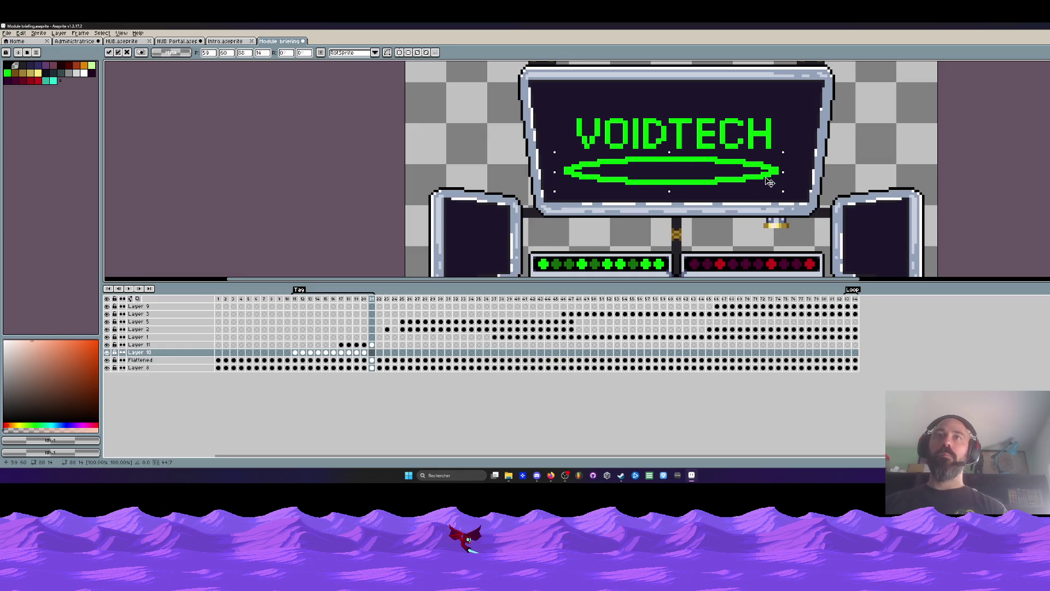
{"action": "key", "text": "Up"}
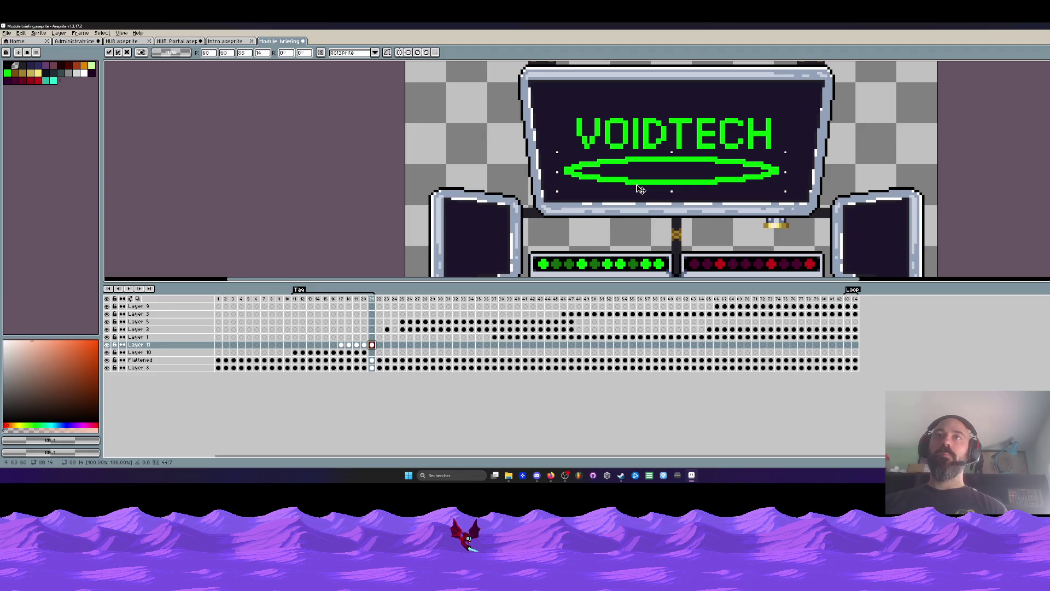
{"action": "key", "text": "Down"}
{"action": "key", "text": "Down"}
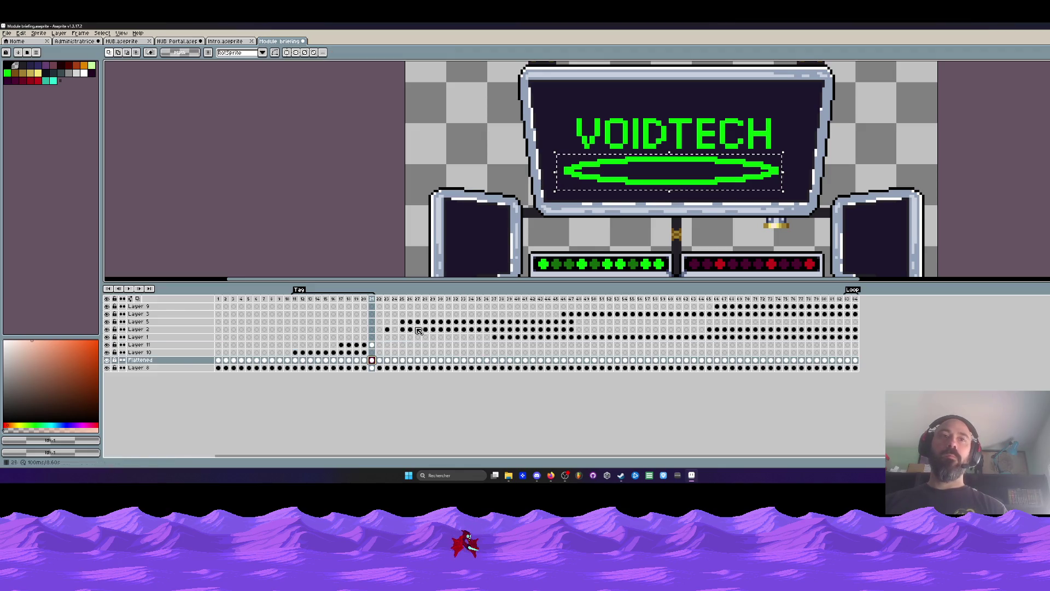
{"action": "key", "text": "ctrl+d"}
{"action": "key", "text": "Left"}
{"action": "key", "text": "Left"}
{"action": "key", "text": "Left"}
{"action": "key", "text": "Right"}
{"action": "key", "text": "Right"}
{"action": "key", "text": "Right"}
{"action": "key", "text": "Right"}
{"action": "key", "text": "Left"}
{"action": "key", "text": "Left"}
{"action": "key", "text": "Right"}
{"action": "key", "text": "Left"}
{"action": "key", "text": "Left"}
{"action": "key", "text": "Left"}
{"action": "key", "text": "Right"}
{"action": "key", "text": "Right"}
{"action": "key", "text": "Right"}
Step: Stretch the right end of the green ellipse under the title wider, comparing with the previous frame
{"action": "left_click_drag", "start_coordinate": [559, 156], "coordinate": [794, 189]}
{"action": "key", "text": "ctrl+d"}
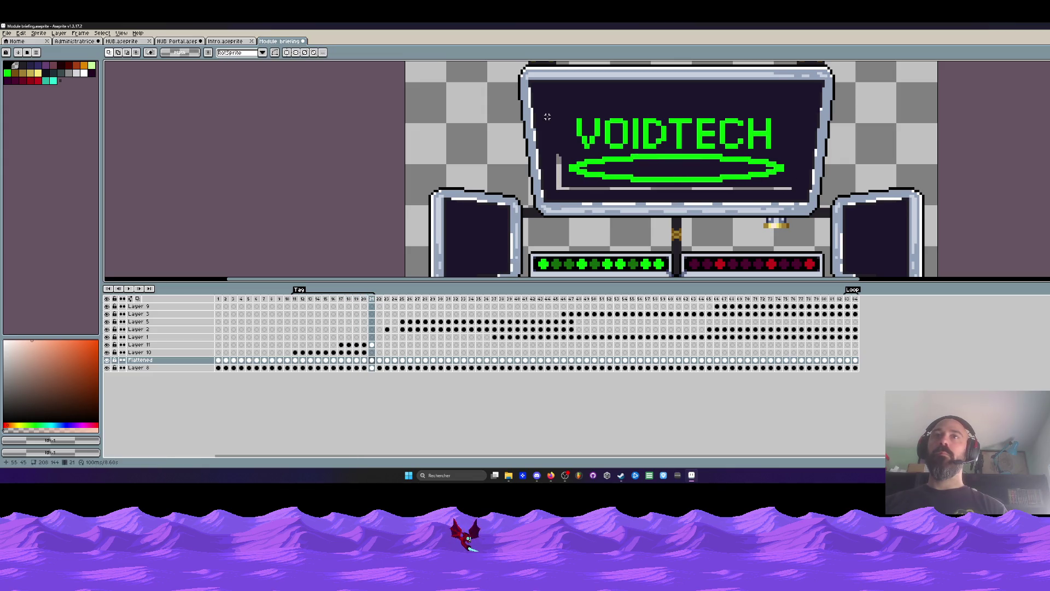
{"action": "key", "text": "Left"}
{"action": "key", "text": "Left"}
{"action": "key", "text": "Left"}
{"action": "key", "text": "Right"}
{"action": "key", "text": "Right"}
{"action": "key", "text": "Right"}
{"action": "left_click_drag", "start_coordinate": [694, 156], "coordinate": [789, 191]}
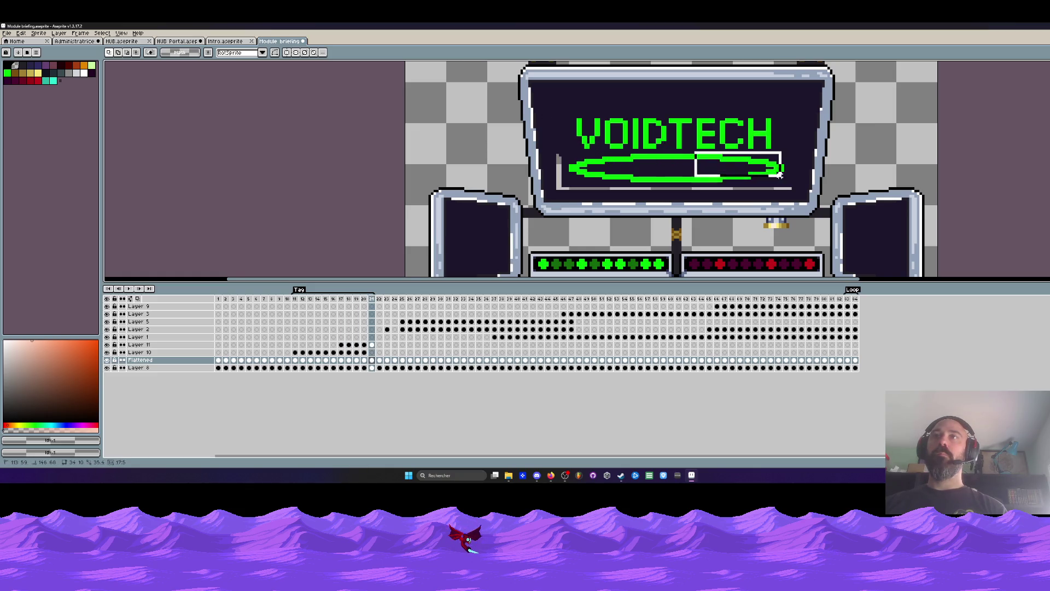
{"action": "key", "text": "ctrl+d"}
{"action": "key", "text": "Left"}
{"action": "key", "text": "Right"}
{"action": "scroll", "coordinate": [678, 118], "scroll_direction": "down", "scroll_amount": 2}
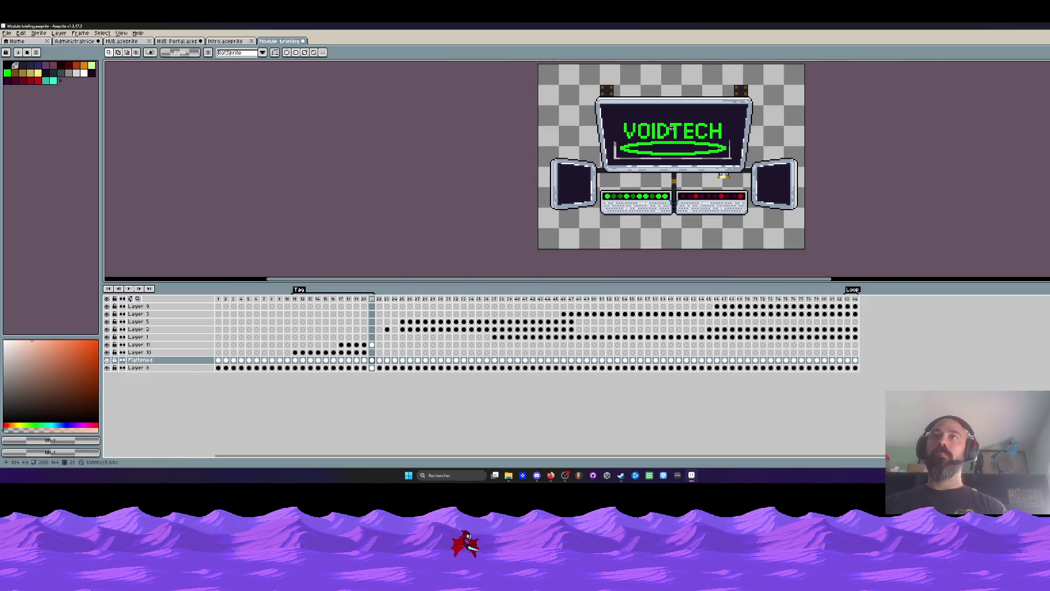
{"action": "scroll", "coordinate": [657, 124], "scroll_direction": "up", "scroll_amount": 1}
Step: Sample the dark purple screen colour and paint-bucket over stray marks in earlier frames
{"action": "key", "text": "i"}
{"action": "left_click", "coordinate": [608, 125]}
{"action": "scroll", "coordinate": [607, 125], "scroll_direction": "up", "scroll_amount": 1}
{"action": "key", "text": "g"}
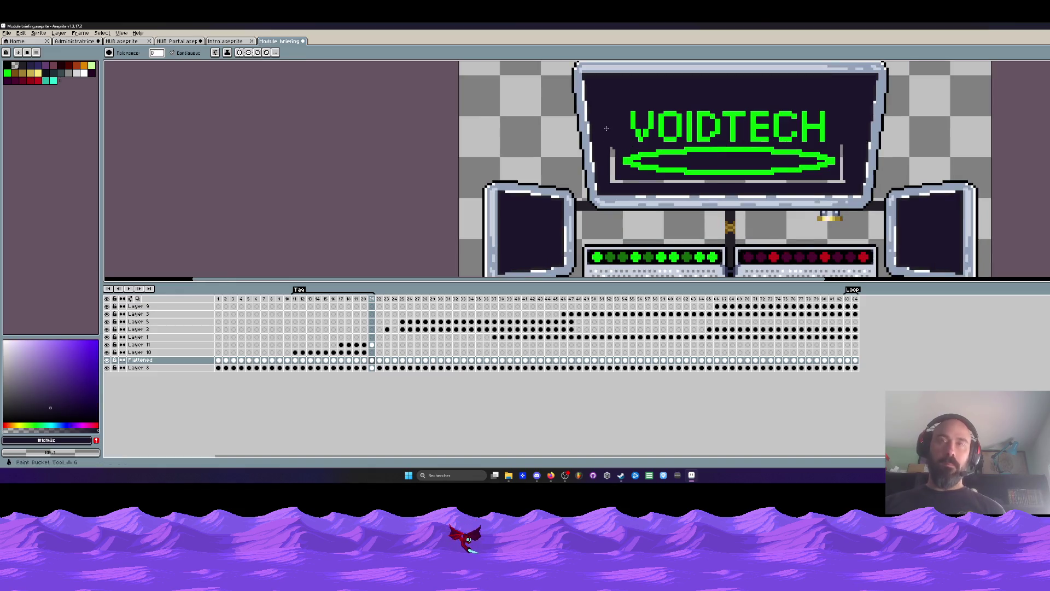
{"action": "key", "text": "Left"}
{"action": "key", "text": "Left"}
{"action": "key", "text": "Left"}
{"action": "key", "text": "Left"}
{"action": "key", "text": "Left"}
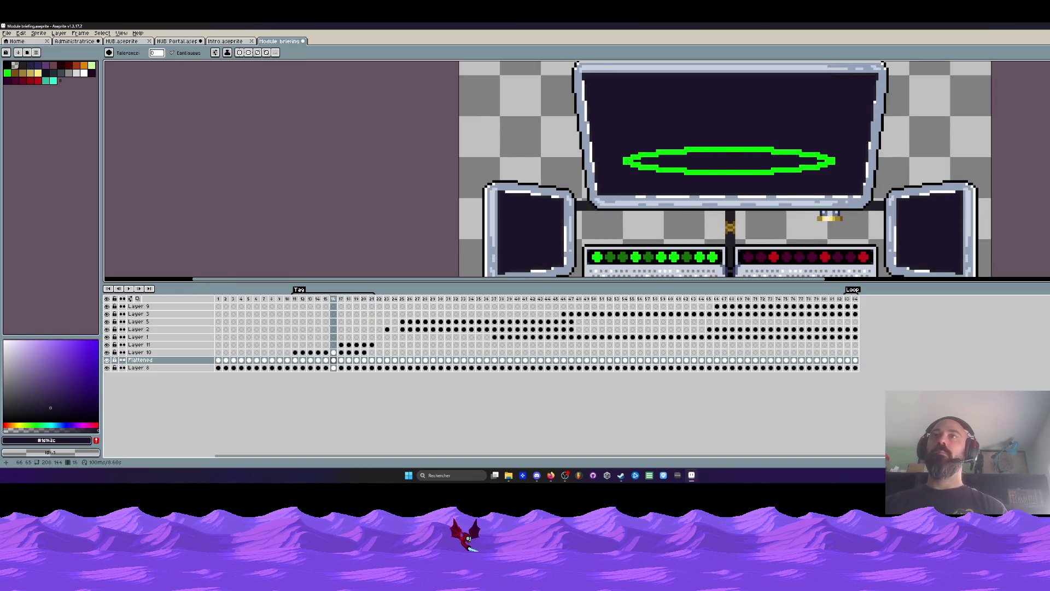
{"action": "key", "text": "Left"}
{"action": "key", "text": "Left"}
{"action": "key", "text": "Left"}
{"action": "key", "text": "Left"}
{"action": "key", "text": "Right"}
{"action": "key", "text": "Right"}
{"action": "key", "text": "Right"}
{"action": "key", "text": "Right"}
{"action": "key", "text": "Right"}
{"action": "key", "text": "Right"}
{"action": "key", "text": "Right"}
{"action": "key", "text": "Right"}
{"action": "key", "text": "Right"}
{"action": "key", "text": "Right"}
{"action": "key", "text": "Right"}
{"action": "key", "text": "Left"}
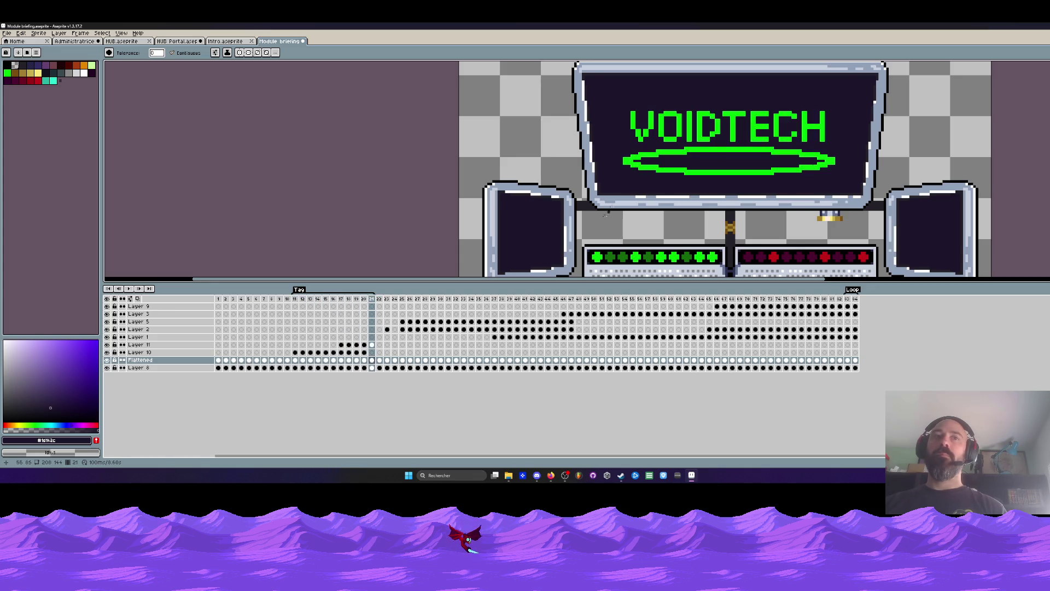
{"action": "scroll", "coordinate": [666, 162], "scroll_direction": "down", "scroll_amount": 3}
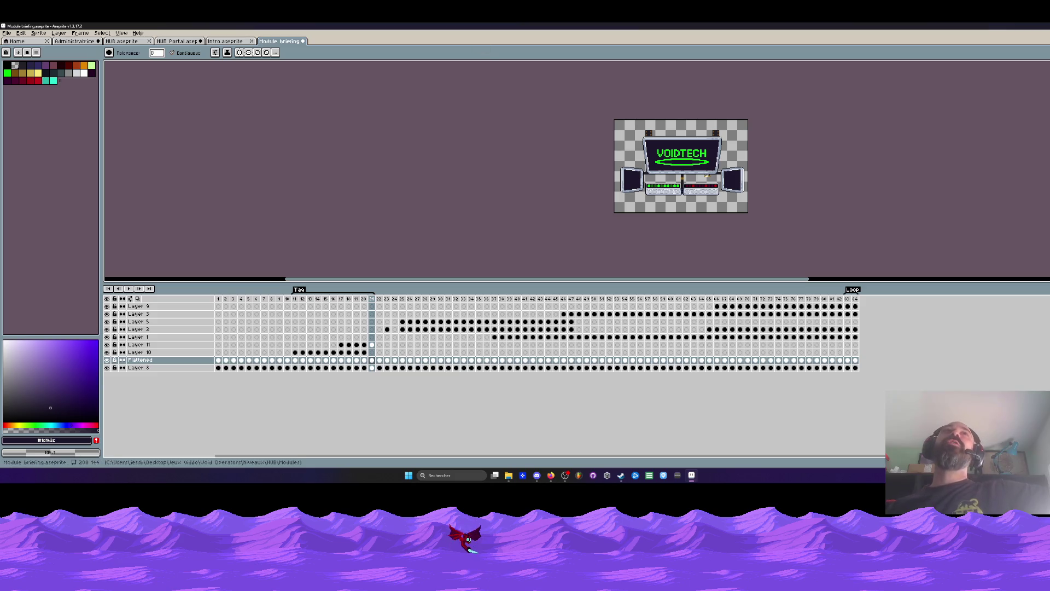
{"action": "left_click", "coordinate": [221, 300]}
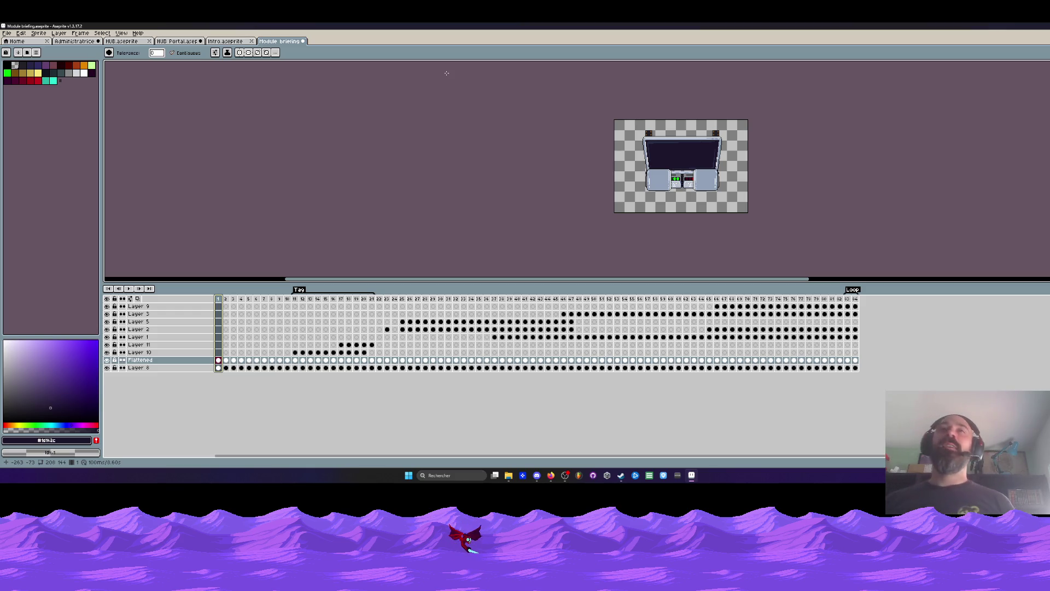
Step: Play the console animation from frame 1 twice, then stop on frame 24
{"action": "key", "text": "Return"}
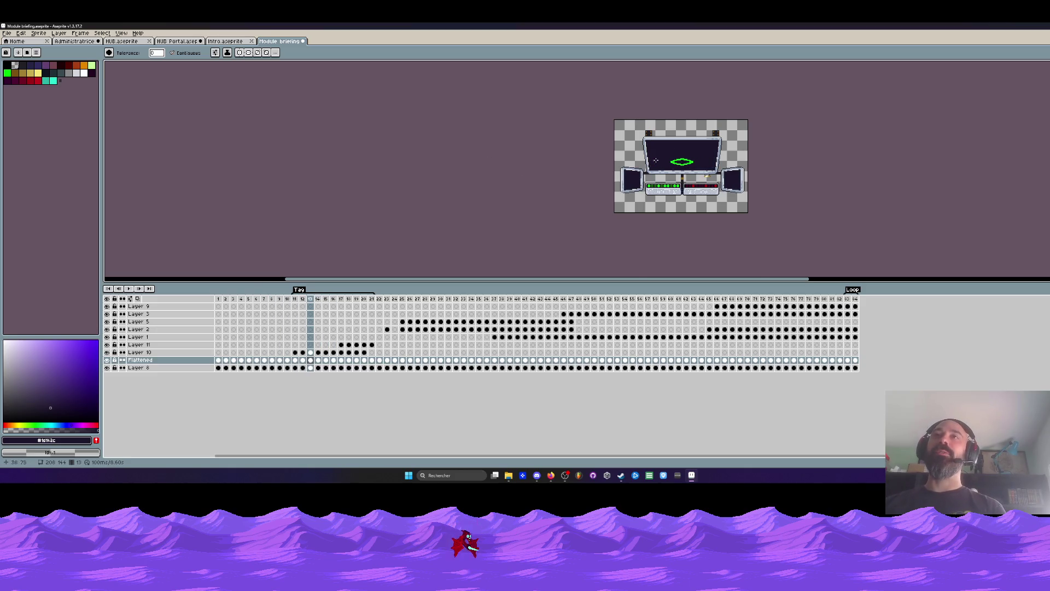
{"action": "scroll", "coordinate": [670, 153], "scroll_direction": "up", "scroll_amount": 1}
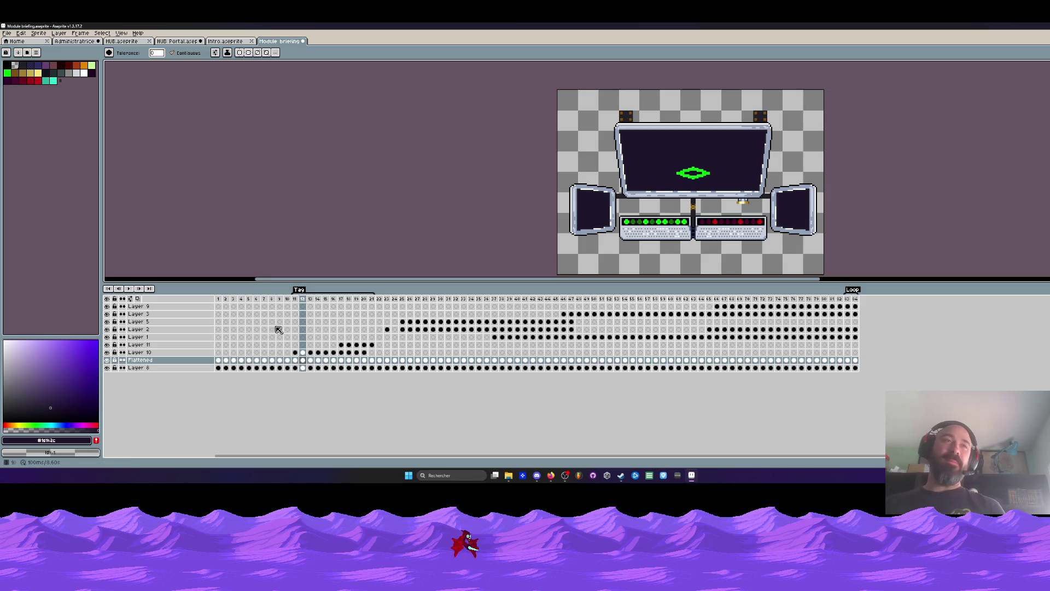
{"action": "left_click", "coordinate": [218, 298]}
{"action": "key", "text": "Return"}
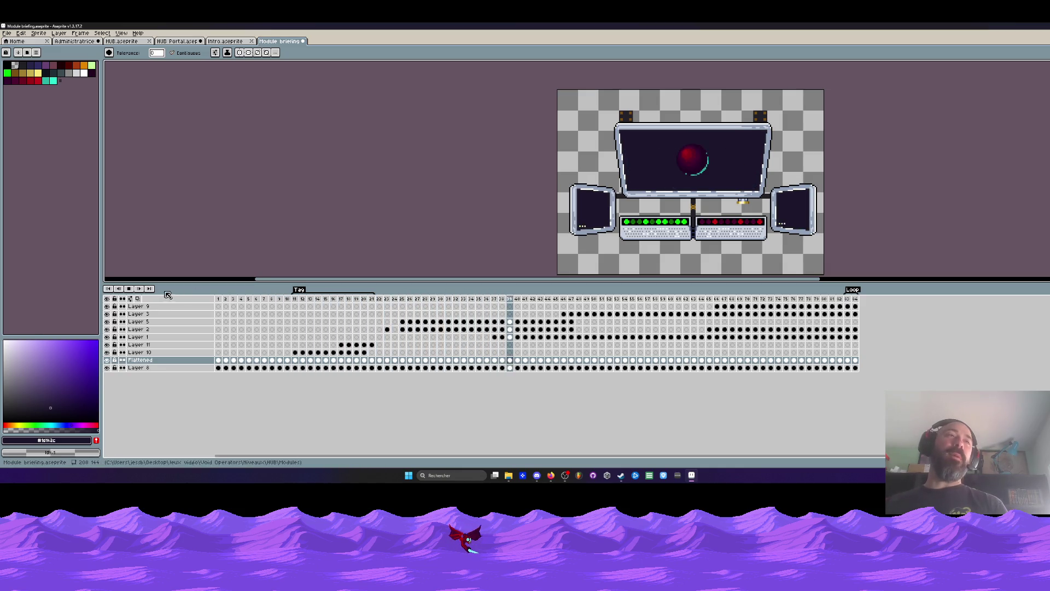
{"action": "left_click", "coordinate": [128, 289]}
{"action": "left_click", "coordinate": [380, 299]}
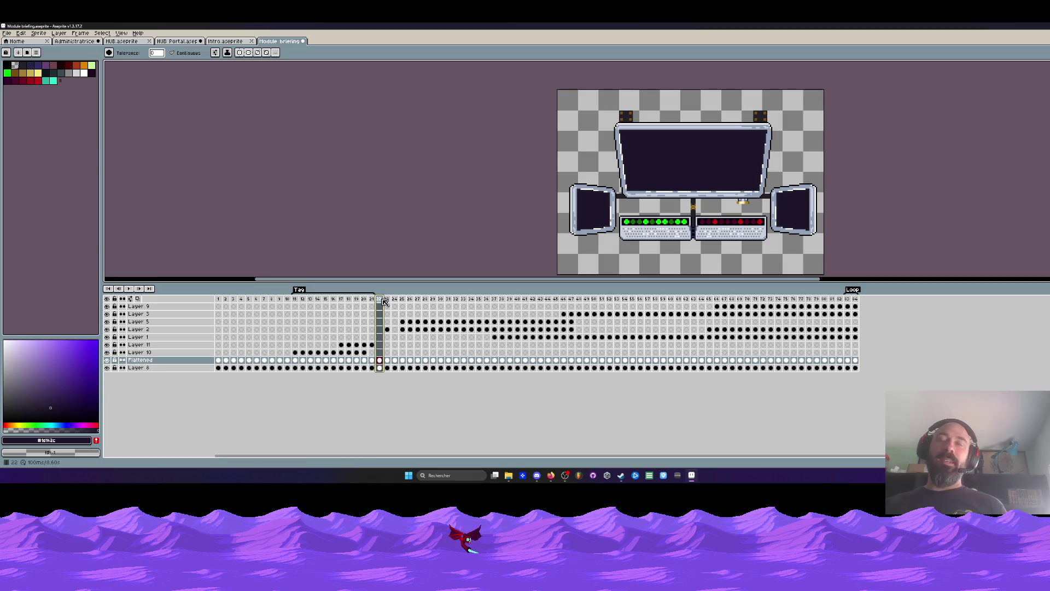
Step: Insert new frames with Alt+N and select the Layer 11/10 cels for frames 11–21
{"action": "key", "text": "alt+n"}
{"action": "key", "text": "alt+n"}
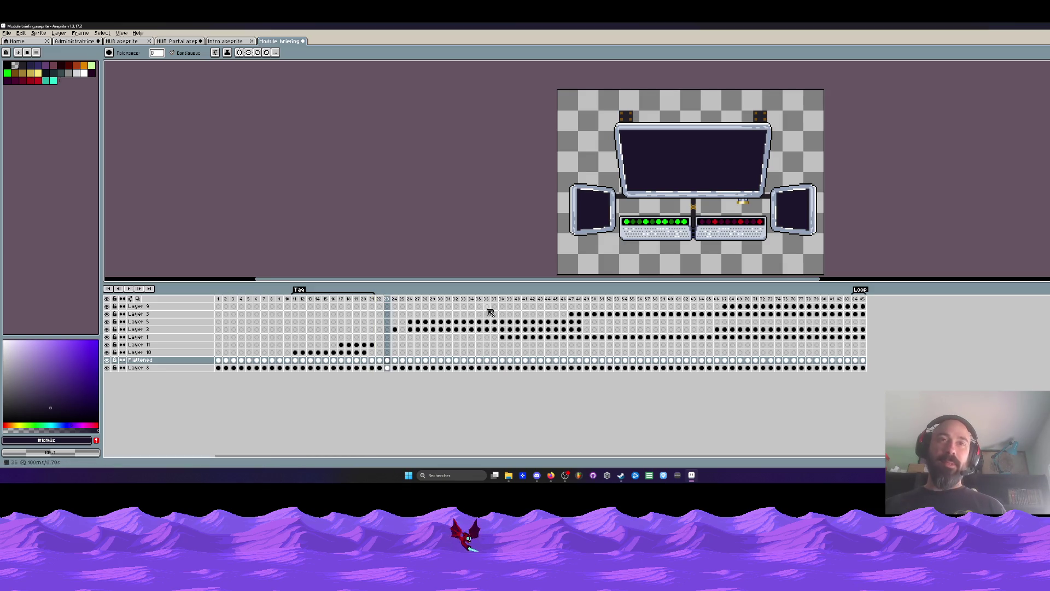
{"action": "key", "text": "alt+n"}
{"action": "key", "text": "alt+n"}
{"action": "key", "text": "alt+n"}
{"action": "key", "text": "alt+n"}
{"action": "key", "text": "alt+n"}
{"action": "key", "text": "alt+n"}
{"action": "left_click_drag", "start_coordinate": [372, 346], "coordinate": [299, 353]}
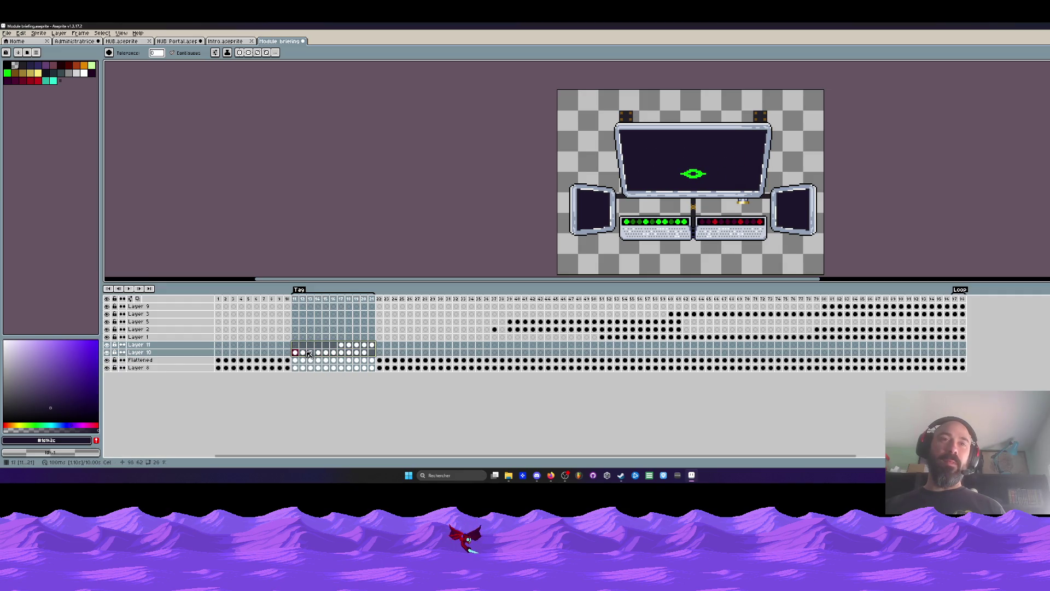
Step: Merge Layer 11 down into Layer 10
{"action": "left_click", "coordinate": [179, 344]}
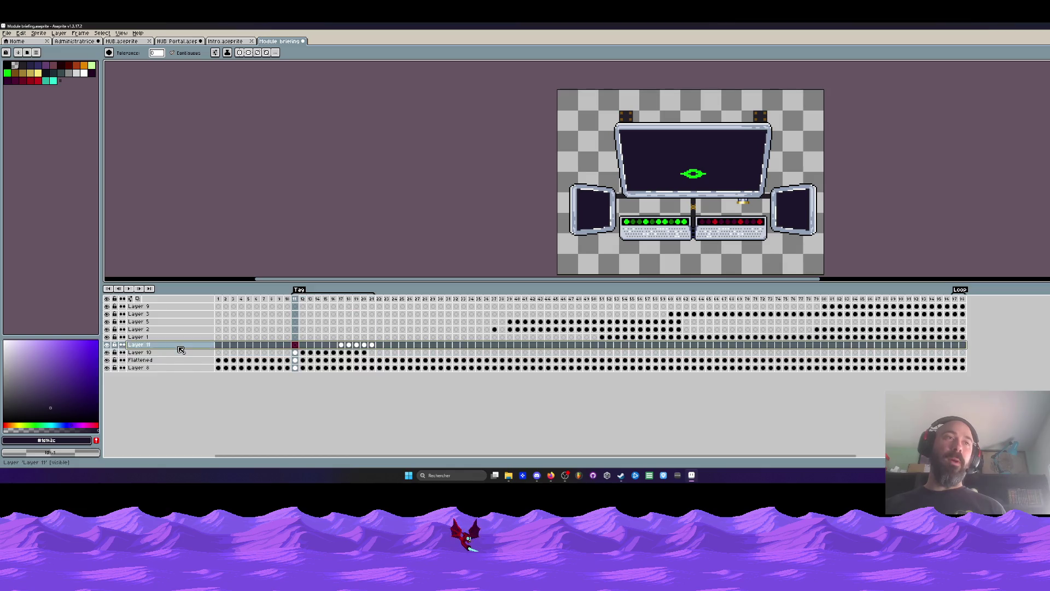
{"action": "right_click", "coordinate": [179, 346]}
{"action": "left_click", "coordinate": [206, 394]}
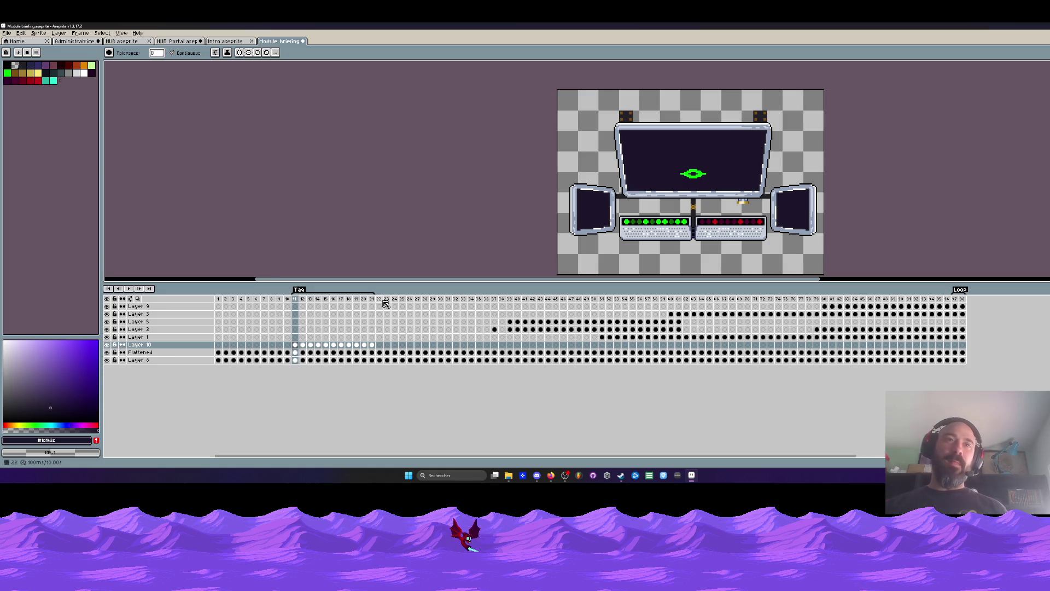
Step: Copy Layer 10's frame 11–21 cels to frames 23–33 and select that frame range
{"action": "left_click_drag", "start_coordinate": [376, 347], "coordinate": [297, 347]}
{"action": "key", "text": "ctrl+c"}
{"action": "left_click", "coordinate": [386, 346]}
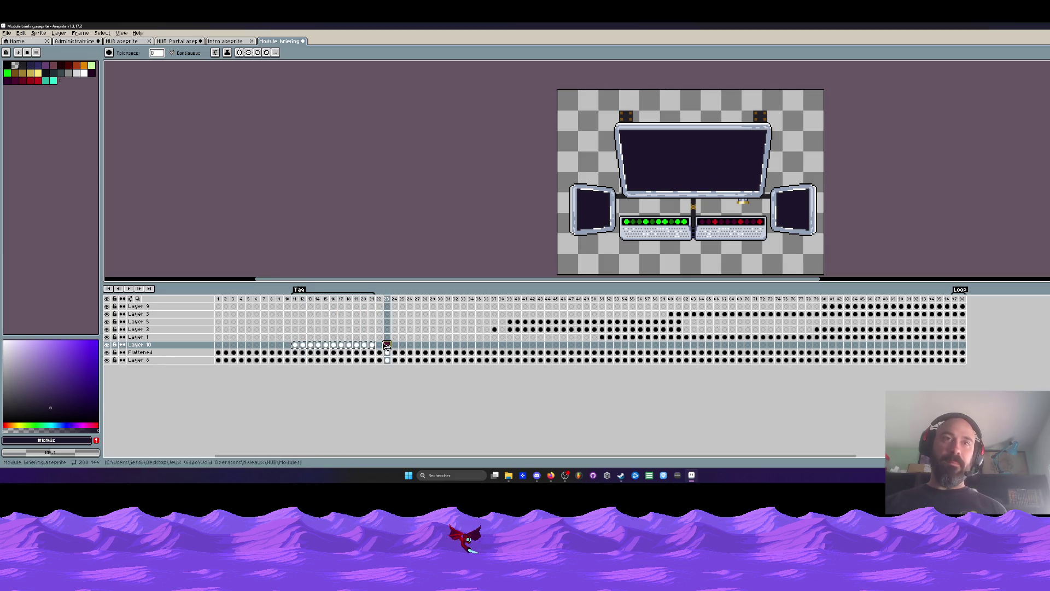
{"action": "key", "text": "ctrl+v"}
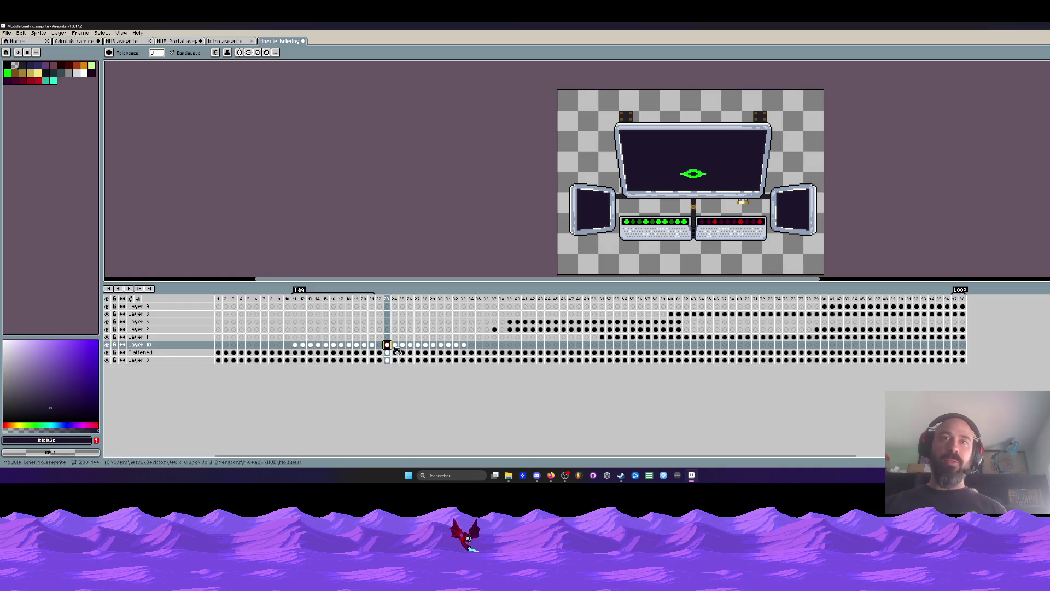
{"action": "left_click", "coordinate": [464, 345]}
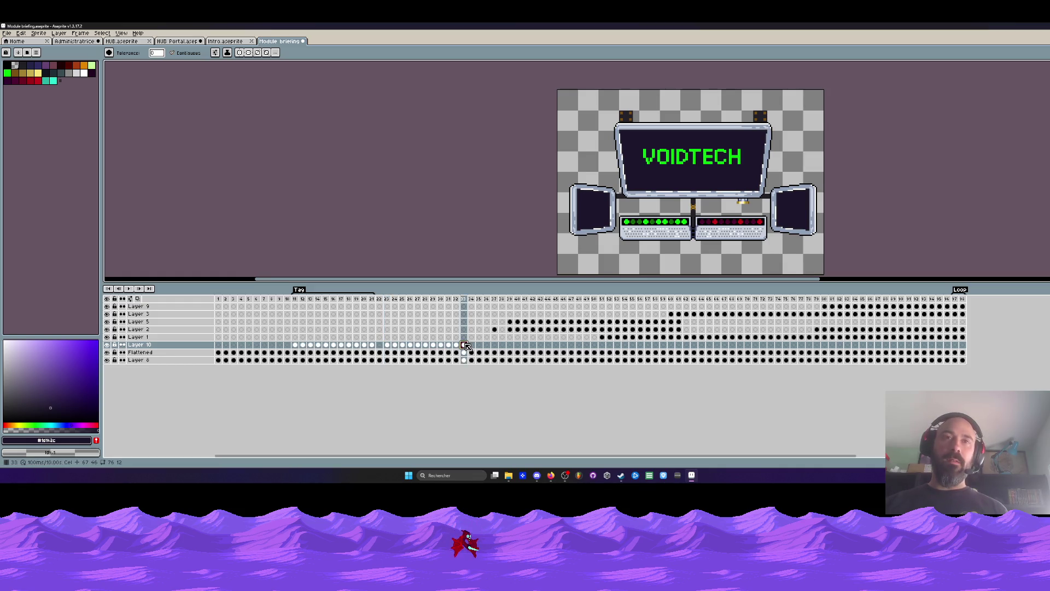
{"action": "left_click_drag", "start_coordinate": [465, 298], "coordinate": [387, 299]}
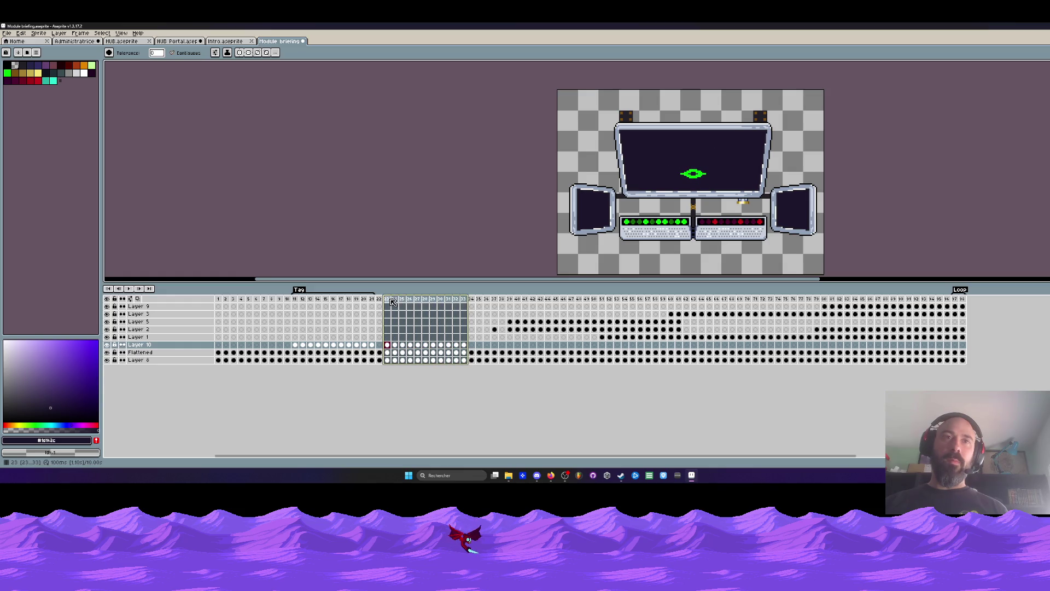
Step: Bring up the context menu for the selected frames 23–33
{"action": "right_click", "coordinate": [386, 299]}
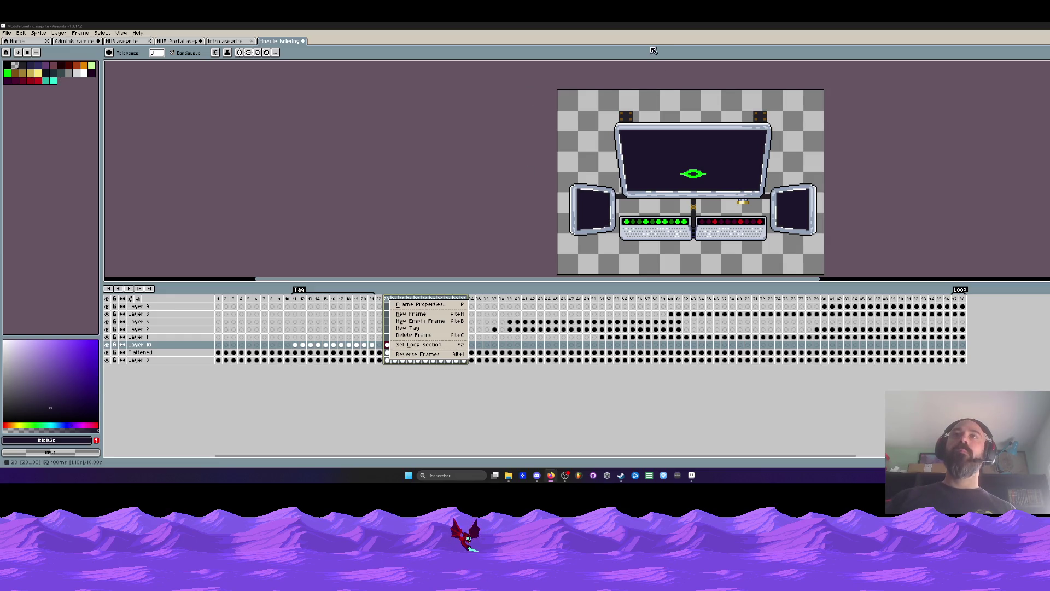
Step: Review playback, then reverse the order of frames 23–33 and play the result
{"action": "key", "text": "Escape"}
{"action": "left_click", "coordinate": [309, 302]}
{"action": "key", "text": "Return"}
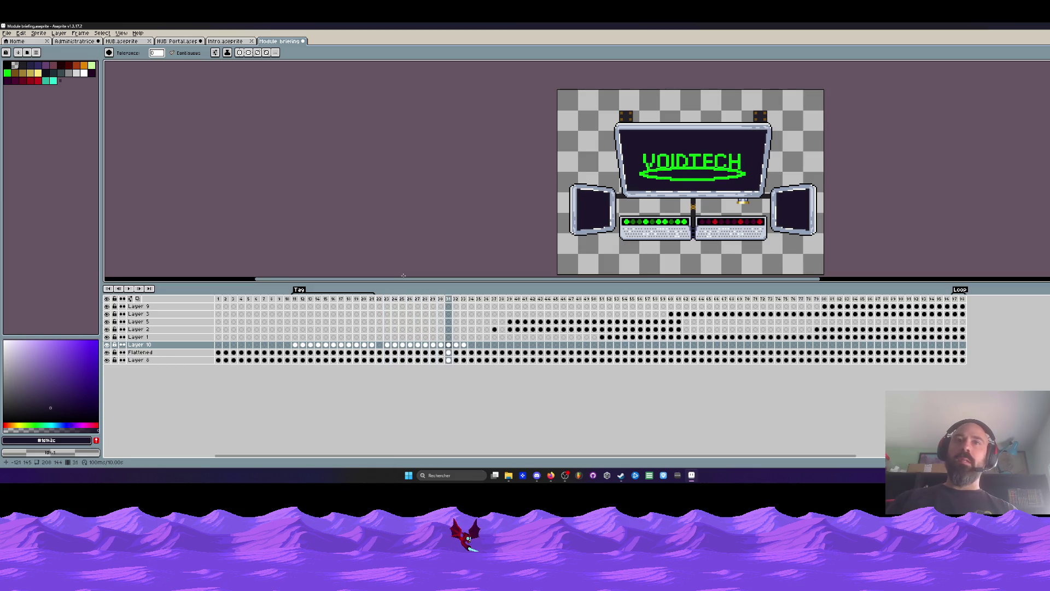
{"action": "left_click_drag", "start_coordinate": [467, 300], "coordinate": [387, 301]}
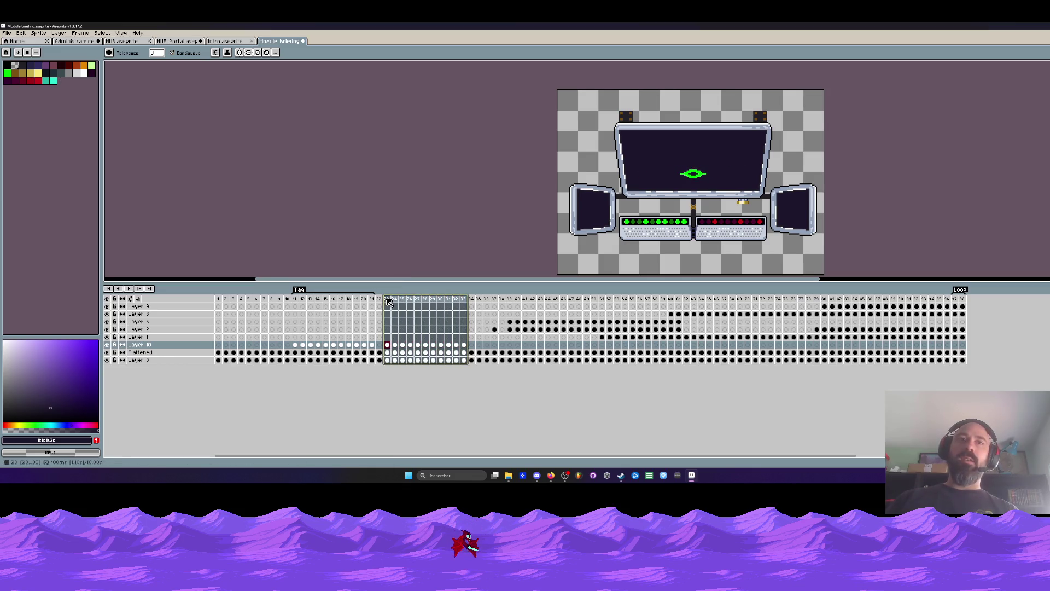
{"action": "right_click", "coordinate": [387, 300]}
{"action": "left_click", "coordinate": [421, 356]}
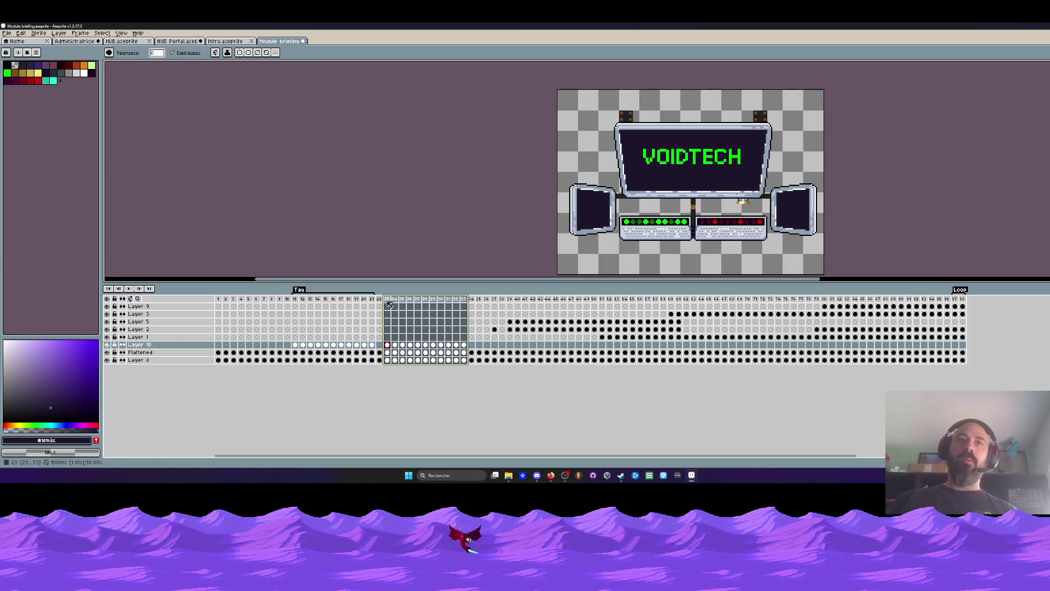
{"action": "key", "text": "Return"}
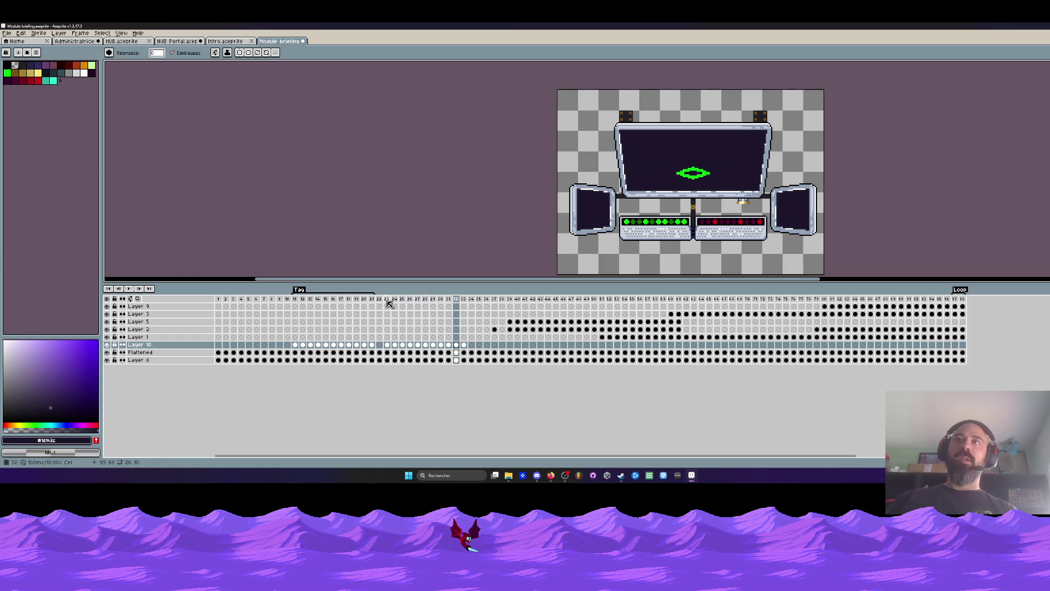
Step: Create a new tag over frames 22–32 and play the animation to review it
{"action": "left_click", "coordinate": [380, 299]}
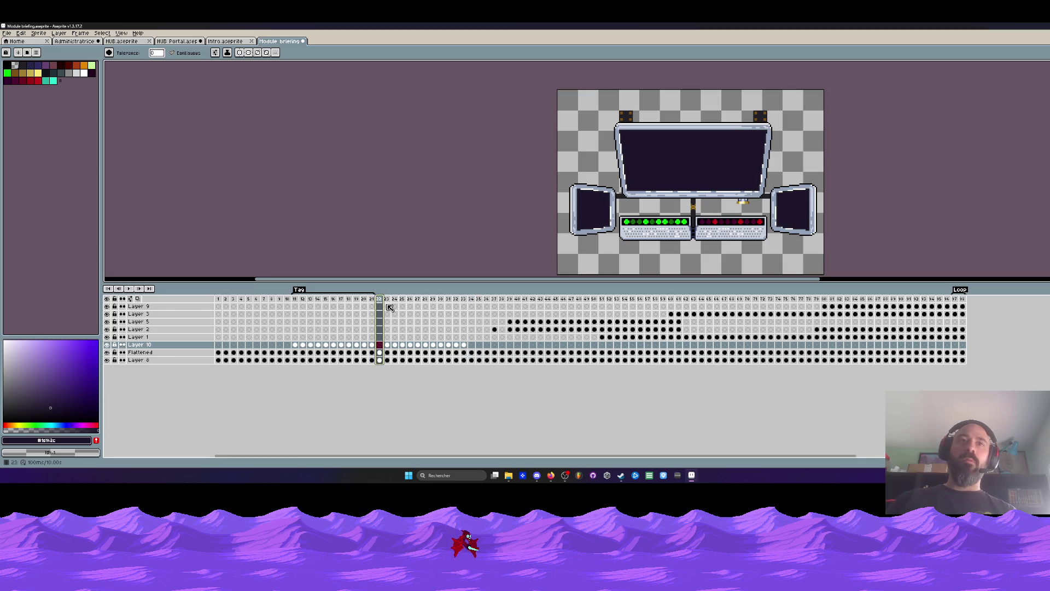
{"action": "left_click", "coordinate": [384, 300]}
{"action": "left_click_drag", "start_coordinate": [380, 299], "coordinate": [461, 301]}
{"action": "right_click", "coordinate": [461, 301]}
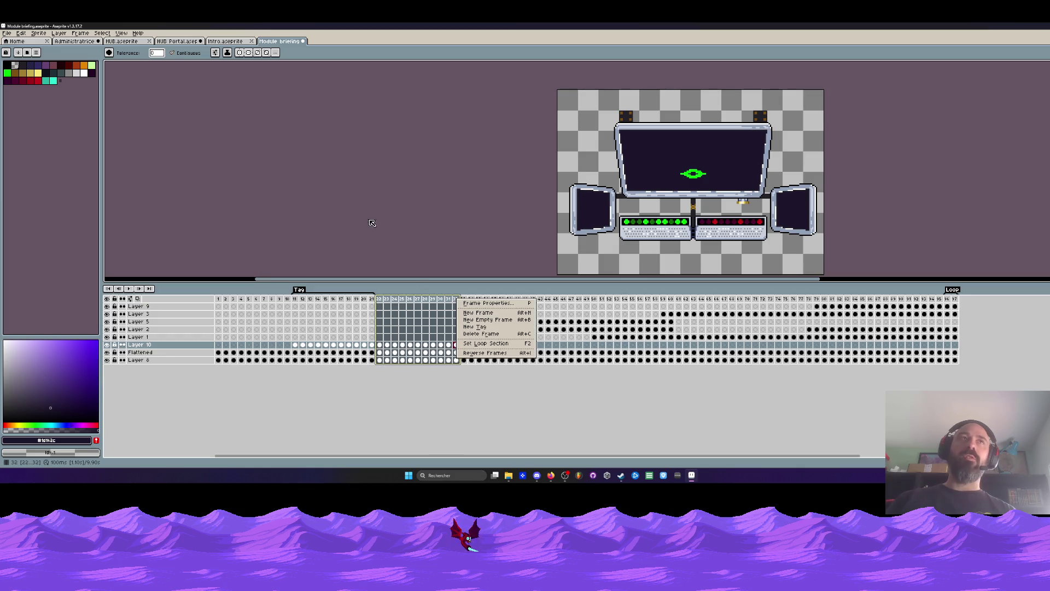
{"action": "left_click", "coordinate": [477, 326]}
{"action": "left_click", "coordinate": [551, 303]}
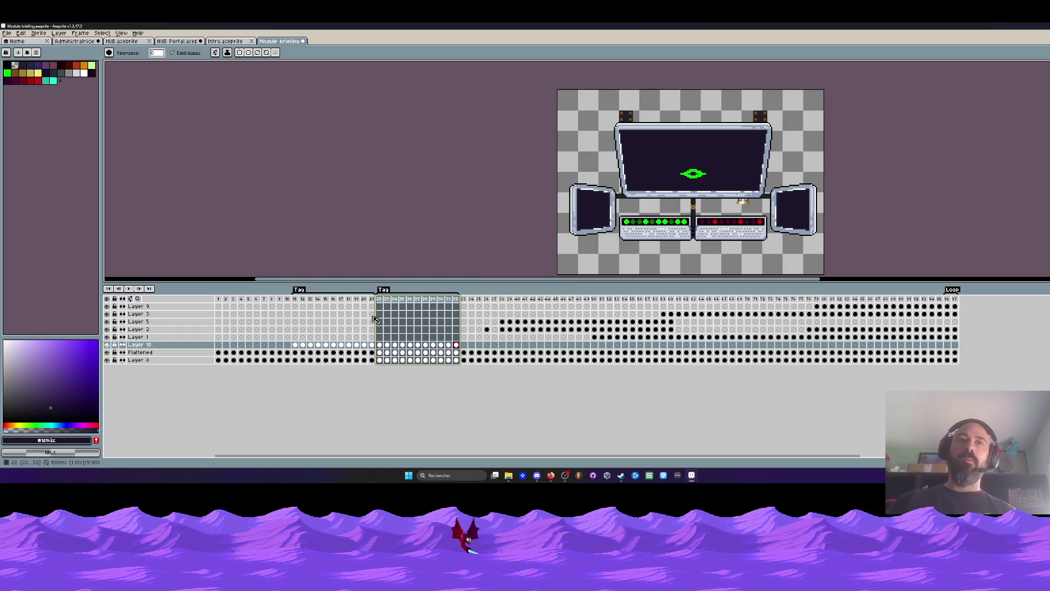
{"action": "left_click", "coordinate": [300, 302]}
{"action": "key", "text": "Return"}
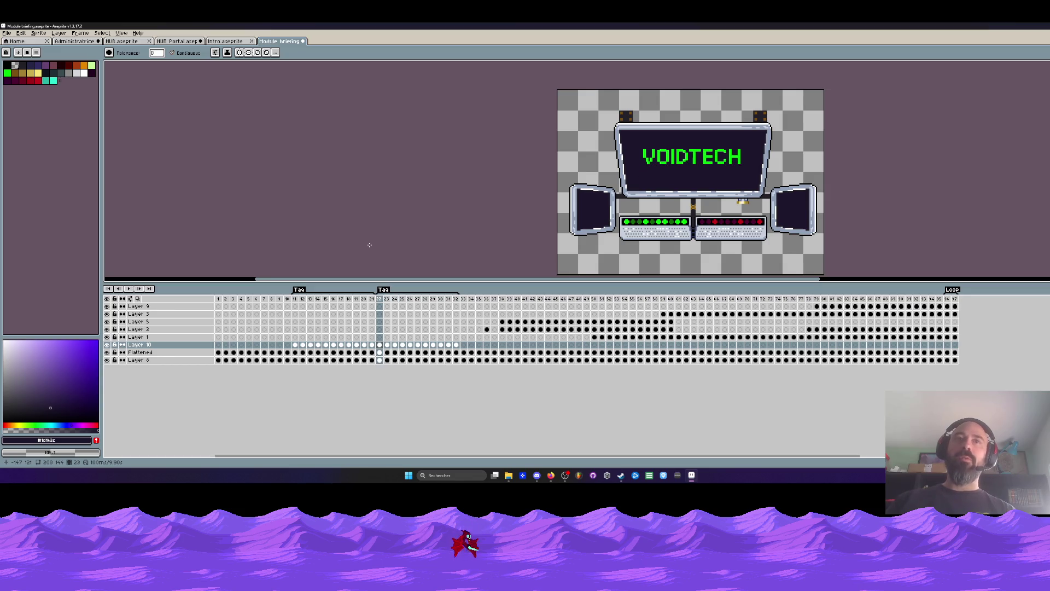
Step: Compare the Flattened cels at frames 21 and 22 and play the tagged sequence
{"action": "left_click", "coordinate": [379, 352]}
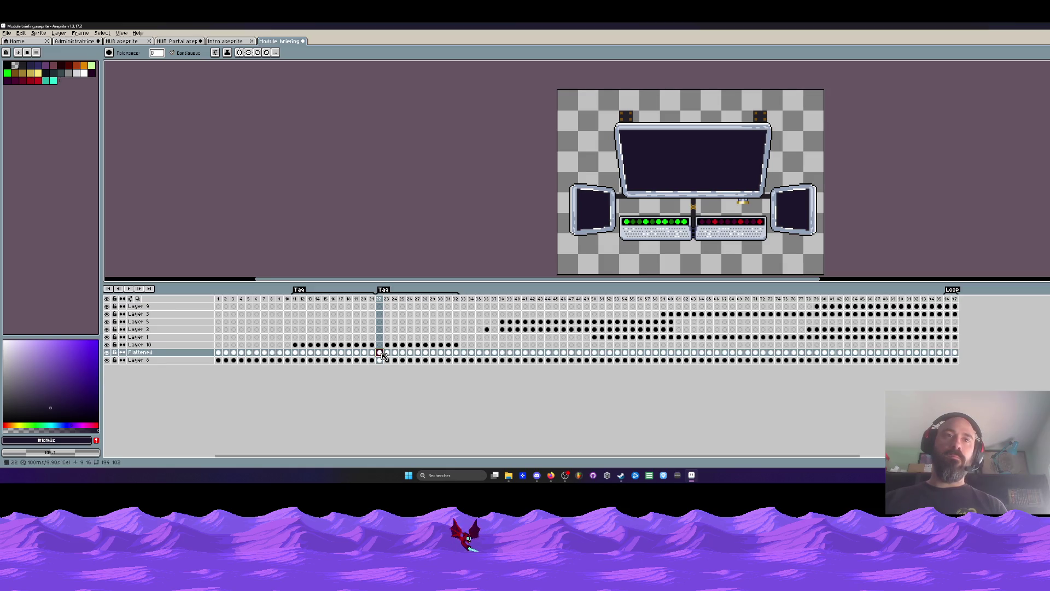
{"action": "left_click", "coordinate": [374, 352]}
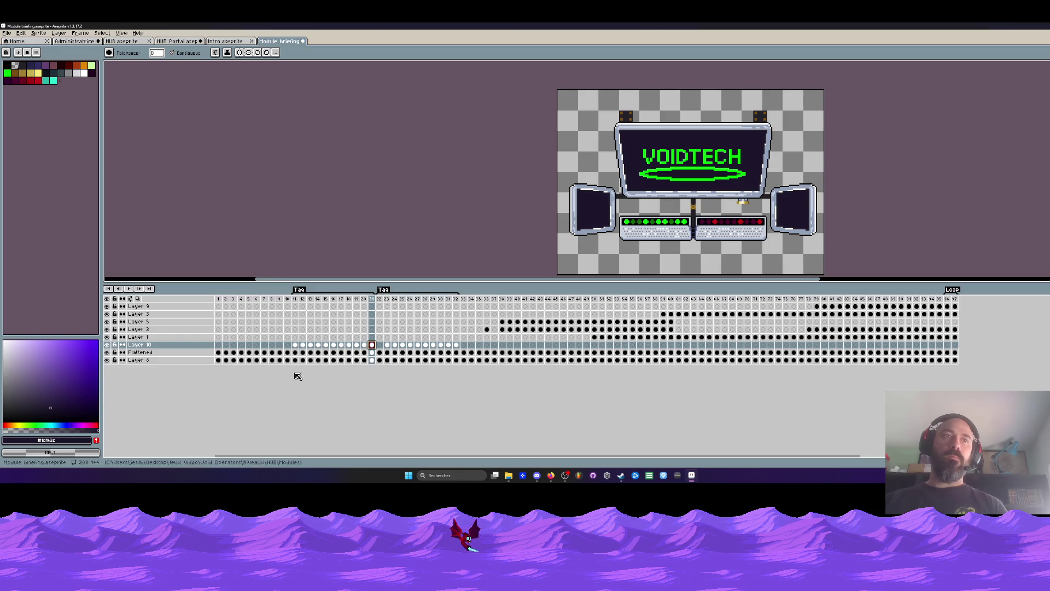
{"action": "left_click", "coordinate": [372, 355]}
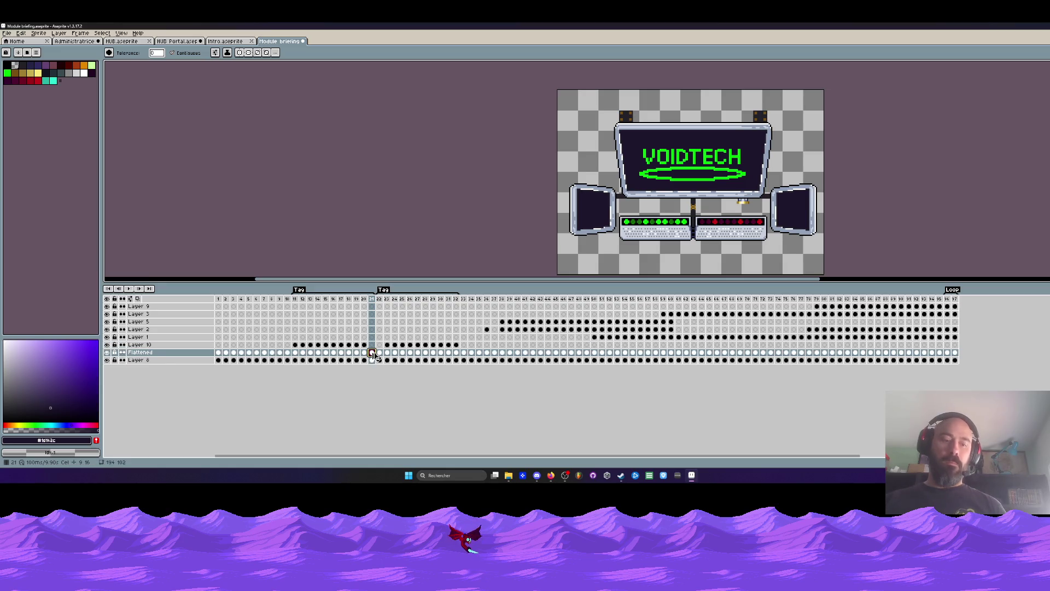
{"action": "left_click", "coordinate": [379, 353]}
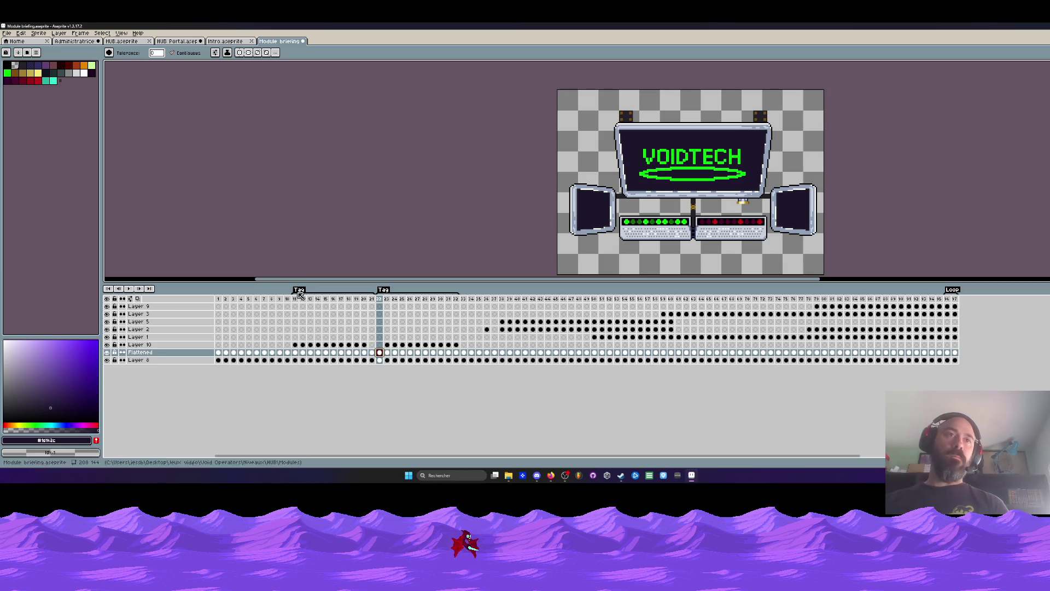
{"action": "key", "text": "Return"}
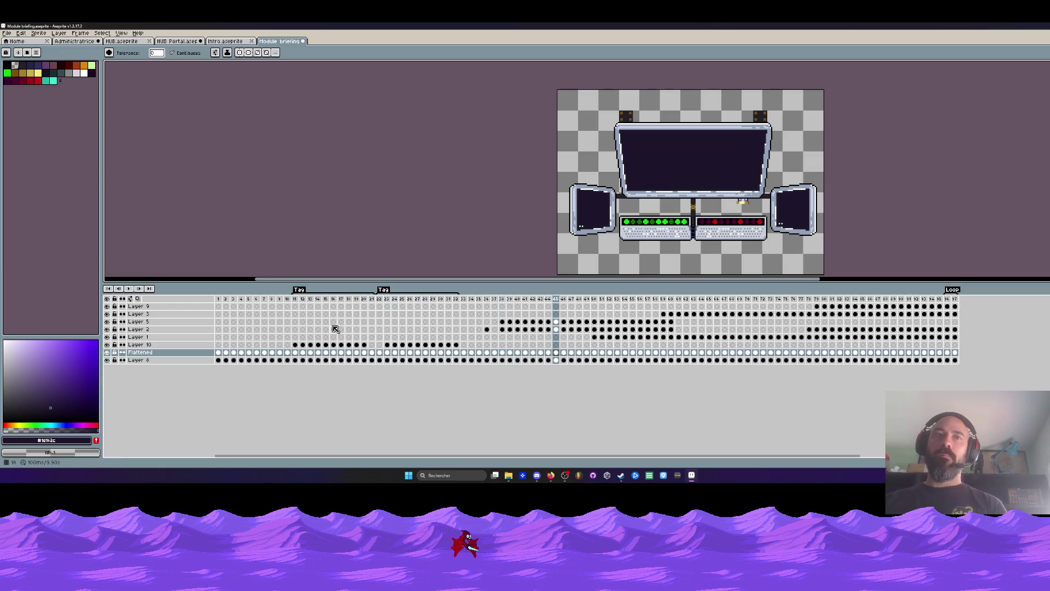
Step: Select the frame 23–41 block on all layers and shift it so the small oval lands later
{"action": "left_click_drag", "start_coordinate": [374, 301], "coordinate": [379, 302]}
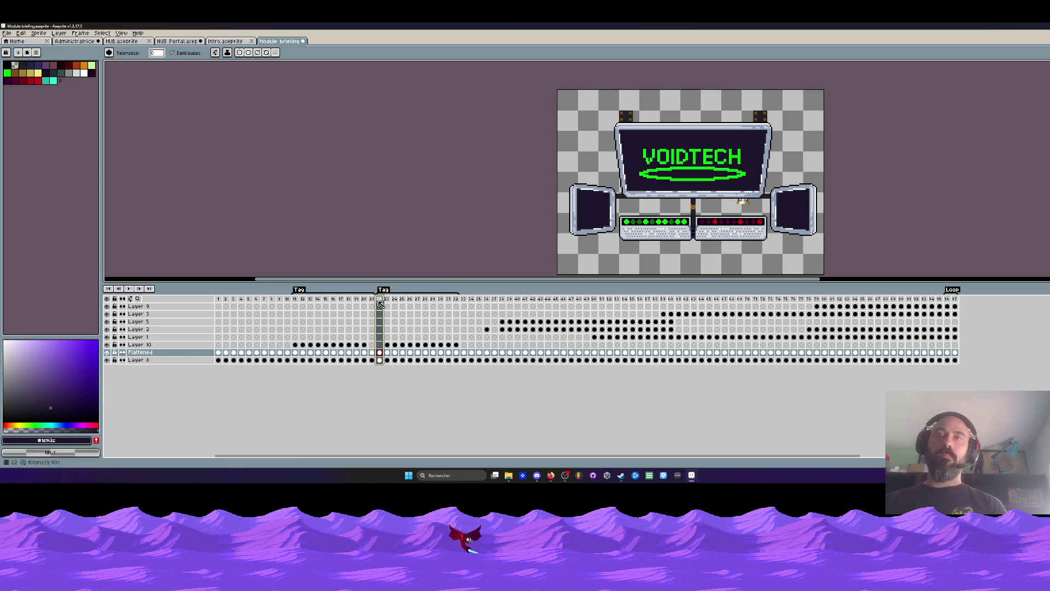
{"action": "mouse_move", "coordinate": [472, 306]}
{"action": "left_mouse_down"}
{"action": "mouse_move", "coordinate": [592, 308]}
{"action": "mouse_move", "coordinate": [470, 315]}
{"action": "left_mouse_up"}
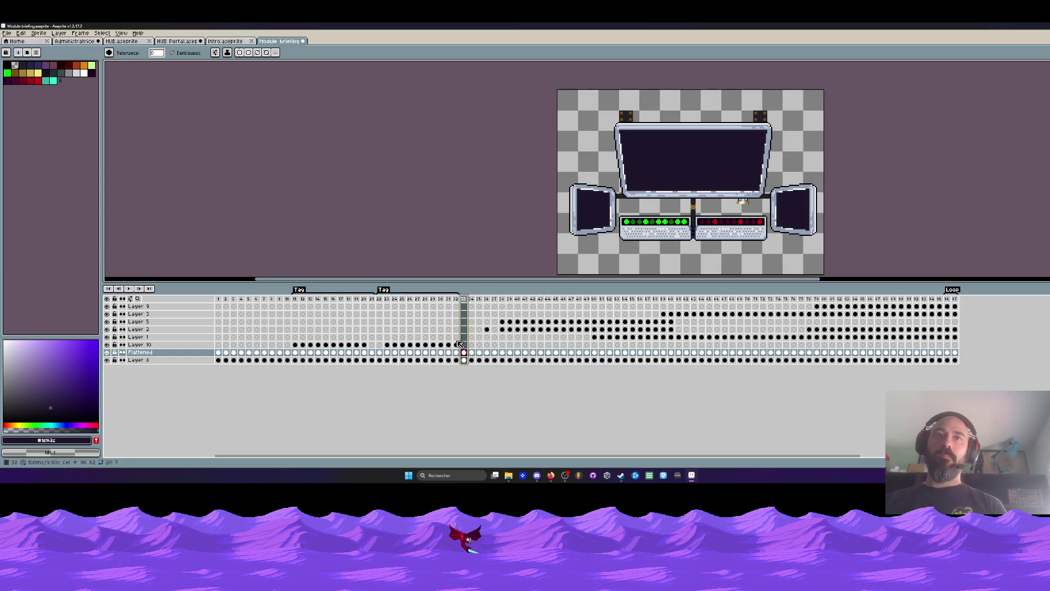
{"action": "left_click_drag", "start_coordinate": [459, 344], "coordinate": [464, 350]}
{"action": "mouse_move", "coordinate": [387, 299]}
{"action": "left_mouse_down"}
{"action": "mouse_move", "coordinate": [925, 304]}
{"action": "mouse_move", "coordinate": [287, 328]}
{"action": "mouse_move", "coordinate": [477, 329]}
{"action": "left_mouse_up"}
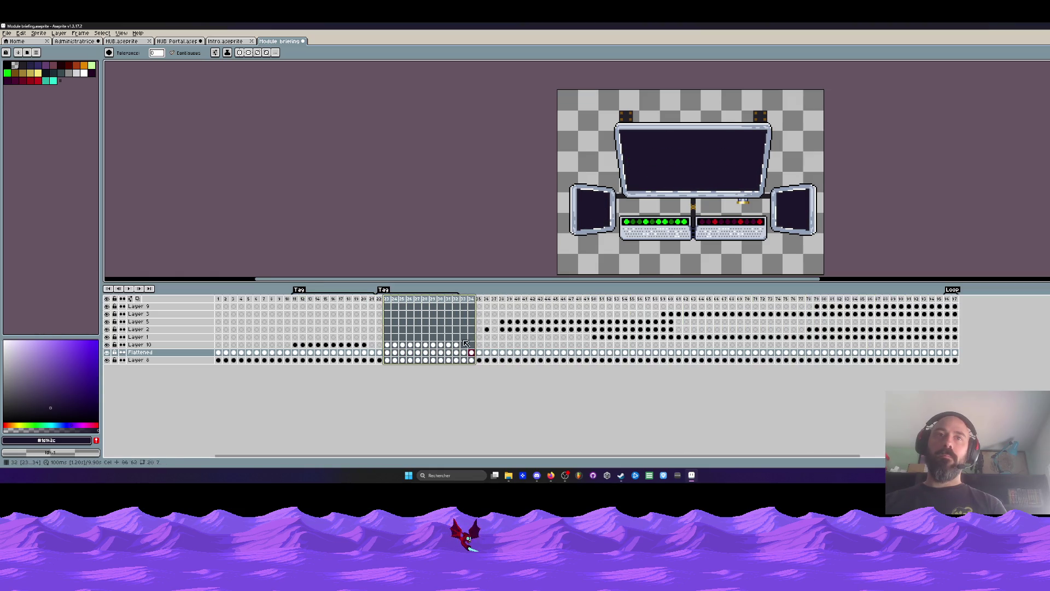
{"action": "left_click", "coordinate": [456, 345]}
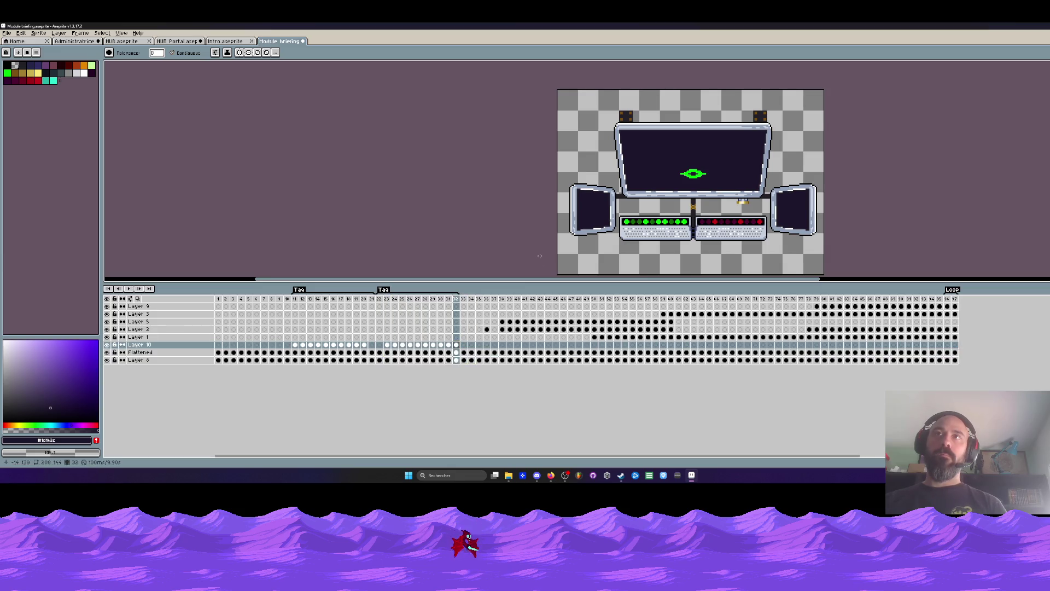
Step: Sample the bright green and pencil dots onto the dark screen across frames 33–35
{"action": "key", "text": "Left"}
{"action": "key", "text": "Left"}
{"action": "key", "text": "Left"}
{"action": "key", "text": "Left"}
{"action": "key", "text": "Left"}
{"action": "key", "text": "Left"}
{"action": "key", "text": "Left"}
{"action": "key", "text": "Right"}
{"action": "key", "text": "Right"}
{"action": "key", "text": "Right"}
{"action": "scroll", "coordinate": [690, 191], "scroll_direction": "up", "scroll_amount": 1}
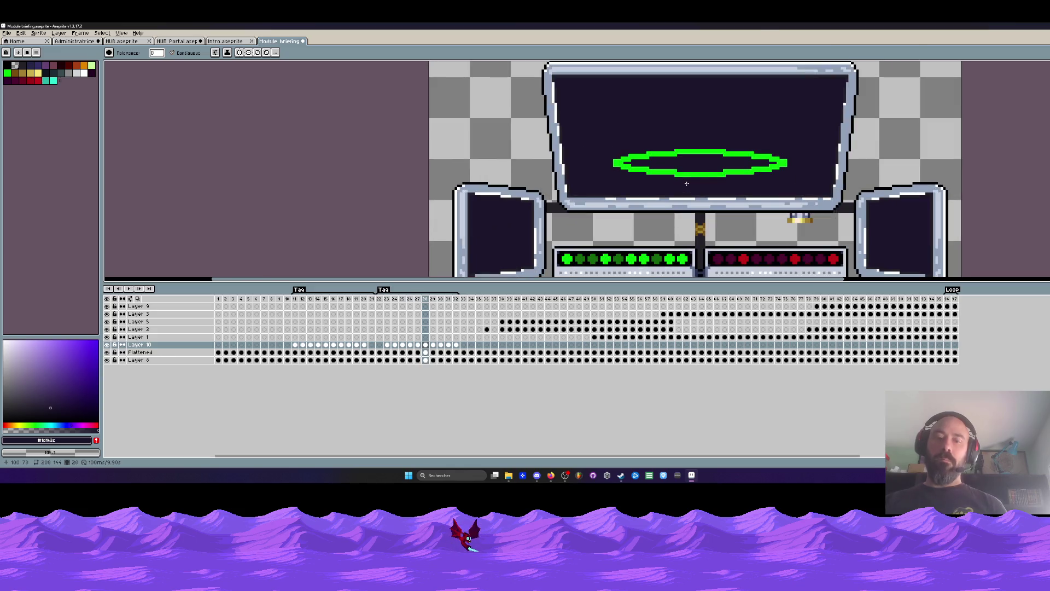
{"action": "key", "text": "i"}
{"action": "left_click", "coordinate": [696, 172]}
{"action": "key", "text": "Right"}
{"action": "key", "text": "Right"}
{"action": "key", "text": "Right"}
{"action": "key", "text": "Right"}
{"action": "key", "text": "Right"}
{"action": "key", "text": "b"}
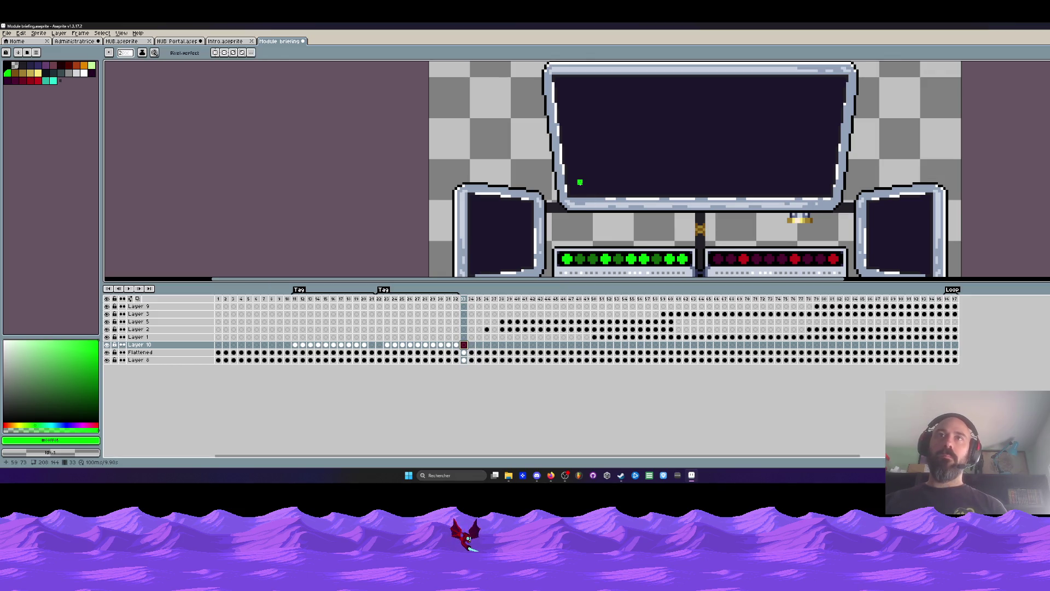
{"action": "key", "text": "Right"}
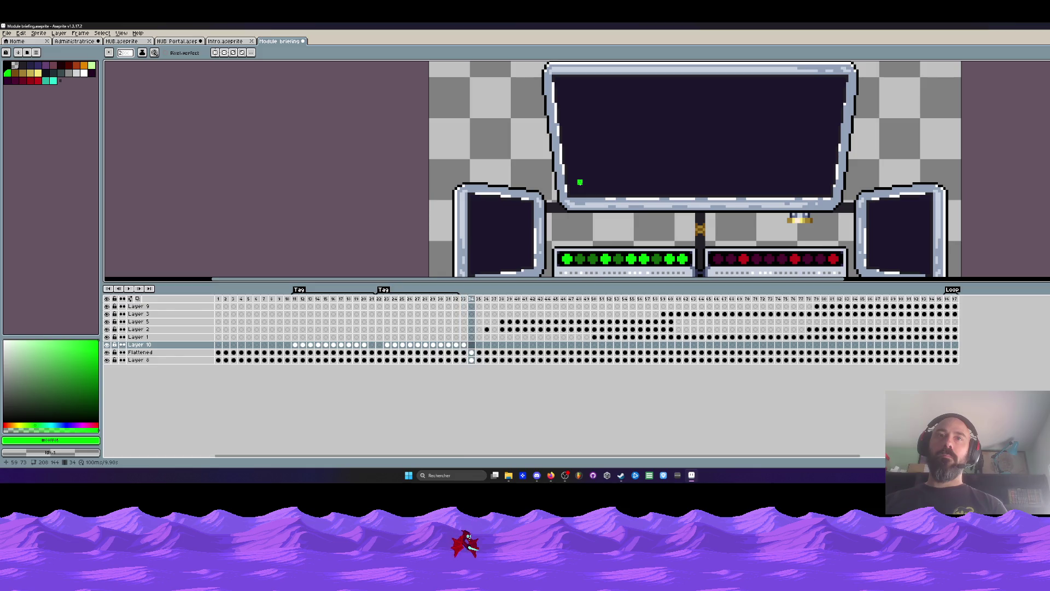
{"action": "scroll", "coordinate": [578, 177], "scroll_direction": "up", "scroll_amount": 1}
{"action": "key", "text": "Left"}
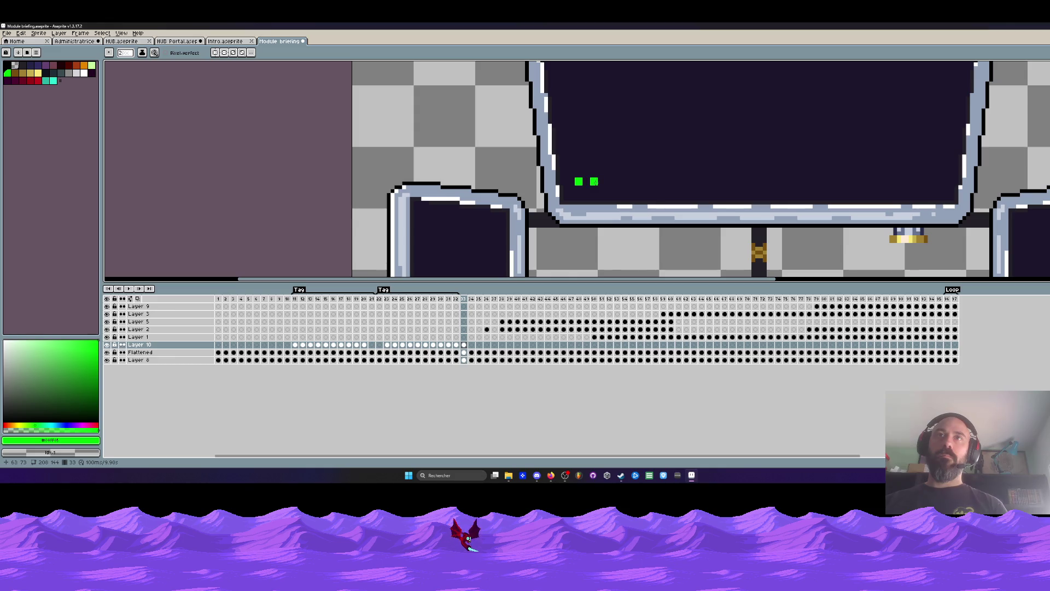
{"action": "key", "text": "Right"}
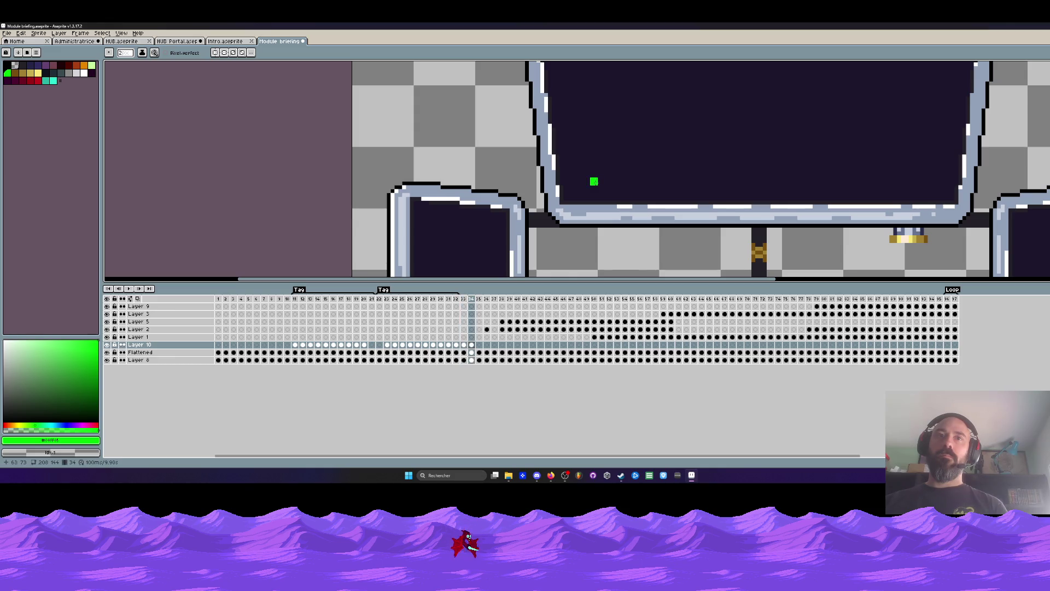
{"action": "key", "text": "Right"}
{"action": "key", "text": "Left"}
{"action": "key", "text": "Left"}
{"action": "key", "text": "Left"}
{"action": "key", "text": "Right"}
{"action": "key", "text": "Right"}
{"action": "key", "text": "Right"}
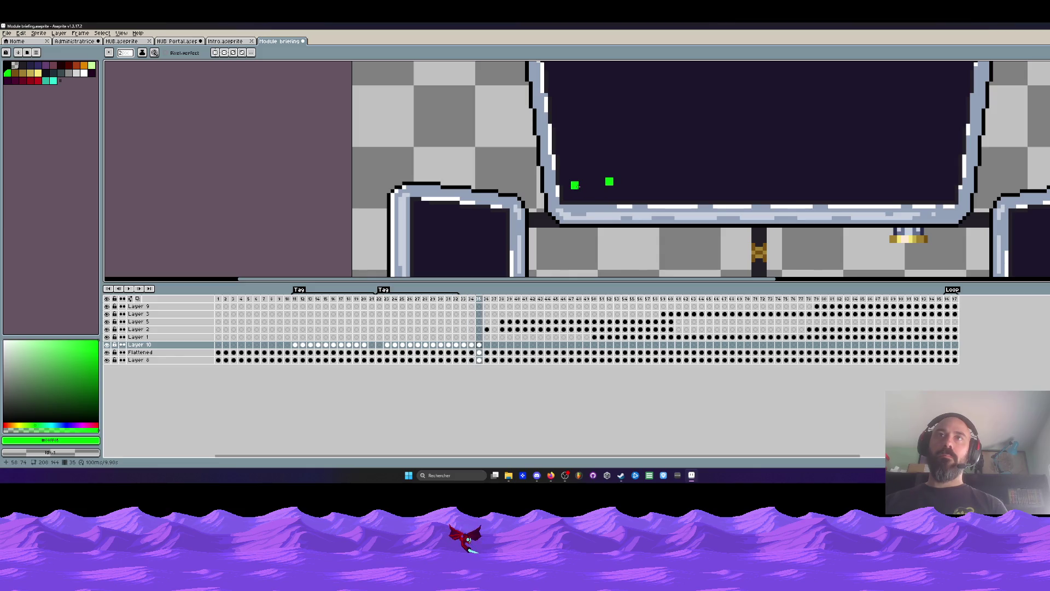
{"action": "scroll", "coordinate": [581, 187], "scroll_direction": "down", "scroll_amount": 1}
Step: Play through to frame 44, then flip between frames 34–36 checking the green dots
{"action": "key", "text": "Return"}
{"action": "left_click_drag", "start_coordinate": [548, 354], "coordinate": [508, 354]}
{"action": "key", "text": "Right"}
{"action": "key", "text": "Right"}
{"action": "key", "text": "Left"}
{"action": "key", "text": "Left"}
{"action": "key", "text": "Left"}
{"action": "key", "text": "Left"}
{"action": "key", "text": "Left"}
{"action": "key", "text": "Left"}
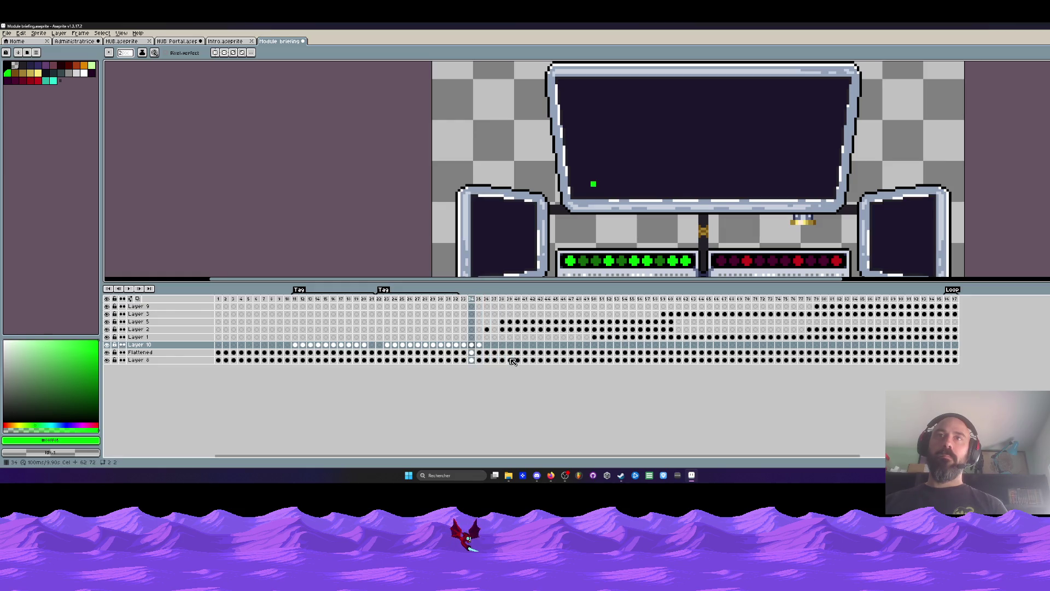
{"action": "scroll", "coordinate": [595, 185], "scroll_direction": "up", "scroll_amount": 1}
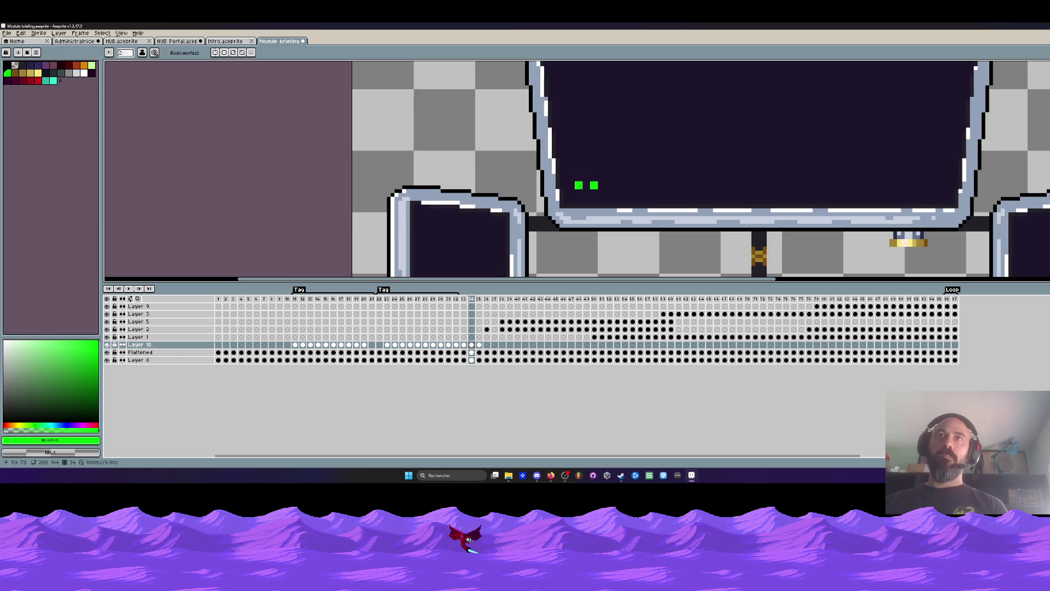
{"action": "key", "text": "Right"}
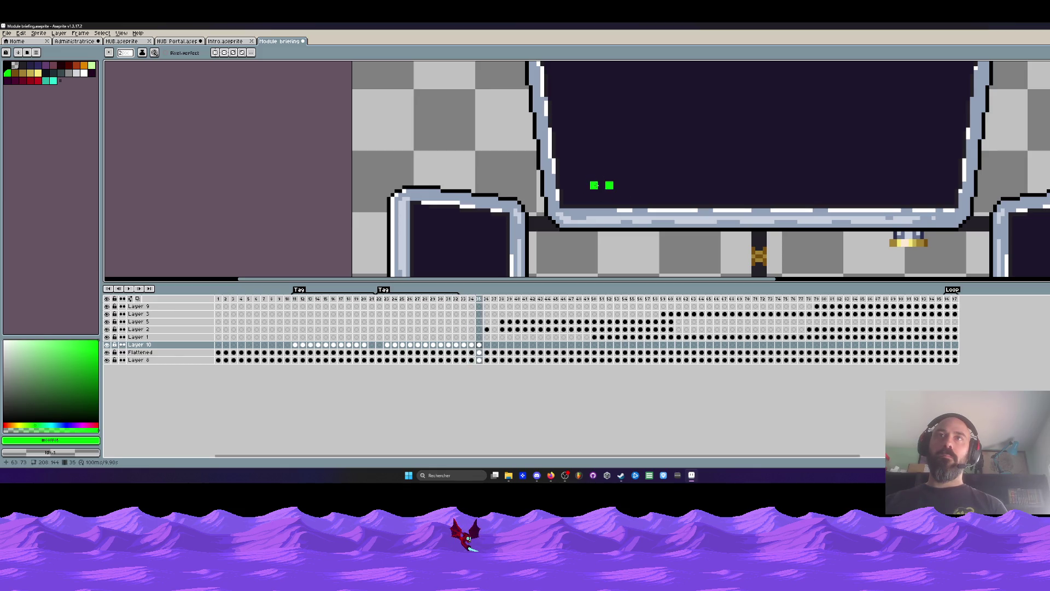
{"action": "key", "text": "Left"}
{"action": "key", "text": "Right"}
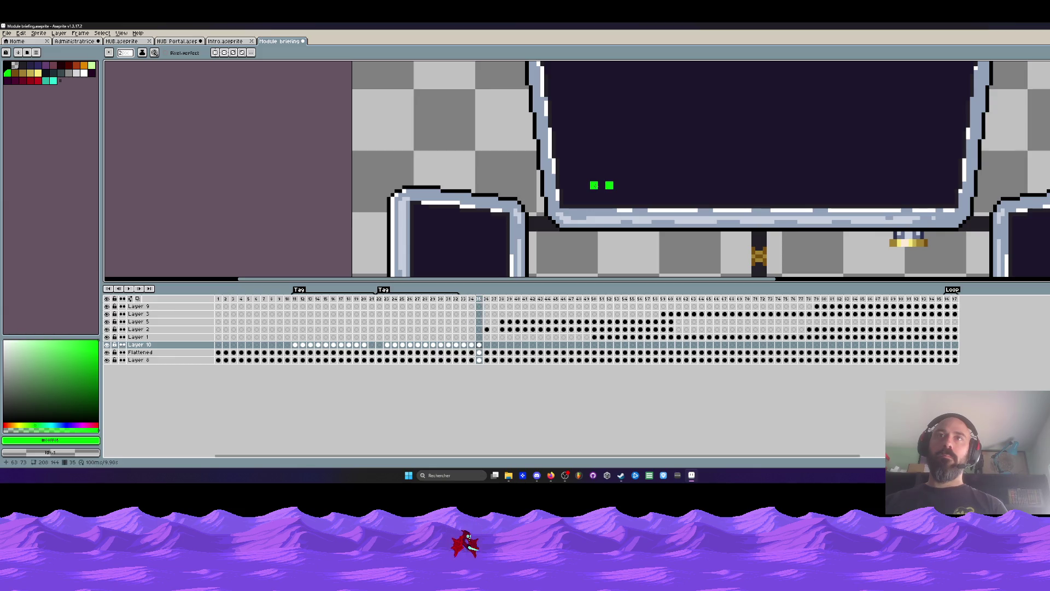
{"action": "key", "text": "Left"}
{"action": "key", "text": "Right"}
{"action": "key", "text": "Right"}
{"action": "key", "text": "Right"}
{"action": "key", "text": "Left"}
{"action": "key", "text": "Left"}
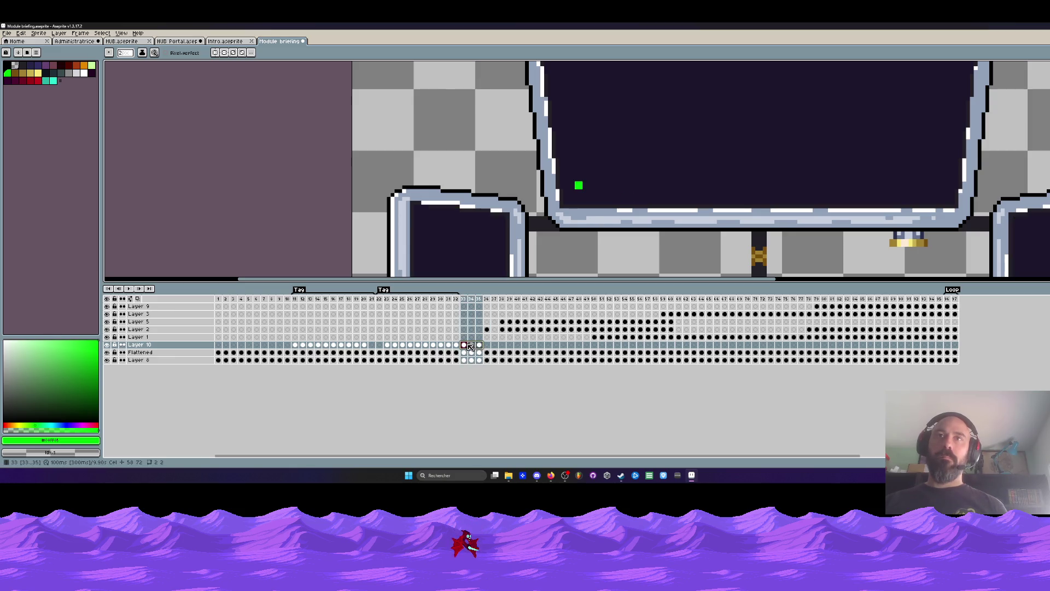
{"action": "key", "text": "Right"}
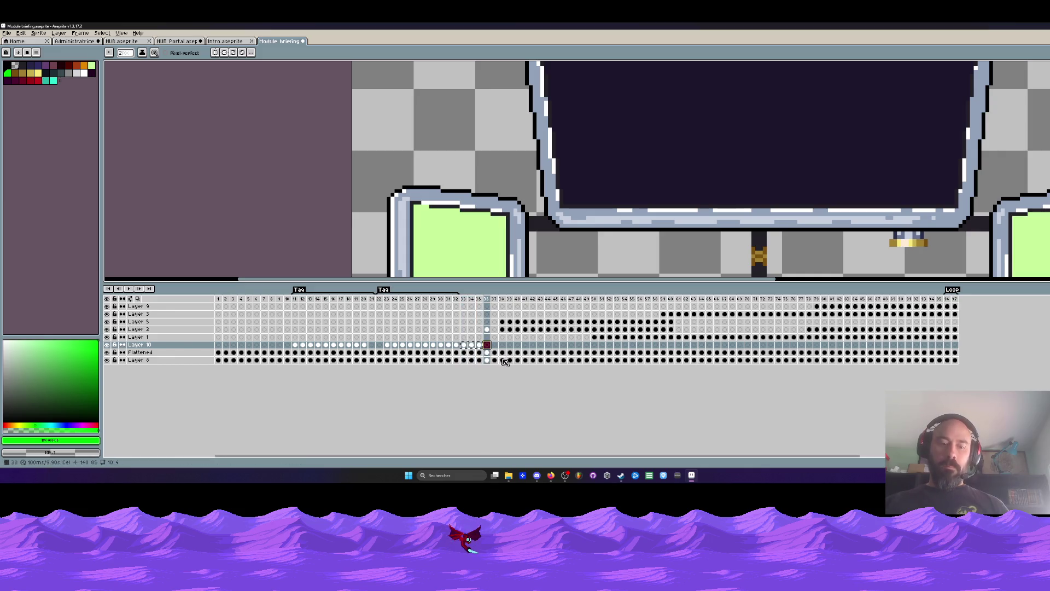
Step: Jump through frames 39–52 up to the red orb, then return to view the whole console
{"action": "left_click", "coordinate": [511, 345]}
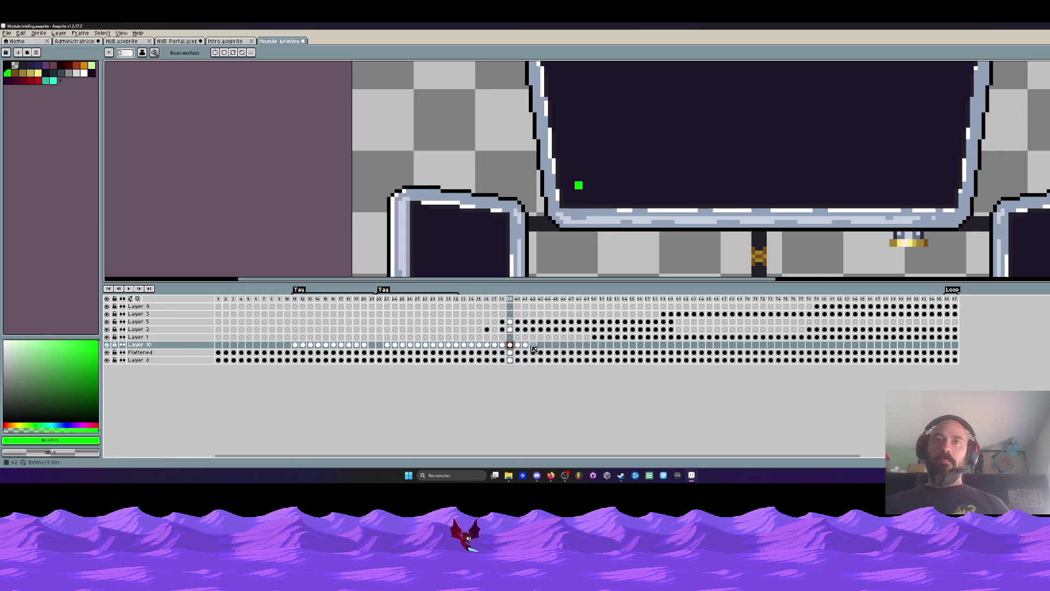
{"action": "left_click", "coordinate": [533, 345]}
{"action": "left_click", "coordinate": [555, 346]}
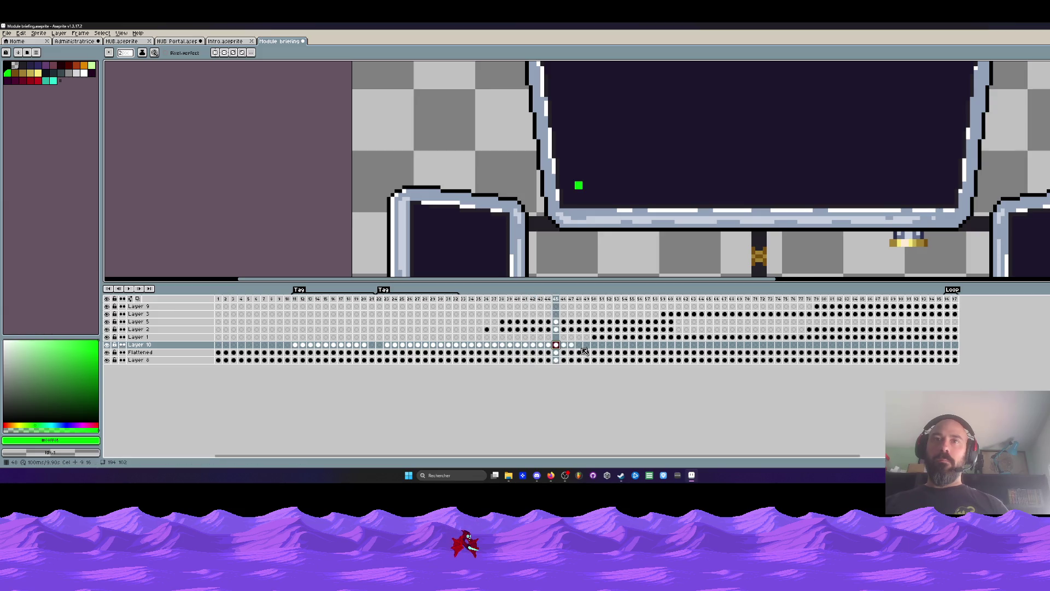
{"action": "left_click", "coordinate": [580, 346]}
{"action": "left_click", "coordinate": [604, 345]}
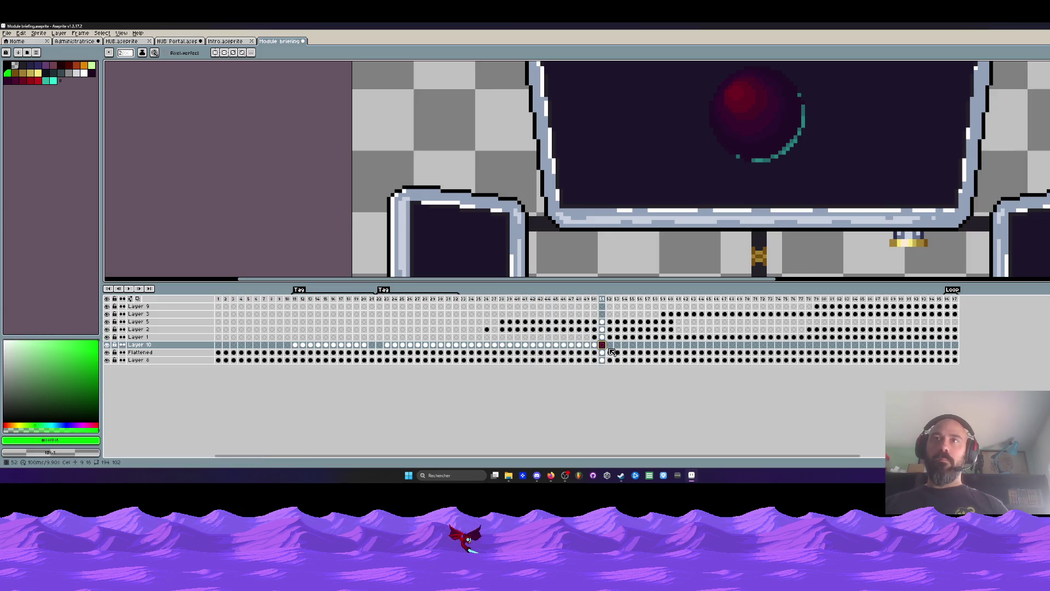
{"action": "left_click", "coordinate": [265, 307]}
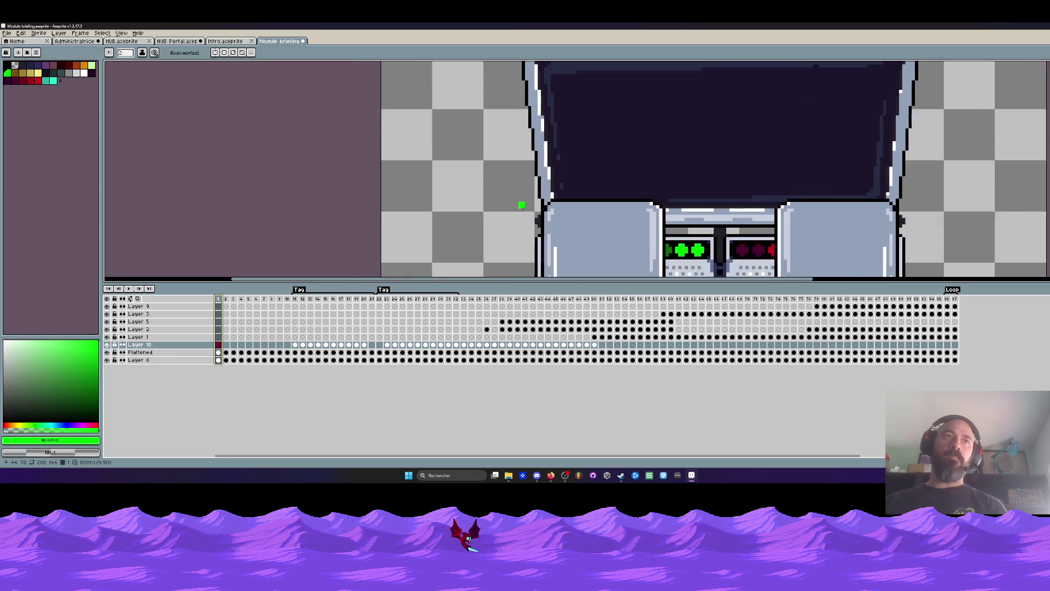
{"action": "scroll", "coordinate": [726, 174], "scroll_direction": "down", "scroll_amount": 4}
Step: Tag the entire frame range from frame 1 to the last frame as a Loop
{"action": "key", "text": "Return"}
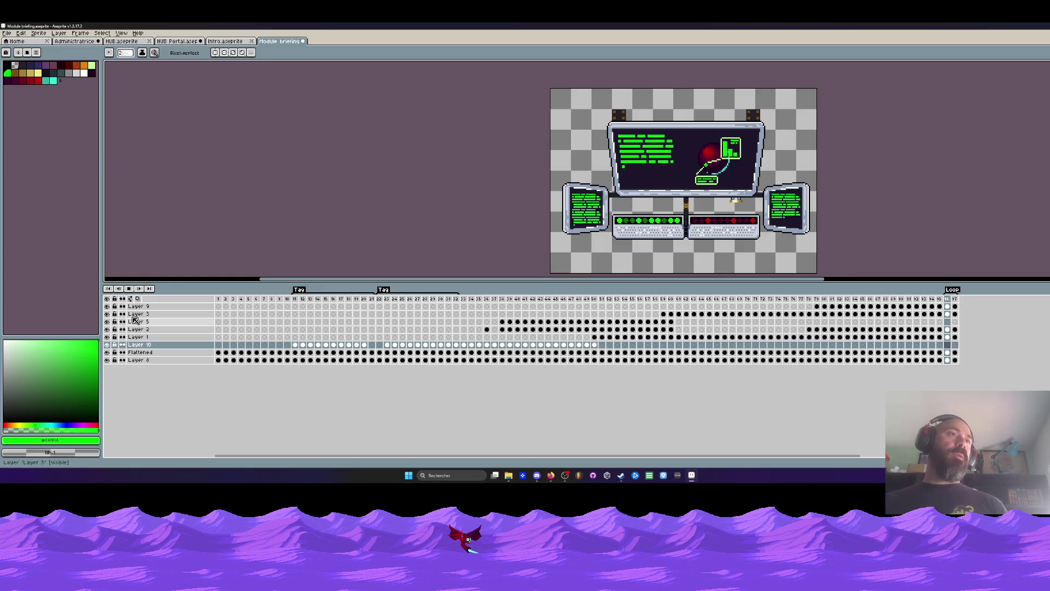
{"action": "left_click", "coordinate": [134, 289]}
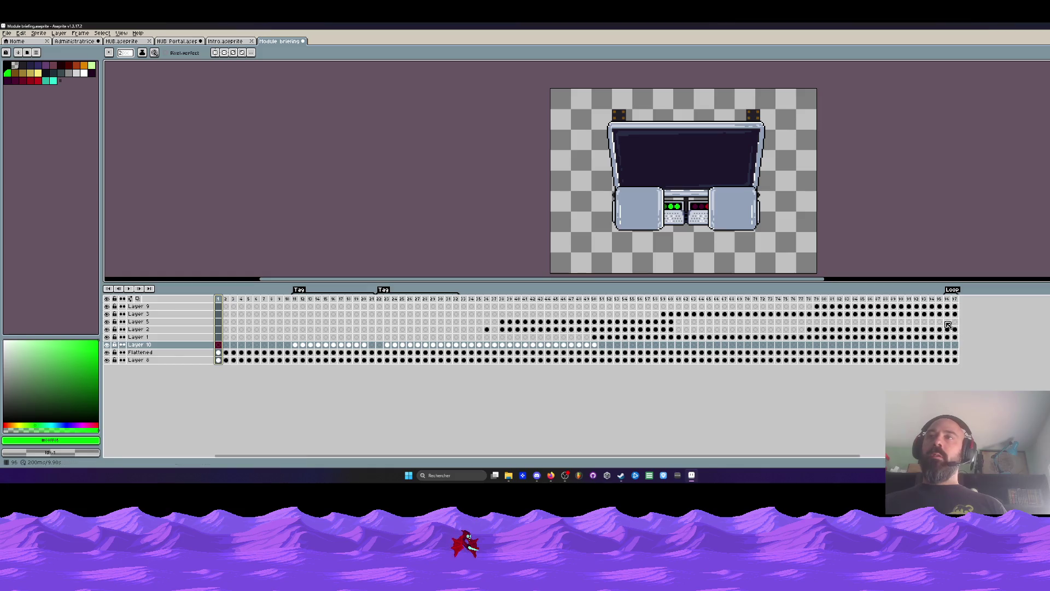
{"action": "left_click", "coordinate": [936, 299]}
{"action": "left_click_drag", "start_coordinate": [913, 300], "coordinate": [220, 298]}
{"action": "right_click", "coordinate": [221, 299]}
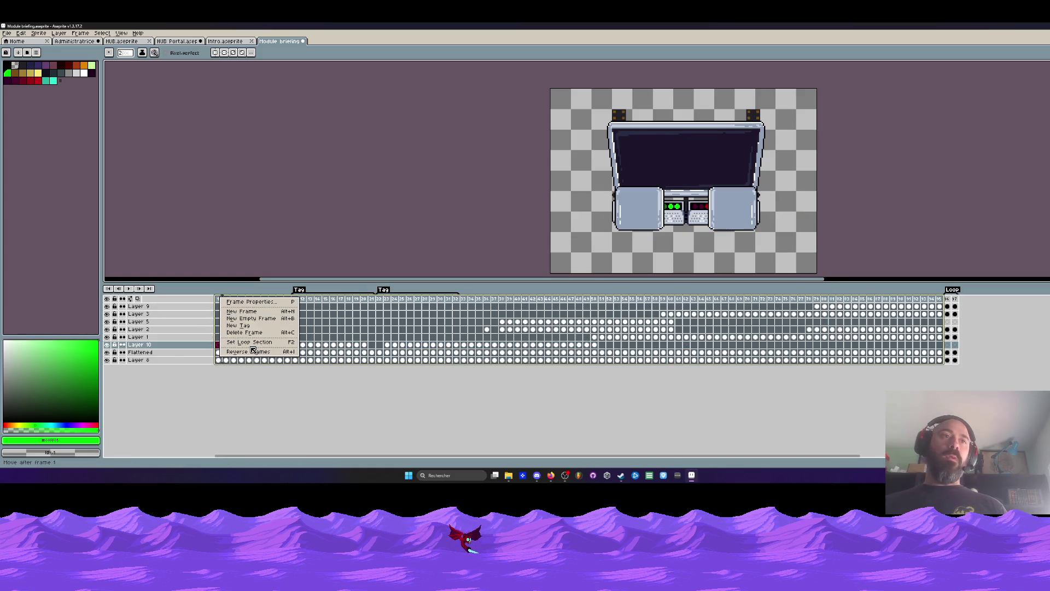
{"action": "left_click", "coordinate": [249, 343]}
Step: Replay the looped animation, previewing it larger, then bring the timeline back into view
{"action": "left_click", "coordinate": [129, 289]}
{"action": "scroll", "coordinate": [647, 229], "scroll_direction": "up", "scroll_amount": 2}
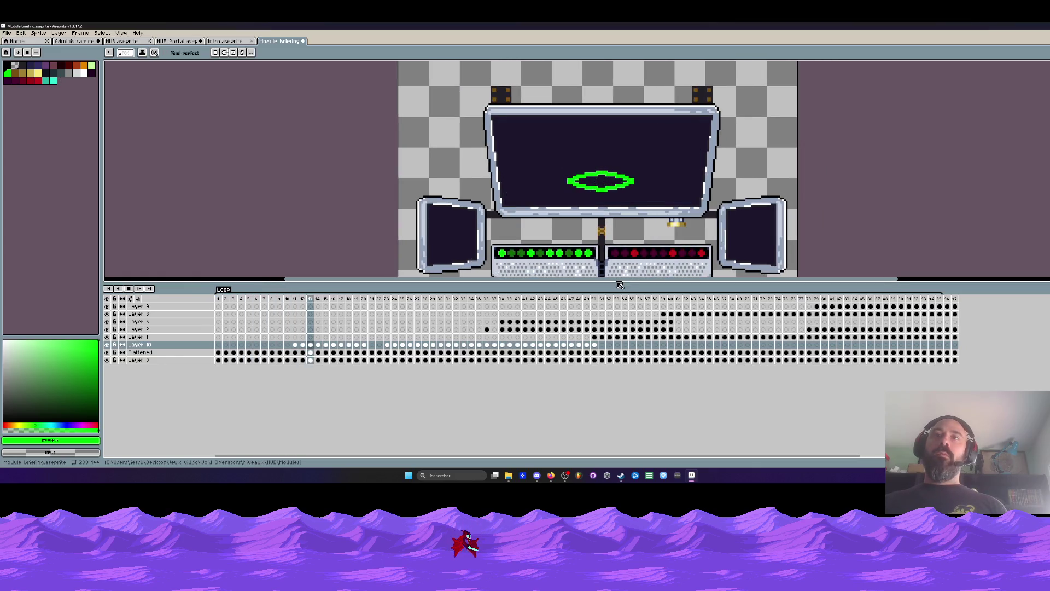
{"action": "key", "text": "Tab"}
{"action": "key", "text": "Return"}
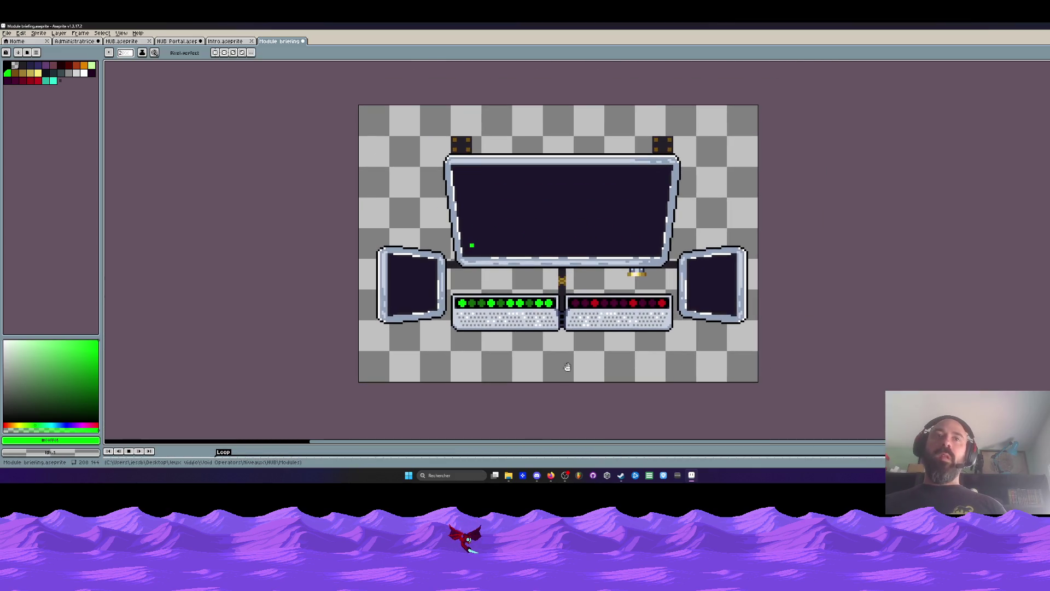
{"action": "key", "text": "Return"}
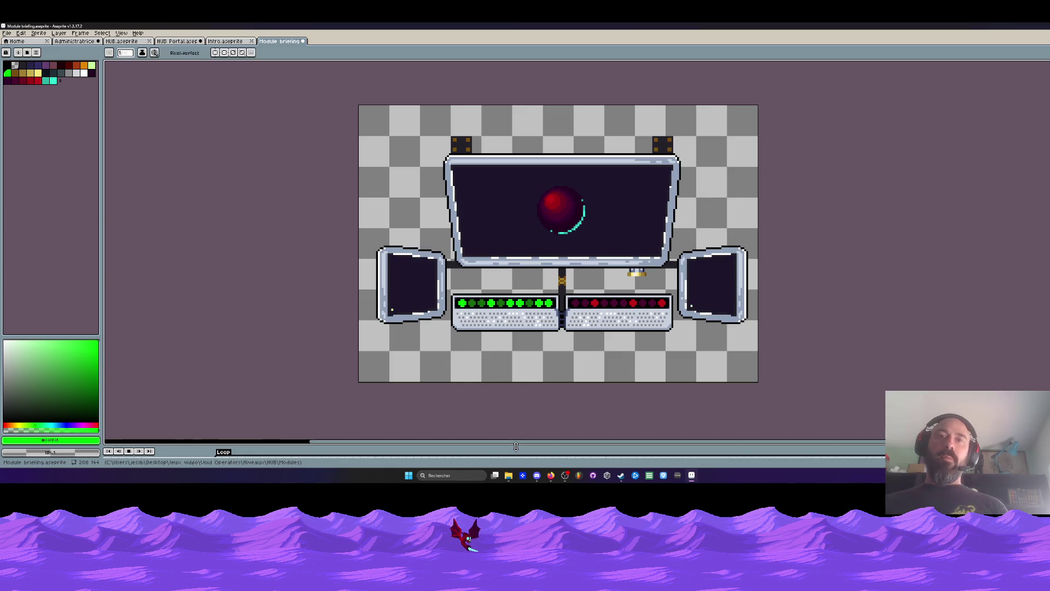
{"action": "key", "text": "Tab"}
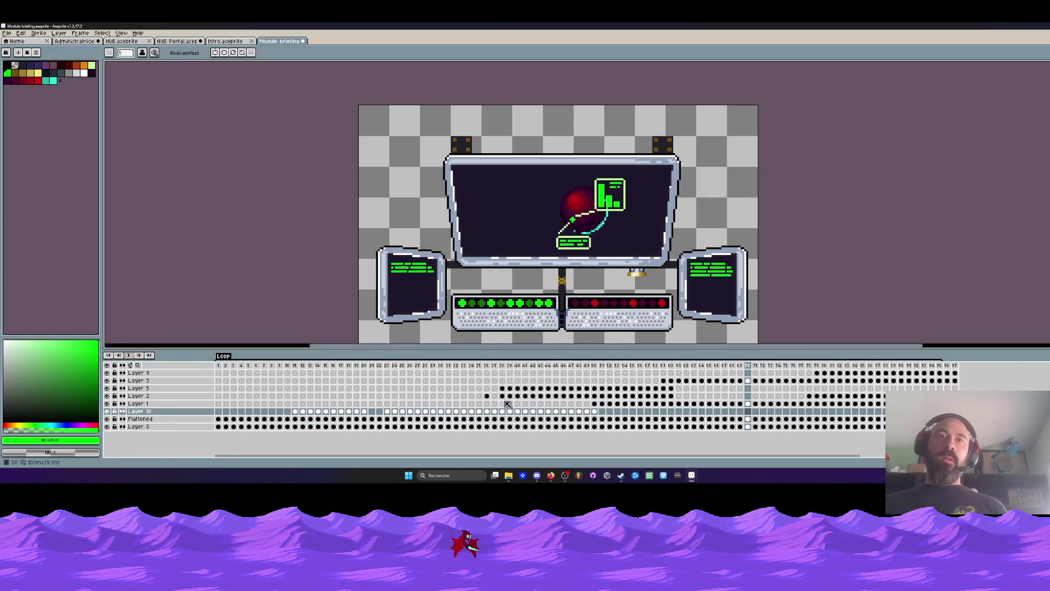
Step: Set the VOIDTECH title frames 21–22 to 400 ms each and play from frame 1
{"action": "left_click_drag", "start_coordinate": [248, 366], "coordinate": [373, 368]}
{"action": "double_click", "coordinate": [373, 368]}
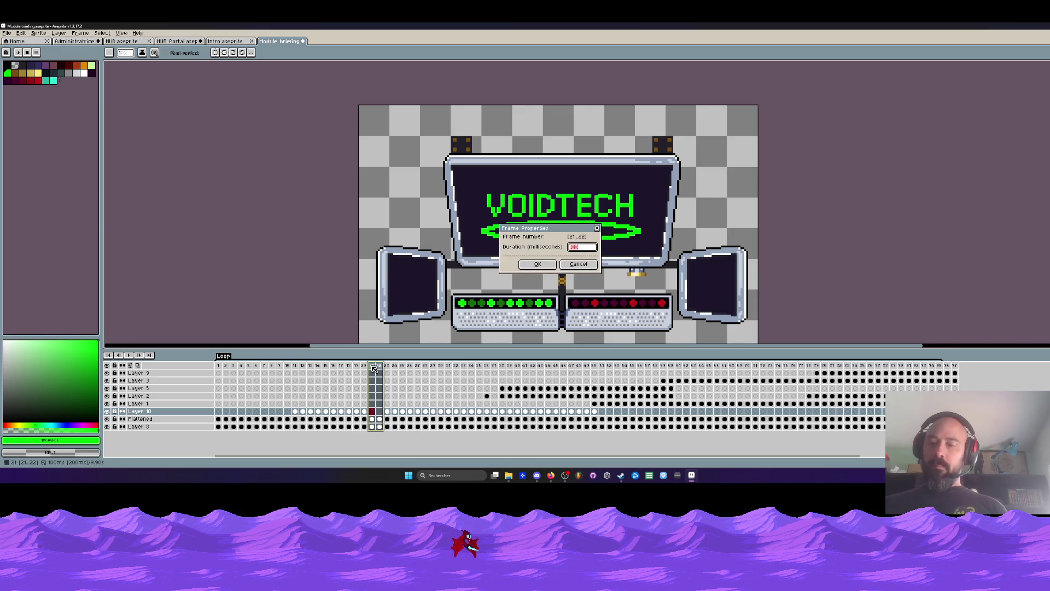
{"action": "key", "text": "Return"}
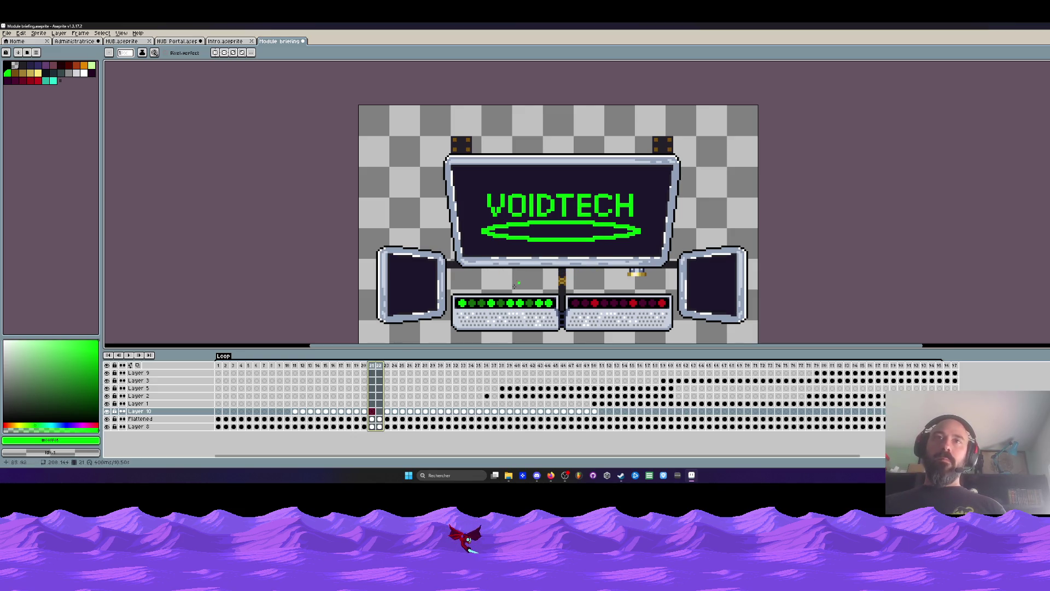
{"action": "key", "text": "Home"}
{"action": "left_click", "coordinate": [129, 358]}
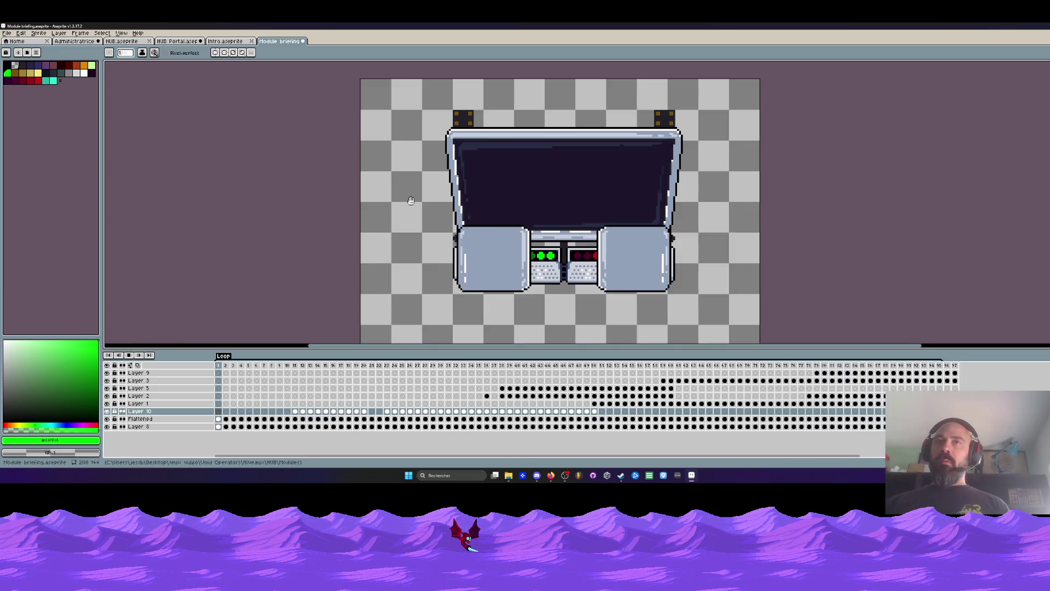
{"action": "scroll", "coordinate": [411, 201], "scroll_direction": "down", "scroll_amount": 1}
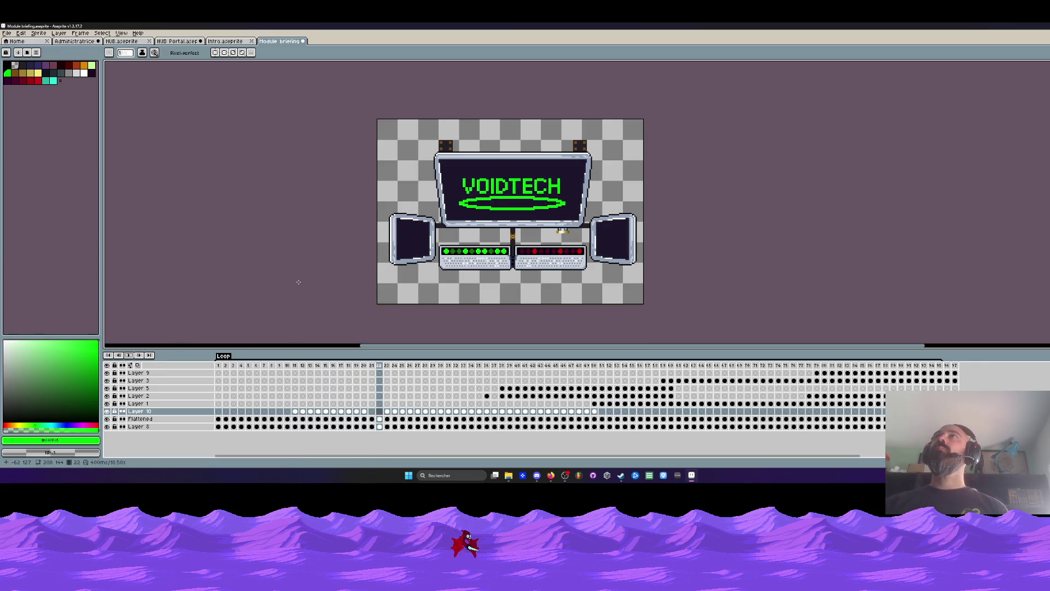
{"action": "left_click", "coordinate": [949, 371]}
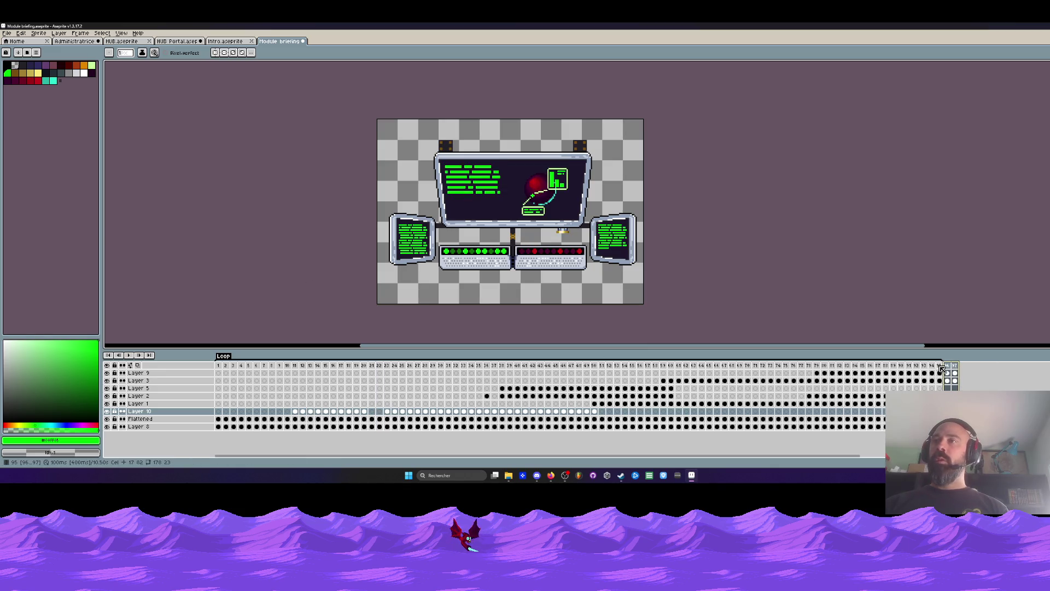
Step: Give all 95 frames a new duration and play the animation to check it
{"action": "left_click_drag", "start_coordinate": [941, 369], "coordinate": [223, 369]}
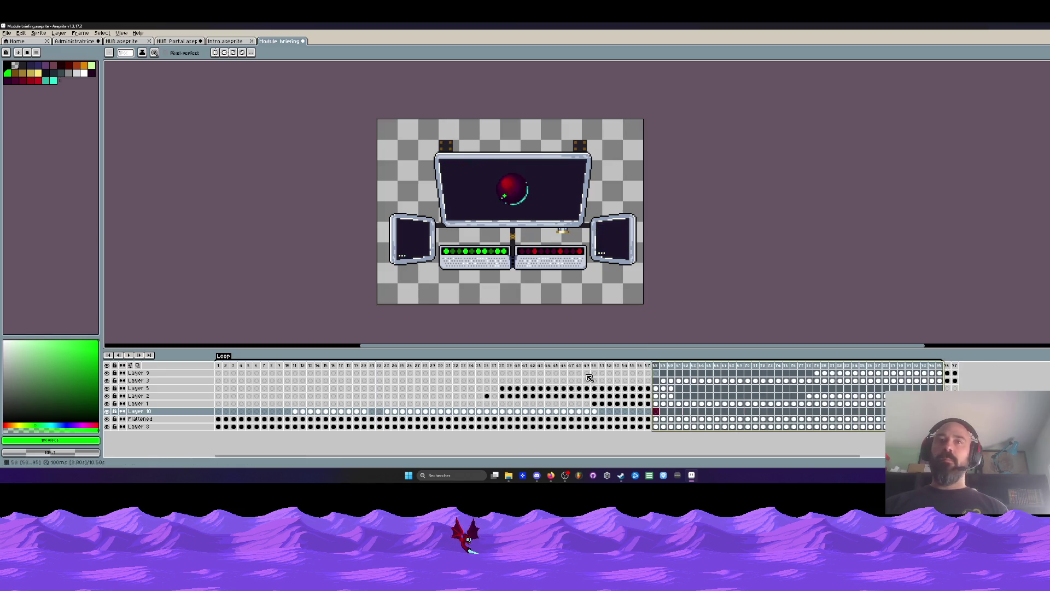
{"action": "double_click", "coordinate": [222, 370]}
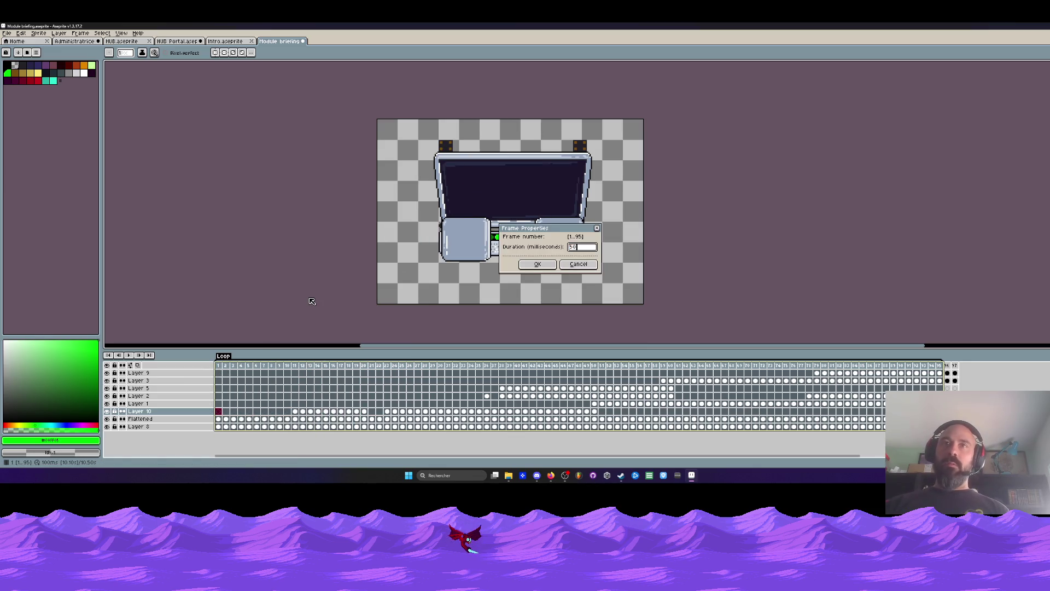
{"action": "left_click", "coordinate": [538, 264]}
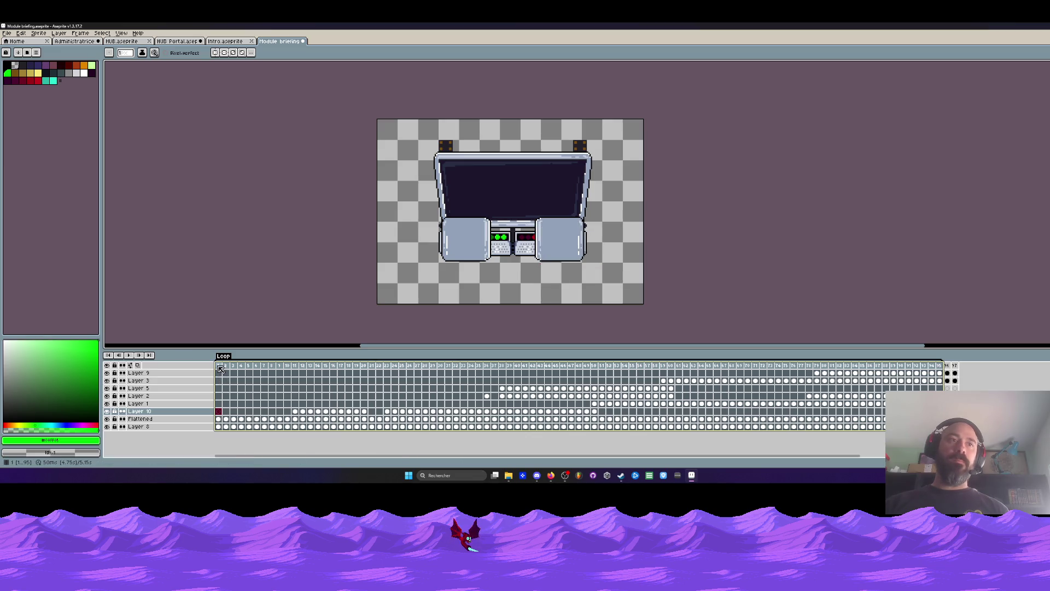
{"action": "left_click", "coordinate": [221, 369]}
{"action": "left_click", "coordinate": [129, 355]}
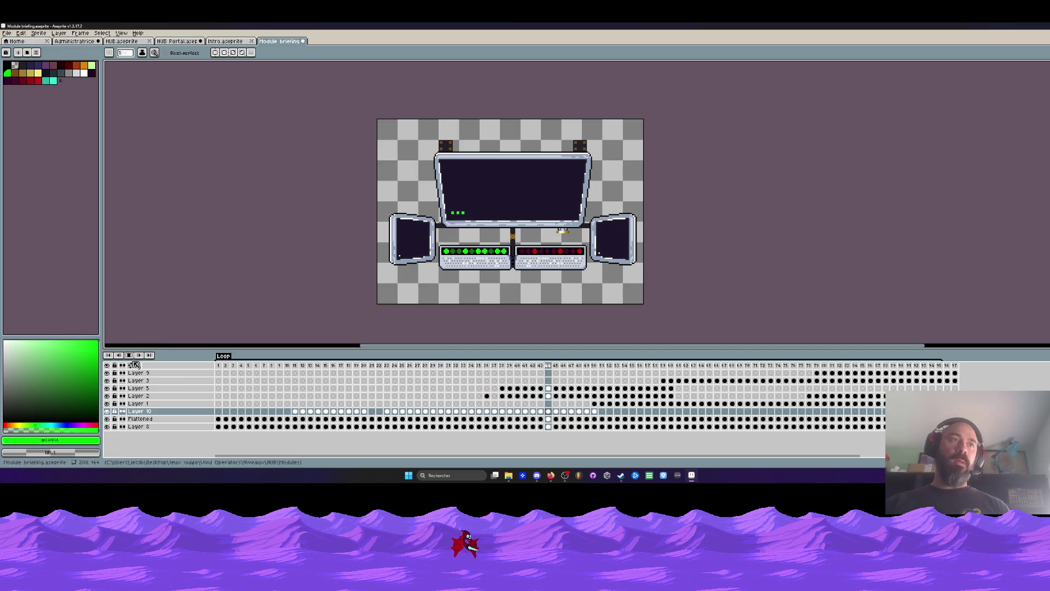
Step: Undo that duration, set a different one for all frames and replay
{"action": "key", "text": "ctrl+z"}
{"action": "key", "text": "b"}
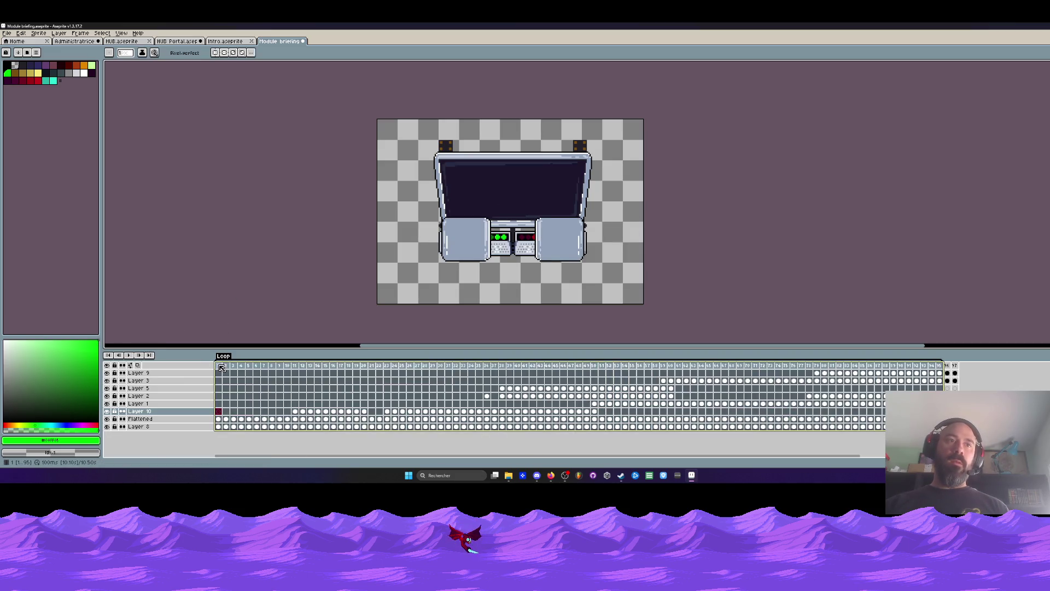
{"action": "key", "text": "Return"}
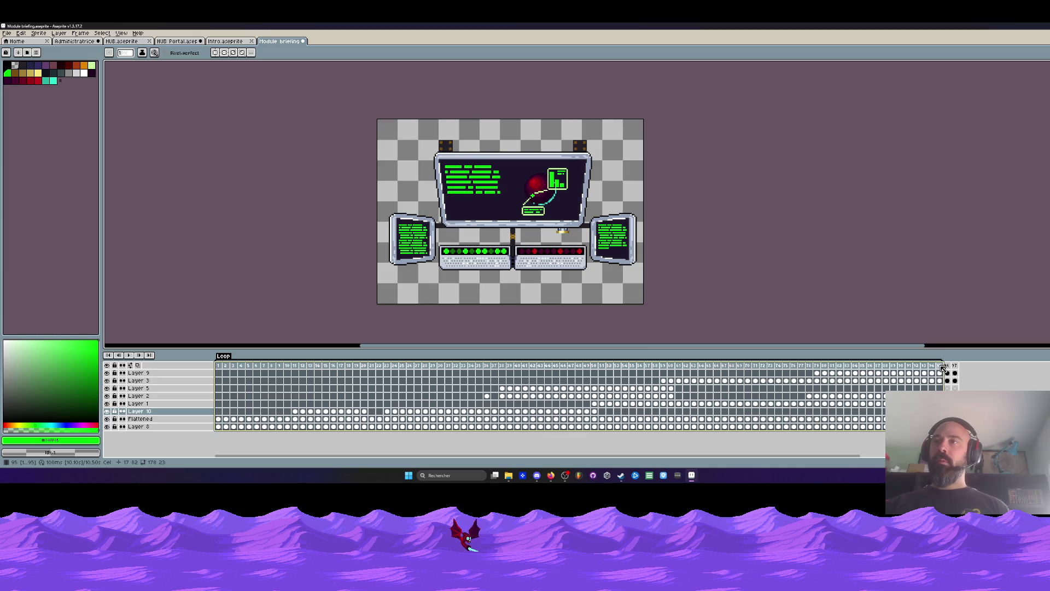
{"action": "double_click", "coordinate": [944, 367]}
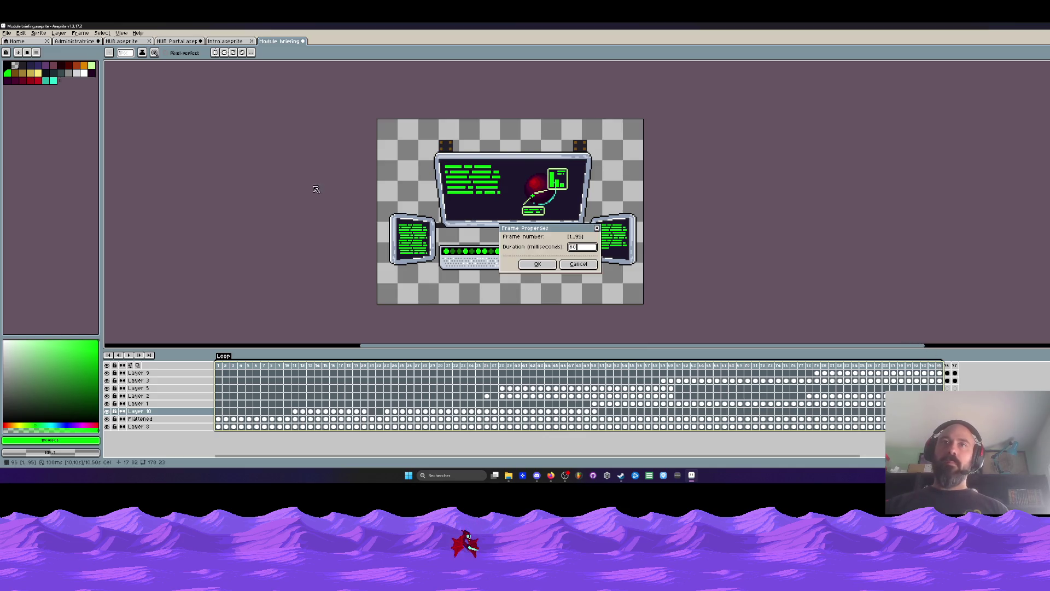
{"action": "key", "text": "Return"}
{"action": "key", "text": "Return"}
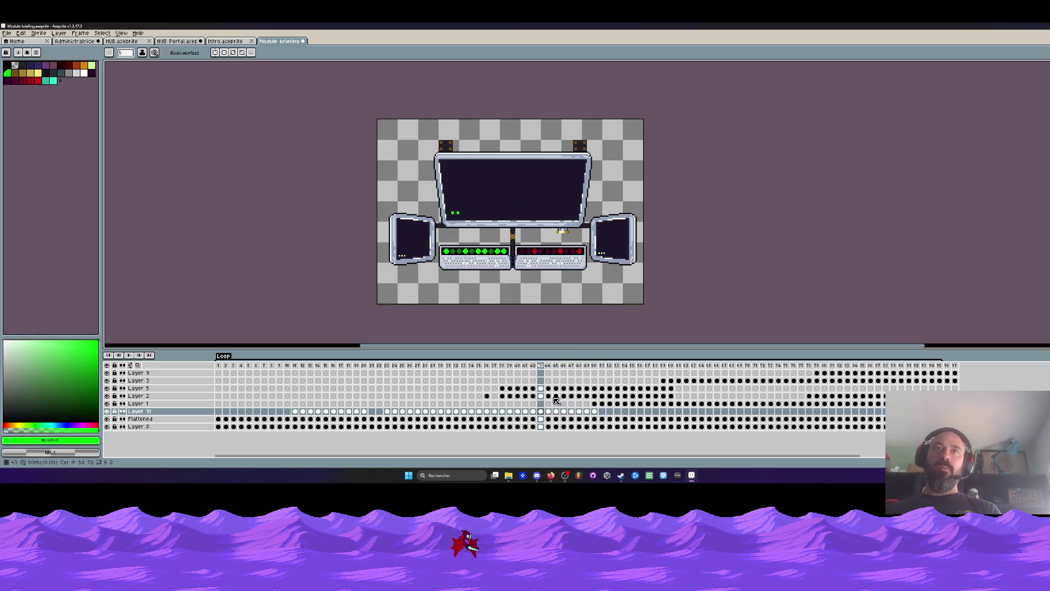
Step: Scrub around frame 40, then delete frames 33–48 across all layers
{"action": "left_click_drag", "start_coordinate": [502, 426], "coordinate": [578, 430]}
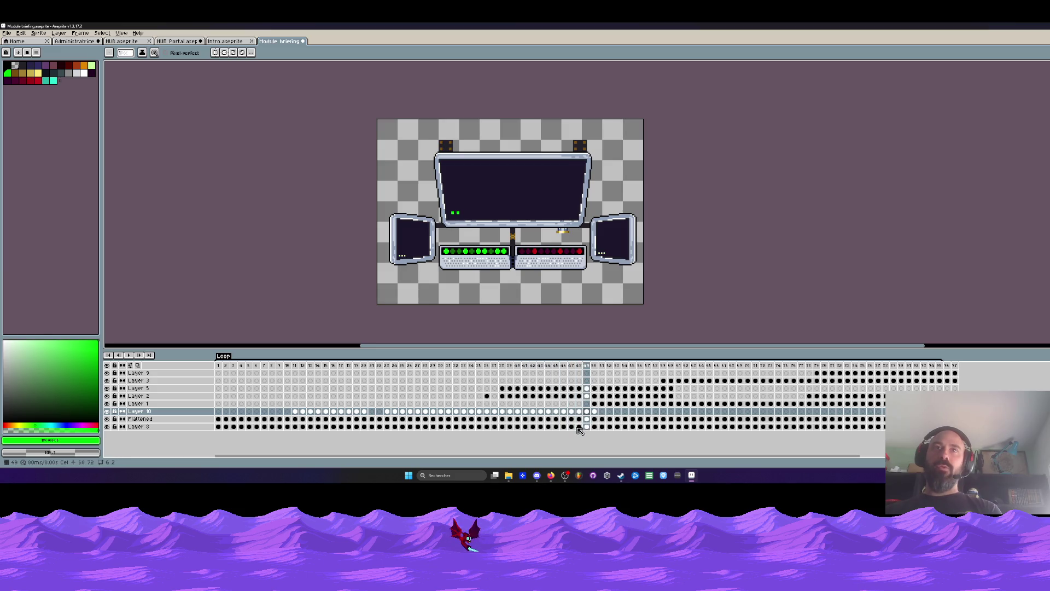
{"action": "key", "text": "Right"}
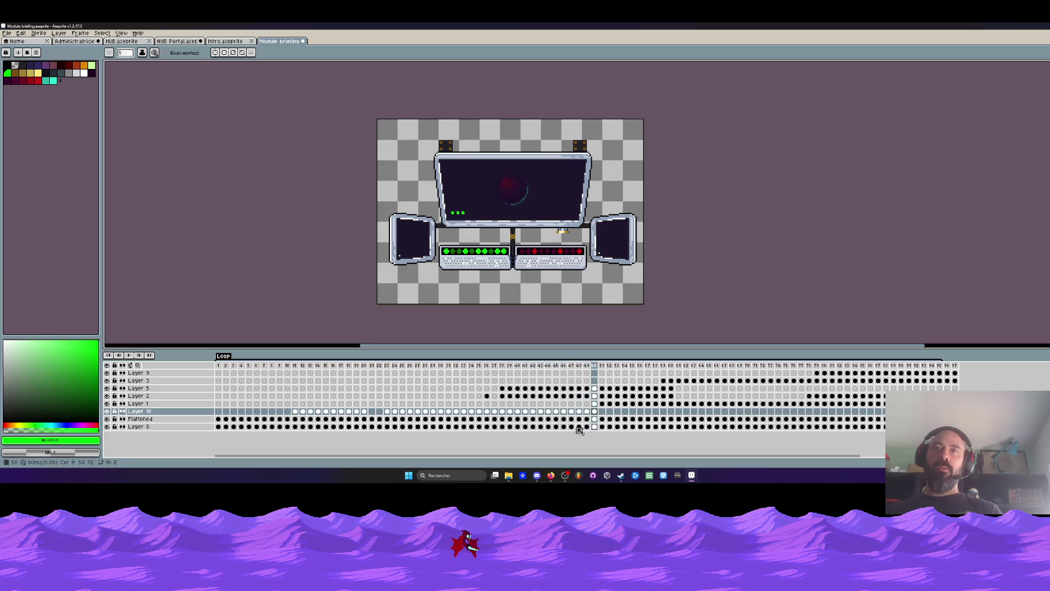
{"action": "key", "text": "Left"}
{"action": "left_click_drag", "start_coordinate": [592, 369], "coordinate": [461, 370]}
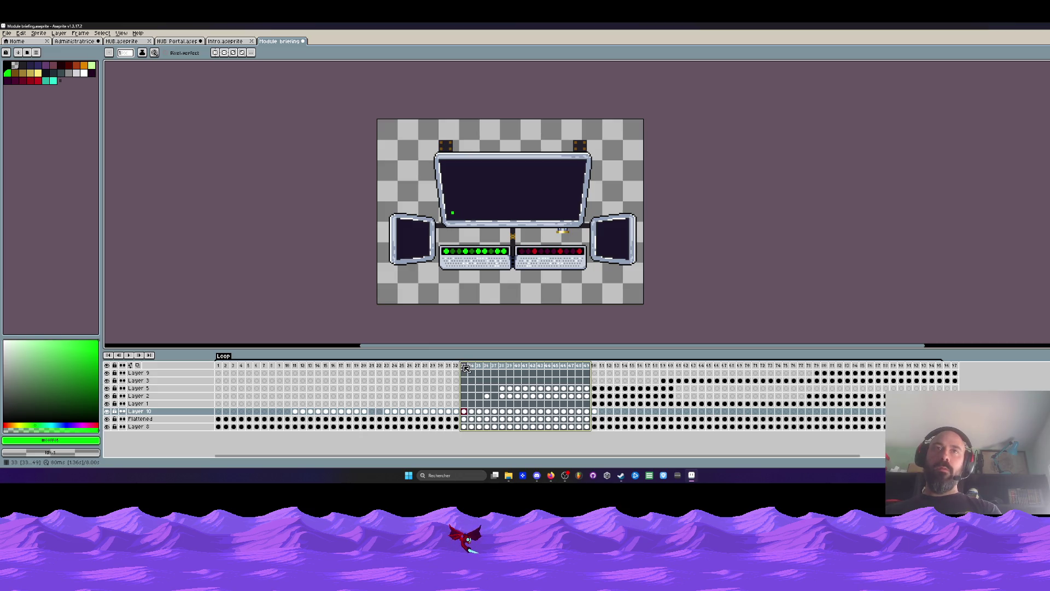
{"action": "key", "text": "alt+c"}
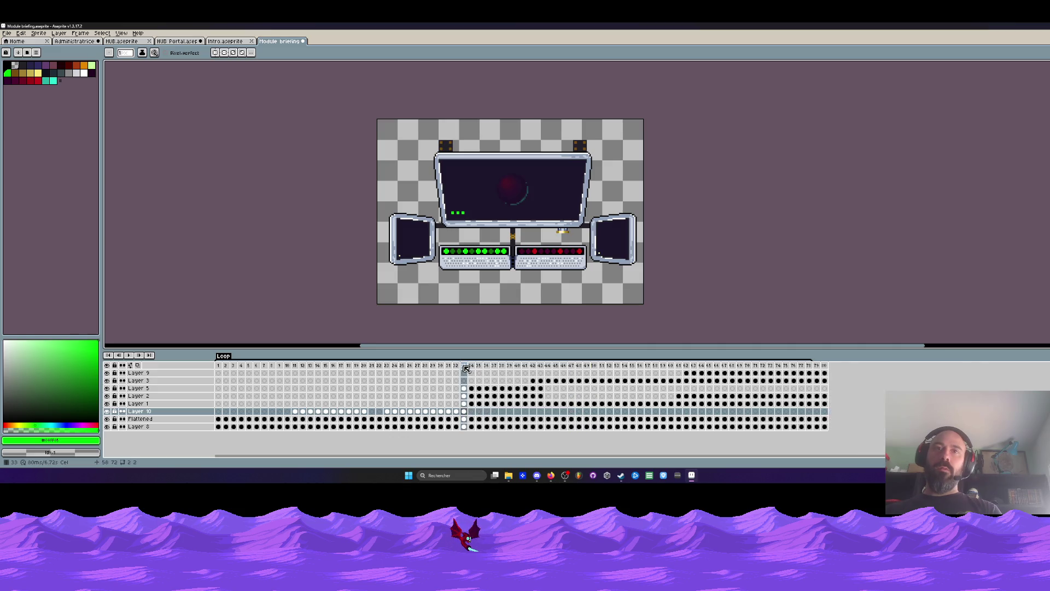
Step: Replay the shortened animation from frame 1 and stop back at the first frame
{"action": "left_click", "coordinate": [222, 367]}
{"action": "key", "text": "Return"}
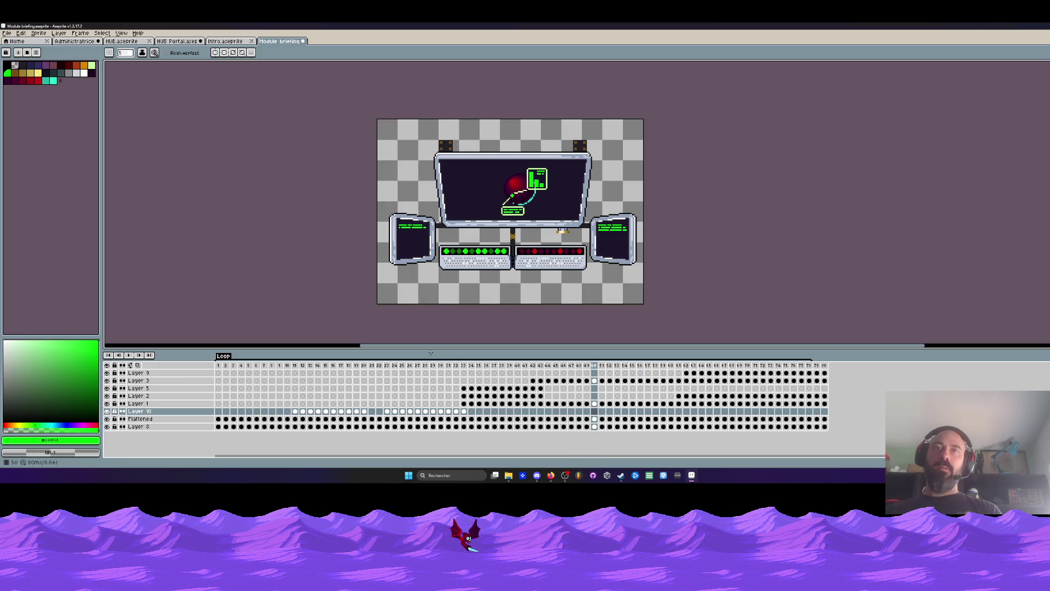
{"action": "left_click", "coordinate": [219, 373]}
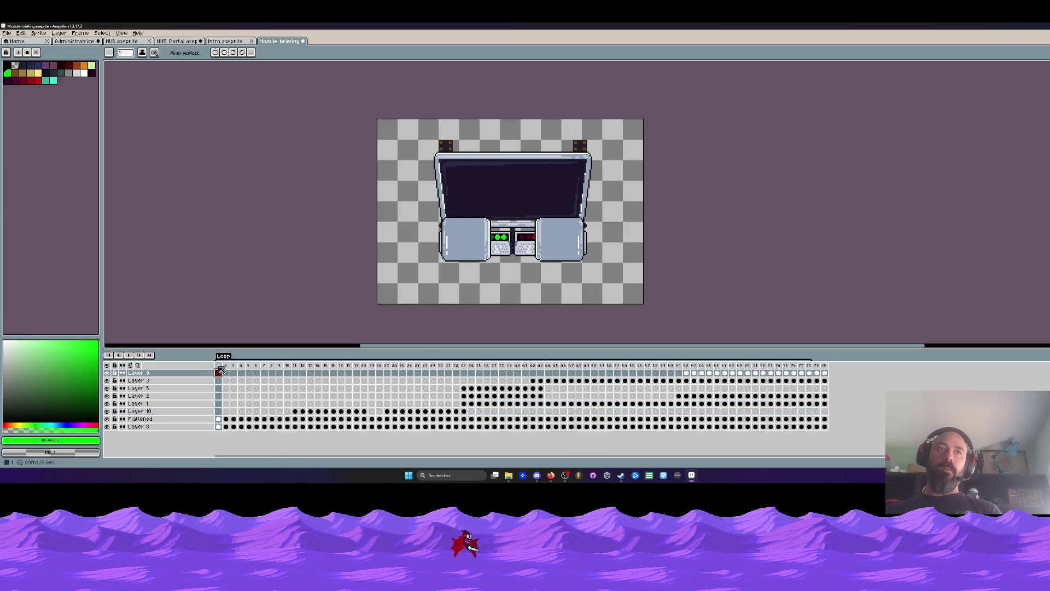
{"action": "key", "text": "Return"}
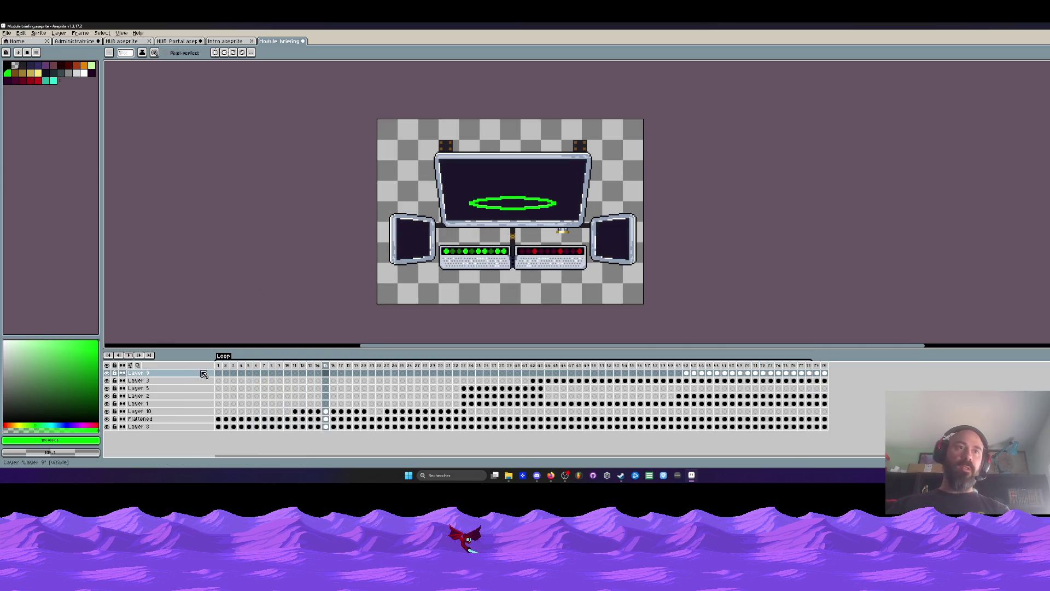
{"action": "double_click", "coordinate": [810, 367]}
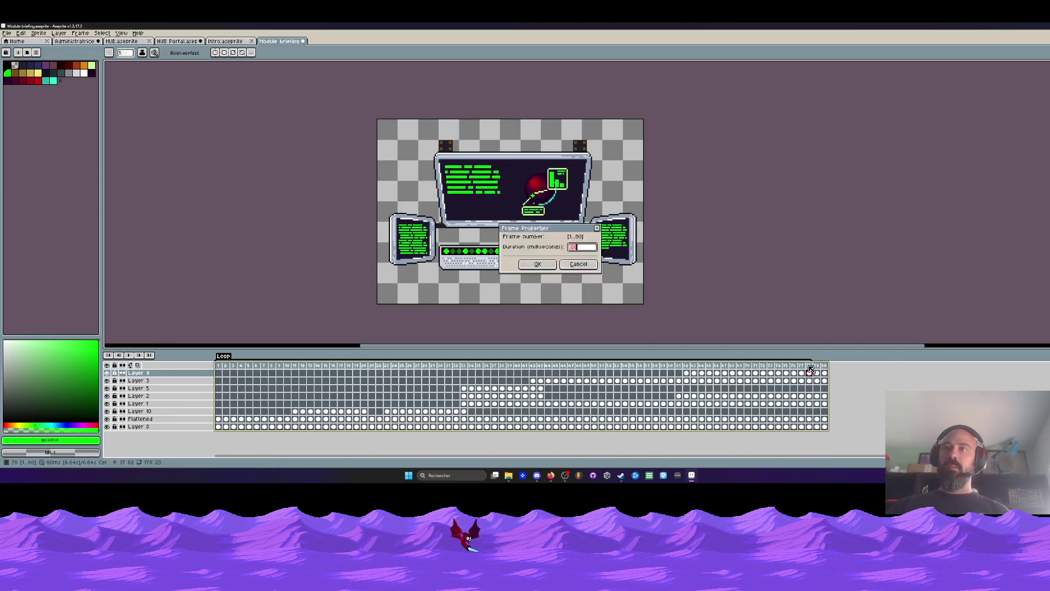
{"action": "left_click", "coordinate": [578, 264]}
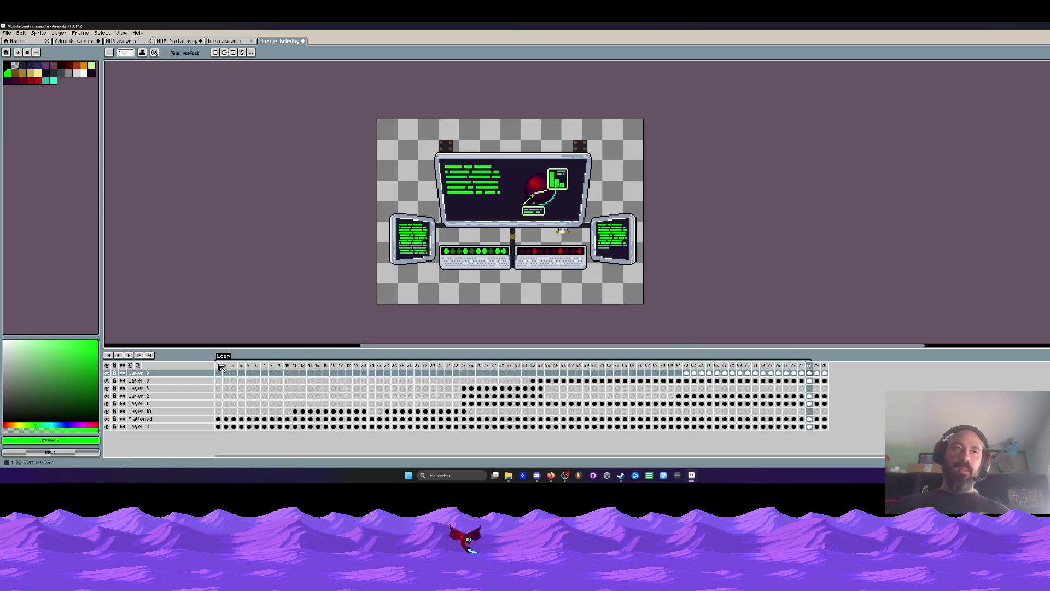
{"action": "left_click_drag", "start_coordinate": [222, 366], "coordinate": [327, 376]}
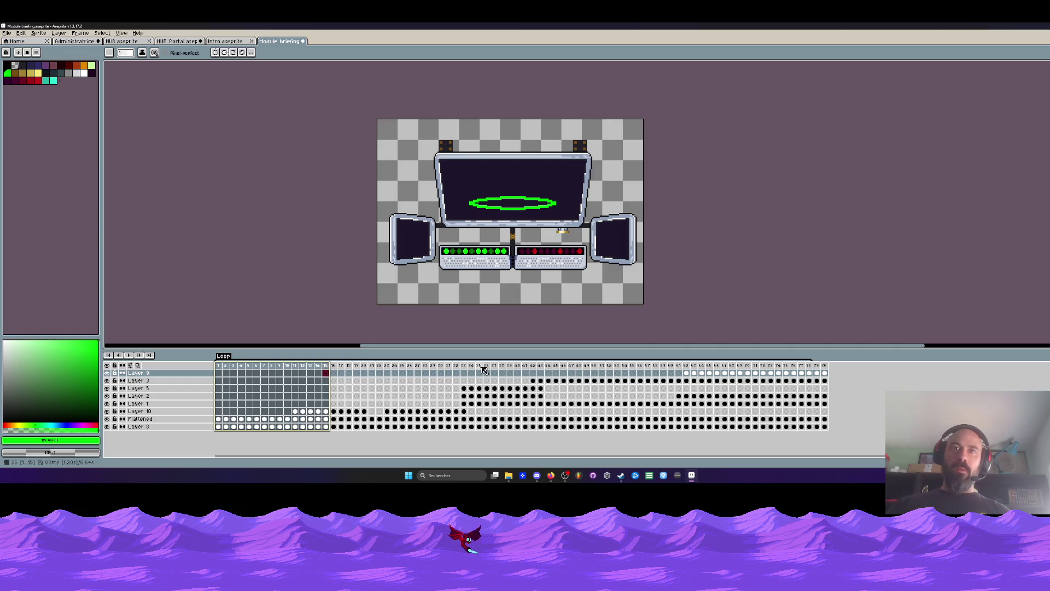
{"action": "left_click", "coordinate": [445, 370]}
{"action": "left_click", "coordinate": [675, 371]}
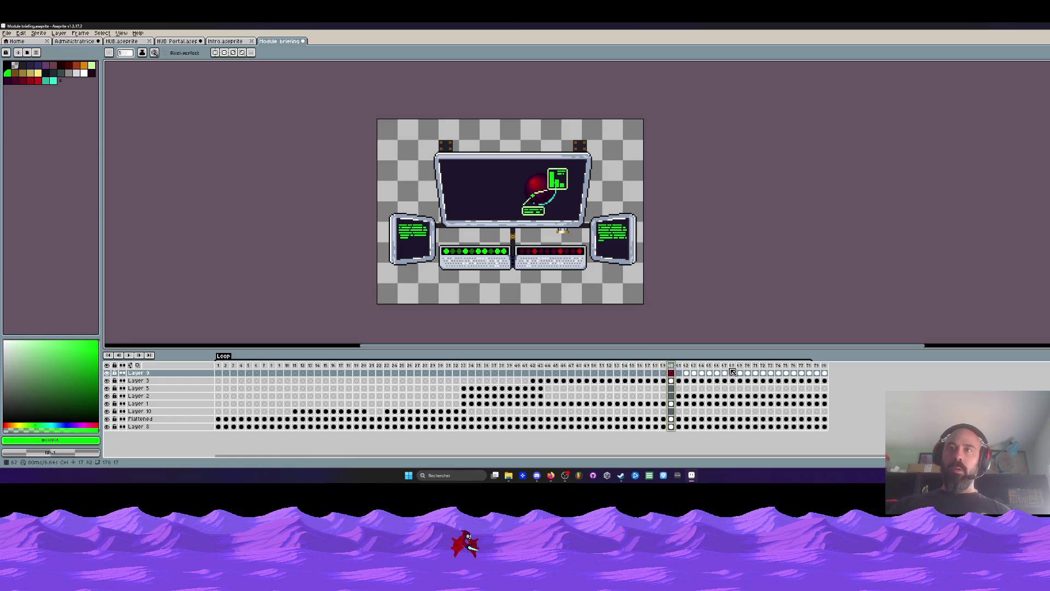
{"action": "left_click", "coordinate": [219, 371]}
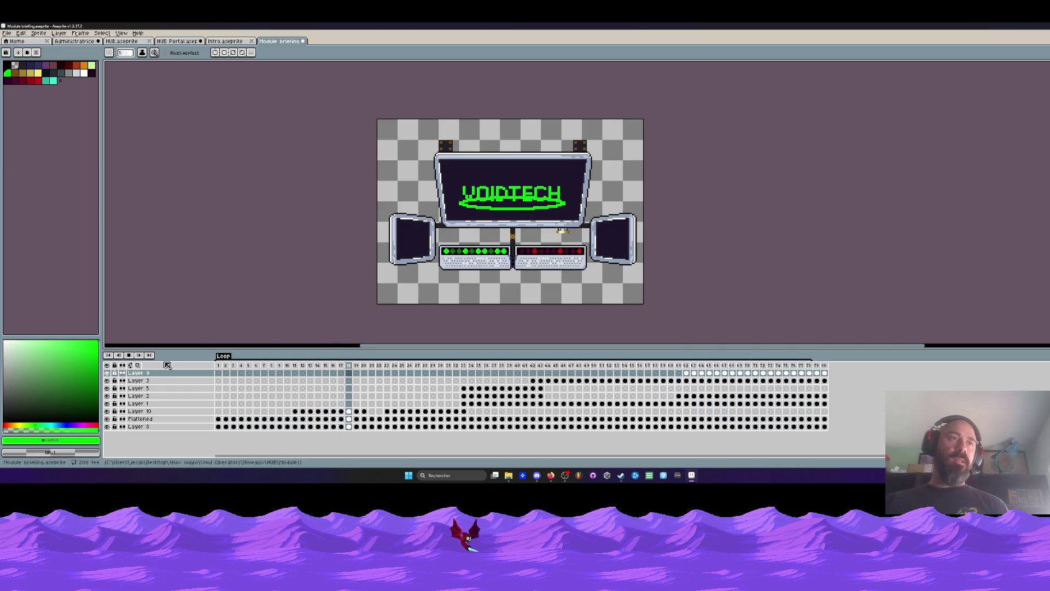
{"action": "left_click", "coordinate": [129, 355]}
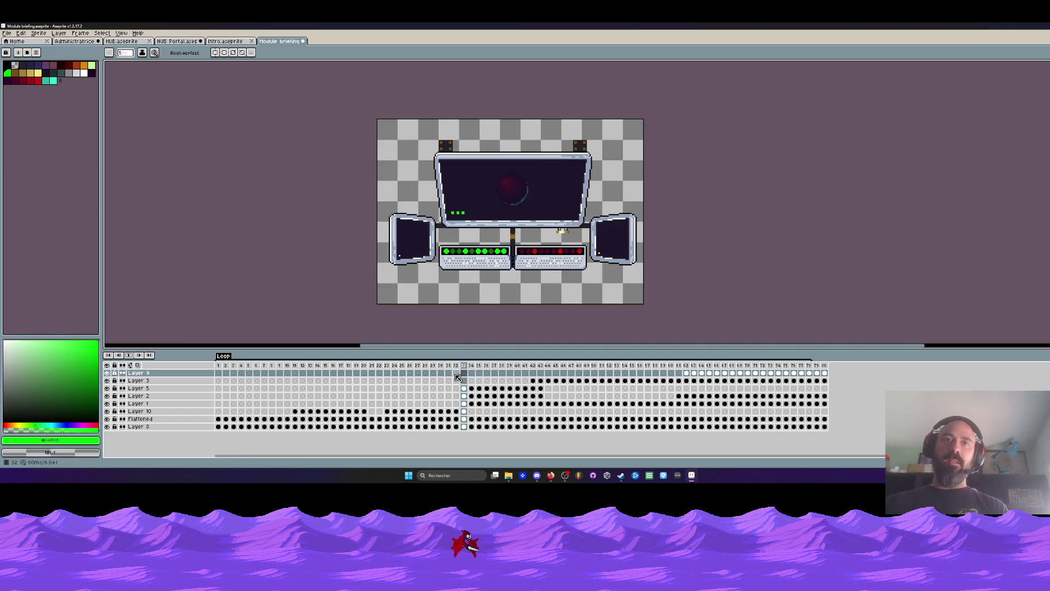
{"action": "scroll", "coordinate": [504, 222], "scroll_direction": "up", "scroll_amount": 1}
{"action": "scroll", "coordinate": [503, 228], "scroll_direction": "up", "scroll_amount": 1}
{"action": "scroll", "coordinate": [502, 232], "scroll_direction": "up", "scroll_amount": 1}
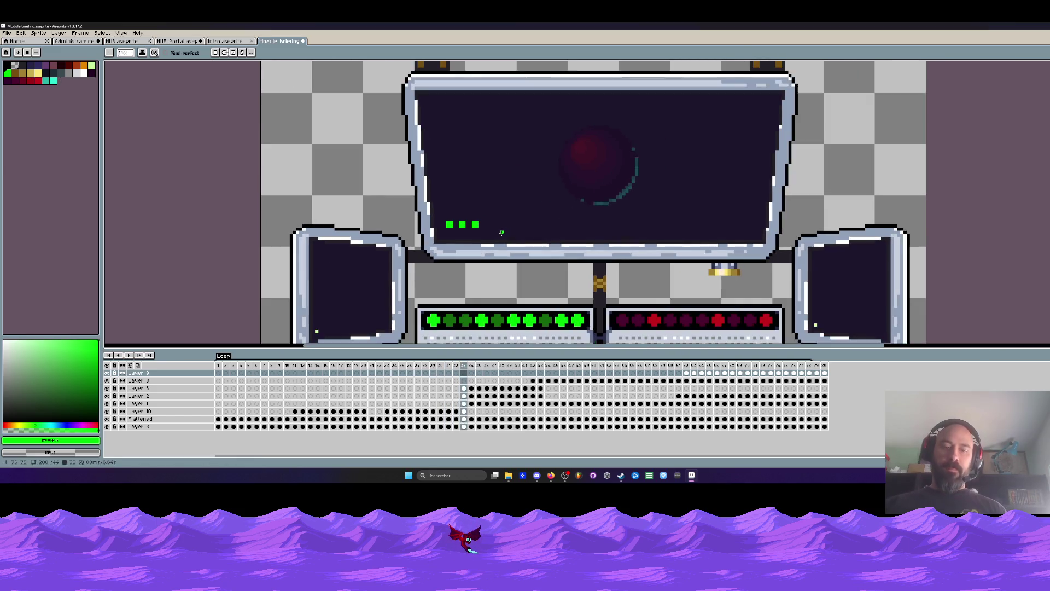
{"action": "left_click", "coordinate": [495, 219], "text": "alt"}
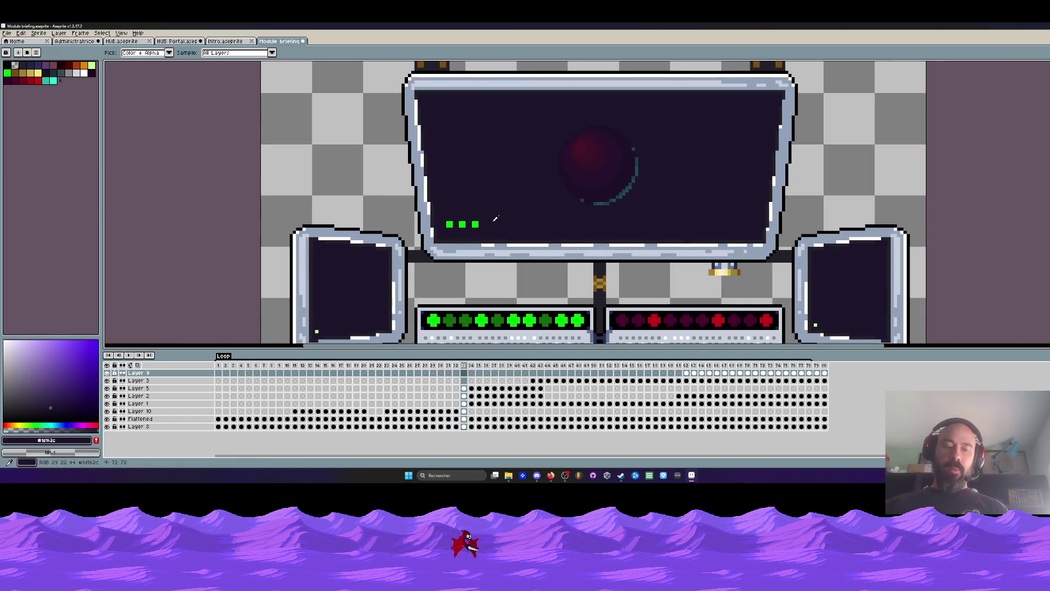
{"action": "left_click", "coordinate": [464, 412]}
{"action": "left_click", "coordinate": [466, 425]}
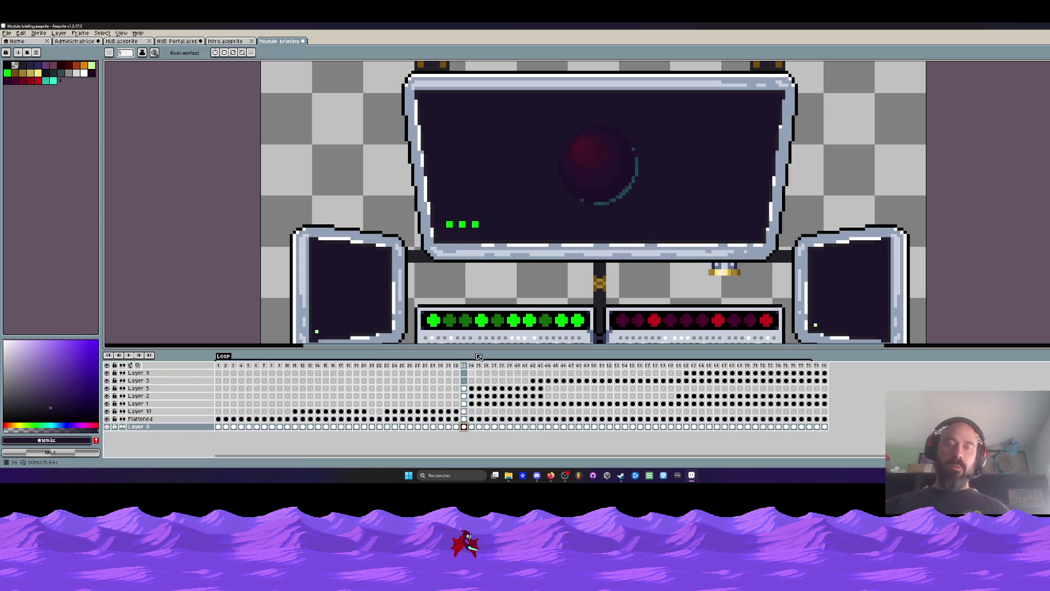
{"action": "key", "text": "alt"}
{"action": "left_click", "coordinate": [463, 412]}
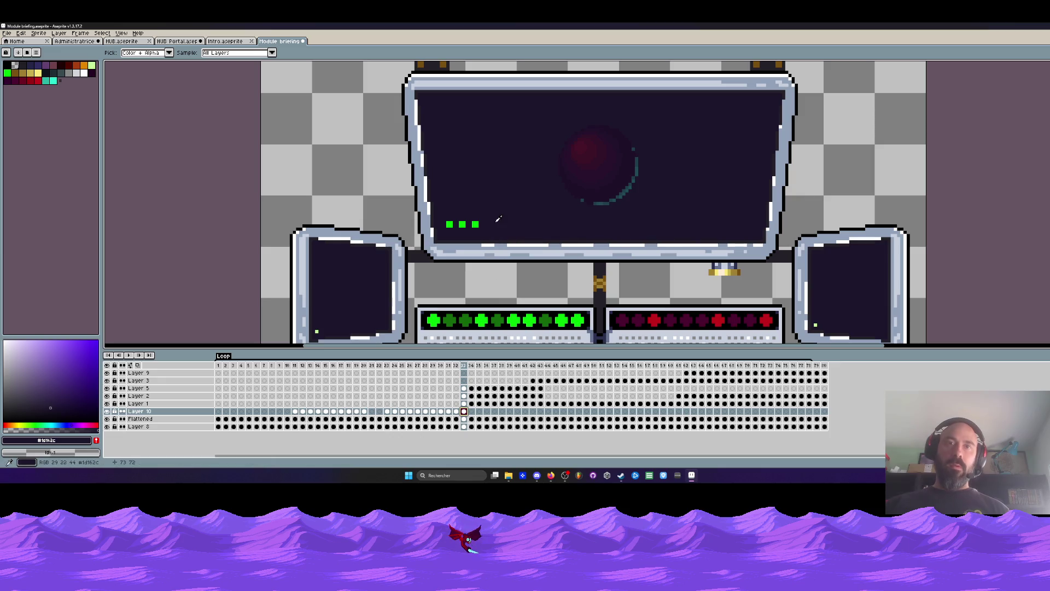
{"action": "scroll", "coordinate": [492, 222], "scroll_direction": "up", "scroll_amount": 2}
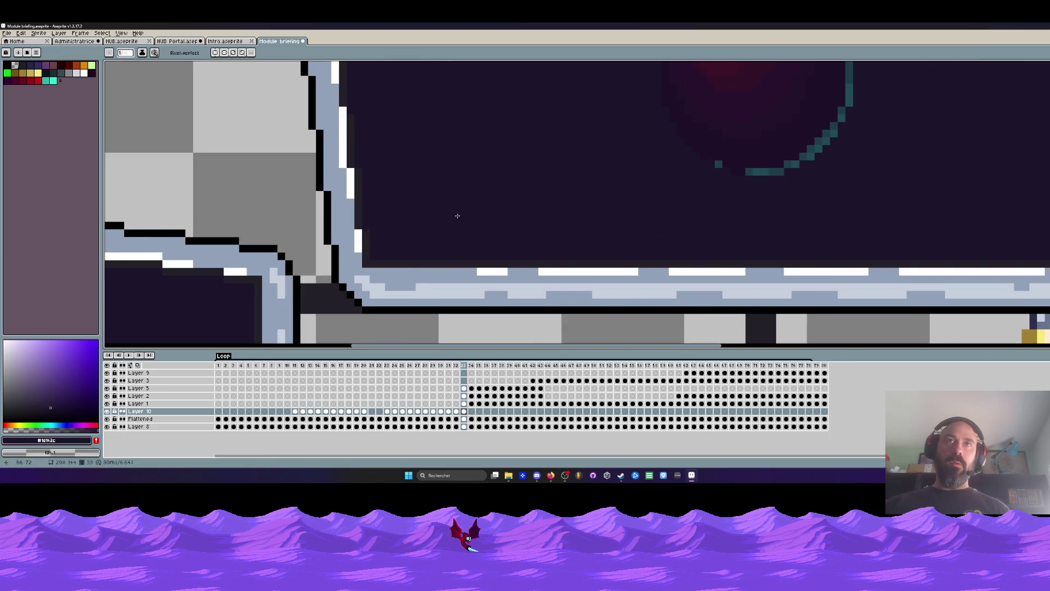
{"action": "scroll", "coordinate": [458, 215], "scroll_direction": "down", "scroll_amount": 3}
{"action": "scroll", "coordinate": [340, 303], "scroll_direction": "up", "scroll_amount": 2}
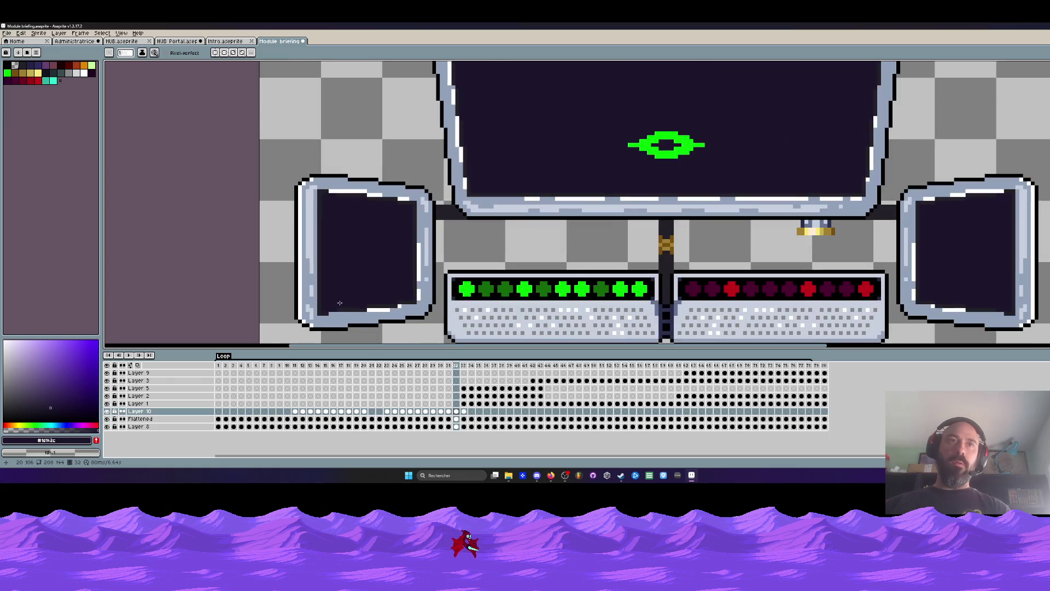
{"action": "scroll", "coordinate": [339, 303], "scroll_direction": "up", "scroll_amount": 2}
{"action": "key", "text": "Right"}
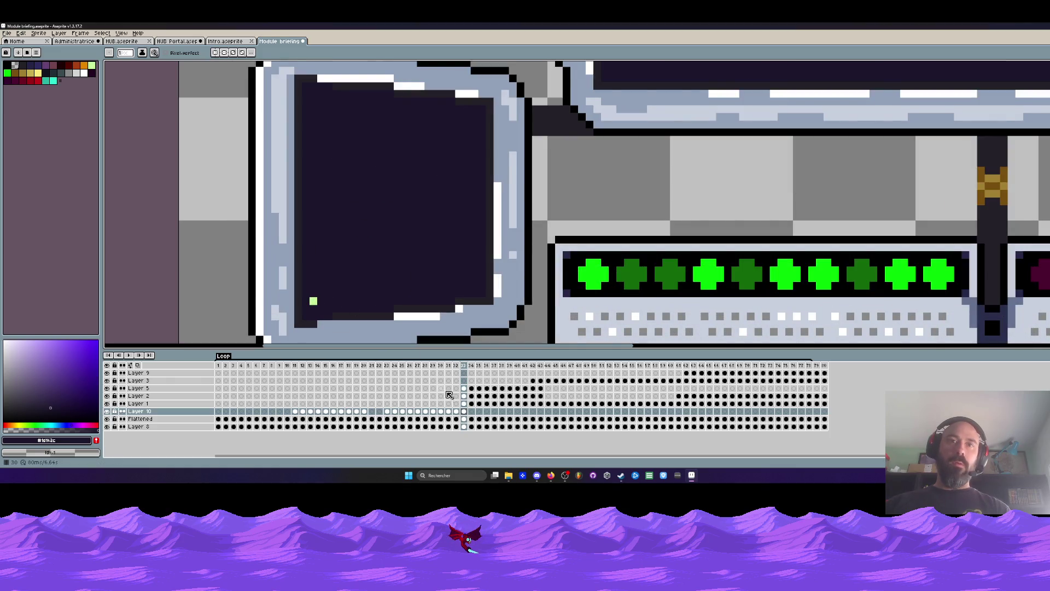
{"action": "left_click", "coordinate": [465, 427]}
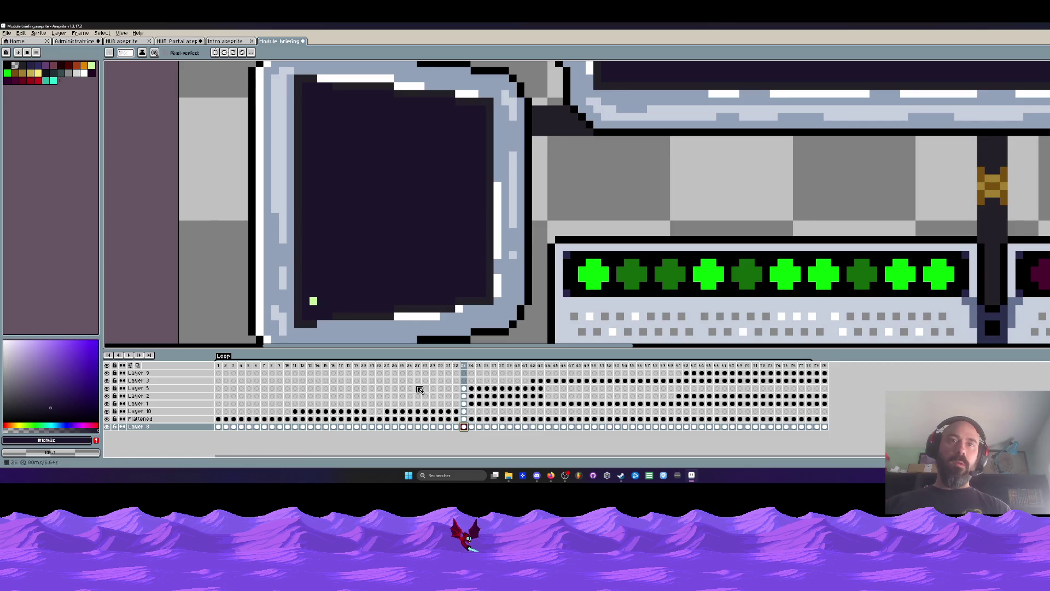
{"action": "left_click", "coordinate": [466, 418]}
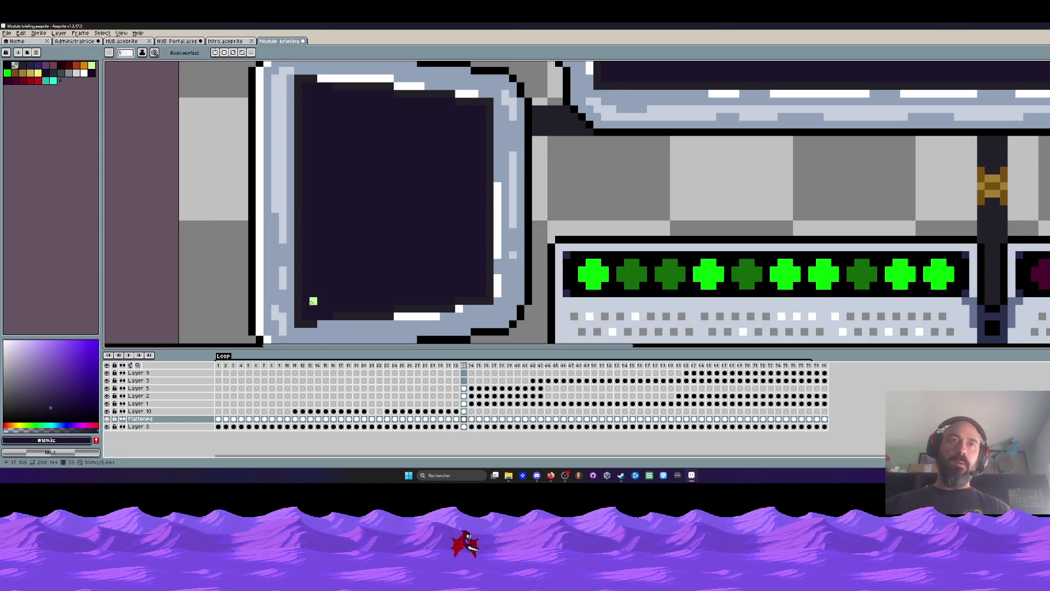
{"action": "left_click", "coordinate": [465, 404]}
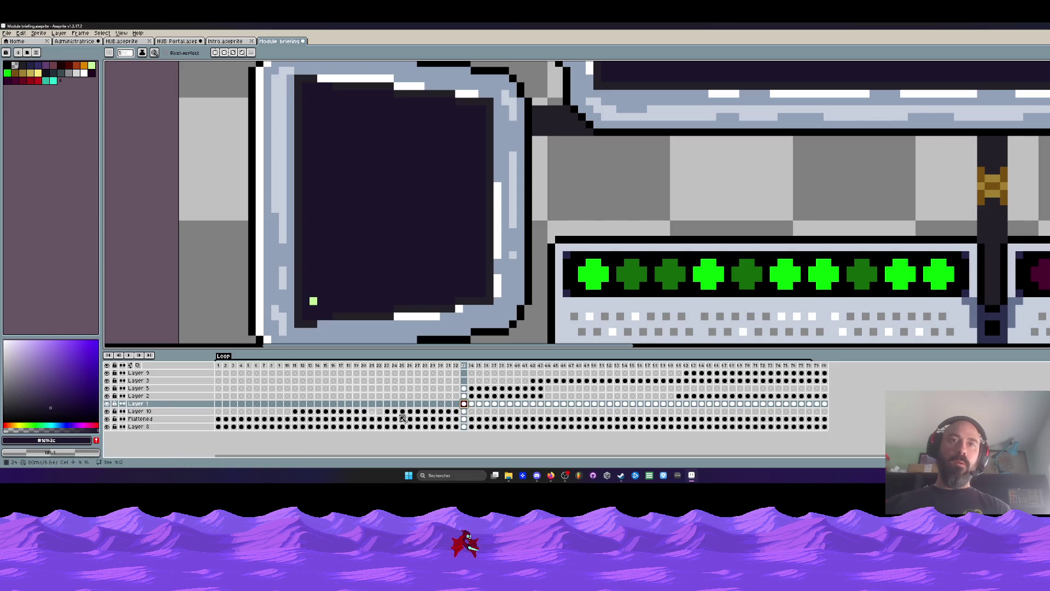
Step: Shift Layer 1's frames 33–40 cels one frame later and move the 33–43 cel range onto Layer 2
{"action": "left_click_drag", "start_coordinate": [465, 406], "coordinate": [522, 404]}
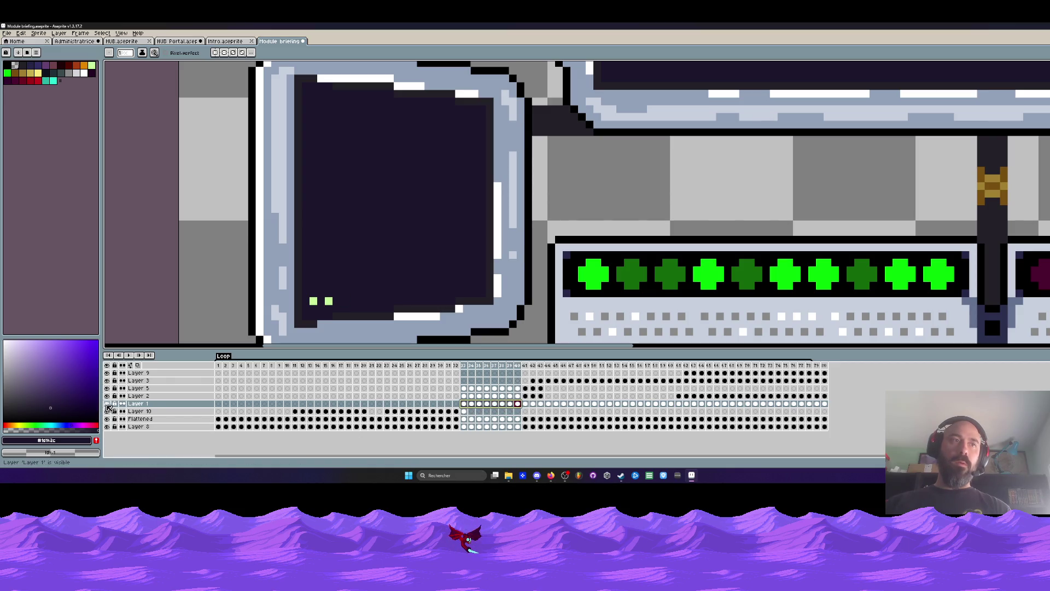
{"action": "left_click_drag", "start_coordinate": [465, 405], "coordinate": [525, 413]}
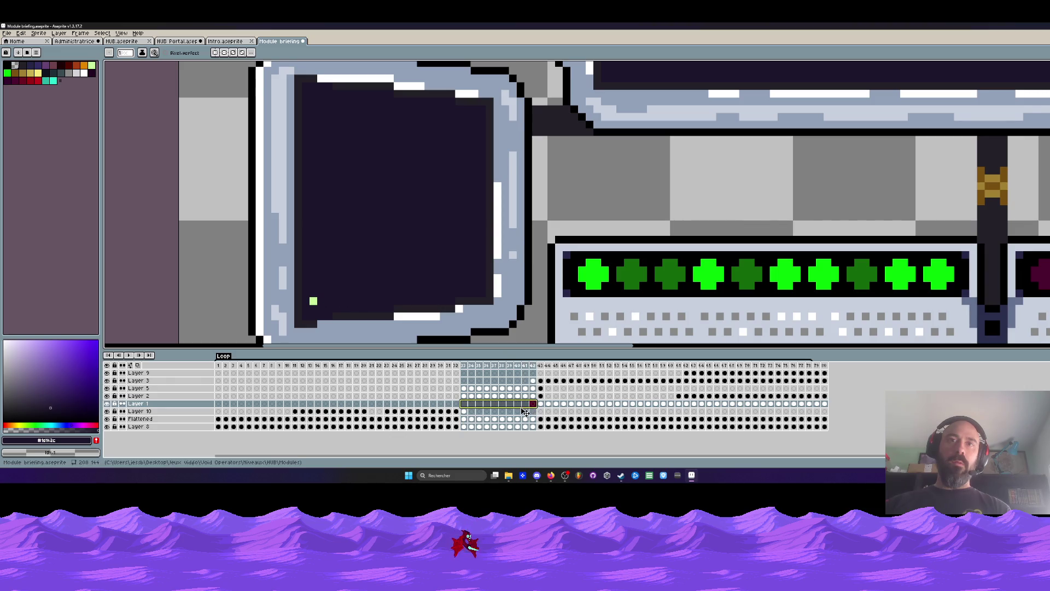
{"action": "left_click", "coordinate": [465, 398]}
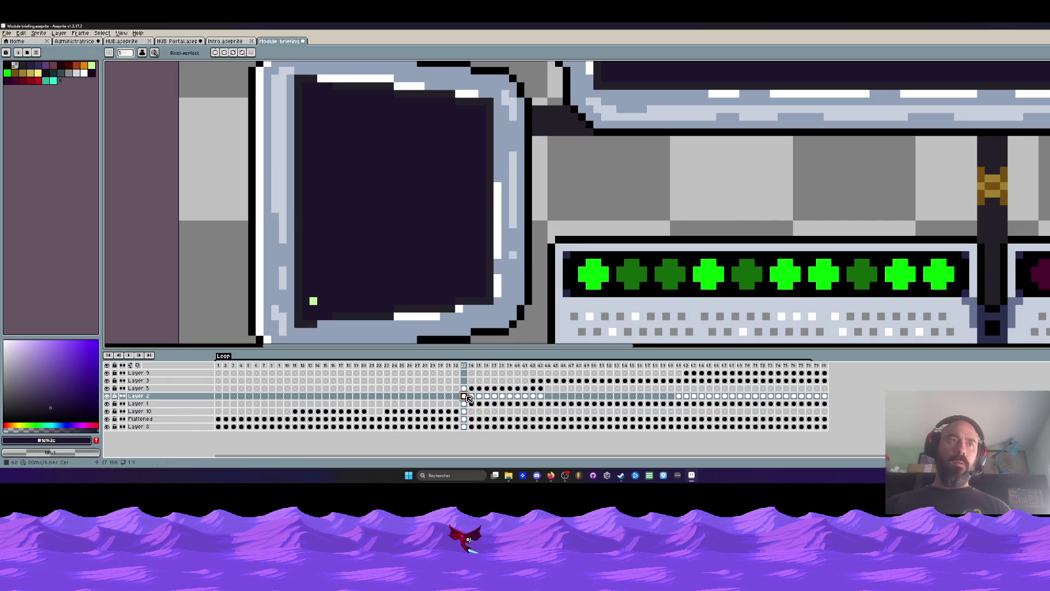
{"action": "mouse_move", "coordinate": [538, 399]}
{"action": "left_mouse_down"}
{"action": "mouse_move", "coordinate": [468, 401]}
{"action": "mouse_move", "coordinate": [528, 404]}
{"action": "left_mouse_up"}
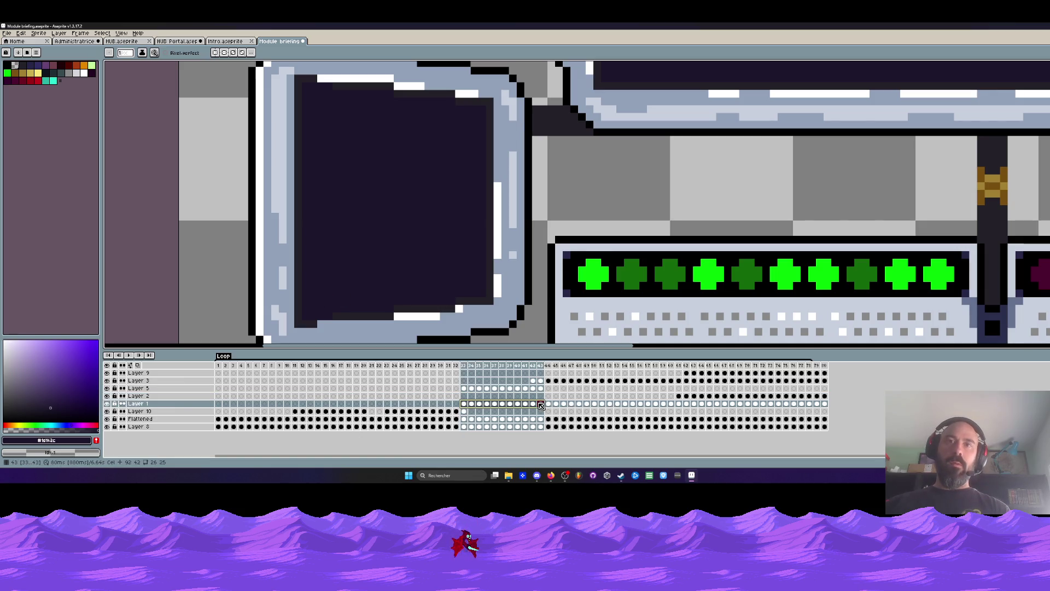
{"action": "scroll", "coordinate": [787, 206], "scroll_direction": "down", "scroll_amount": 4}
{"action": "scroll", "coordinate": [788, 205], "scroll_direction": "up", "scroll_amount": 2}
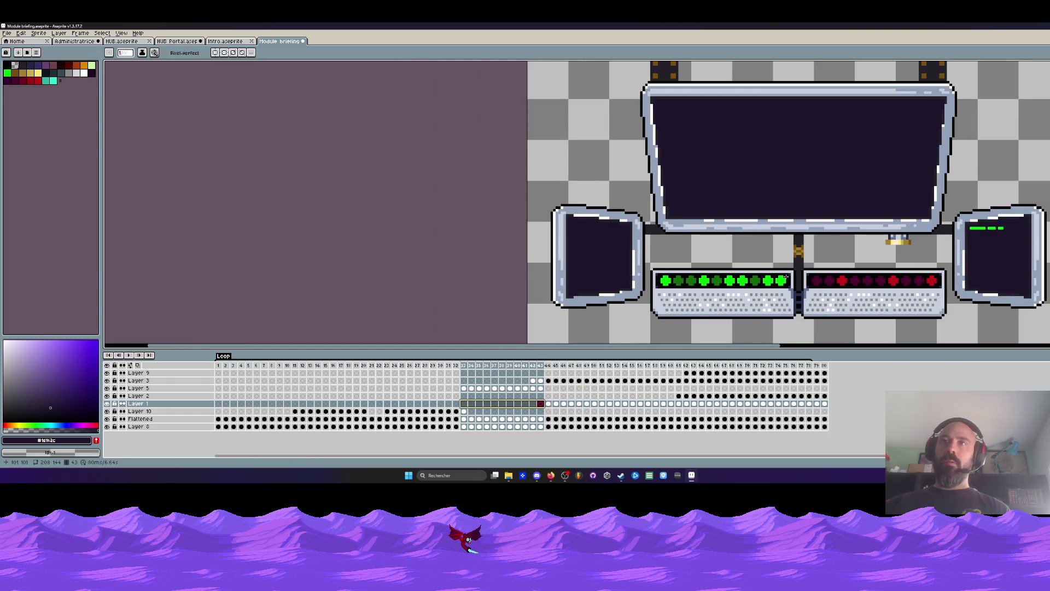
{"action": "left_click_drag", "start_coordinate": [500, 404], "coordinate": [501, 396]}
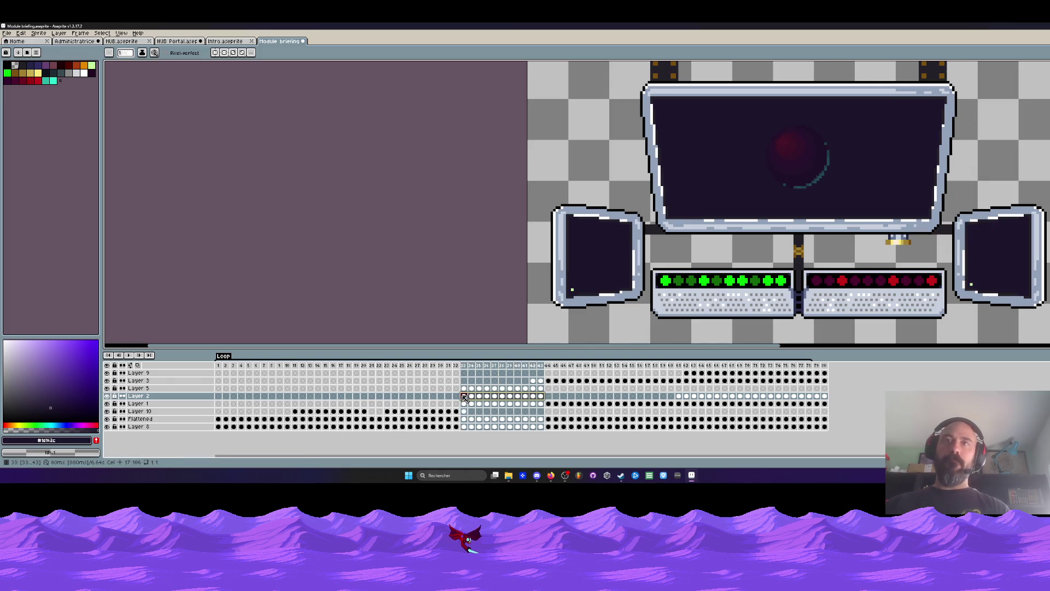
{"action": "left_click_drag", "start_coordinate": [464, 393], "coordinate": [541, 391]}
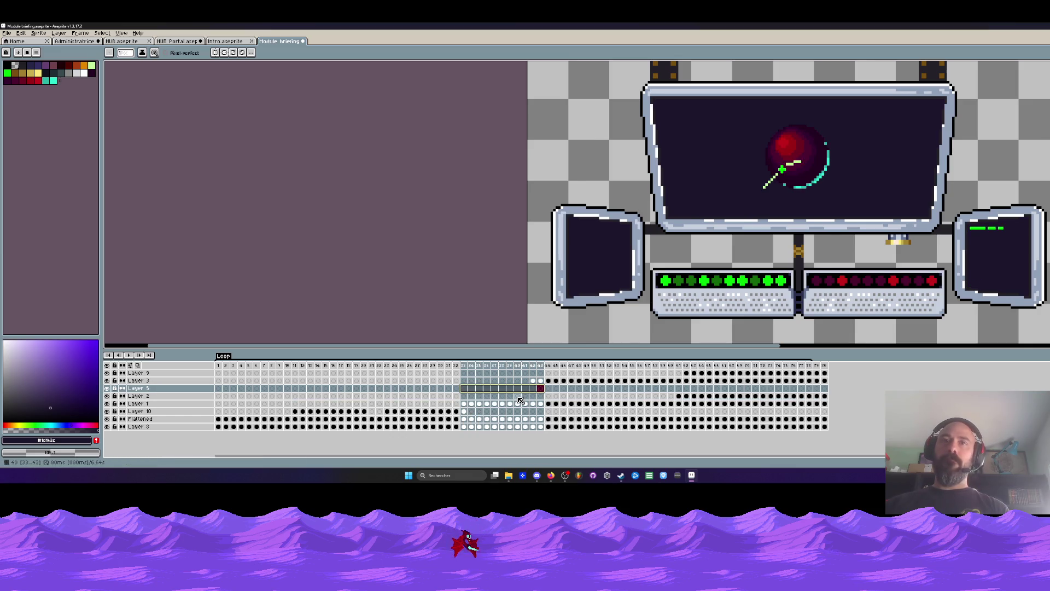
Step: Reselect cel ranges around frames 31–46, hide Layer 1 and pick Layer 3's cel at frame 42
{"action": "left_click_drag", "start_coordinate": [452, 366], "coordinate": [571, 373]}
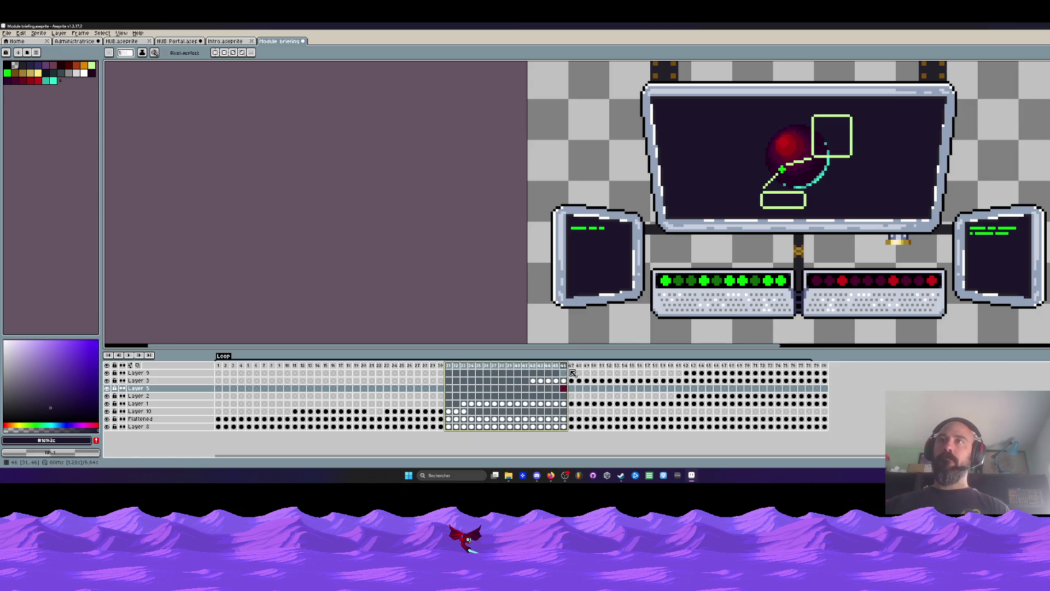
{"action": "left_click_drag", "start_coordinate": [572, 373], "coordinate": [467, 377]}
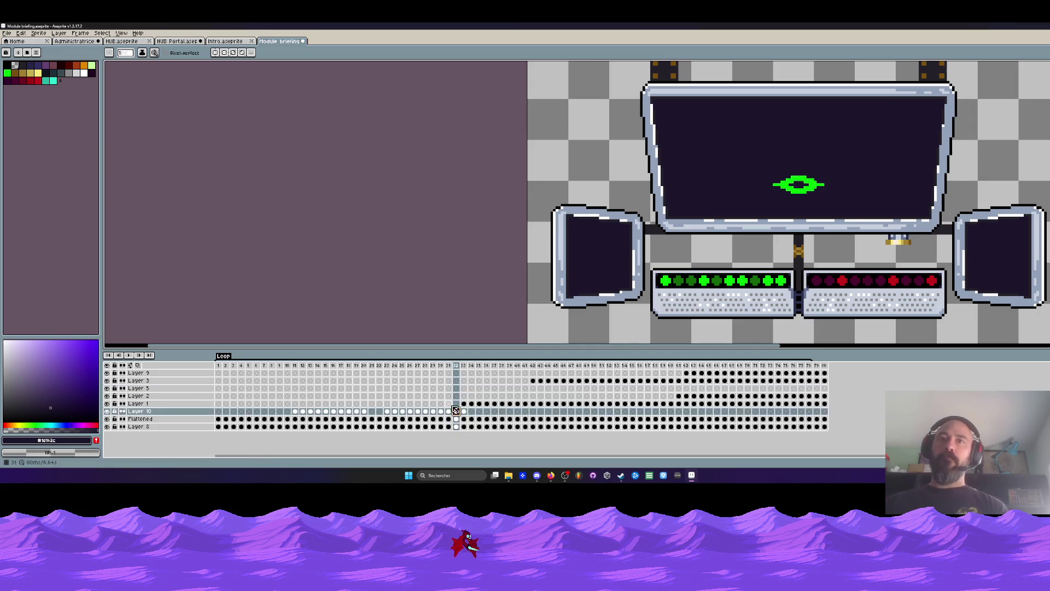
{"action": "left_click_drag", "start_coordinate": [464, 396], "coordinate": [564, 404]}
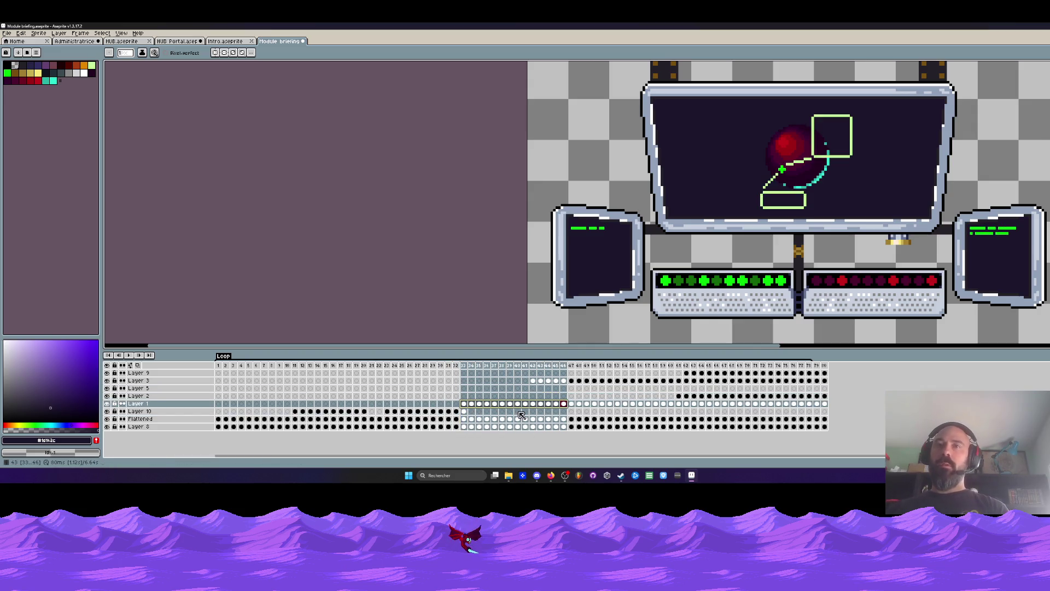
{"action": "left_click", "coordinate": [107, 403]}
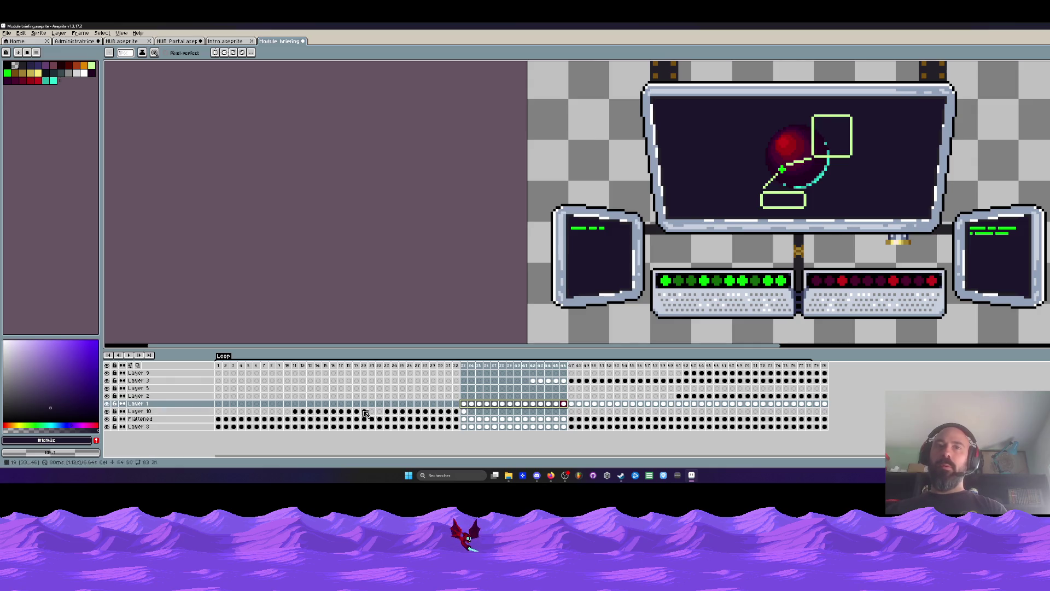
{"action": "left_click", "coordinate": [534, 380]}
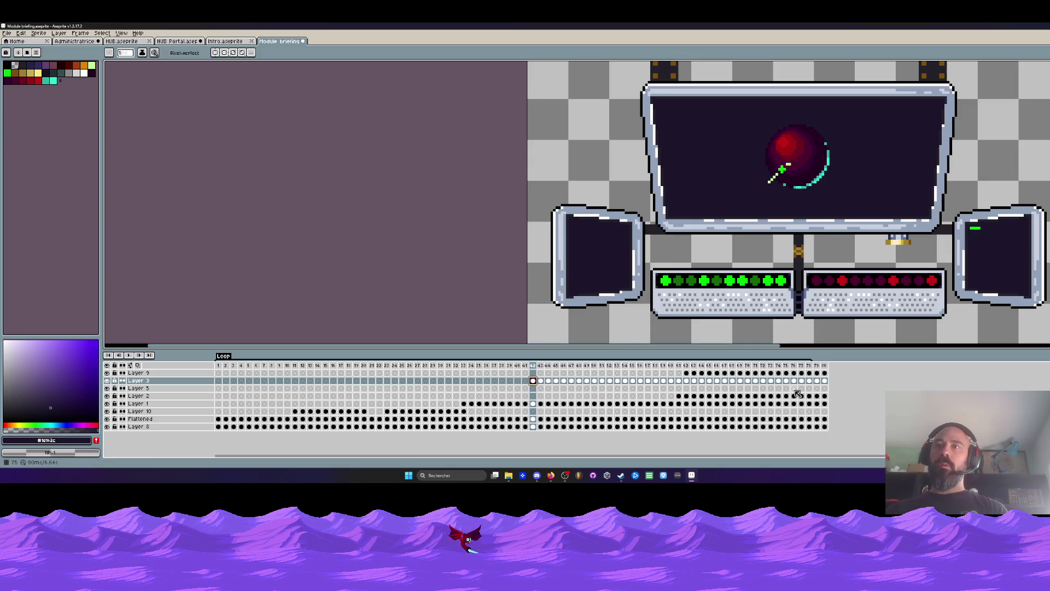
Step: Move the top layers' cel block from frames 43–80 earlier to start near frame 34, then replay
{"action": "left_click_drag", "start_coordinate": [798, 394], "coordinate": [537, 377]}
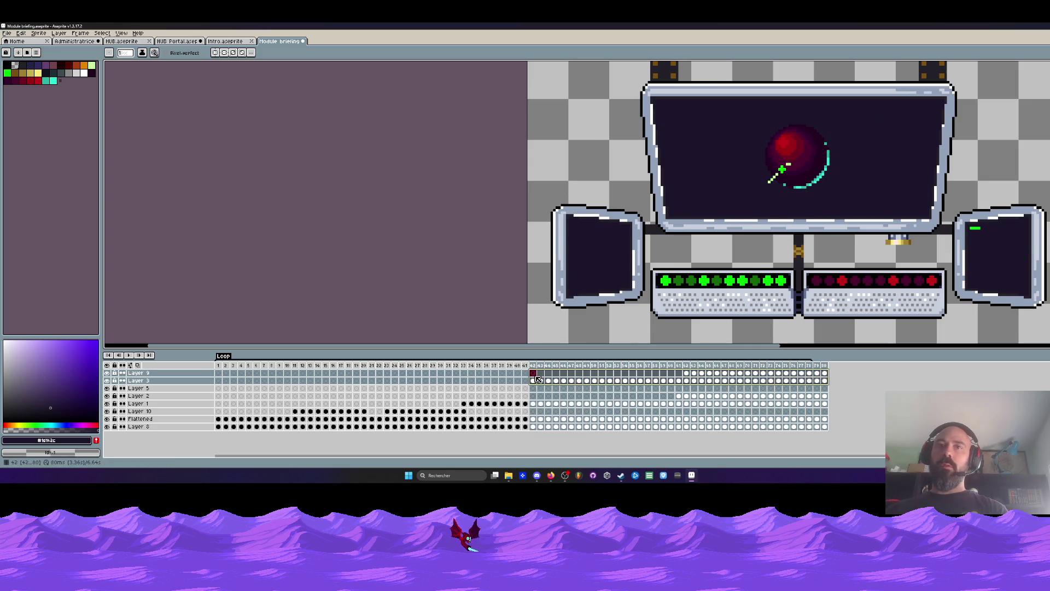
{"action": "left_click_drag", "start_coordinate": [656, 380], "coordinate": [645, 373]}
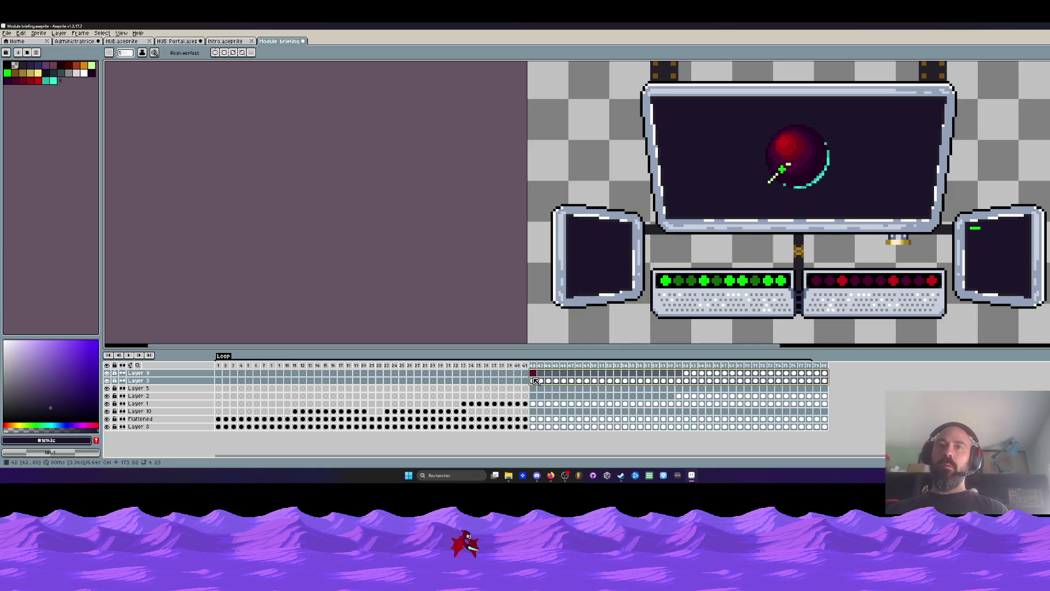
{"action": "left_click_drag", "start_coordinate": [549, 389], "coordinate": [557, 385]}
{"action": "left_click_drag", "start_coordinate": [825, 388], "coordinate": [464, 380]}
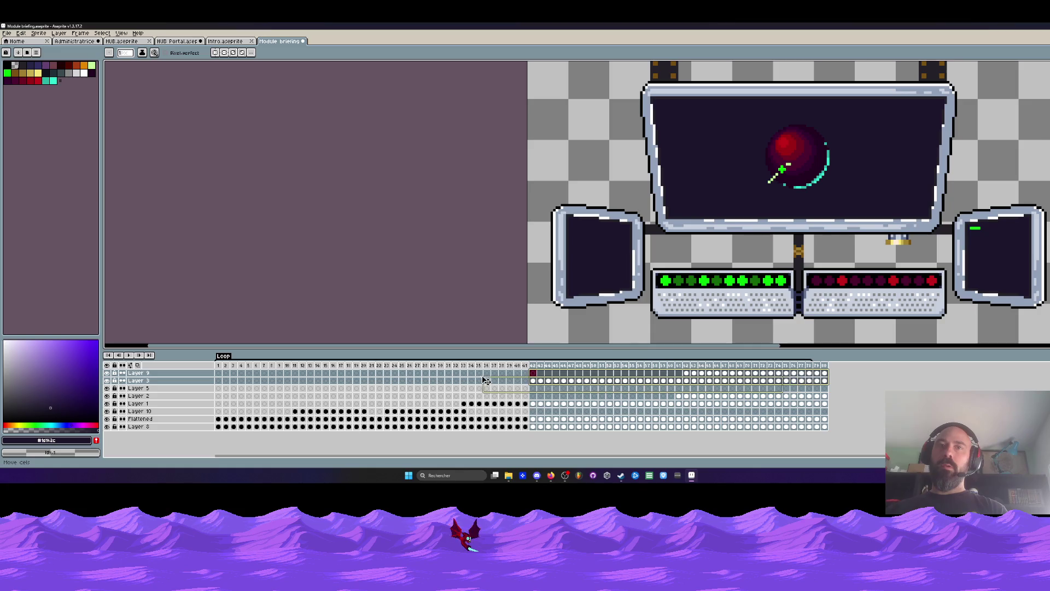
{"action": "left_click", "coordinate": [434, 369]}
{"action": "key", "text": "Return"}
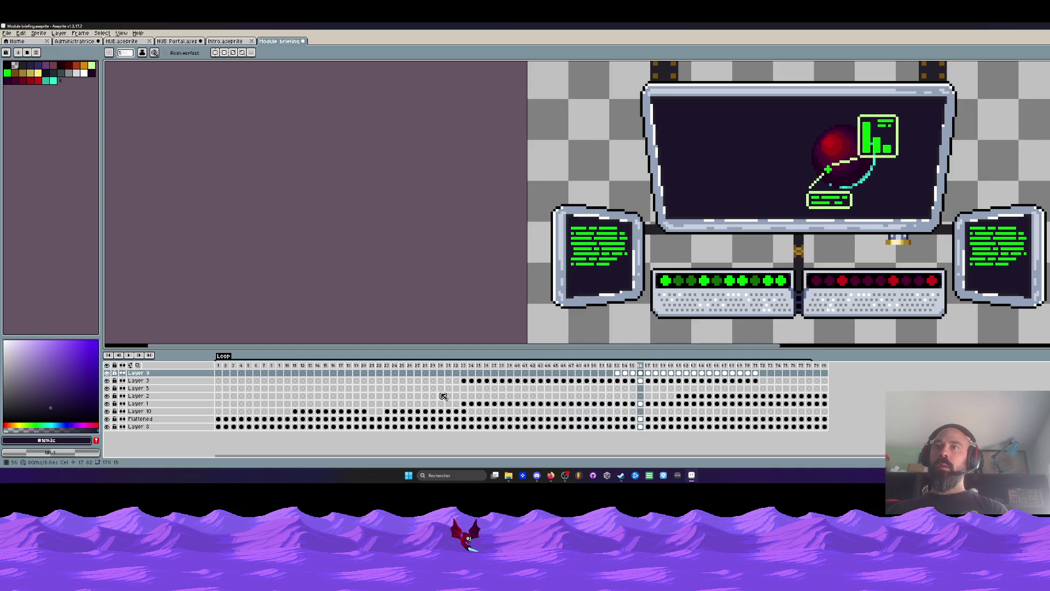
{"action": "key", "text": "minus"}
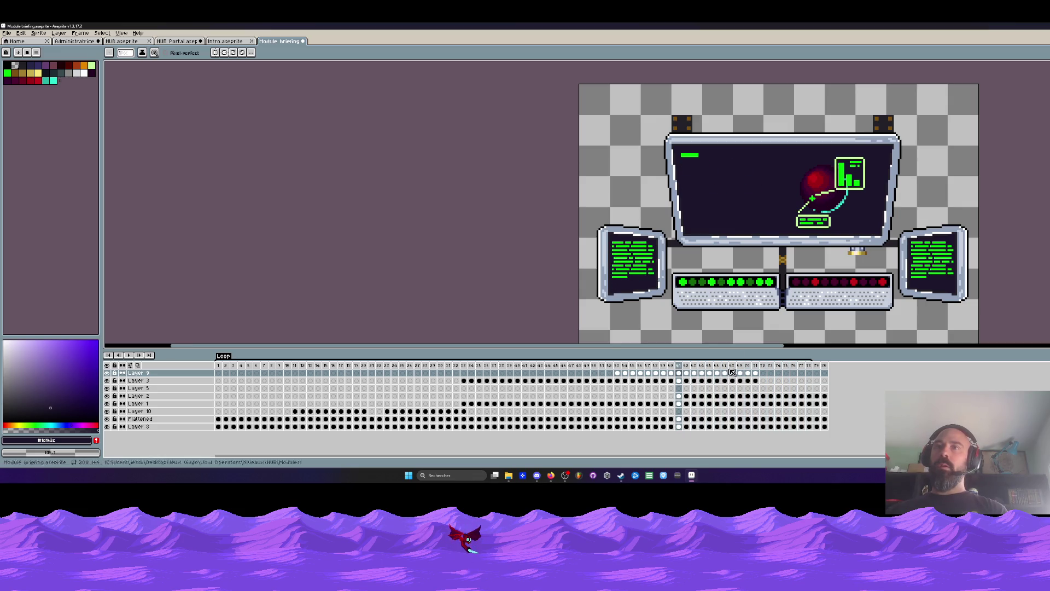
Step: Move Layer 2's late cels to start at frame 53 and delete the unused frames 72–80
{"action": "left_click_drag", "start_coordinate": [681, 399], "coordinate": [822, 400]}
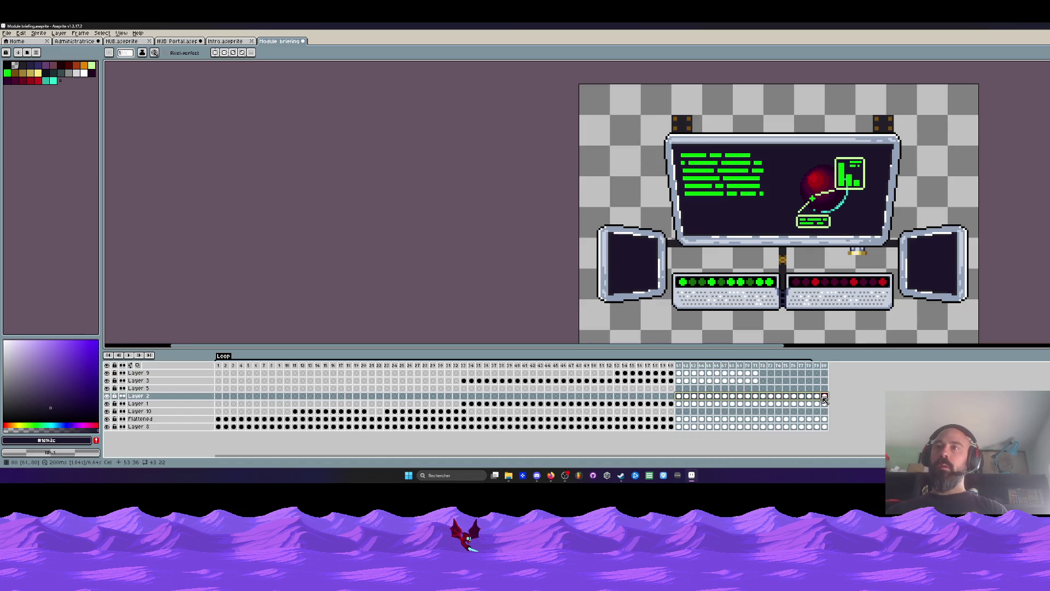
{"action": "left_click_drag", "start_coordinate": [622, 399], "coordinate": [620, 400]}
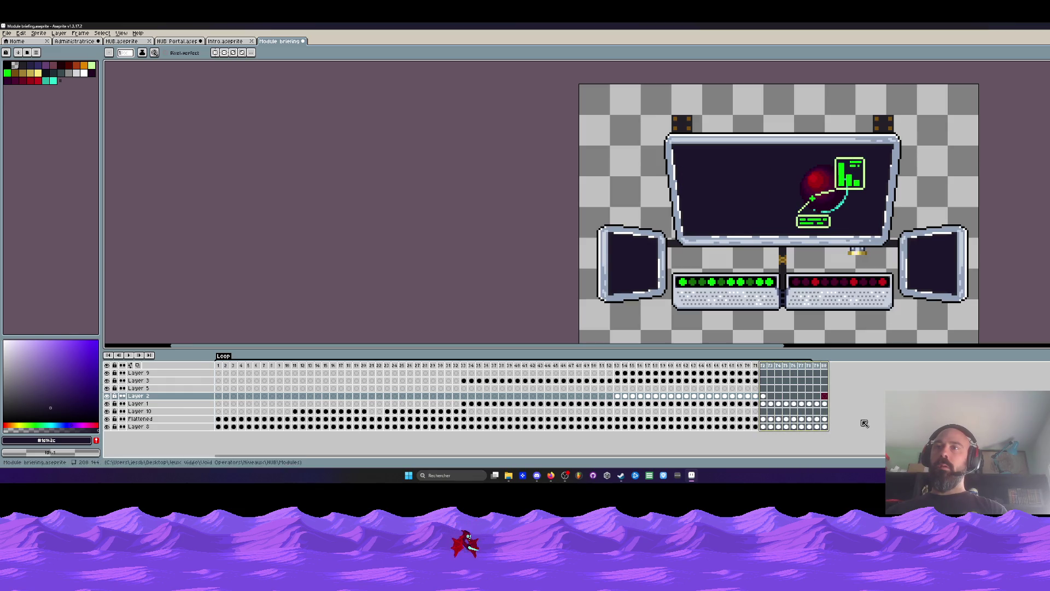
{"action": "key", "text": "Delete"}
Step: Select frames 1 through about 60 and bring up their frame options
{"action": "left_click_drag", "start_coordinate": [234, 367], "coordinate": [466, 393]}
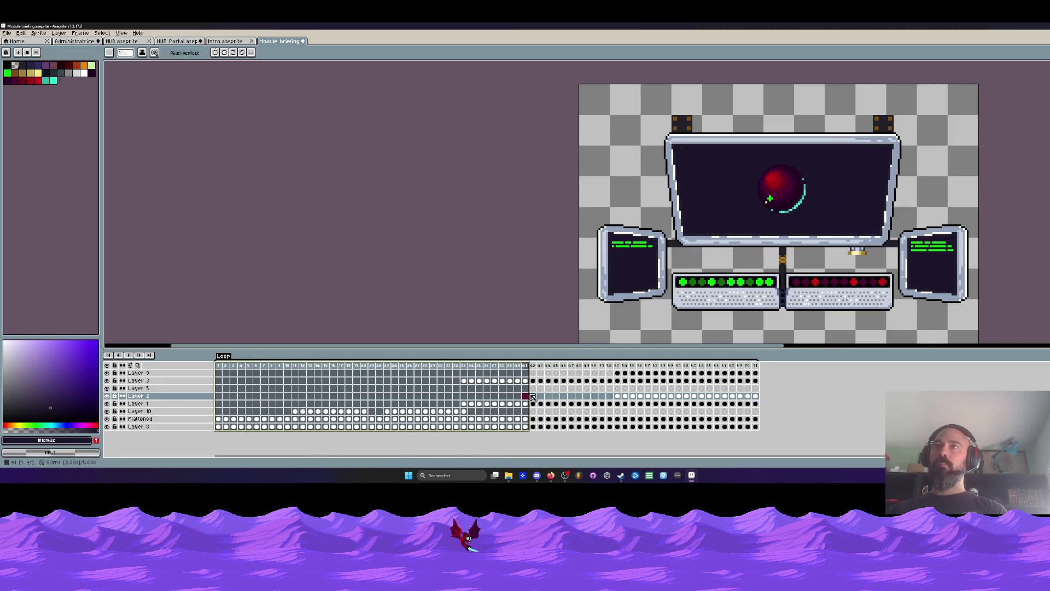
{"action": "mouse_move", "coordinate": [466, 393]}
{"action": "left_mouse_down"}
{"action": "mouse_move", "coordinate": [732, 393]}
{"action": "mouse_move", "coordinate": [755, 391]}
{"action": "mouse_move", "coordinate": [754, 368]}
{"action": "left_mouse_up"}
{"action": "right_click", "coordinate": [752, 367]}
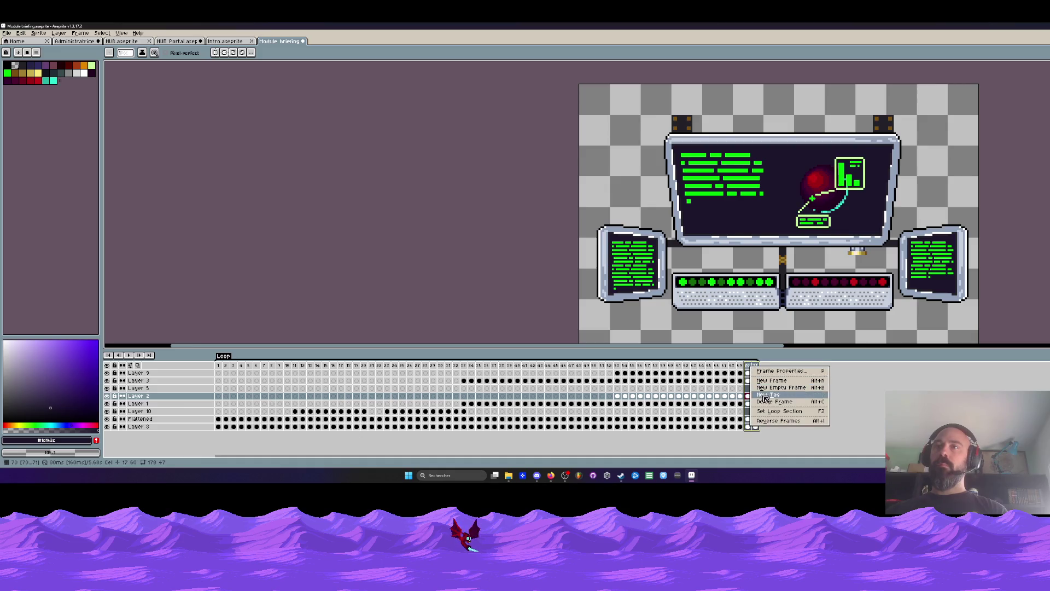
Step: Add a new tag over the opening frames, undo the duplicate tags and replay from frame 1
{"action": "left_click", "coordinate": [772, 411]}
{"action": "left_click", "coordinate": [302, 367]}
{"action": "right_click", "coordinate": [302, 369]}
{"action": "left_click", "coordinate": [326, 395]}
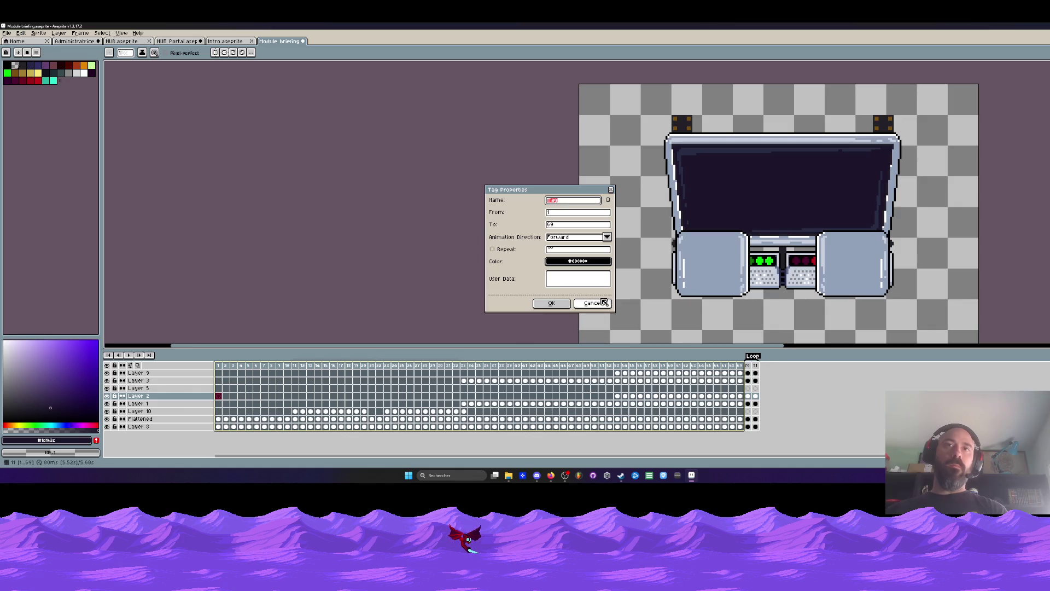
{"action": "left_click", "coordinate": [558, 303]}
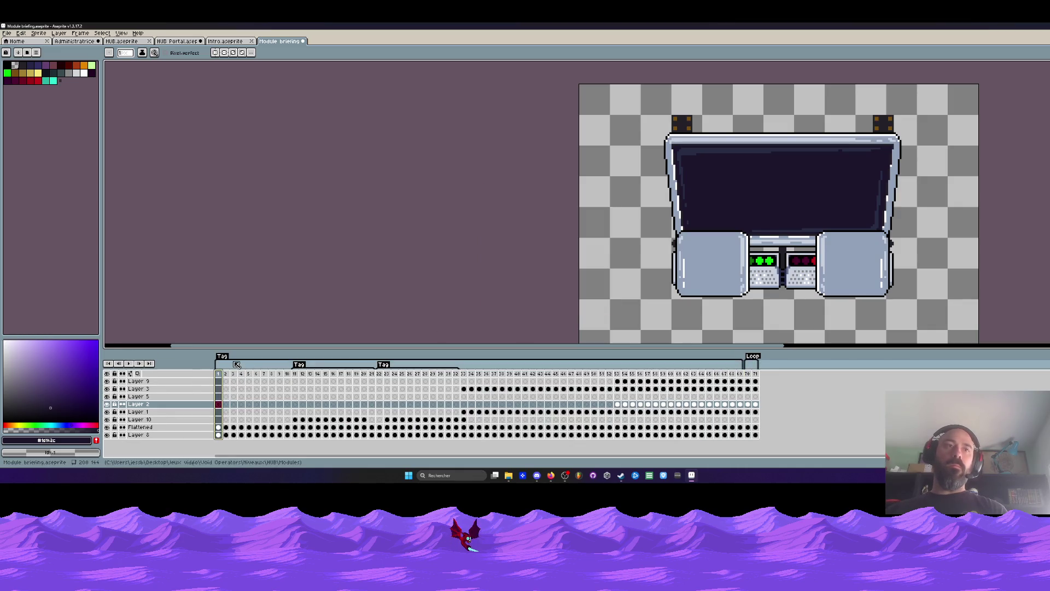
{"action": "key", "text": "ctrl+z"}
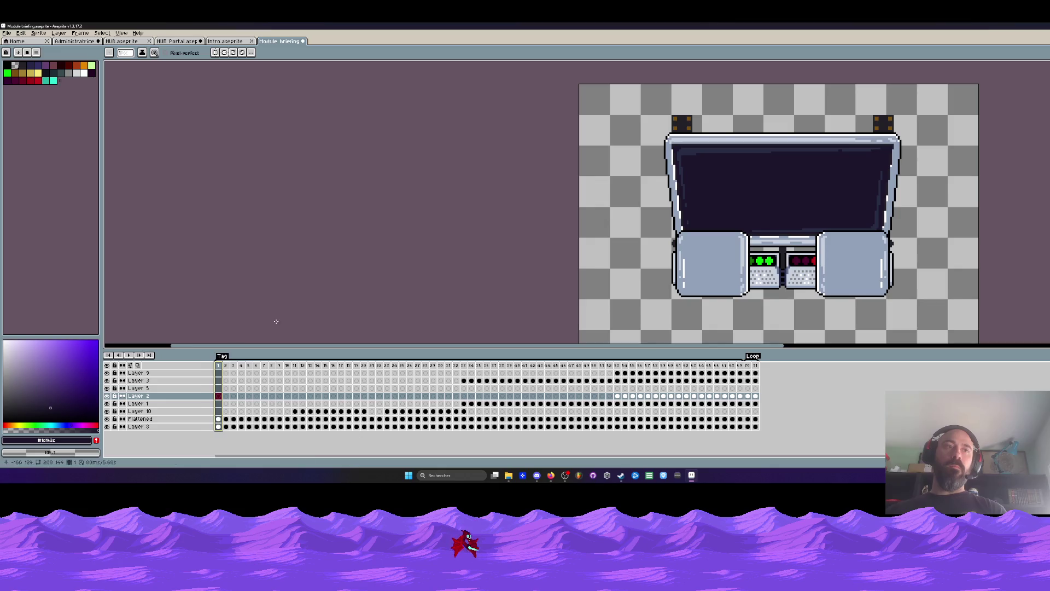
{"action": "key", "text": "Return"}
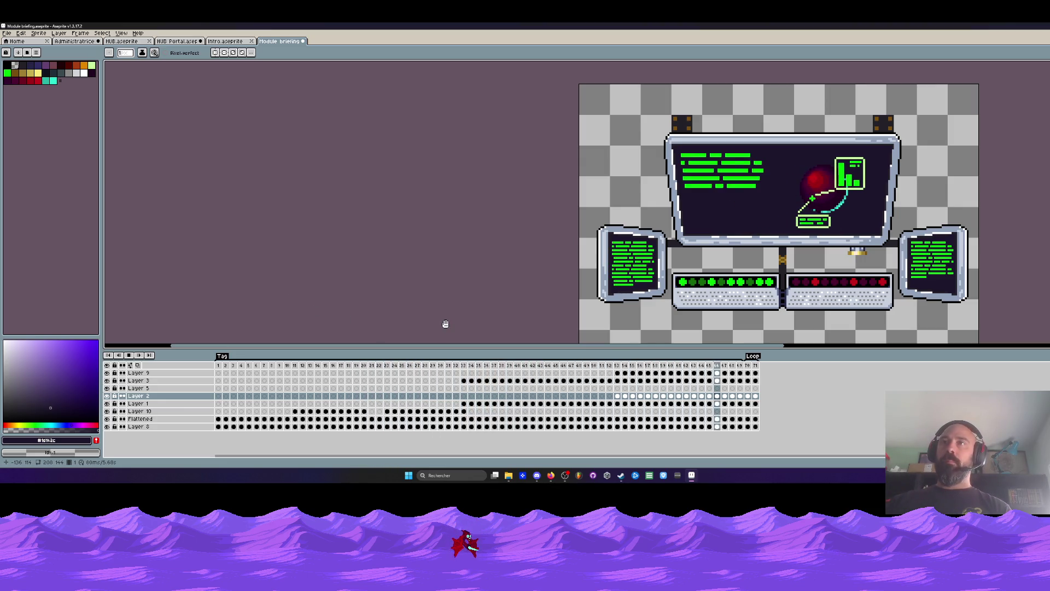
{"action": "scroll", "coordinate": [978, 223], "scroll_direction": "down", "scroll_amount": 3}
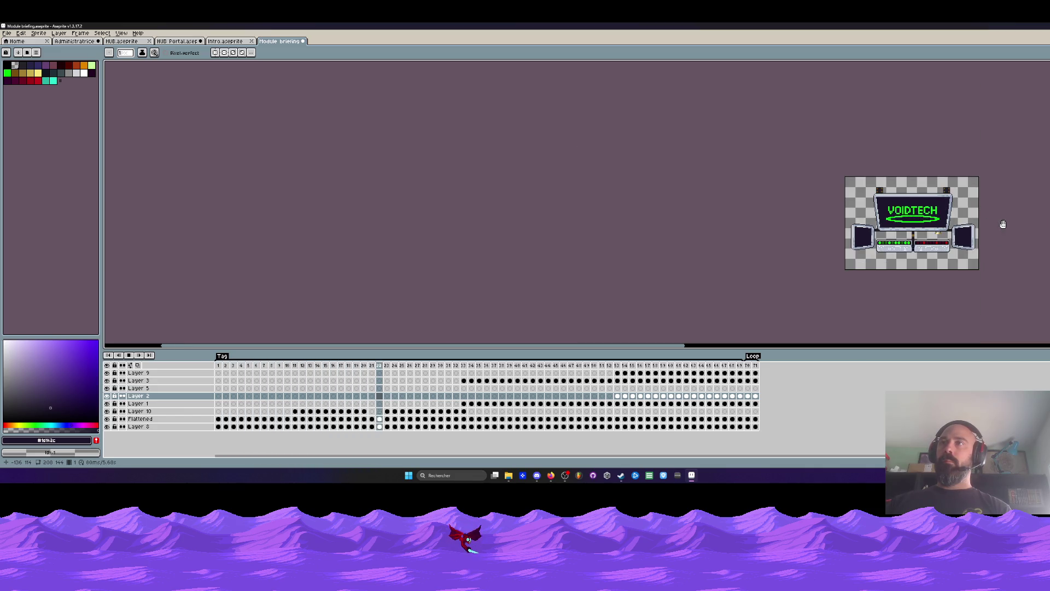
{"action": "scroll", "coordinate": [980, 222], "scroll_direction": "up", "scroll_amount": 1}
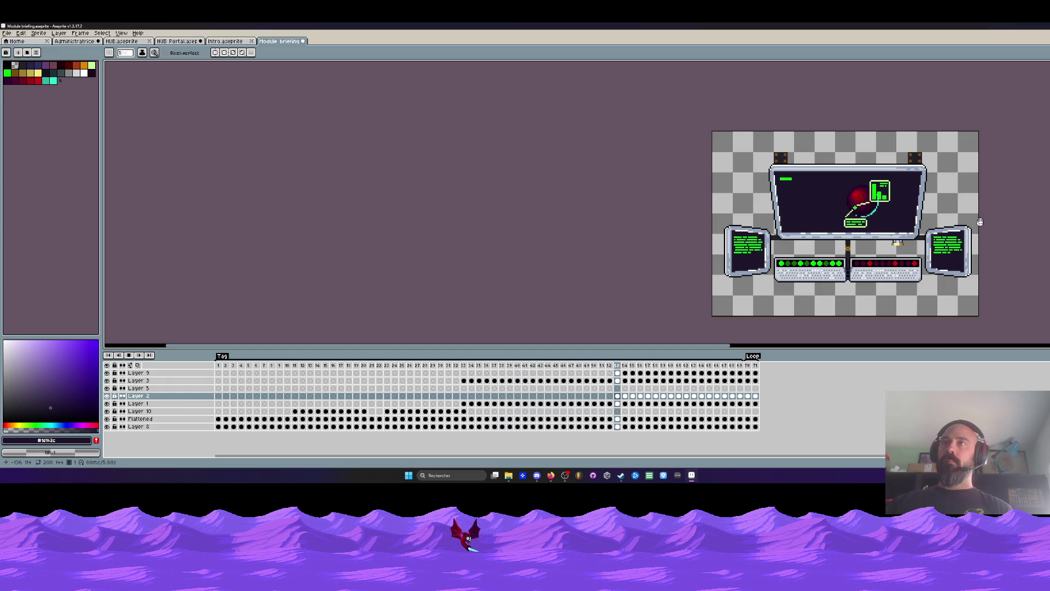
{"action": "key", "text": "Return"}
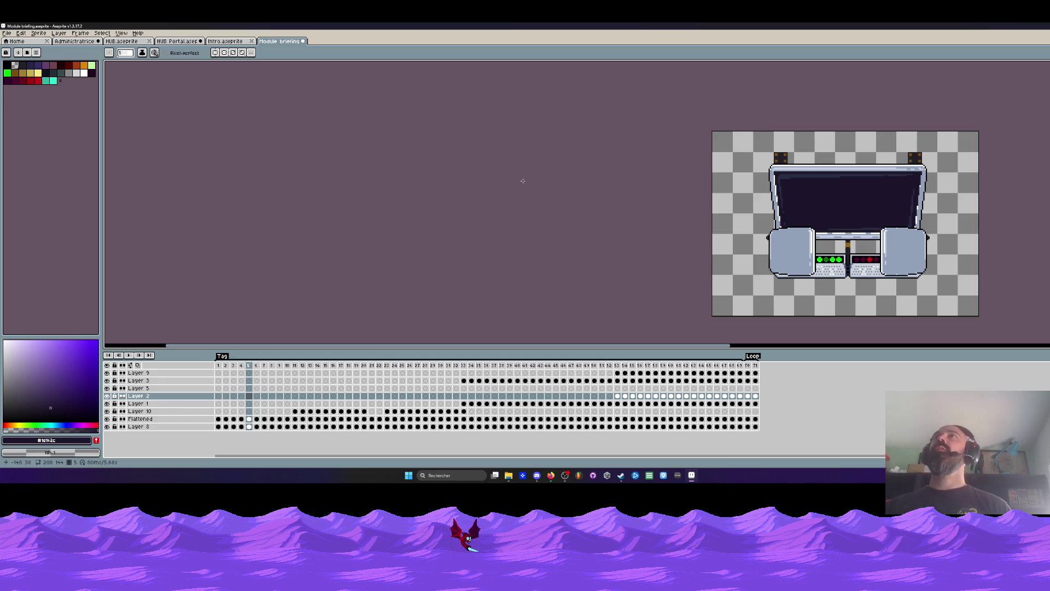
{"action": "left_click", "coordinate": [221, 366]}
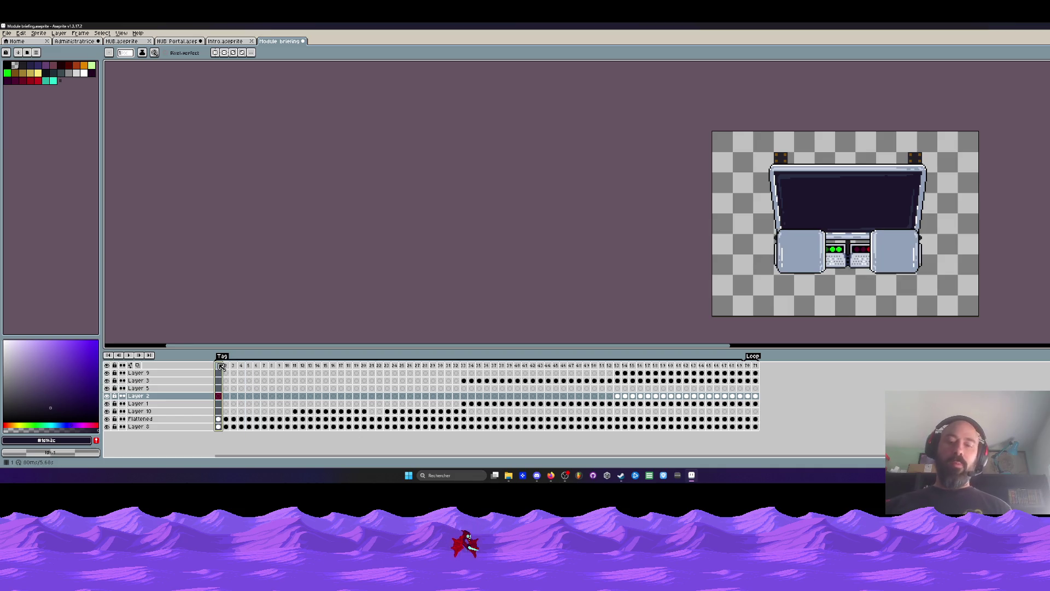
{"action": "key", "text": "Return"}
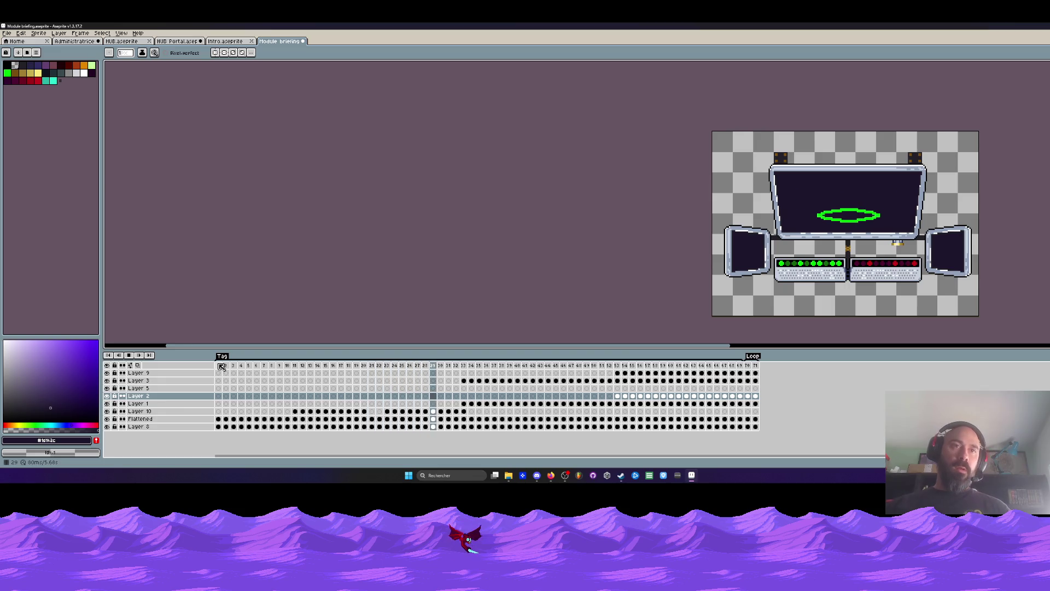
{"action": "left_click", "coordinate": [326, 367]}
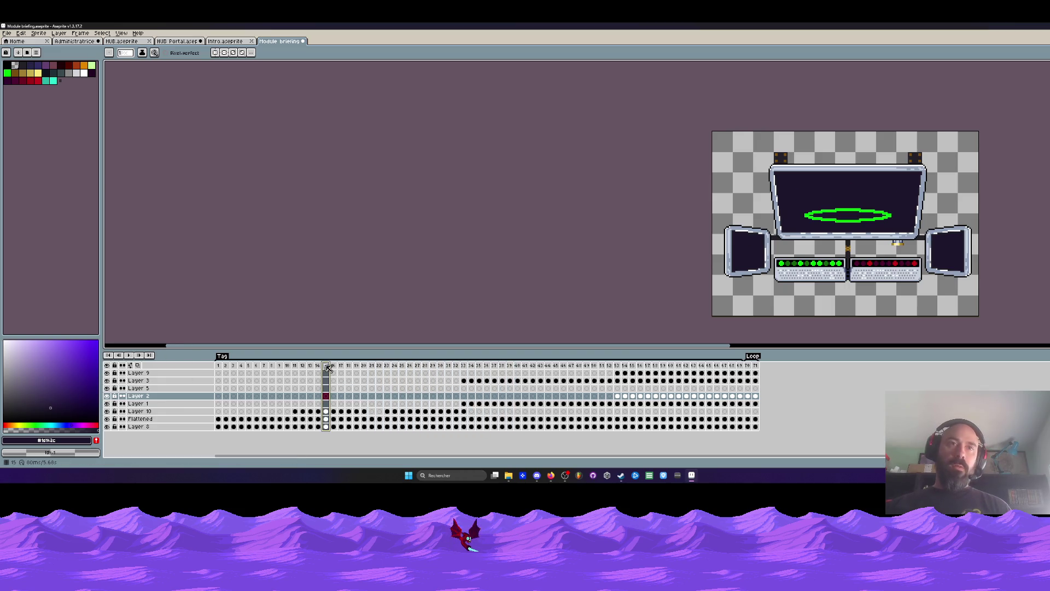
{"action": "left_click", "coordinate": [441, 368]}
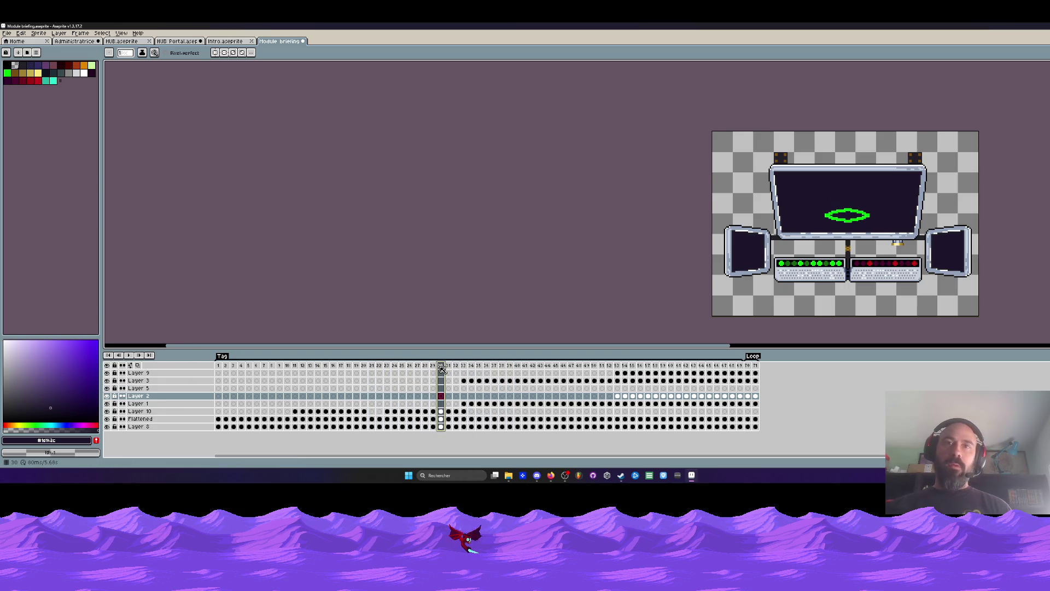
{"action": "left_click", "coordinate": [672, 369]}
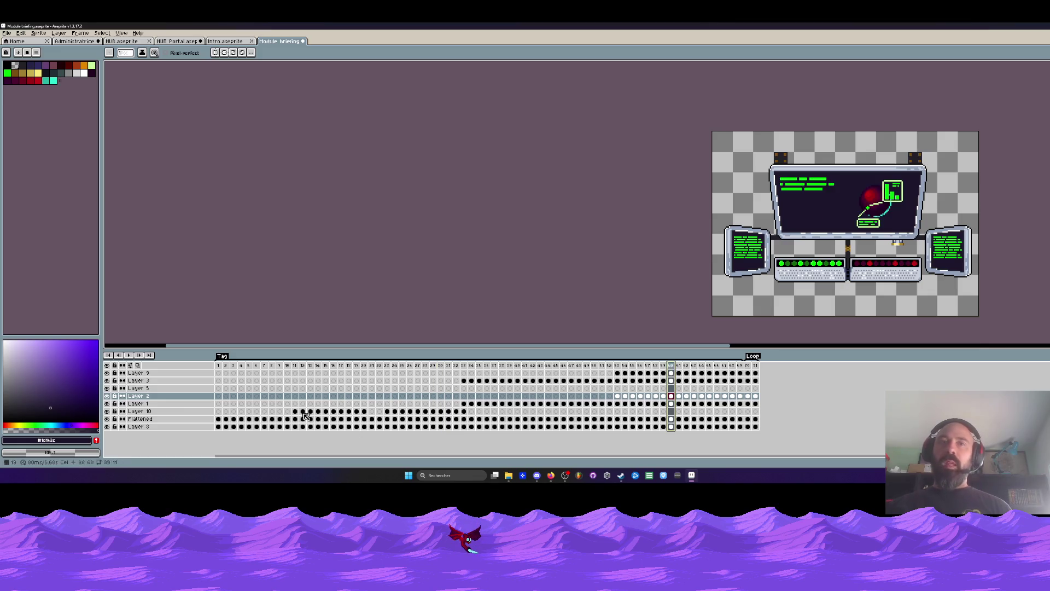
{"action": "left_click", "coordinate": [218, 367]}
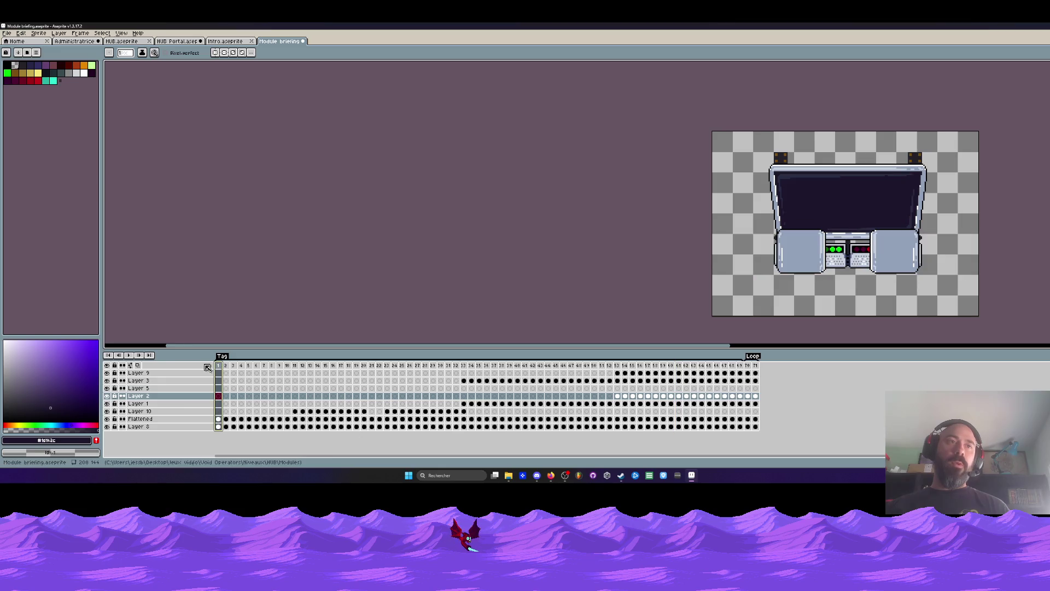
{"action": "left_click", "coordinate": [140, 356]}
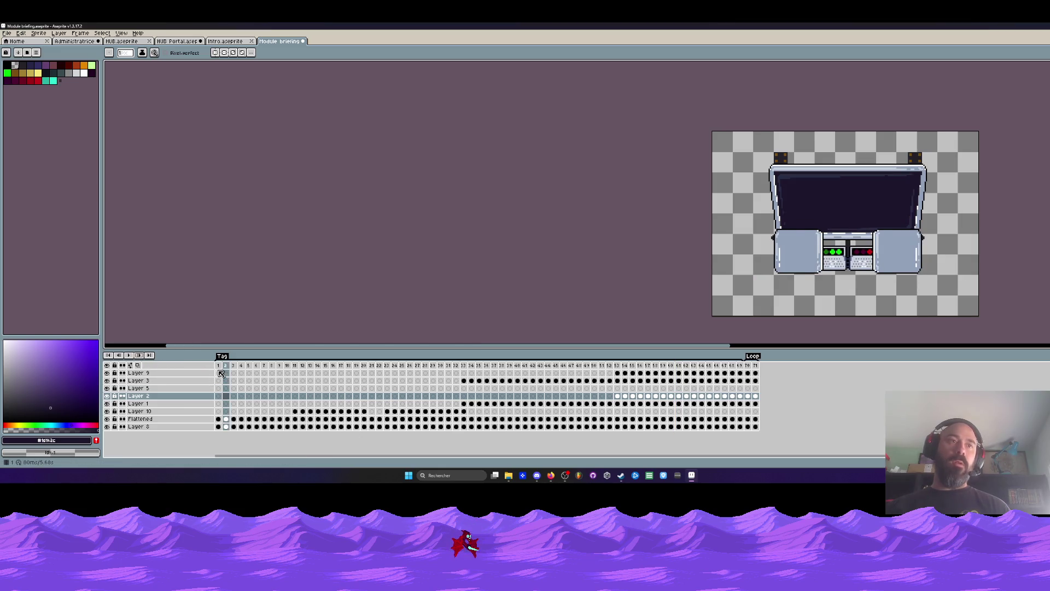
{"action": "left_click", "coordinate": [147, 358]}
{"action": "left_click", "coordinate": [134, 355]}
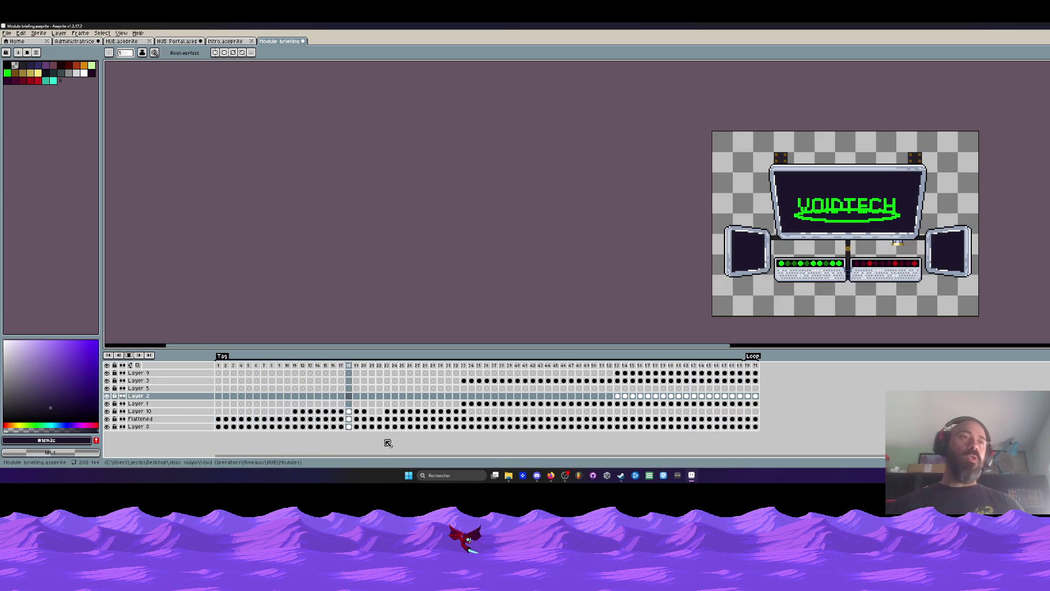
{"action": "left_click", "coordinate": [131, 358]}
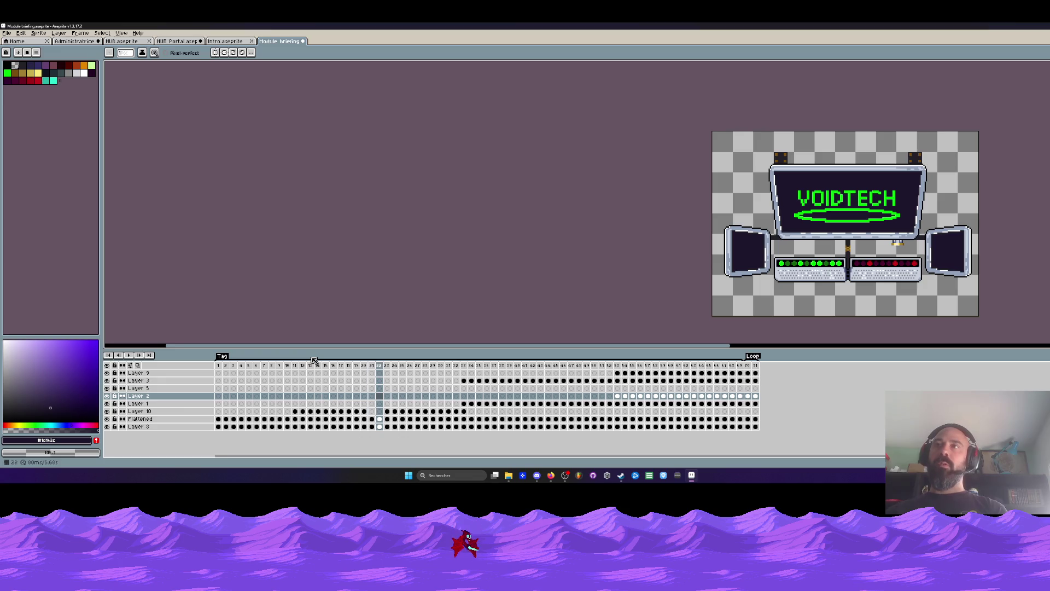
{"action": "key", "text": "Left"}
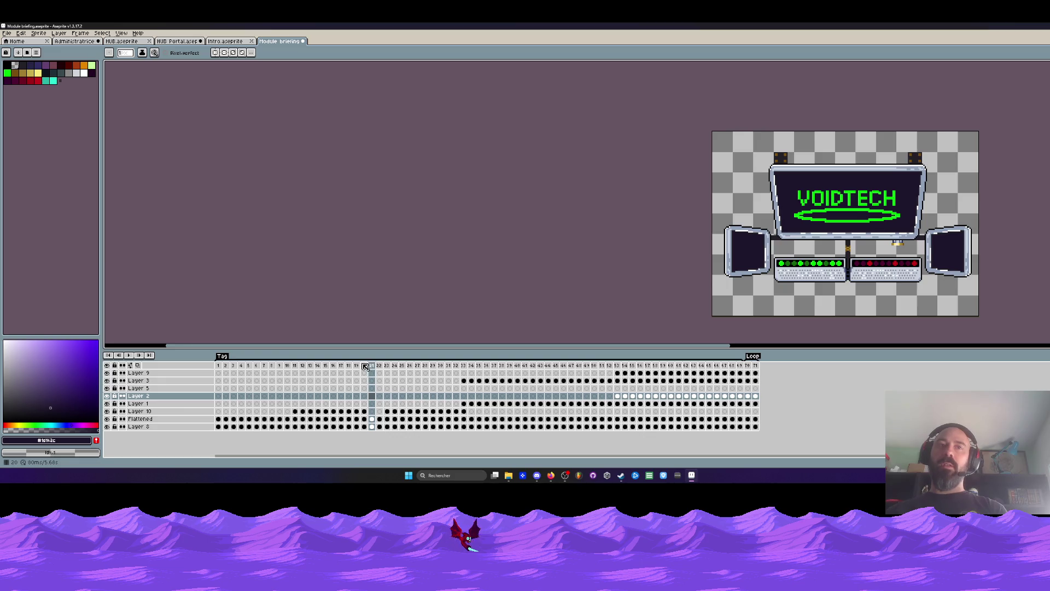
Step: Delete frames 11–20 across all layers, replay, and pick frame 11's Flattened cel
{"action": "left_click_drag", "start_coordinate": [366, 366], "coordinate": [289, 375]}
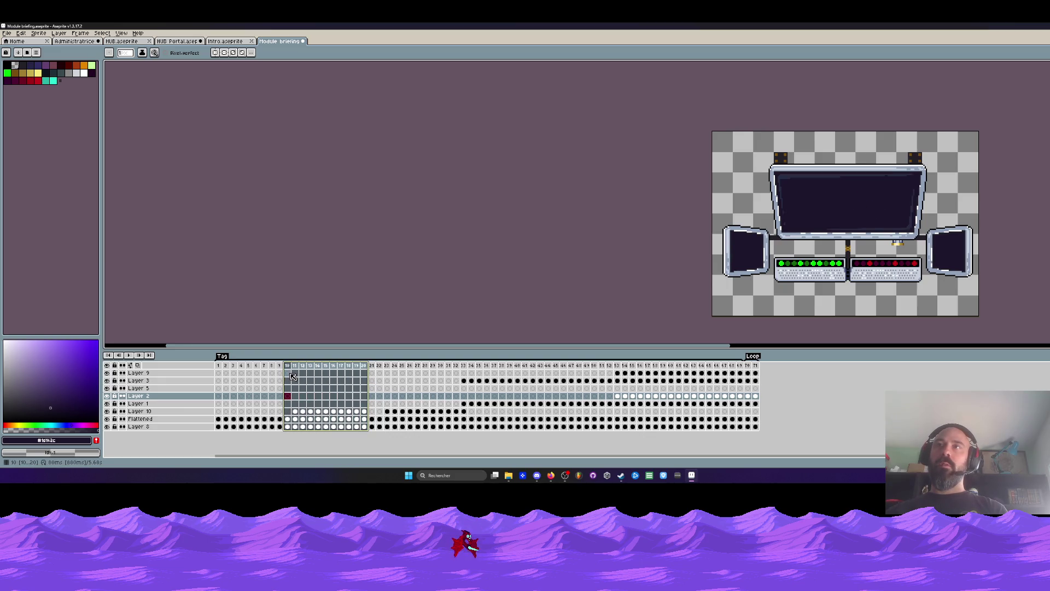
{"action": "left_click_drag", "start_coordinate": [294, 376], "coordinate": [297, 375]}
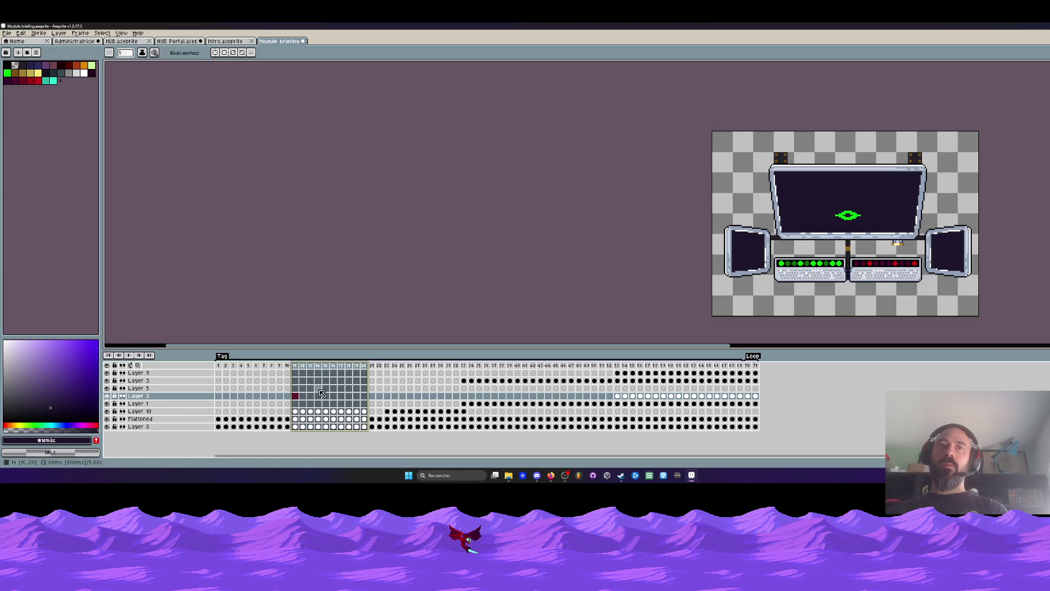
{"action": "key", "text": "alt+c"}
{"action": "key", "text": "Return"}
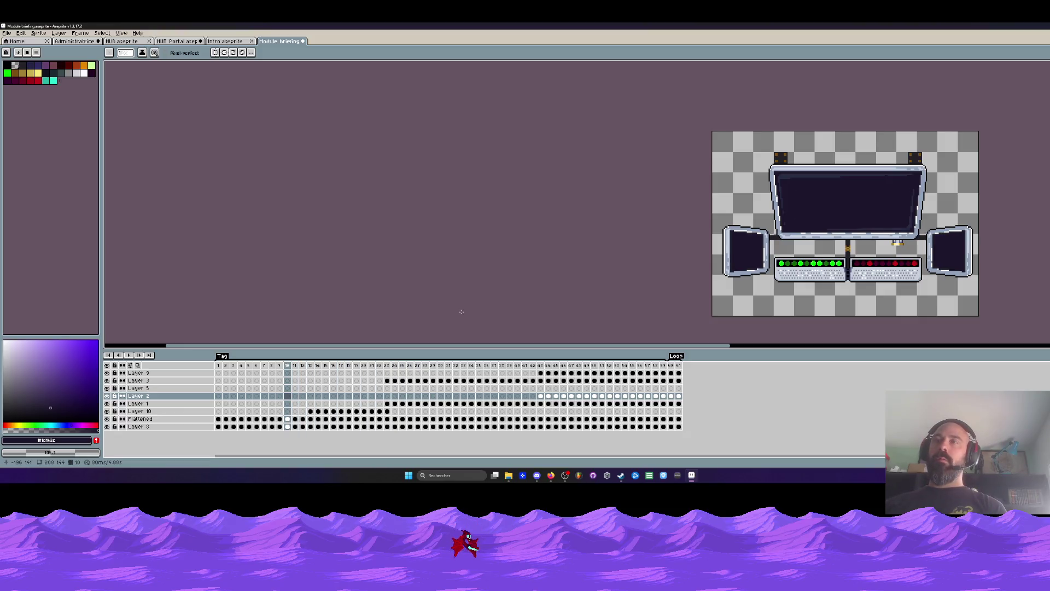
{"action": "left_click", "coordinate": [295, 419]}
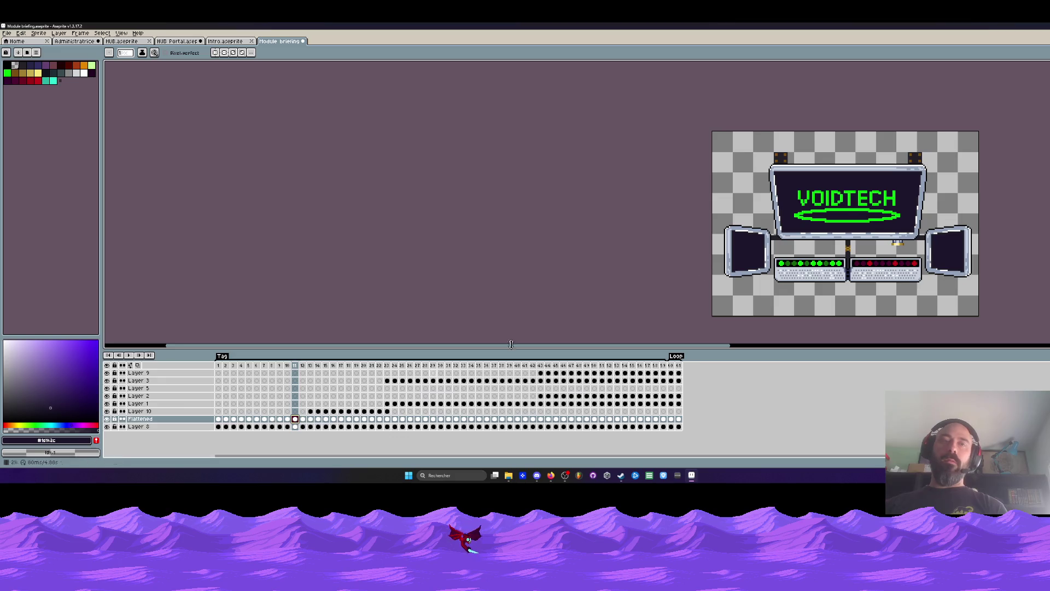
Step: Paint over the VOIDTECH letters on frame 11 with the sampled screen colour
{"action": "key", "text": "plus"}
{"action": "key", "text": "i"}
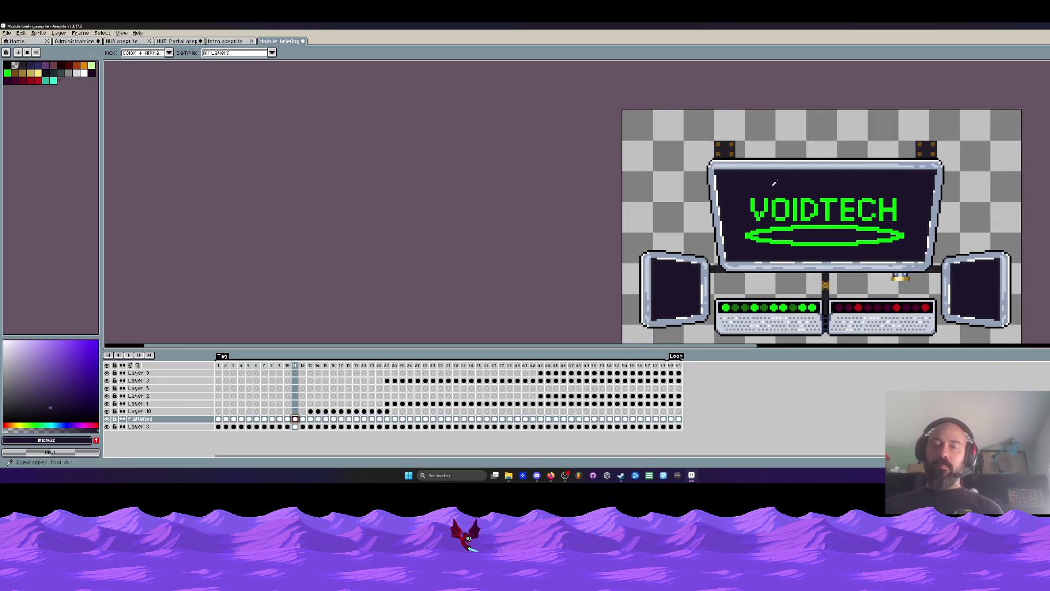
{"action": "key", "text": "b"}
{"action": "left_click_drag", "start_coordinate": [788, 200], "coordinate": [768, 203]}
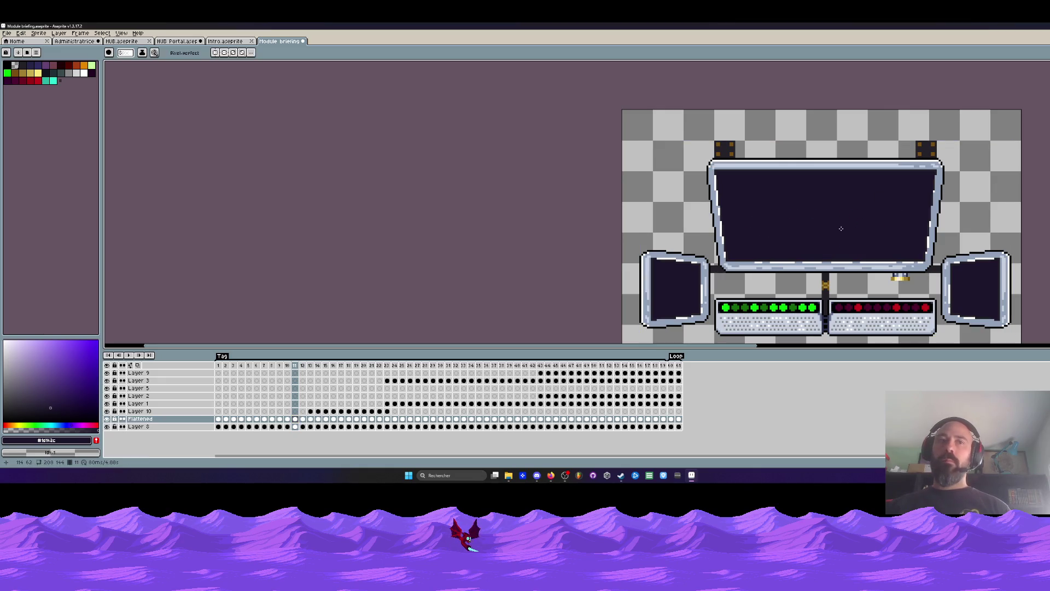
{"action": "key", "text": "i"}
{"action": "scroll", "coordinate": [818, 220], "scroll_direction": "down", "scroll_amount": 1}
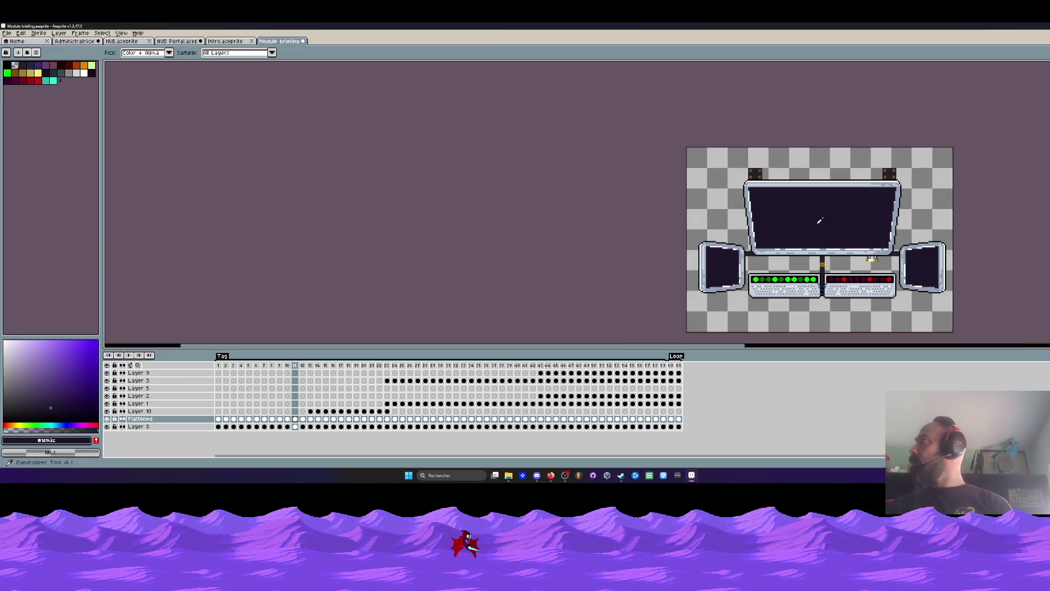
Step: Test a light green Paint Bucket fill on the main screen, then replay from the first frames
{"action": "left_click", "coordinate": [87, 68]}
{"action": "key", "text": "g"}
{"action": "left_click", "coordinate": [784, 216]}
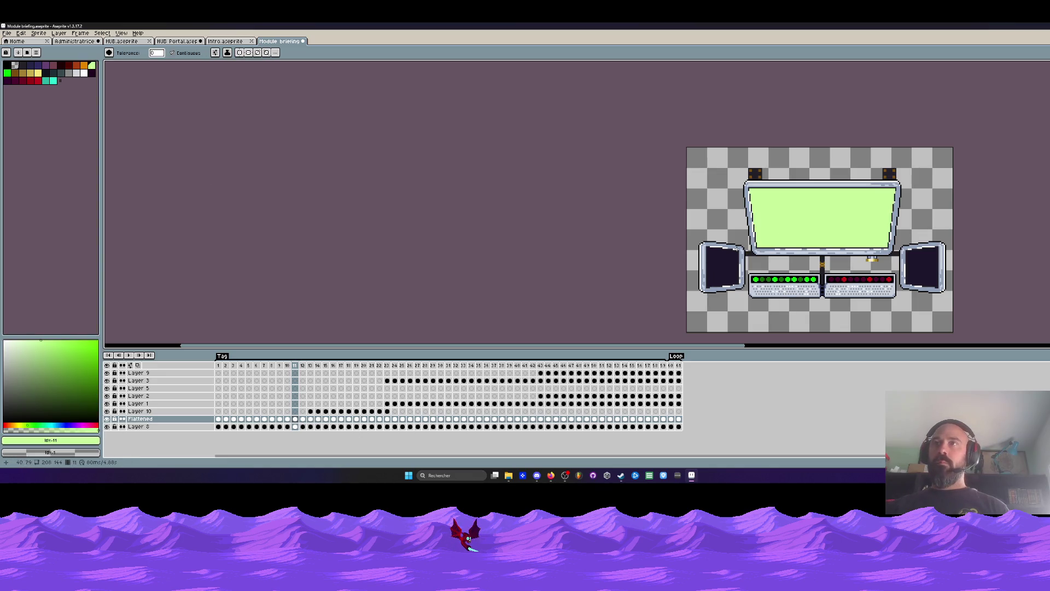
{"action": "left_click", "coordinate": [230, 370]}
{"action": "key", "text": "Return"}
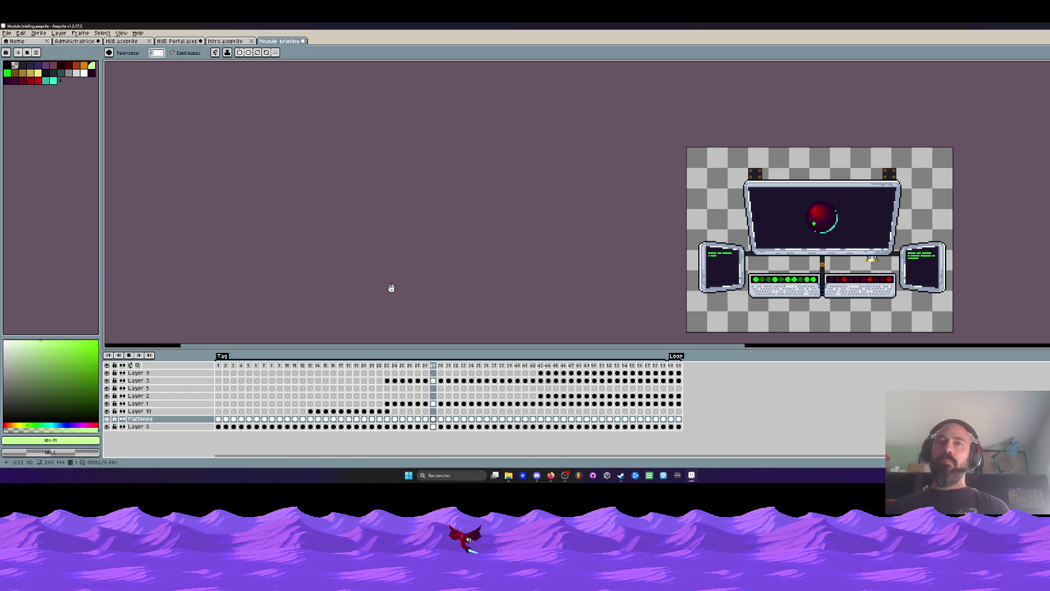
{"action": "left_click_drag", "start_coordinate": [220, 370], "coordinate": [313, 366]}
Step: Set frame 12's duration to 200 ms so the VOIDTECH logo lingers
{"action": "left_click", "coordinate": [312, 367]}
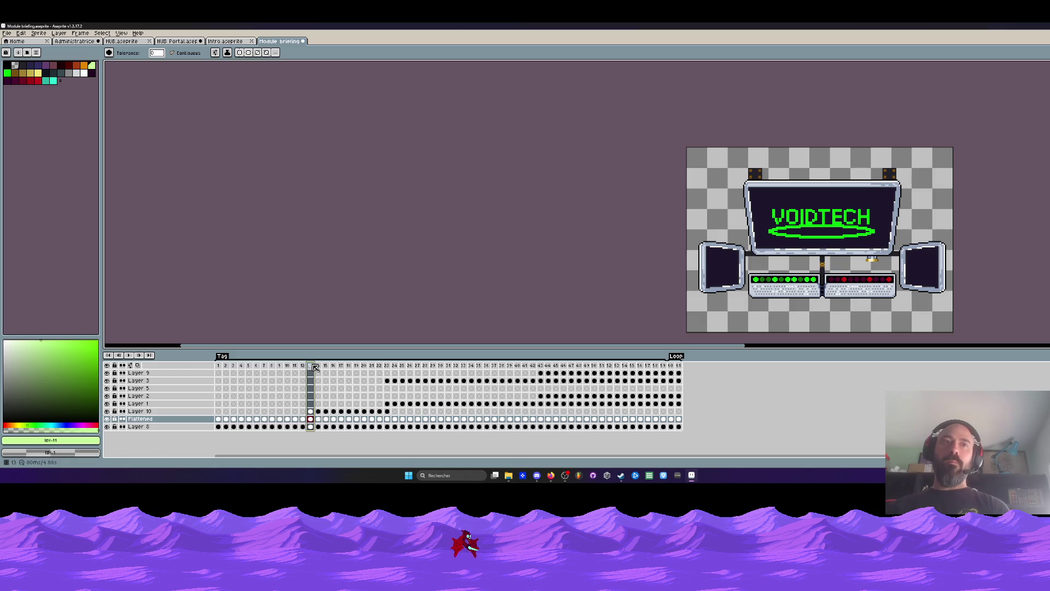
{"action": "key", "text": "Left"}
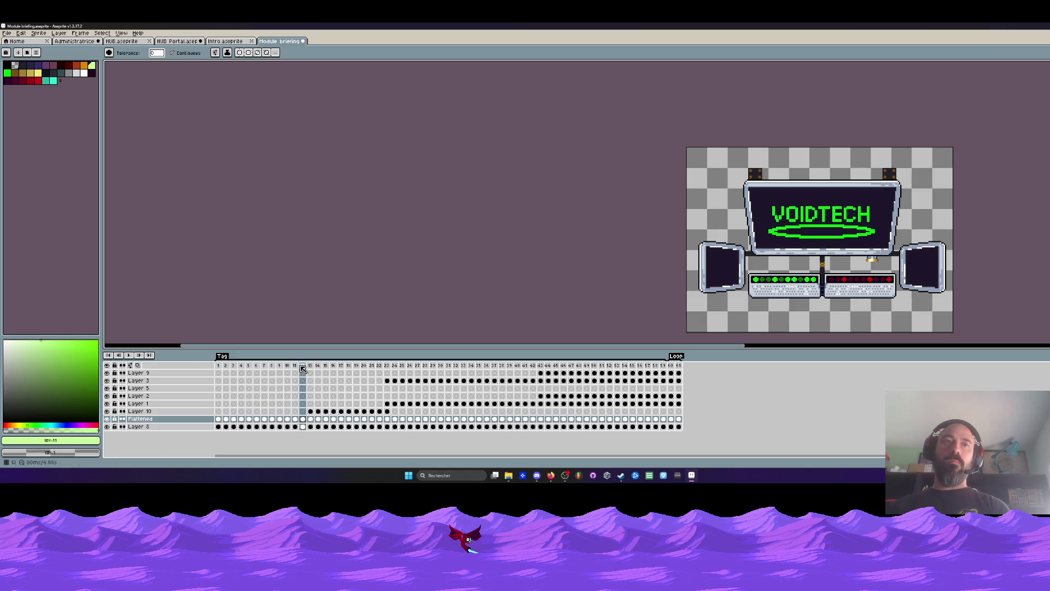
{"action": "double_click", "coordinate": [302, 368]}
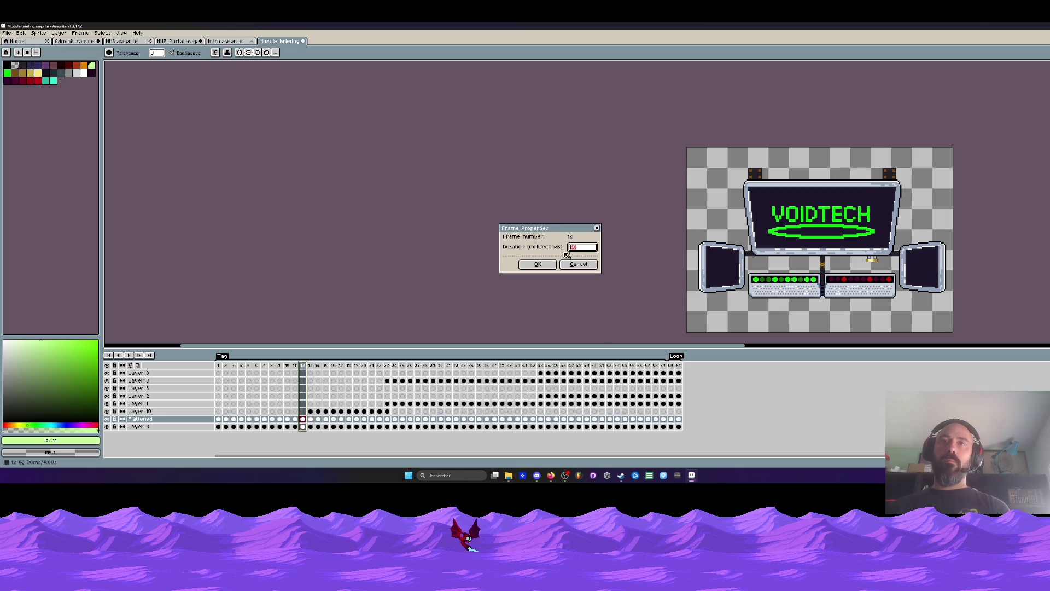
{"action": "left_click", "coordinate": [527, 267]}
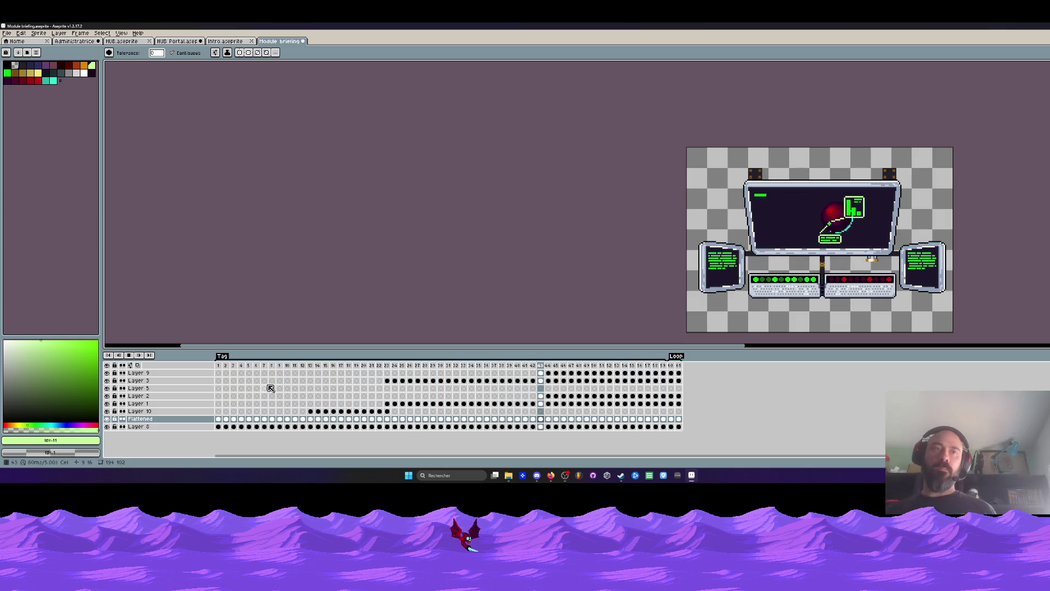
Step: Undo recent edits back toward the uncut animation and replay it
{"action": "key", "text": "v"}
{"action": "key", "text": "Left"}
{"action": "key", "text": "ctrl+z"}
{"action": "key", "text": "g"}
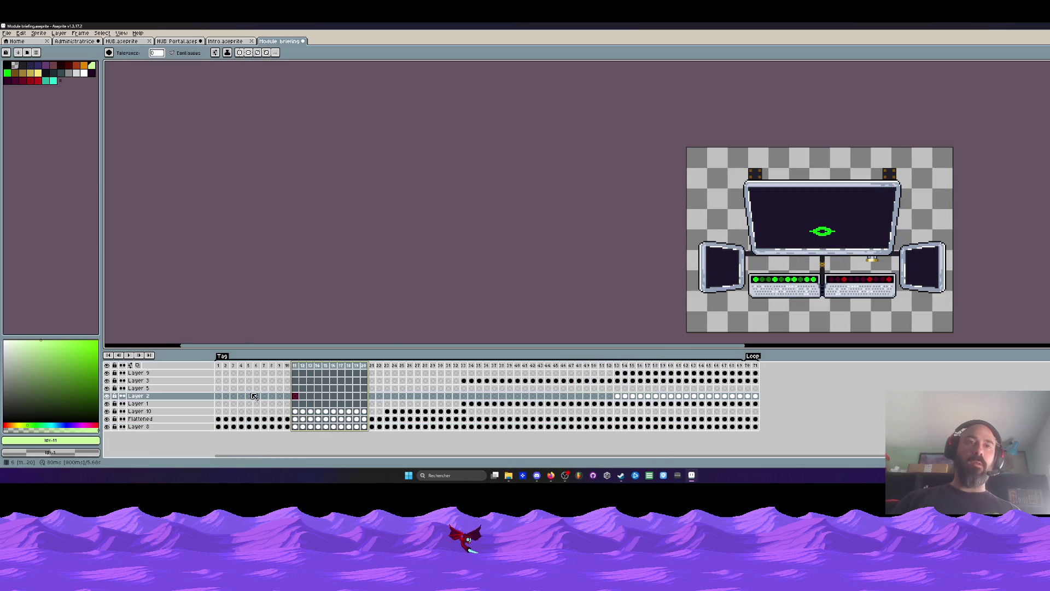
{"action": "key", "text": "ctrl+z"}
{"action": "left_click", "coordinate": [128, 355]}
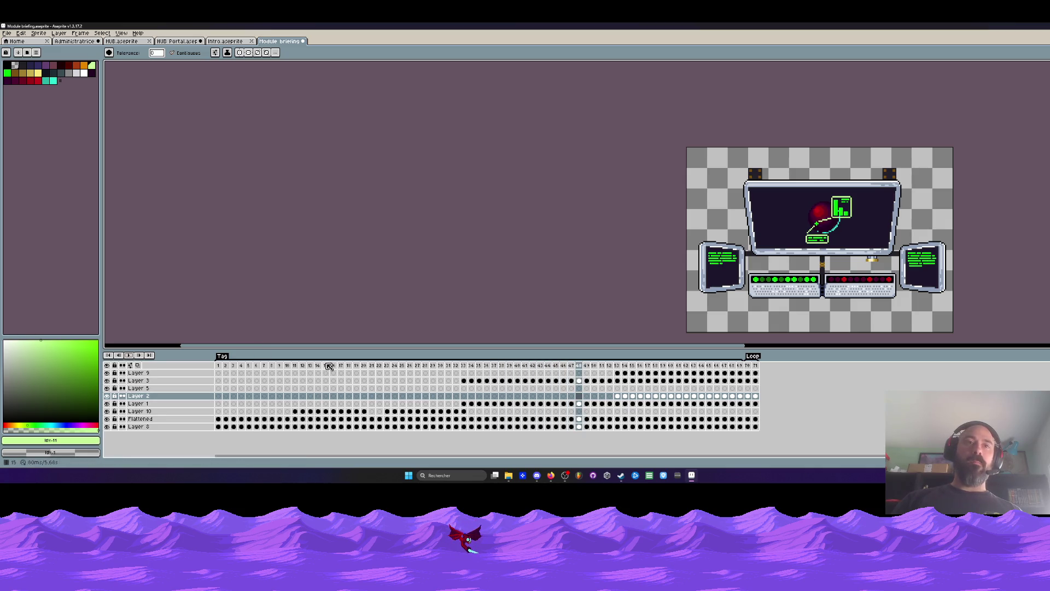
Step: Give frame 21 a 200 ms duration via its frame properties
{"action": "left_click_drag", "start_coordinate": [326, 366], "coordinate": [380, 375]}
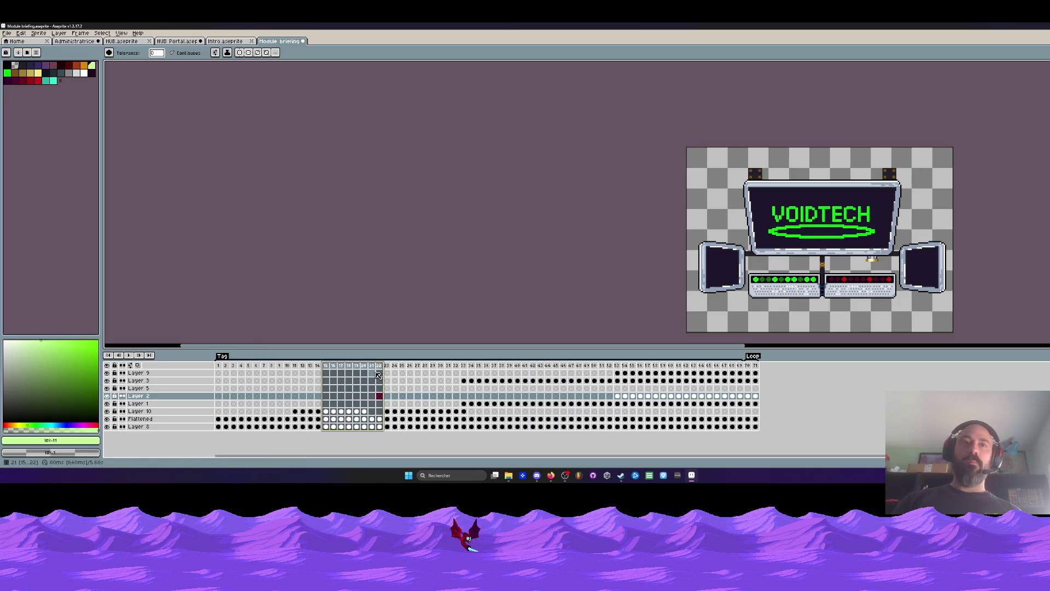
{"action": "left_click", "coordinate": [377, 366]}
{"action": "double_click", "coordinate": [374, 368]}
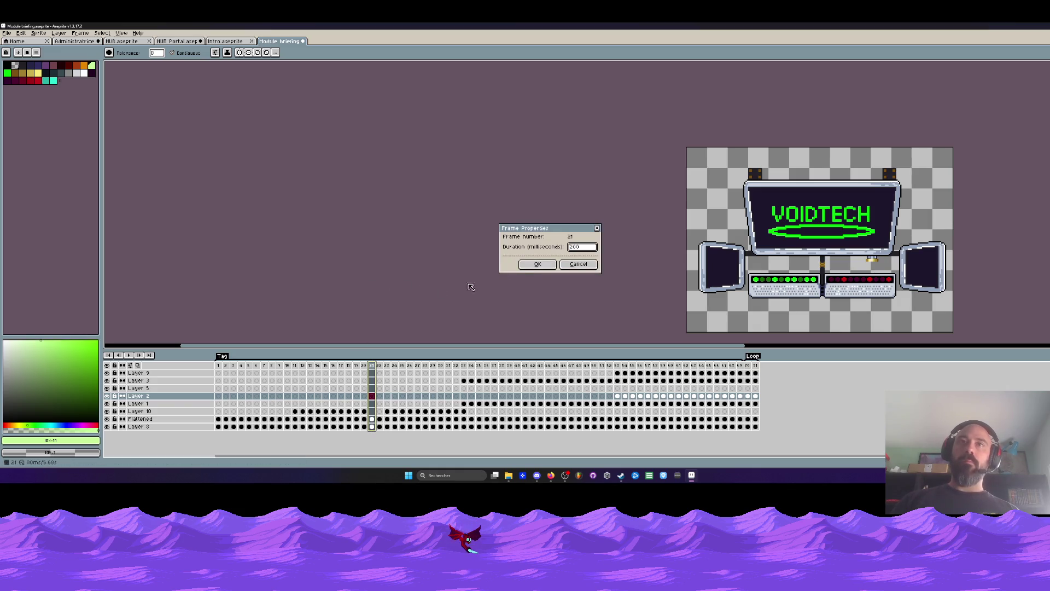
{"action": "left_click", "coordinate": [528, 265]}
Step: Play the briefing animation from frame 1 of Layer 9, then restart it from the first frame
{"action": "left_click", "coordinate": [218, 373]}
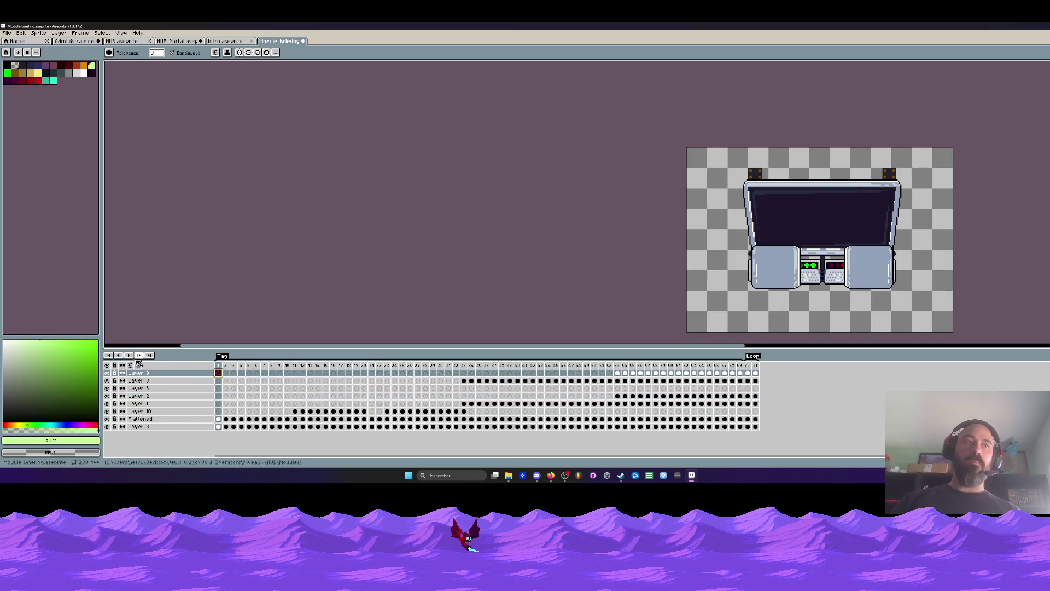
{"action": "left_click", "coordinate": [129, 354]}
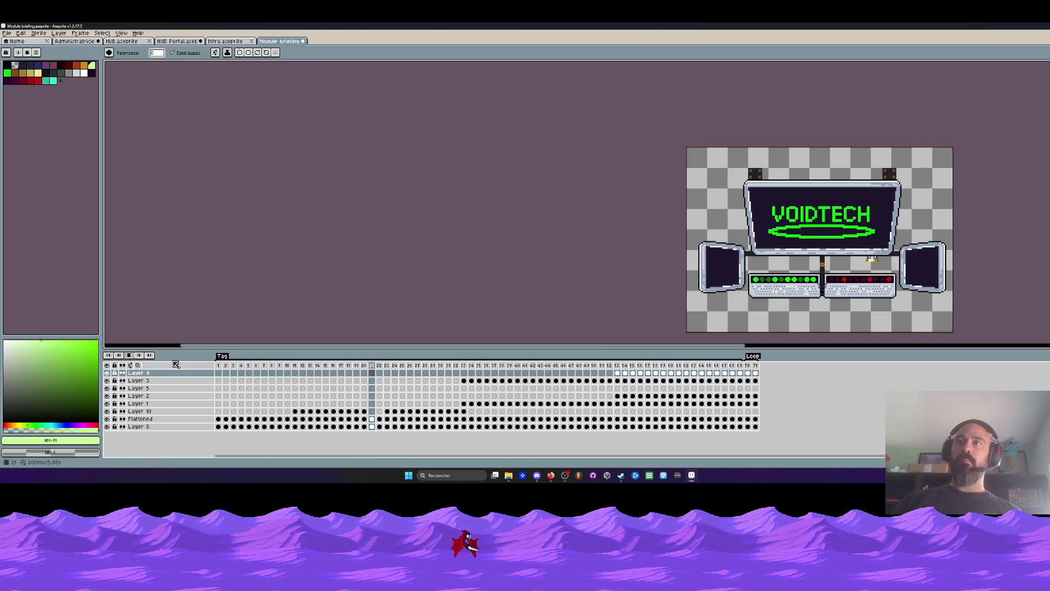
{"action": "left_click", "coordinate": [222, 366]}
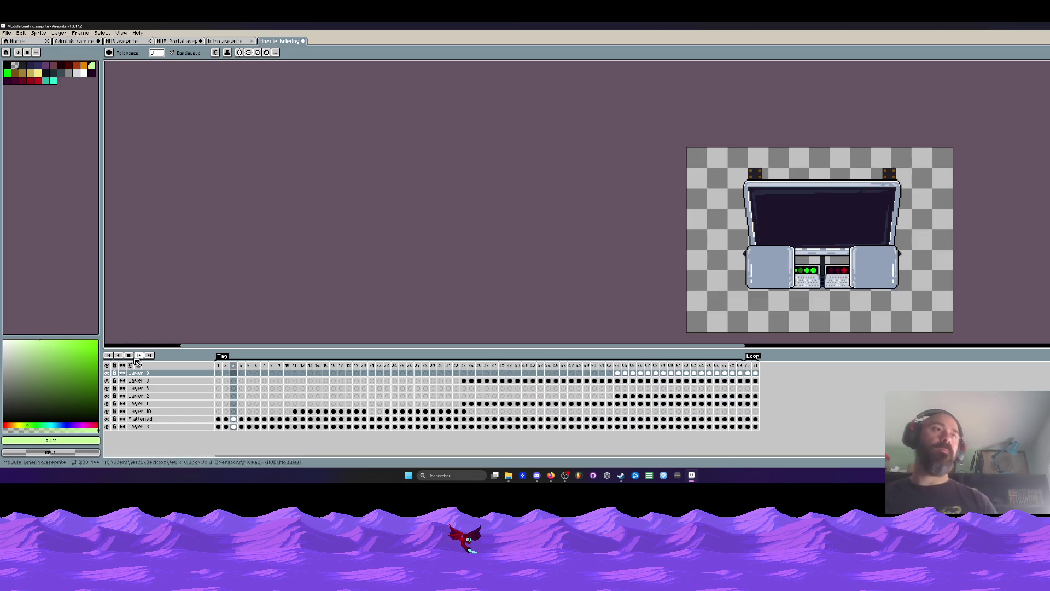
Step: Browse the Home, Module briefing and Intro tabs, ending on the HUB Portal document
{"action": "left_click", "coordinate": [15, 41]}
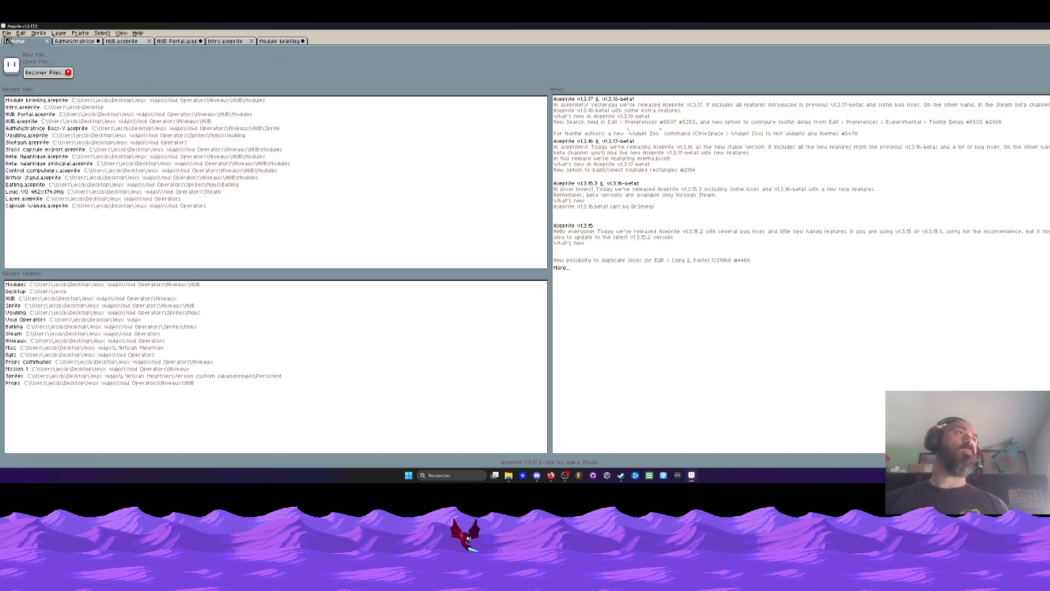
{"action": "left_click", "coordinate": [278, 42]}
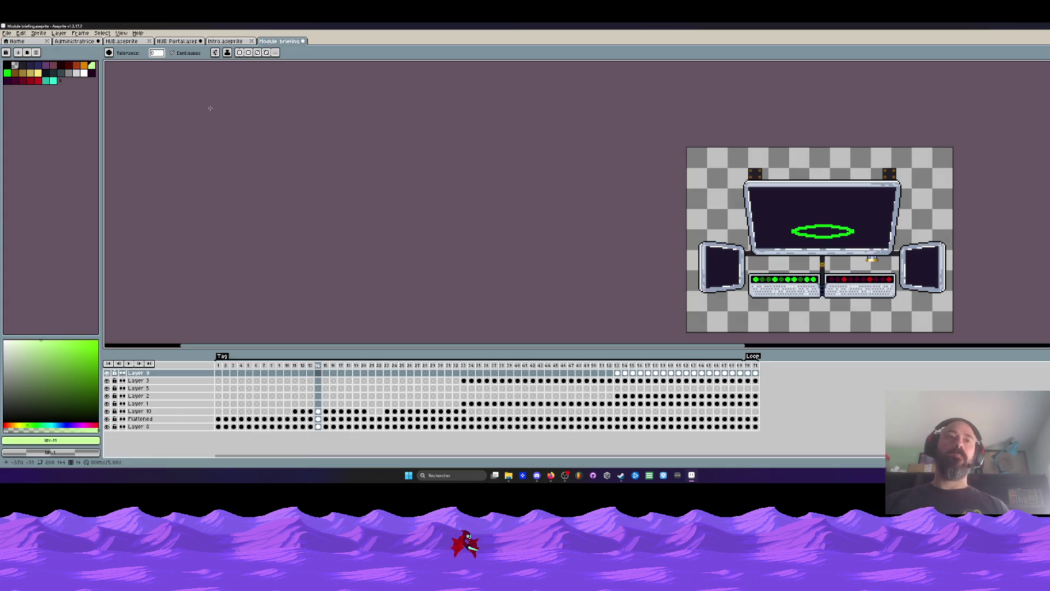
{"action": "left_click", "coordinate": [9, 39]}
{"action": "left_click", "coordinate": [160, 74]}
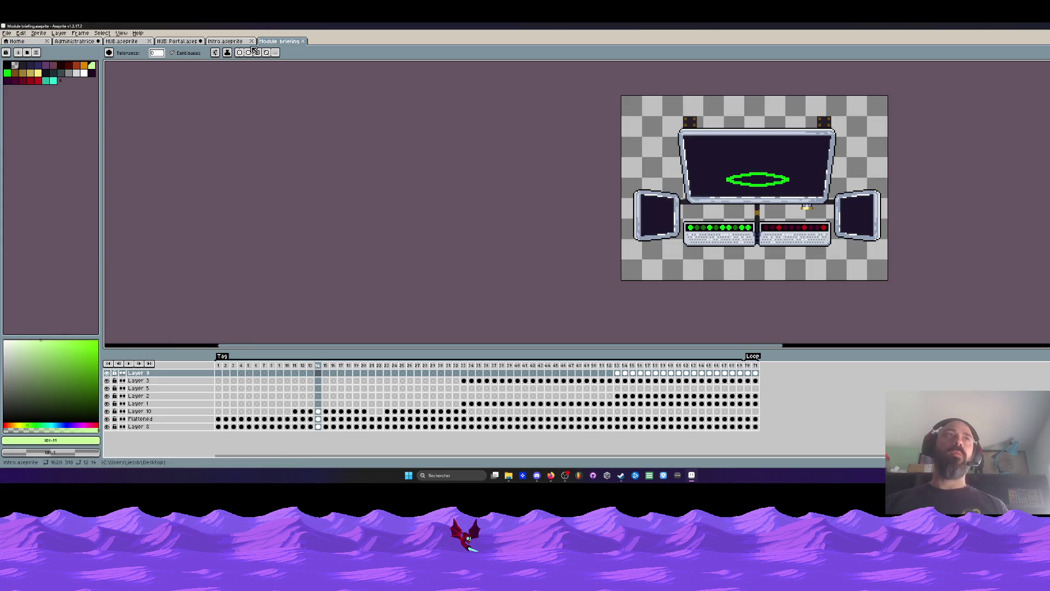
{"action": "left_click", "coordinate": [234, 41]}
{"action": "left_click", "coordinate": [178, 41]}
{"action": "scroll", "coordinate": [472, 152], "scroll_direction": "down", "scroll_amount": 1}
{"action": "scroll", "coordinate": [471, 153], "scroll_direction": "down", "scroll_amount": 2}
{"action": "scroll", "coordinate": [472, 153], "scroll_direction": "down", "scroll_amount": 1}
{"action": "scroll", "coordinate": [472, 152], "scroll_direction": "up", "scroll_amount": 2}
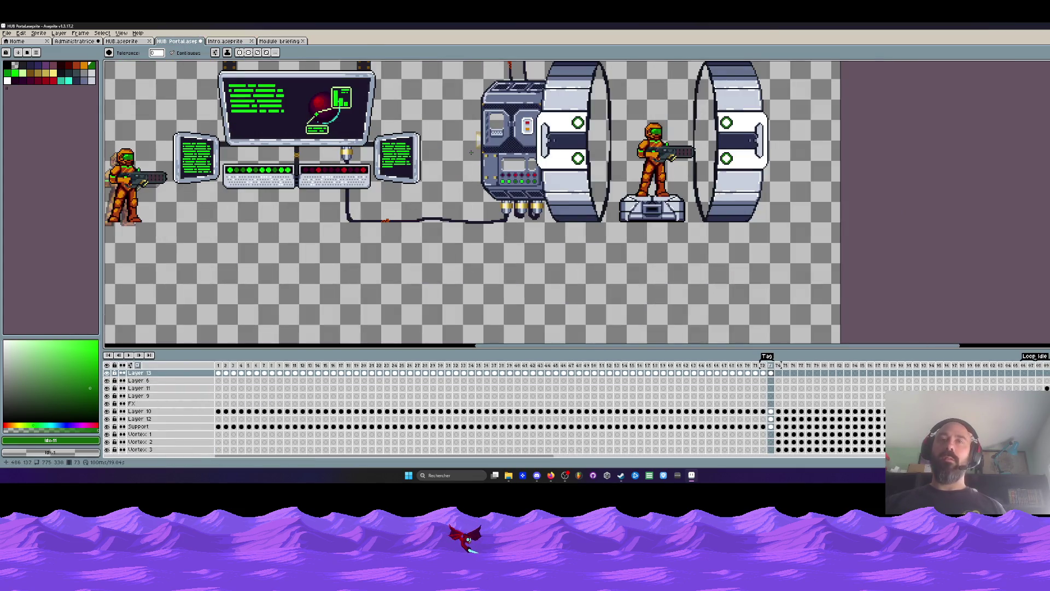
{"action": "scroll", "coordinate": [471, 153], "scroll_direction": "down", "scroll_amount": 1}
{"action": "scroll", "coordinate": [439, 159], "scroll_direction": "up", "scroll_amount": 1}
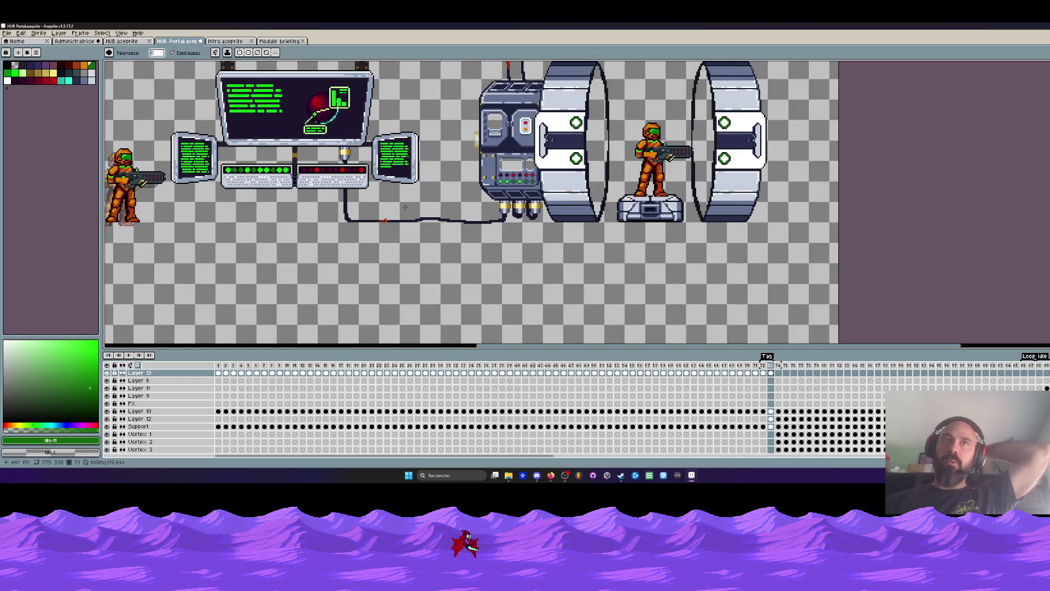
{"action": "scroll", "coordinate": [404, 207], "scroll_direction": "down", "scroll_amount": 1}
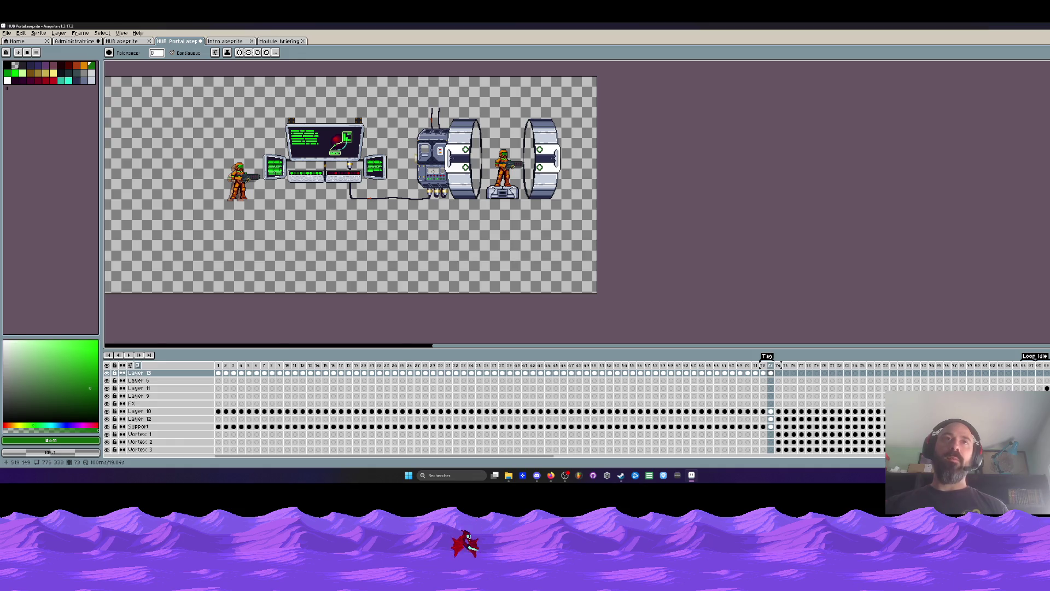
{"action": "scroll", "coordinate": [433, 173], "scroll_direction": "up", "scroll_amount": 1}
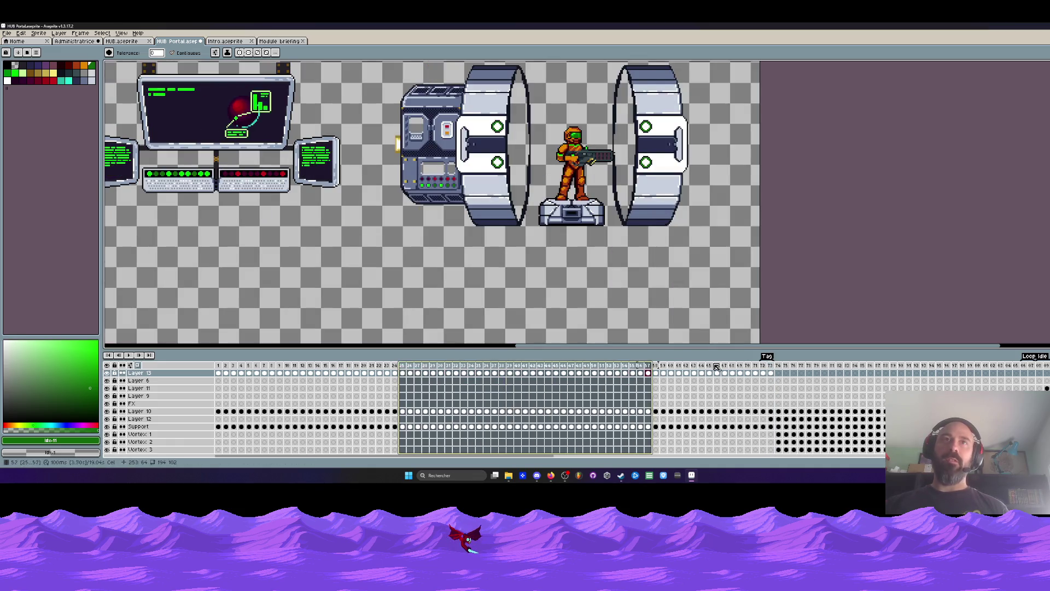
Step: Select frames 26–80 across layers, then marquee the area over the soldier's feet and platform
{"action": "left_click_drag", "start_coordinate": [410, 368], "coordinate": [825, 374]}
{"action": "scroll", "coordinate": [488, 114], "scroll_direction": "up", "scroll_amount": 1}
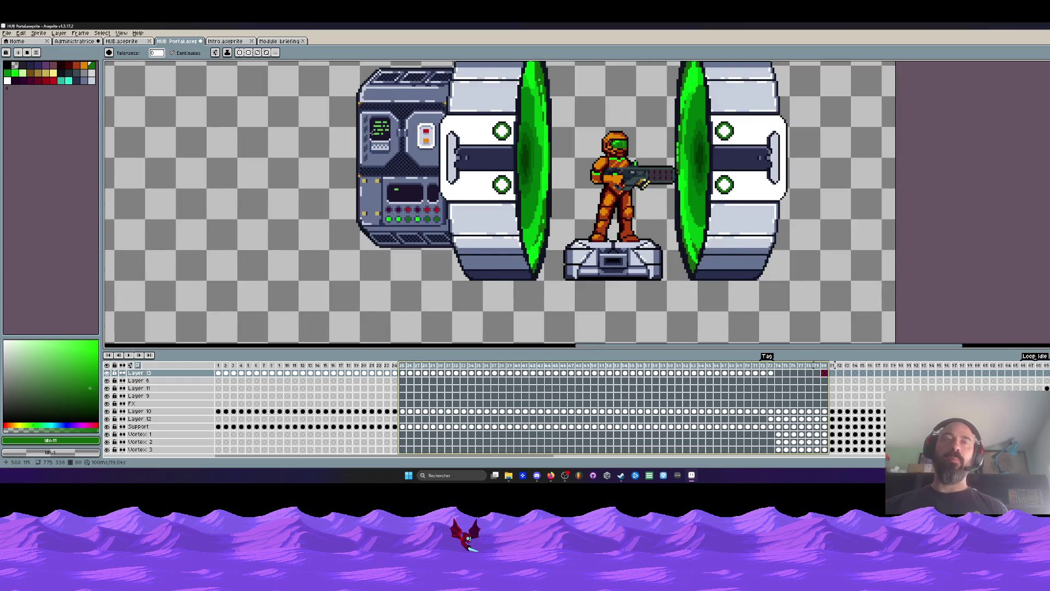
{"action": "scroll", "coordinate": [499, 204], "scroll_direction": "down", "scroll_amount": 1}
{"action": "scroll", "coordinate": [377, 131], "scroll_direction": "down", "scroll_amount": 2}
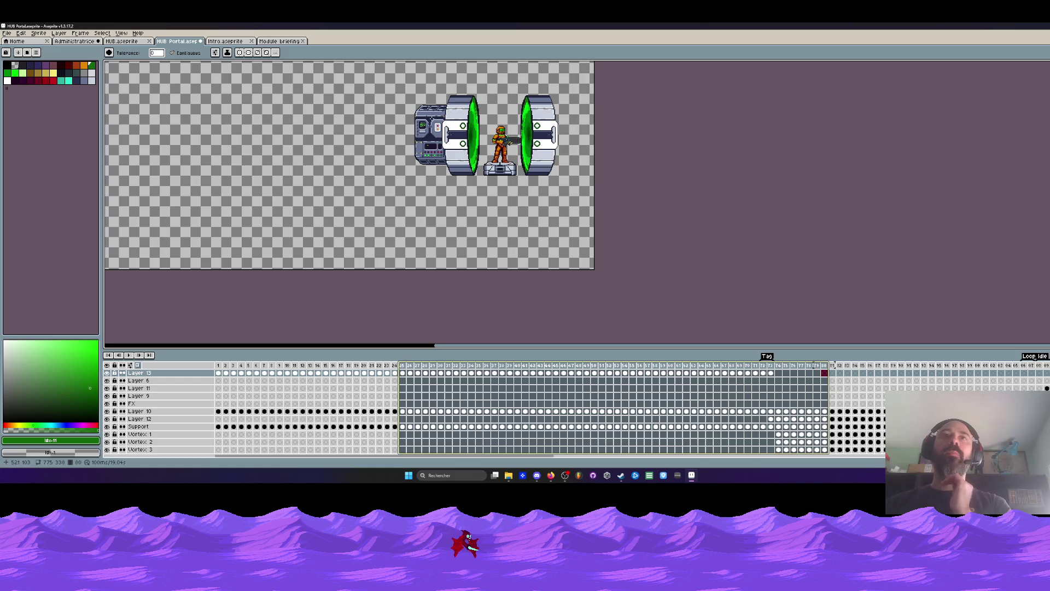
{"action": "scroll", "coordinate": [512, 127], "scroll_direction": "up", "scroll_amount": 1}
{"action": "scroll", "coordinate": [485, 195], "scroll_direction": "up", "scroll_amount": 1}
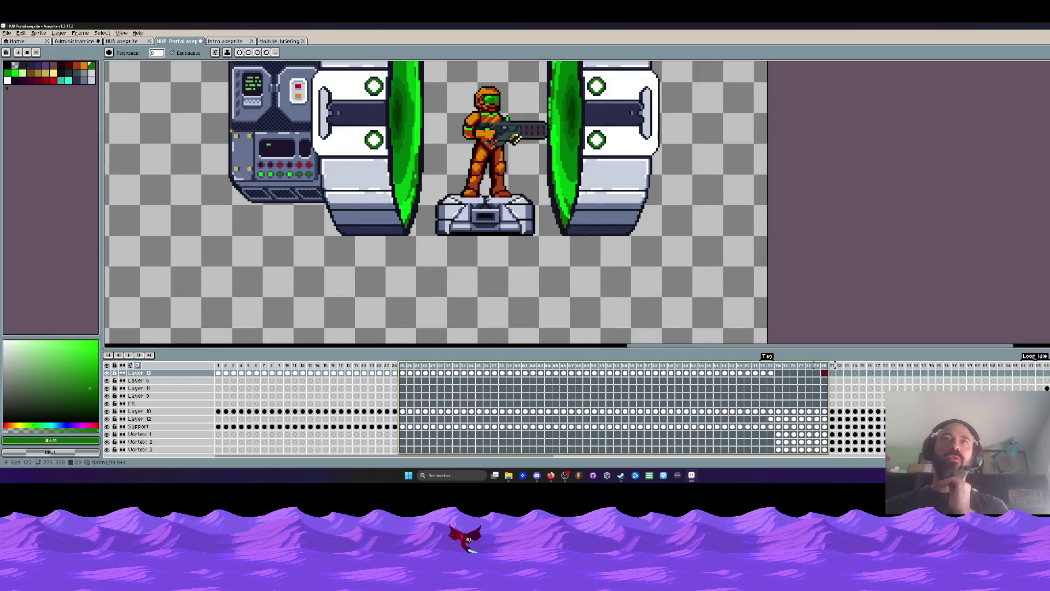
{"action": "scroll", "coordinate": [484, 195], "scroll_direction": "up", "scroll_amount": 1}
{"action": "scroll", "coordinate": [478, 193], "scroll_direction": "down", "scroll_amount": 1}
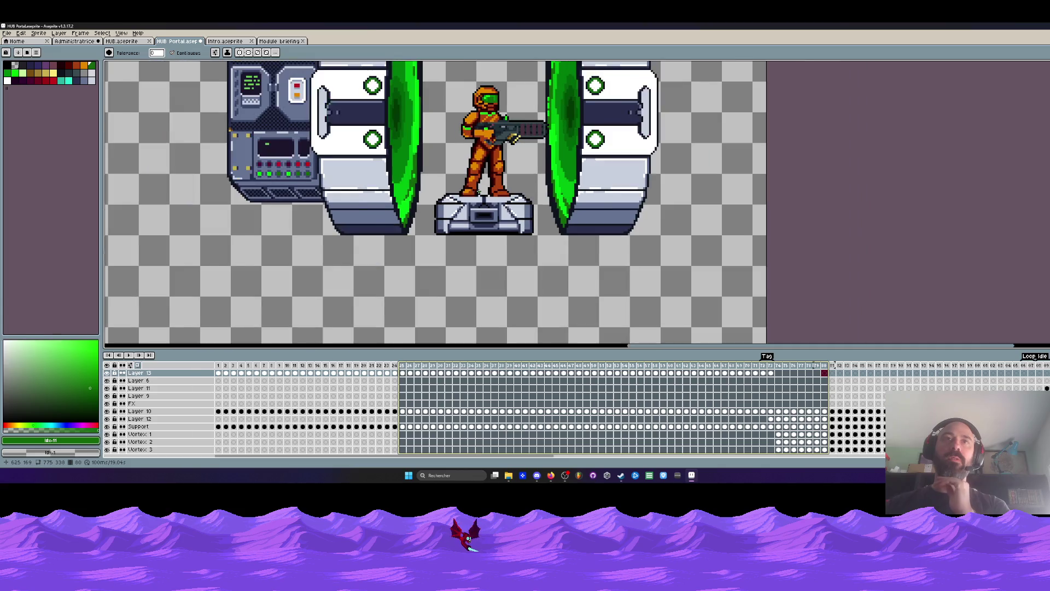
{"action": "scroll", "coordinate": [479, 194], "scroll_direction": "down", "scroll_amount": 1}
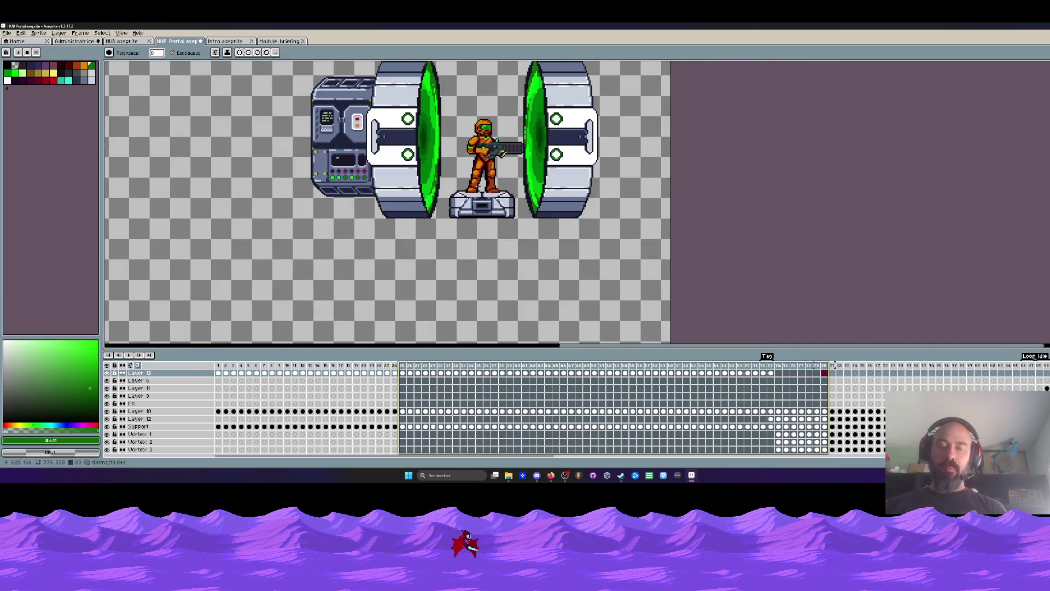
{"action": "scroll", "coordinate": [477, 180], "scroll_direction": "up", "scroll_amount": 2}
{"action": "scroll", "coordinate": [476, 180], "scroll_direction": "down", "scroll_amount": 1}
{"action": "scroll", "coordinate": [476, 181], "scroll_direction": "down", "scroll_amount": 1}
{"action": "scroll", "coordinate": [476, 181], "scroll_direction": "up", "scroll_amount": 2}
{"action": "mouse_move", "coordinate": [417, 177]}
{"action": "left_mouse_down"}
{"action": "mouse_move", "coordinate": [595, 218]}
{"action": "mouse_move", "coordinate": [581, 216]}
{"action": "left_mouse_up"}
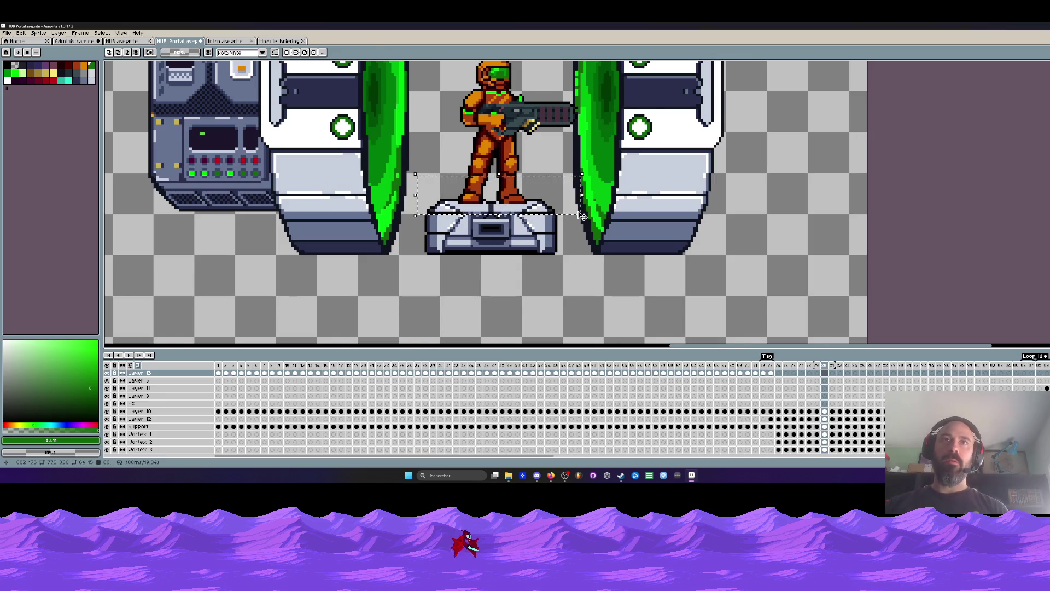
{"action": "scroll", "coordinate": [581, 215], "scroll_direction": "down", "scroll_amount": 2}
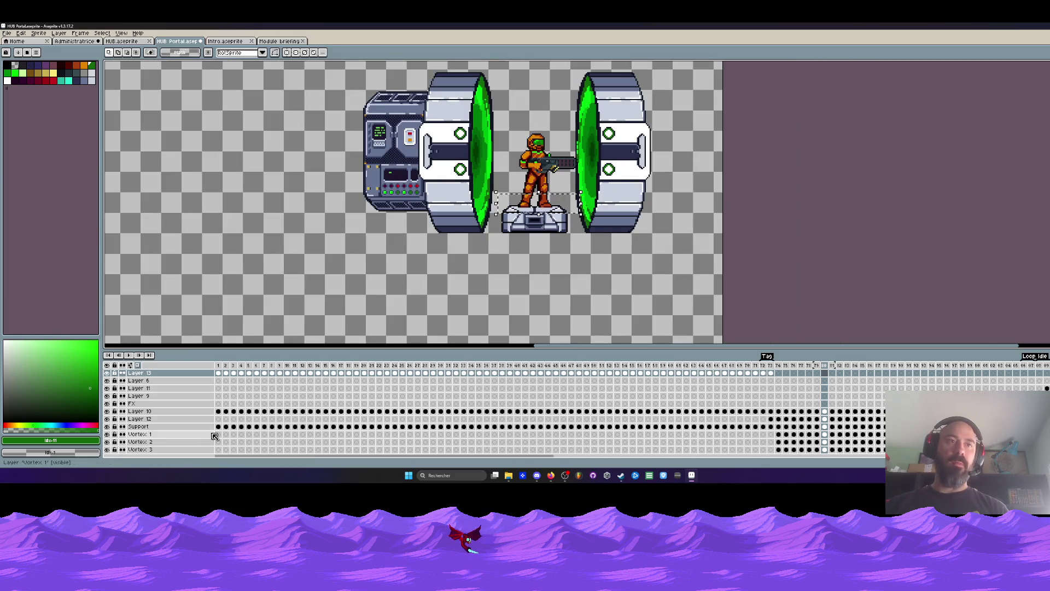
{"action": "left_click_drag", "start_coordinate": [219, 434], "coordinate": [613, 433]}
{"action": "left_click_drag", "start_coordinate": [714, 365], "coordinate": [1035, 364]}
{"action": "scroll", "coordinate": [543, 215], "scroll_direction": "up", "scroll_amount": 3}
{"action": "scroll", "coordinate": [543, 215], "scroll_direction": "up", "scroll_amount": 1}
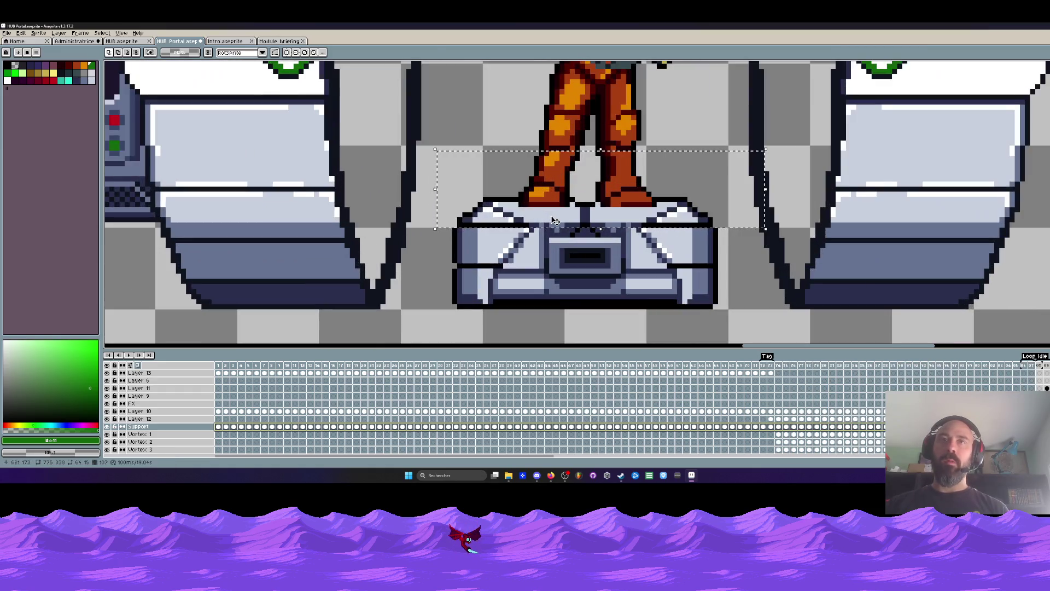
{"action": "left_click", "coordinate": [552, 227]}
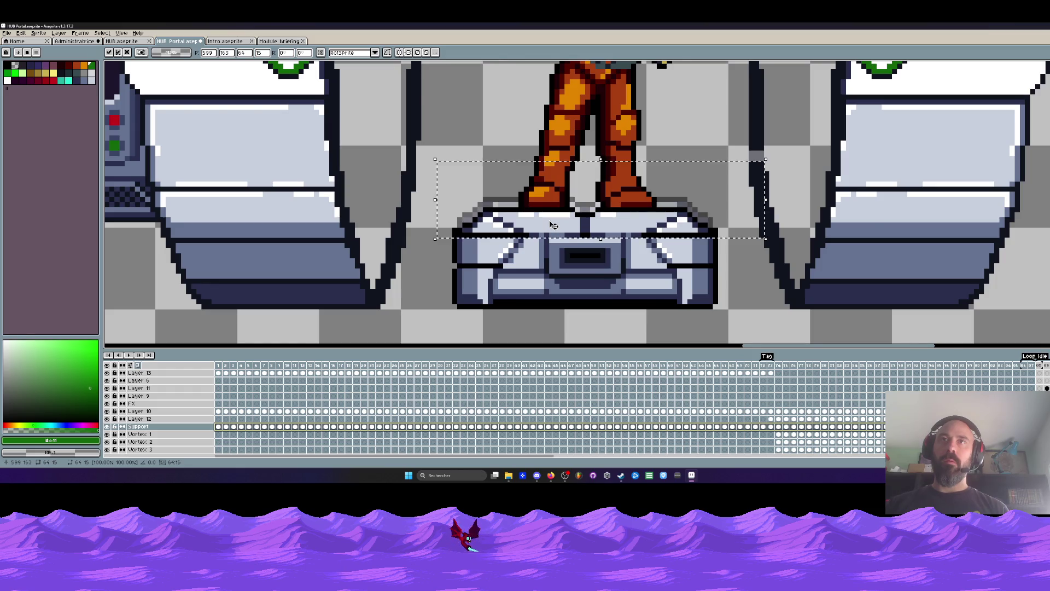
{"action": "scroll", "coordinate": [552, 226], "scroll_direction": "down", "scroll_amount": 5}
{"action": "key", "text": "Escape"}
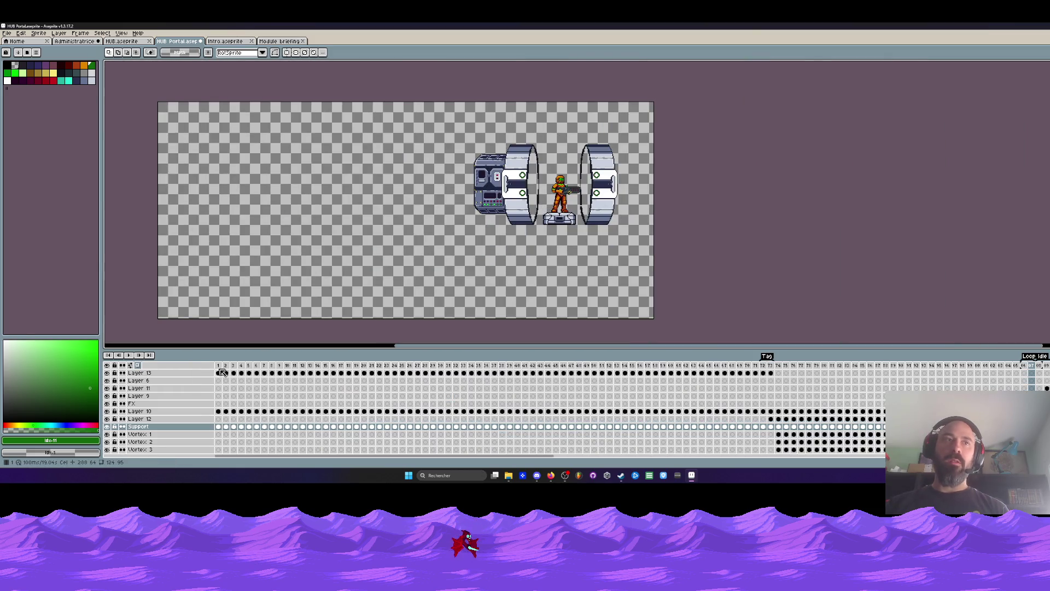
Step: Try several timeline frame ranges, settling on cels of frames 1–72 across all layers
{"action": "left_click_drag", "start_coordinate": [221, 372], "coordinate": [932, 368]}
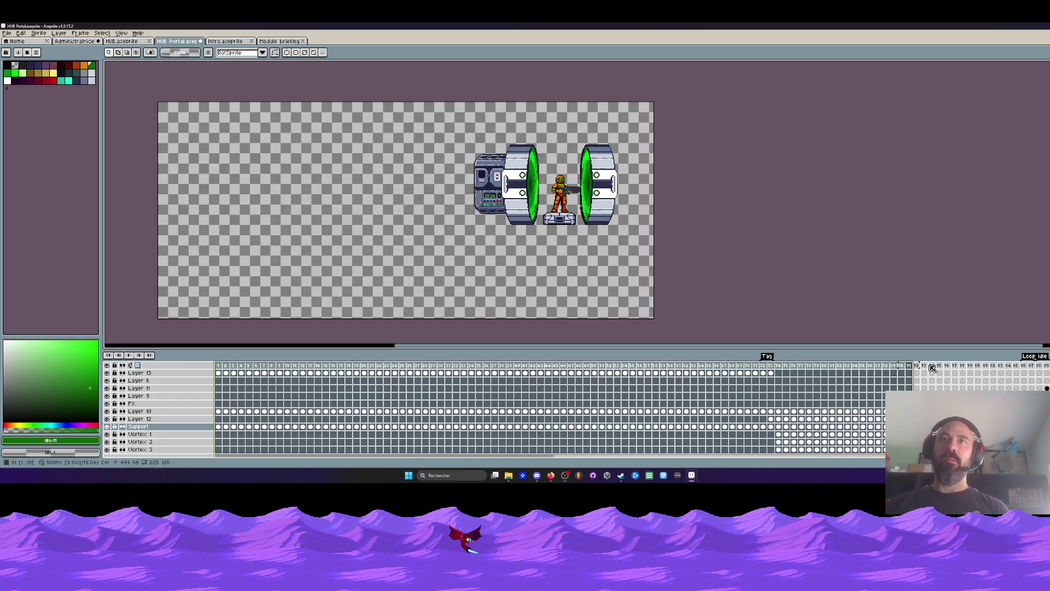
{"action": "left_click_drag", "start_coordinate": [523, 457], "coordinate": [710, 457]}
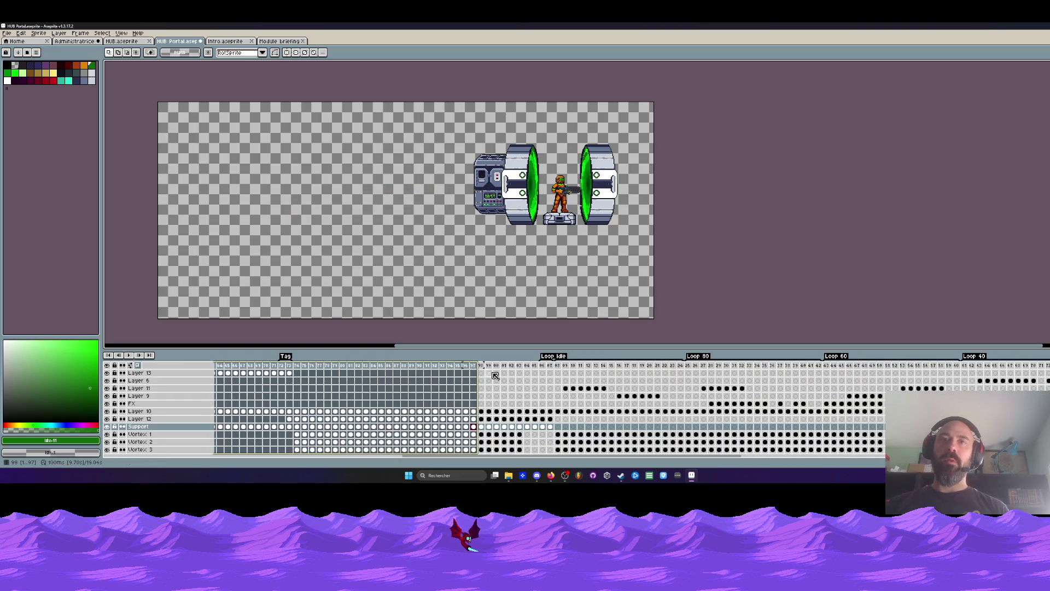
{"action": "mouse_move", "coordinate": [482, 373]}
{"action": "left_mouse_down"}
{"action": "mouse_move", "coordinate": [610, 381]}
{"action": "mouse_move", "coordinate": [335, 388]}
{"action": "mouse_move", "coordinate": [373, 387]}
{"action": "left_mouse_up"}
{"action": "left_click_drag", "start_coordinate": [681, 458], "coordinate": [329, 461]}
{"action": "left_click_drag", "start_coordinate": [222, 369], "coordinate": [776, 373]}
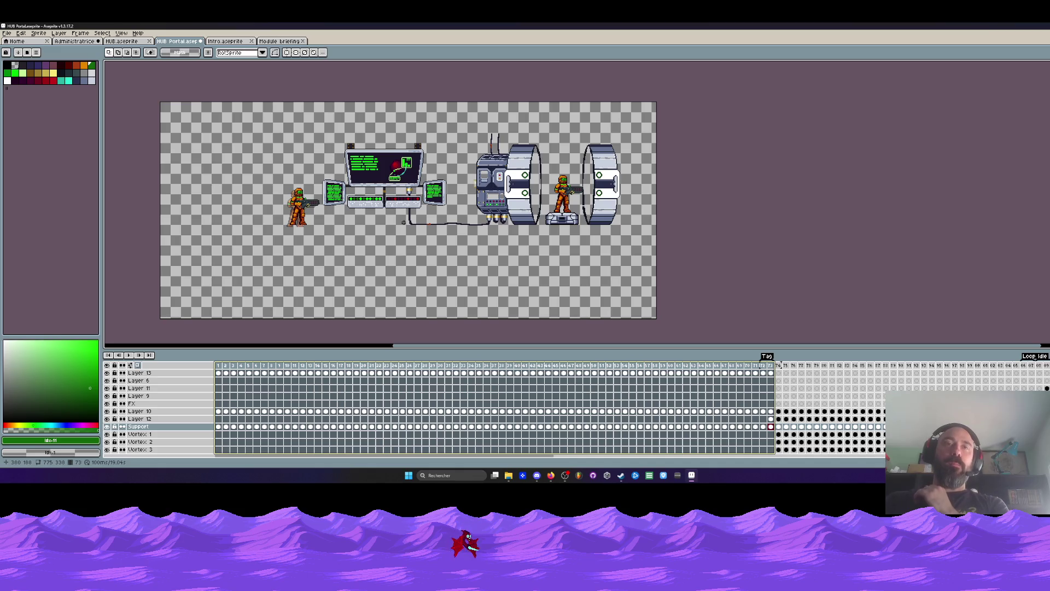
Step: Delete Layer 10, then undo to bring it back
{"action": "key", "text": "Up"}
{"action": "key", "text": "Up"}
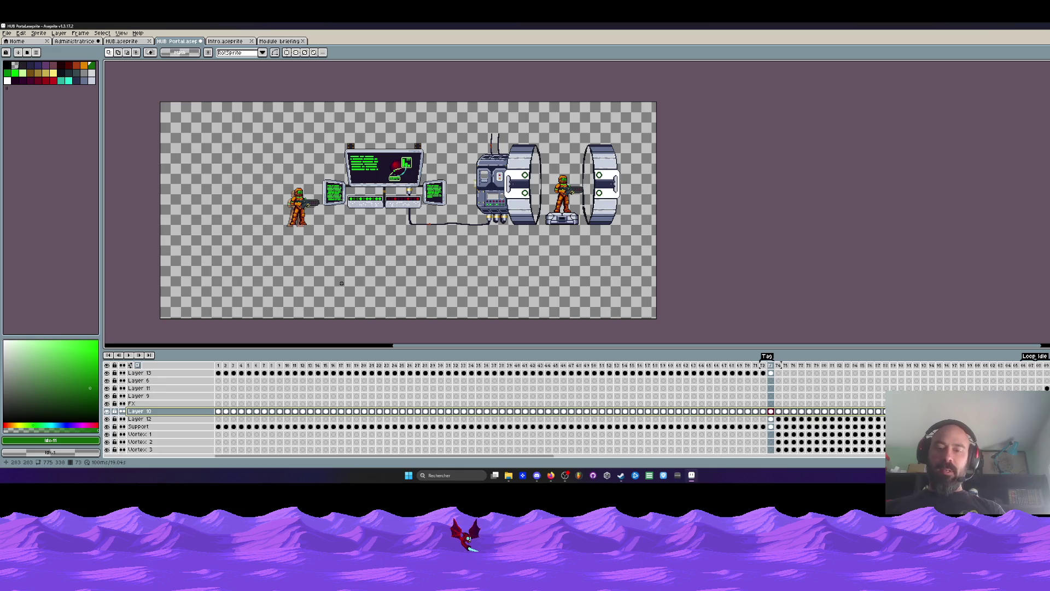
{"action": "key", "text": "Delete"}
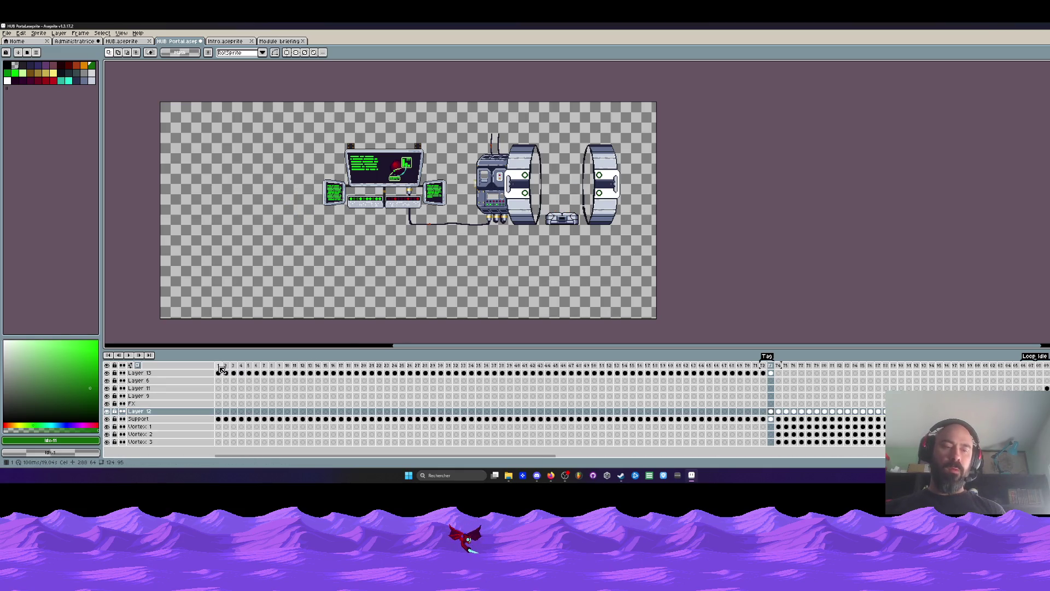
{"action": "key", "text": "ctrl+z"}
Step: Reselect frames 1–72, marquee the left part of the canvas and play the animation
{"action": "left_click_drag", "start_coordinate": [220, 418], "coordinate": [773, 416]}
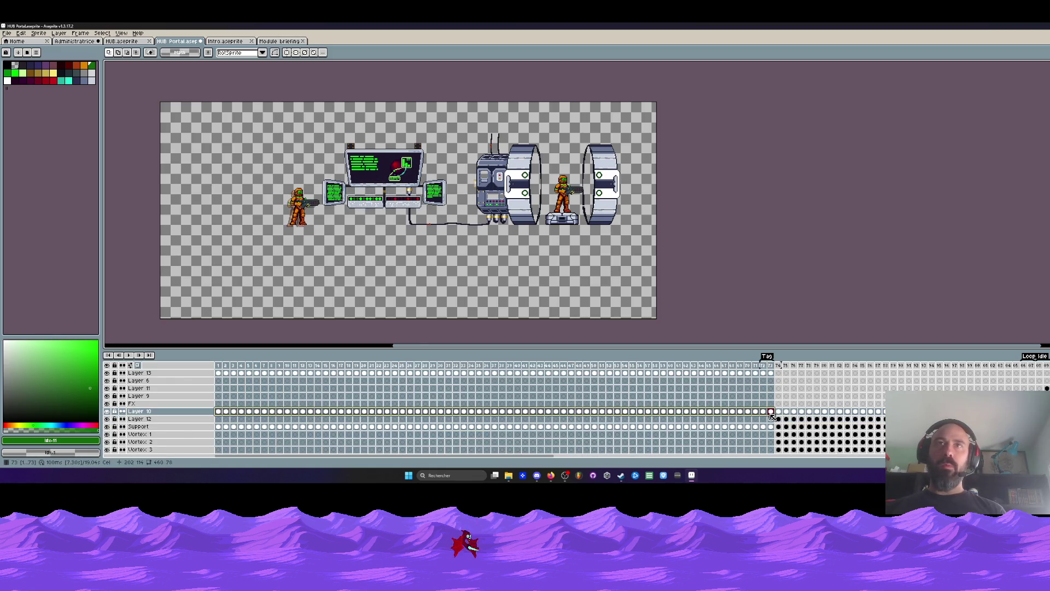
{"action": "left_click", "coordinate": [648, 308]}
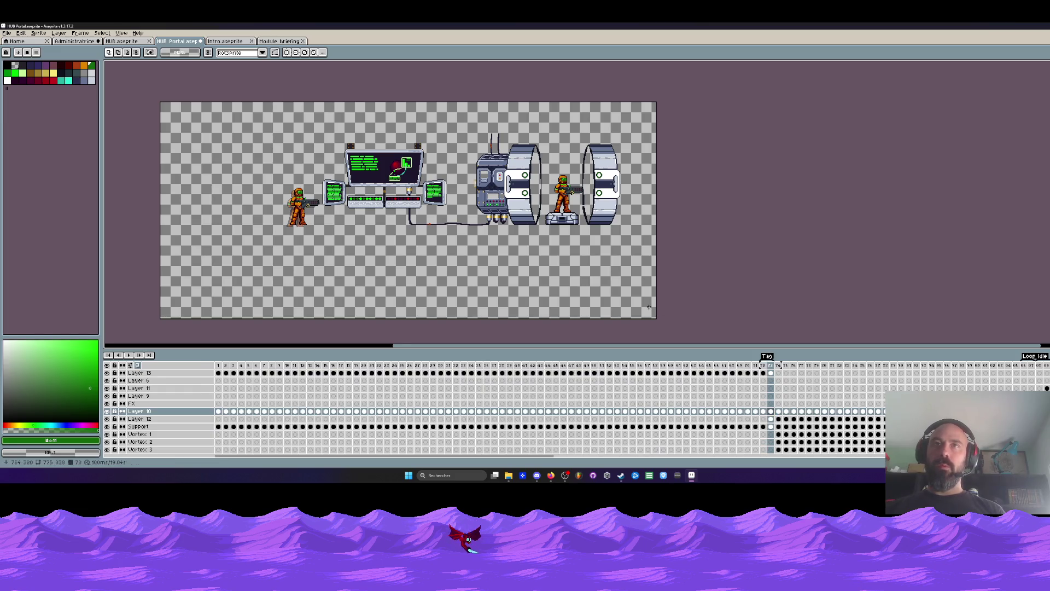
{"action": "left_click_drag", "start_coordinate": [131, 93], "coordinate": [511, 300]}
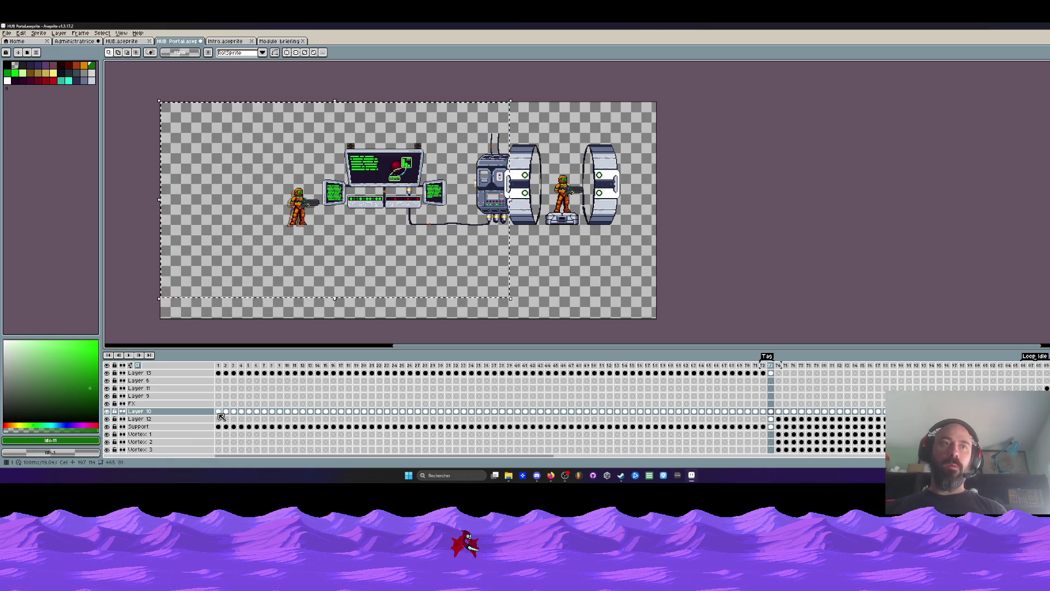
{"action": "left_click_drag", "start_coordinate": [706, 425], "coordinate": [944, 414]}
{"action": "key", "text": "Return"}
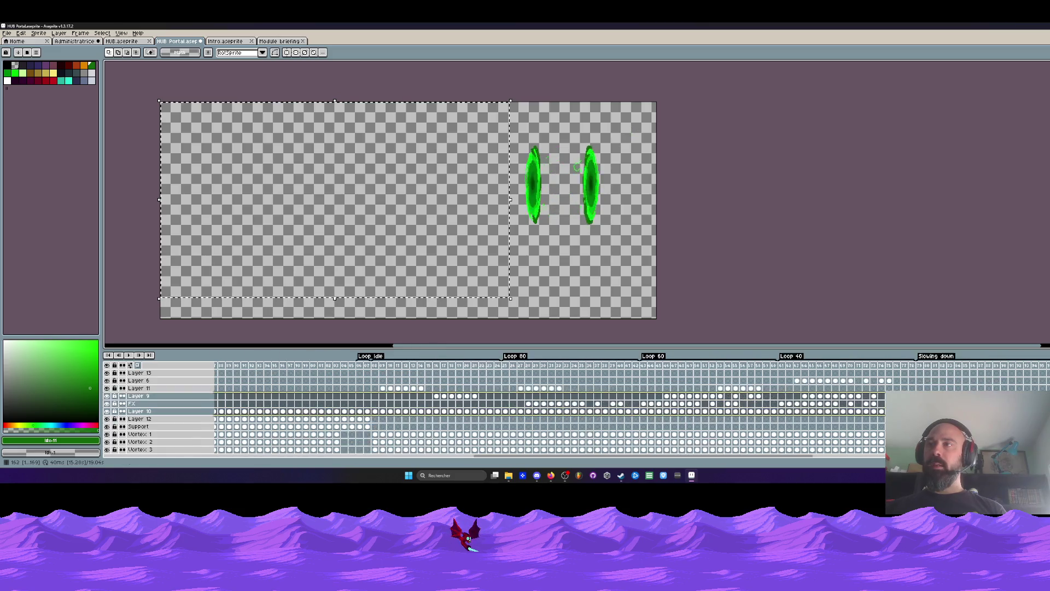
Step: Limit the cel selection to Layer 10 and drop the rectangular canvas marquee
{"action": "left_click", "coordinate": [140, 410]}
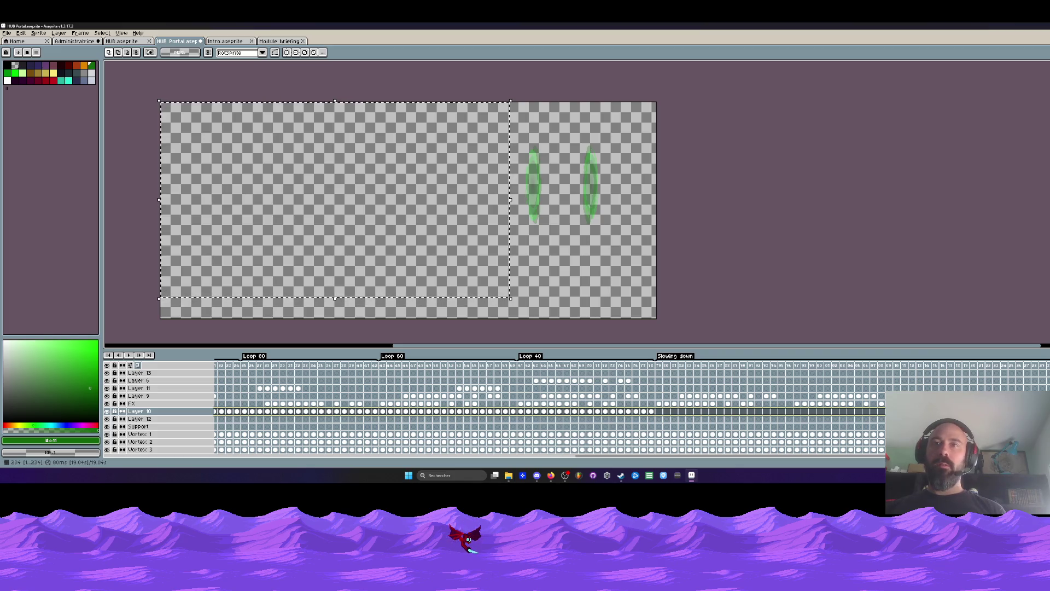
{"action": "key", "text": "ctrl+d"}
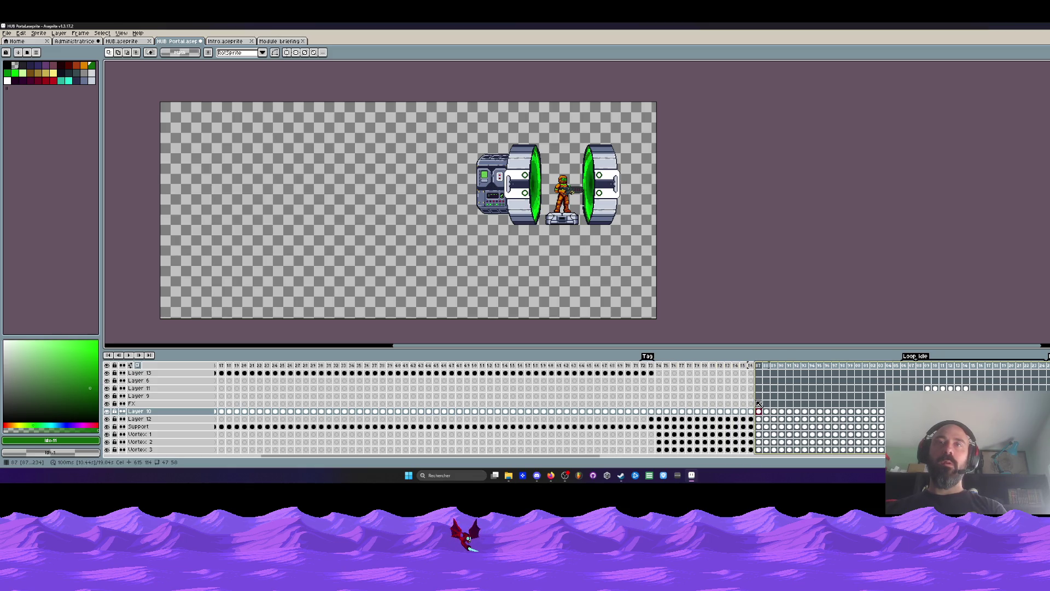
{"action": "scroll", "coordinate": [506, 236], "scroll_direction": "up", "scroll_amount": 1}
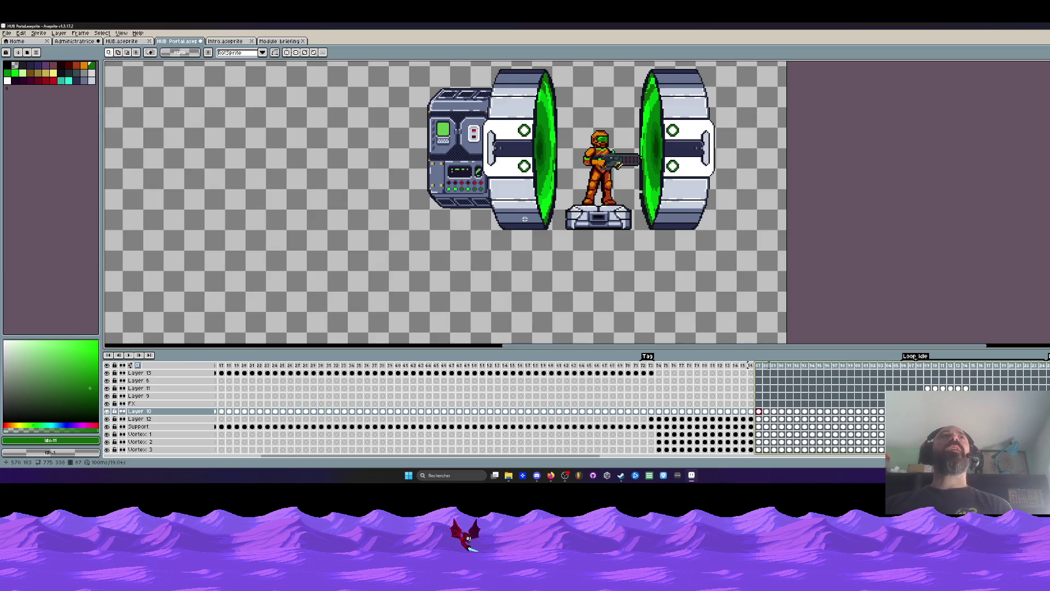
{"action": "scroll", "coordinate": [619, 165], "scroll_direction": "down", "scroll_amount": 1}
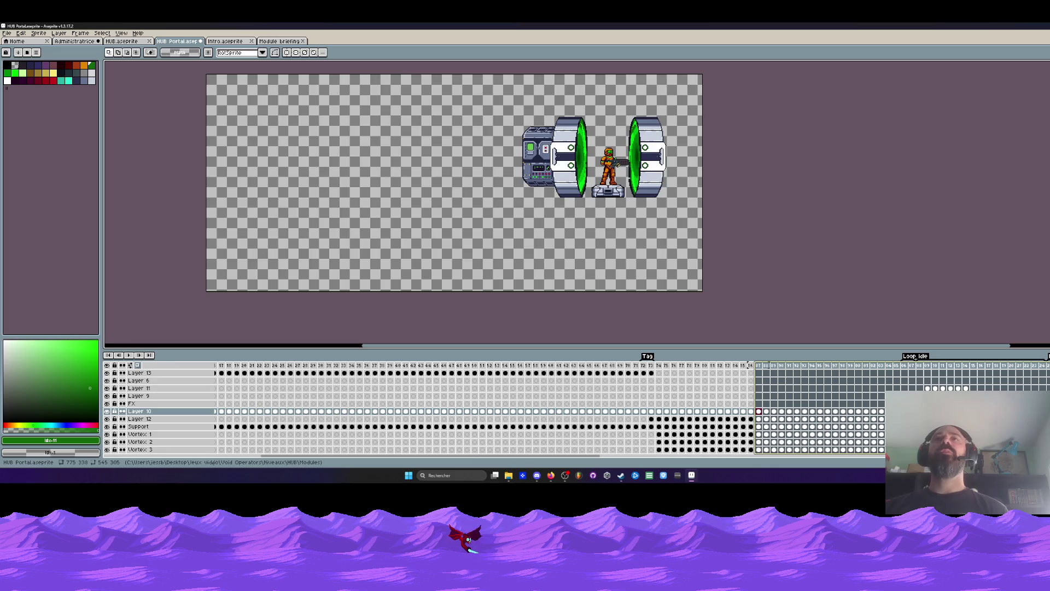
{"action": "scroll", "coordinate": [618, 142], "scroll_direction": "up", "scroll_amount": 1}
{"action": "scroll", "coordinate": [578, 219], "scroll_direction": "up", "scroll_amount": 1}
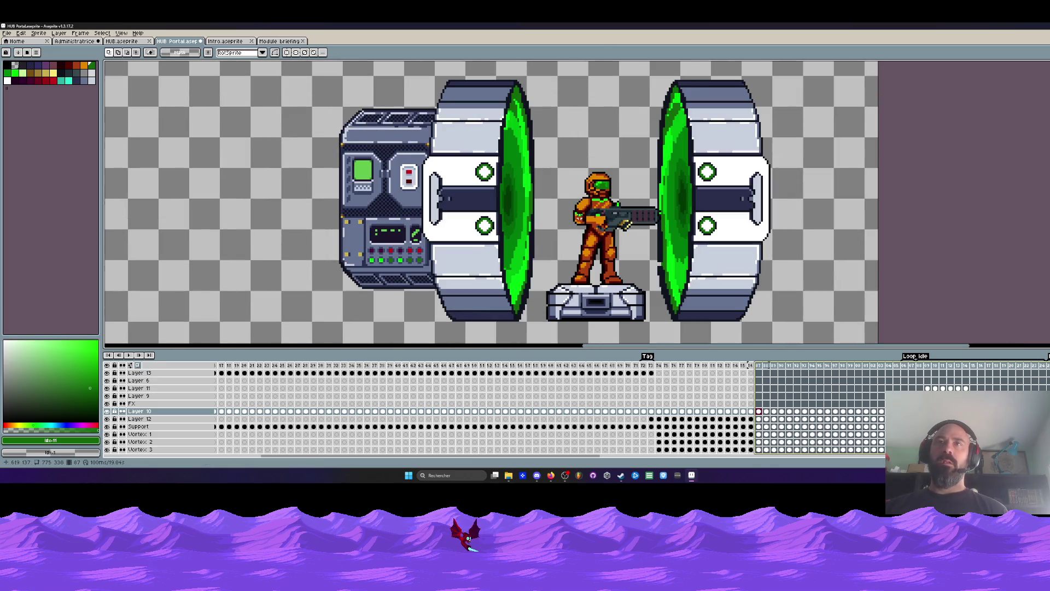
{"action": "scroll", "coordinate": [578, 217], "scroll_direction": "down", "scroll_amount": 1}
{"action": "scroll", "coordinate": [590, 208], "scroll_direction": "up", "scroll_amount": 1}
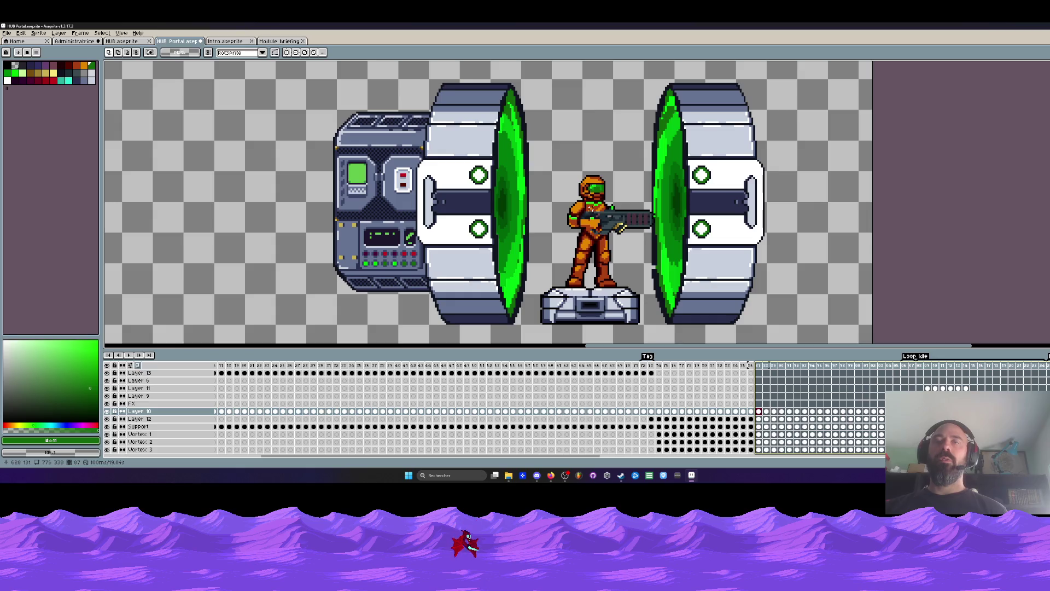
{"action": "scroll", "coordinate": [589, 196], "scroll_direction": "down", "scroll_amount": 1}
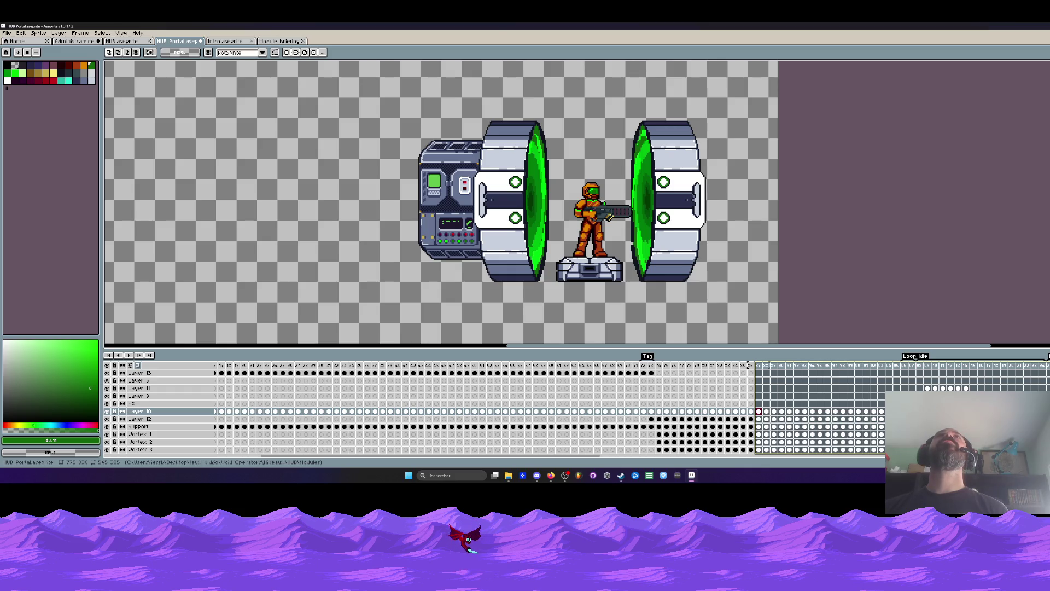
{"action": "scroll", "coordinate": [591, 202], "scroll_direction": "up", "scroll_amount": 1}
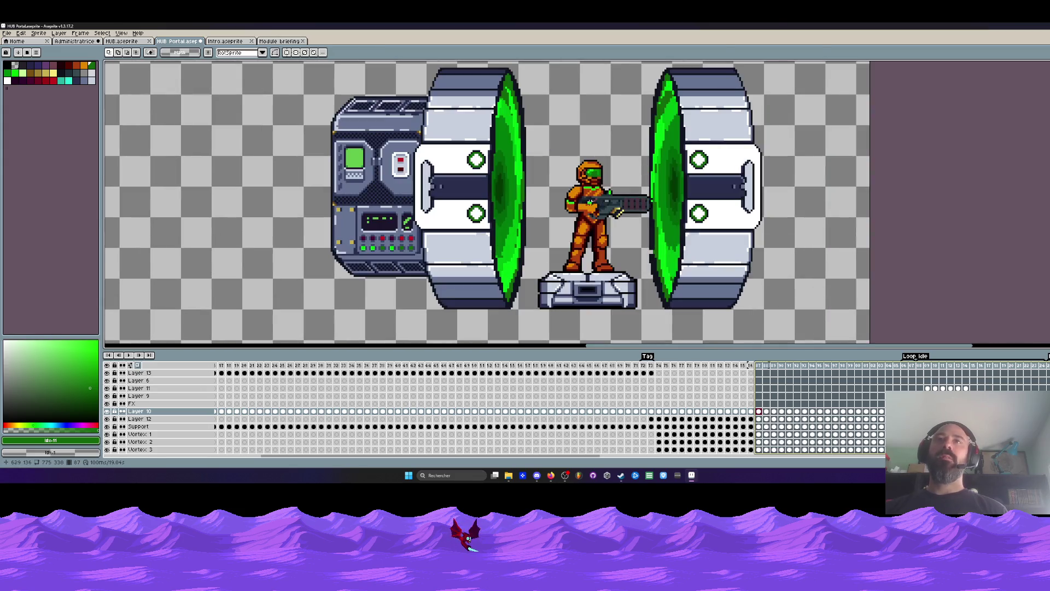
{"action": "scroll", "coordinate": [589, 210], "scroll_direction": "up", "scroll_amount": 1}
{"action": "scroll", "coordinate": [578, 174], "scroll_direction": "down", "scroll_amount": 1}
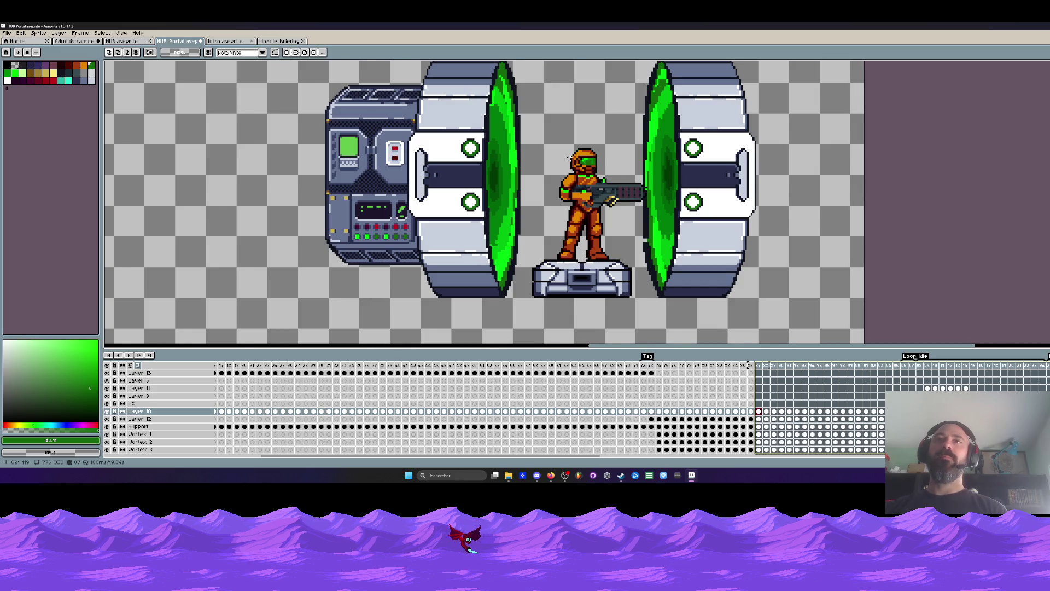
{"action": "scroll", "coordinate": [569, 158], "scroll_direction": "down", "scroll_amount": 1}
{"action": "scroll", "coordinate": [570, 171], "scroll_direction": "up", "scroll_amount": 1}
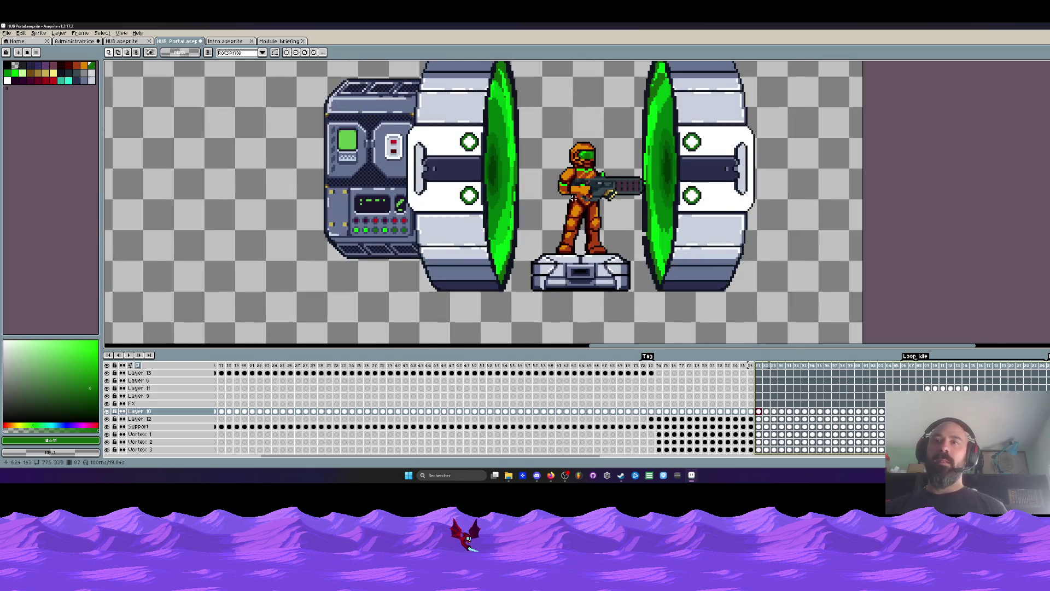
Step: Zoom out to the whole scene and select a run of frames around the Loop 40 tag
{"action": "key", "text": "minus"}
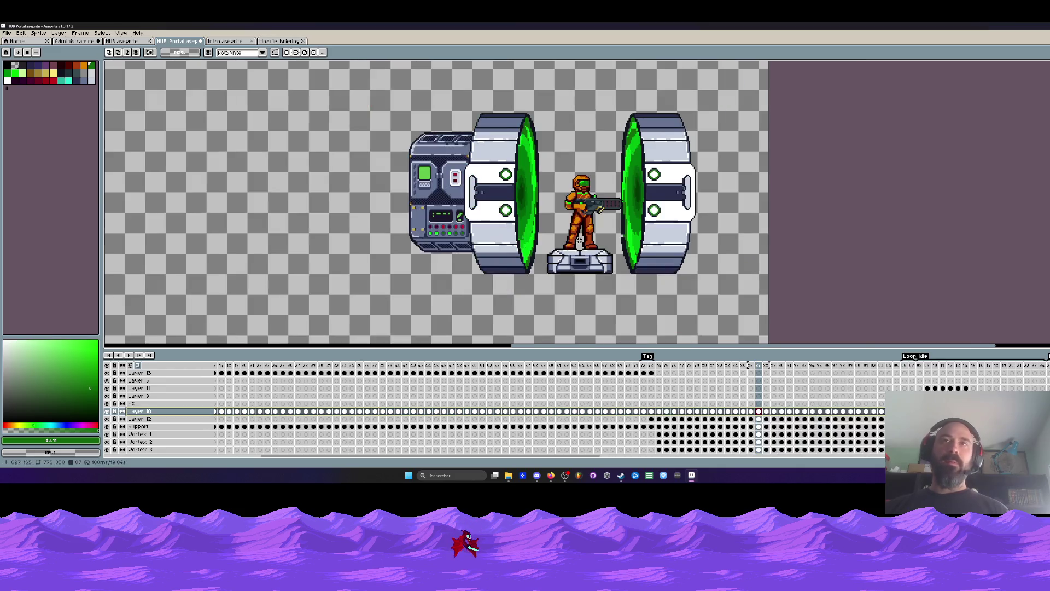
{"action": "scroll", "coordinate": [588, 455], "scroll_direction": "right", "scroll_amount": 5}
{"action": "scroll", "coordinate": [587, 456], "scroll_direction": "right", "scroll_amount": 5}
{"action": "scroll", "coordinate": [588, 455], "scroll_direction": "right", "scroll_amount": 5}
{"action": "scroll", "coordinate": [587, 455], "scroll_direction": "right", "scroll_amount": 5}
{"action": "mouse_move", "coordinate": [681, 415]}
{"action": "left_mouse_down"}
{"action": "mouse_move", "coordinate": [504, 417]}
{"action": "mouse_move", "coordinate": [621, 415]}
{"action": "mouse_move", "coordinate": [527, 413]}
{"action": "left_mouse_up"}
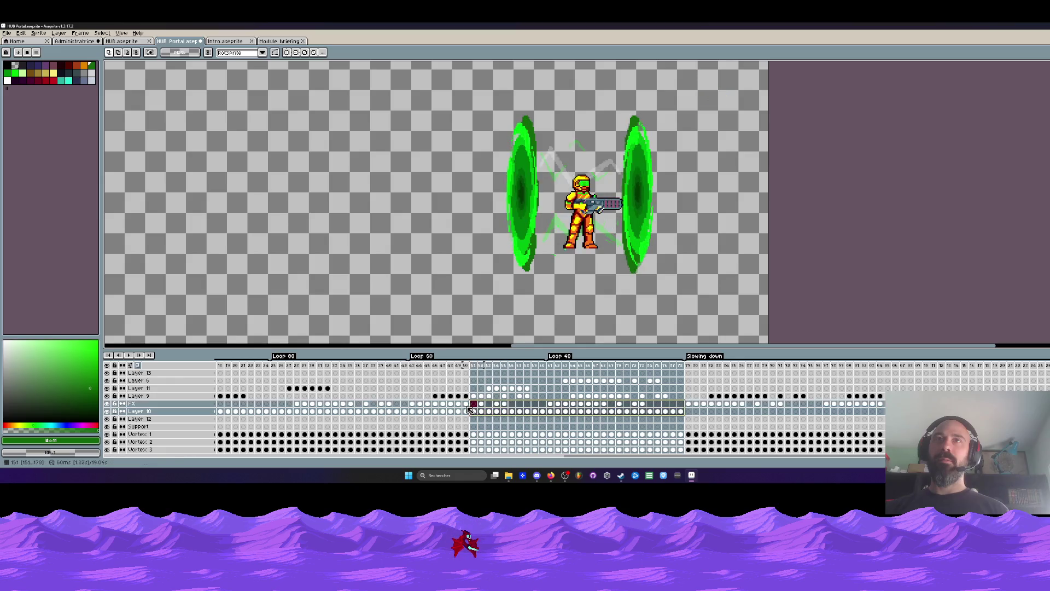
Step: Review frame ranges across Loop 60 and Loop 40, toggling the soldier layer, then go to the first Loop idle frame
{"action": "mouse_move", "coordinate": [528, 412]}
{"action": "left_mouse_down"}
{"action": "mouse_move", "coordinate": [464, 401]}
{"action": "mouse_move", "coordinate": [527, 419]}
{"action": "mouse_move", "coordinate": [325, 413]}
{"action": "left_mouse_up"}
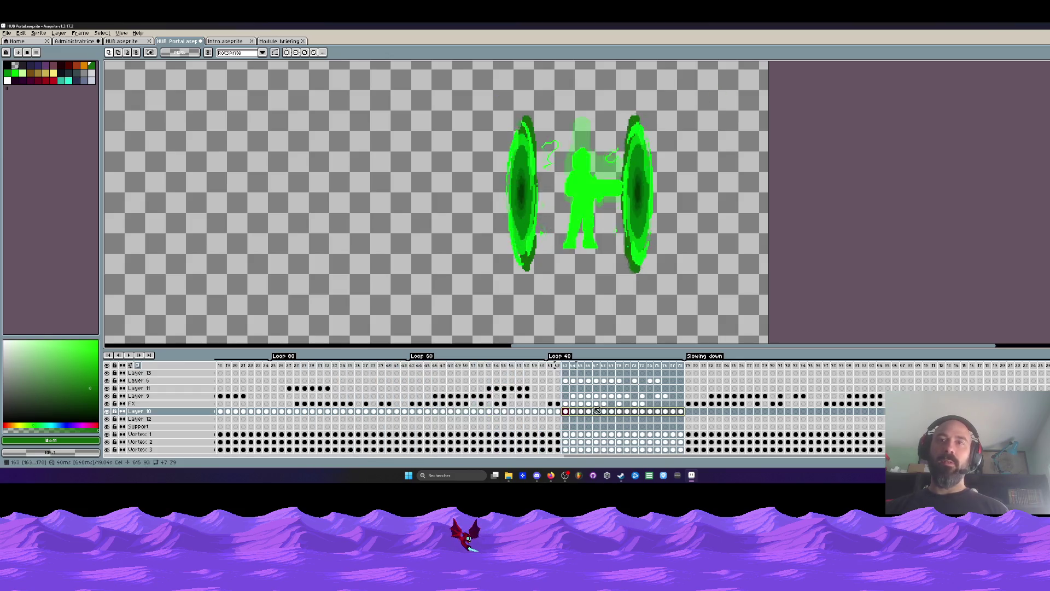
{"action": "left_click_drag", "start_coordinate": [325, 413], "coordinate": [605, 413]}
{"action": "left_click", "coordinate": [107, 410]}
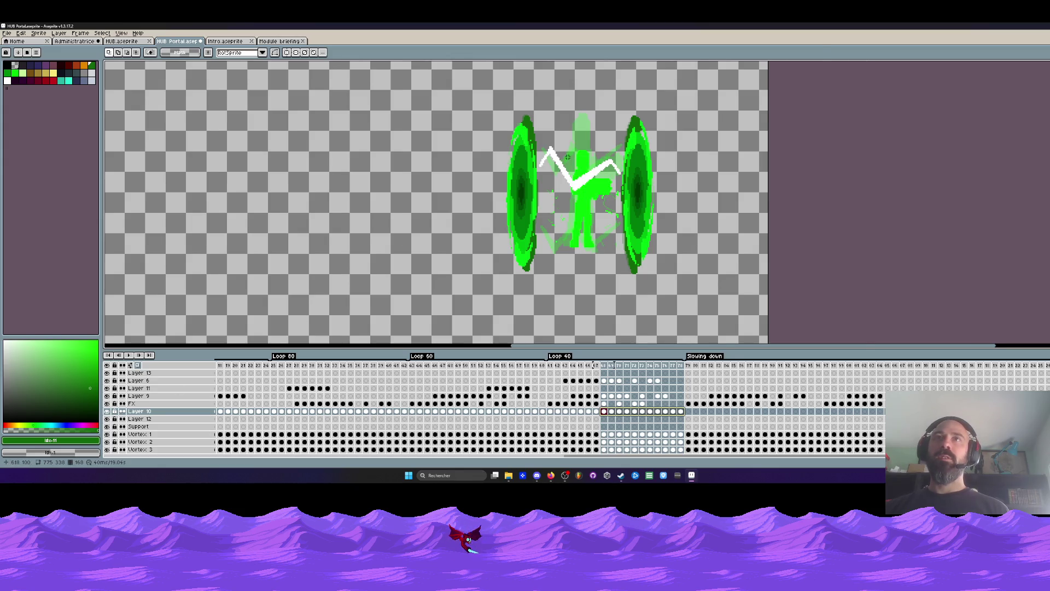
{"action": "scroll", "coordinate": [566, 155], "scroll_direction": "up", "scroll_amount": 1}
{"action": "left_click_drag", "start_coordinate": [630, 411], "coordinate": [397, 413]}
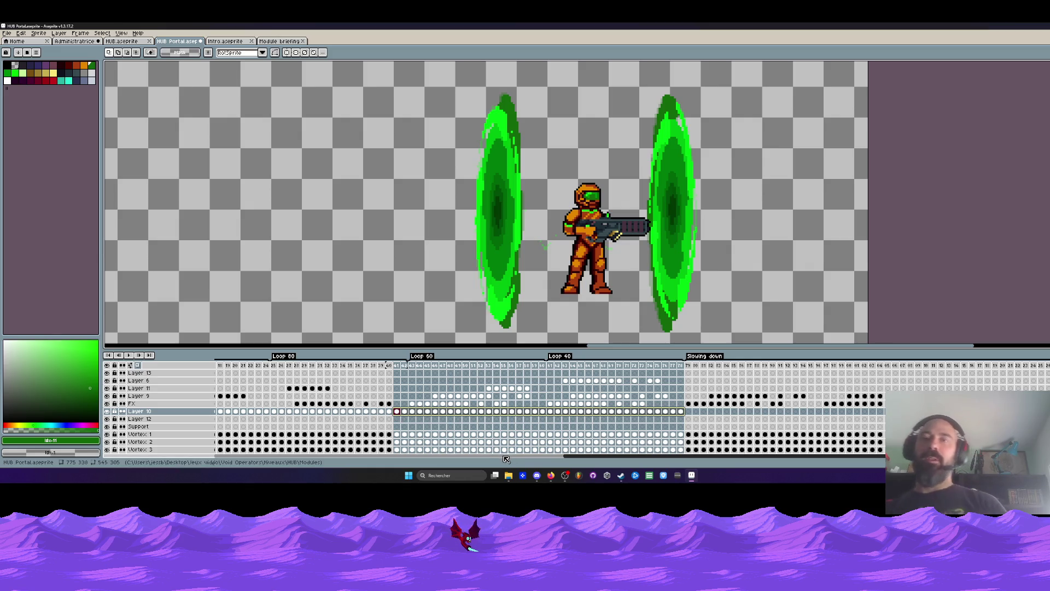
{"action": "scroll", "coordinate": [581, 458], "scroll_direction": "left", "scroll_amount": 2}
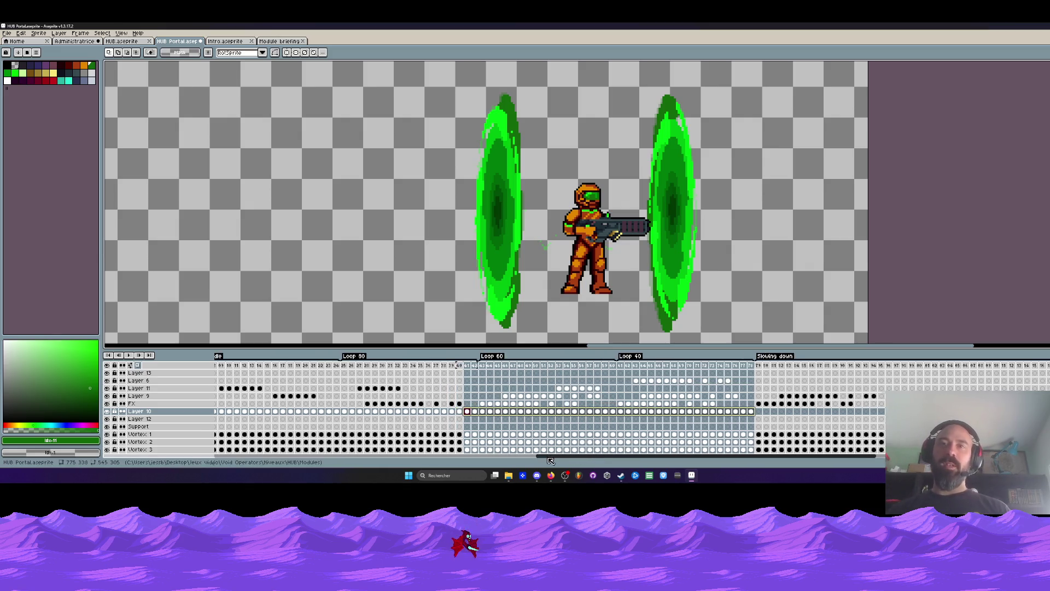
{"action": "scroll", "coordinate": [580, 458], "scroll_direction": "left", "scroll_amount": 2}
{"action": "scroll", "coordinate": [580, 458], "scroll_direction": "left", "scroll_amount": 2}
{"action": "left_click_drag", "start_coordinate": [372, 369], "coordinate": [353, 371]}
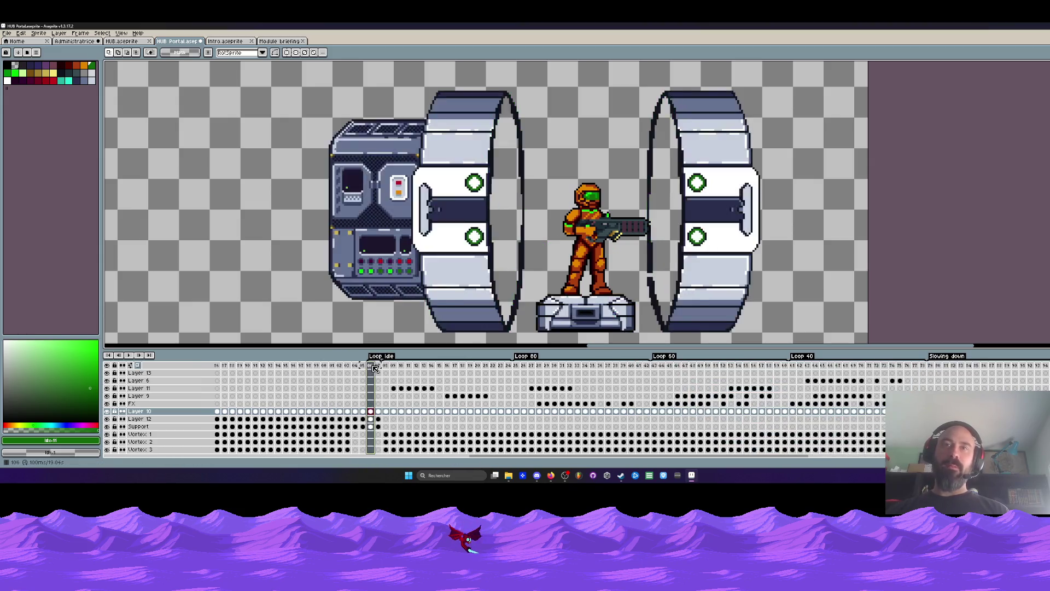
Step: Zoom the canvas around the portal machine and select the opening frames of the animation
{"action": "left_click", "coordinate": [371, 367]}
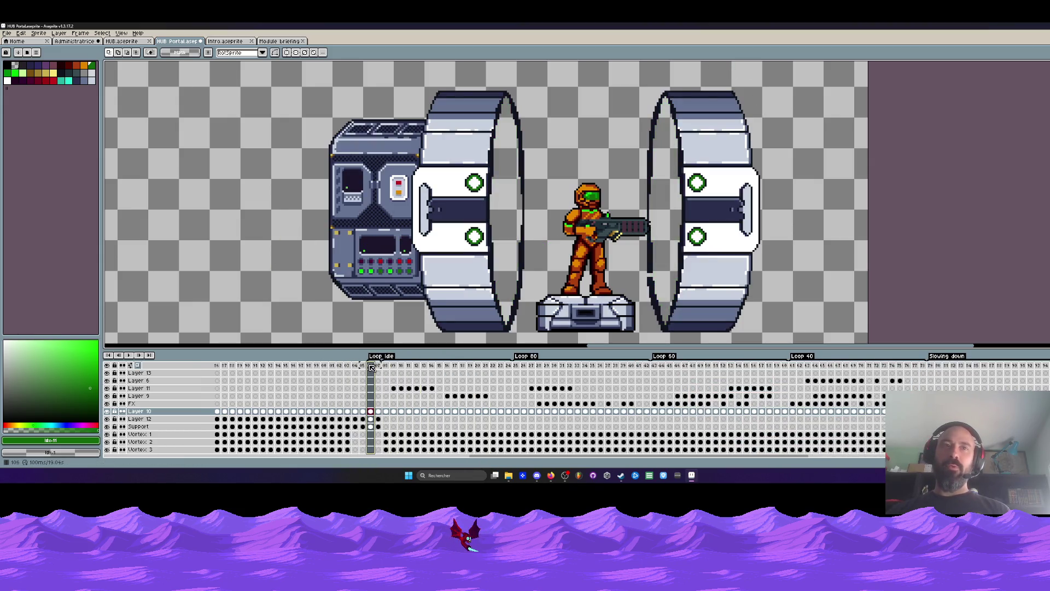
{"action": "key", "text": "minus"}
{"action": "key", "text": "minus"}
{"action": "key", "text": "plus"}
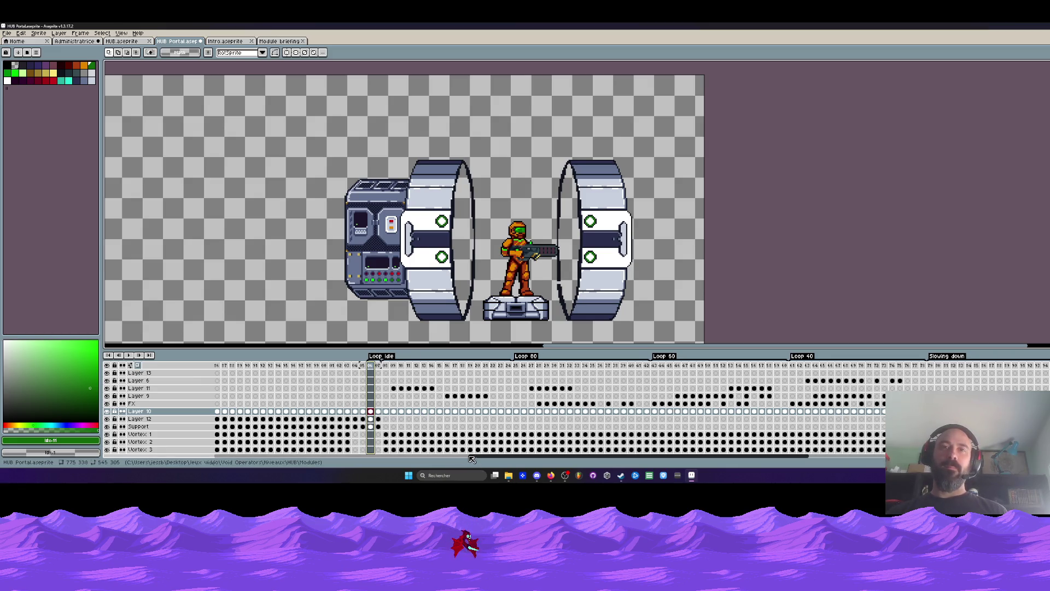
{"action": "left_click_drag", "start_coordinate": [472, 459], "coordinate": [304, 371]}
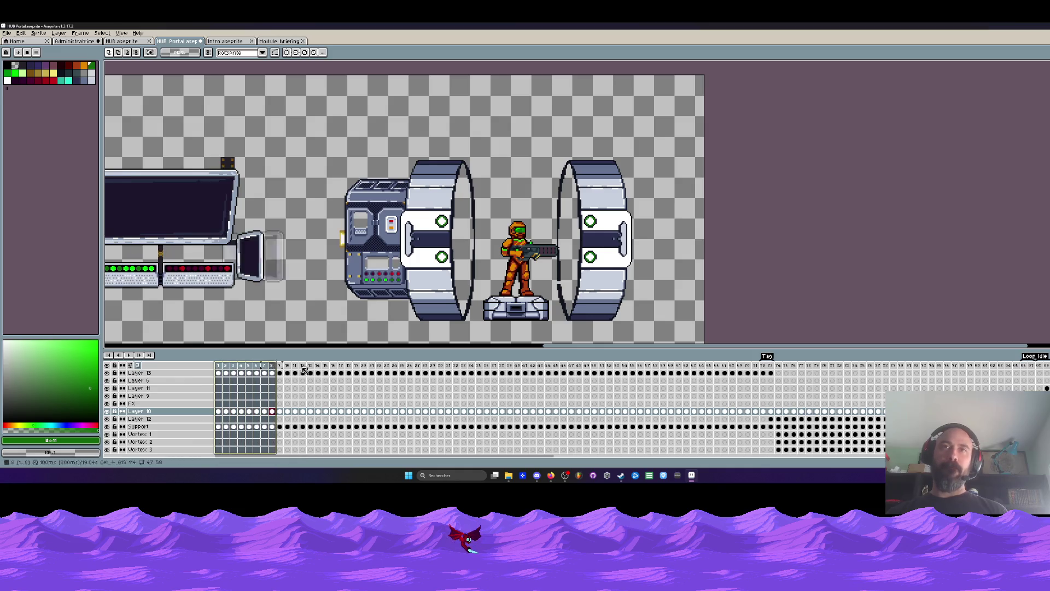
{"action": "mouse_move", "coordinate": [304, 371]}
{"action": "left_mouse_down"}
{"action": "mouse_move", "coordinate": [623, 398]}
{"action": "mouse_move", "coordinate": [398, 398]}
{"action": "left_mouse_up"}
{"action": "scroll", "coordinate": [525, 243], "scroll_direction": "down", "scroll_amount": 1}
{"action": "scroll", "coordinate": [525, 244], "scroll_direction": "up", "scroll_amount": 1}
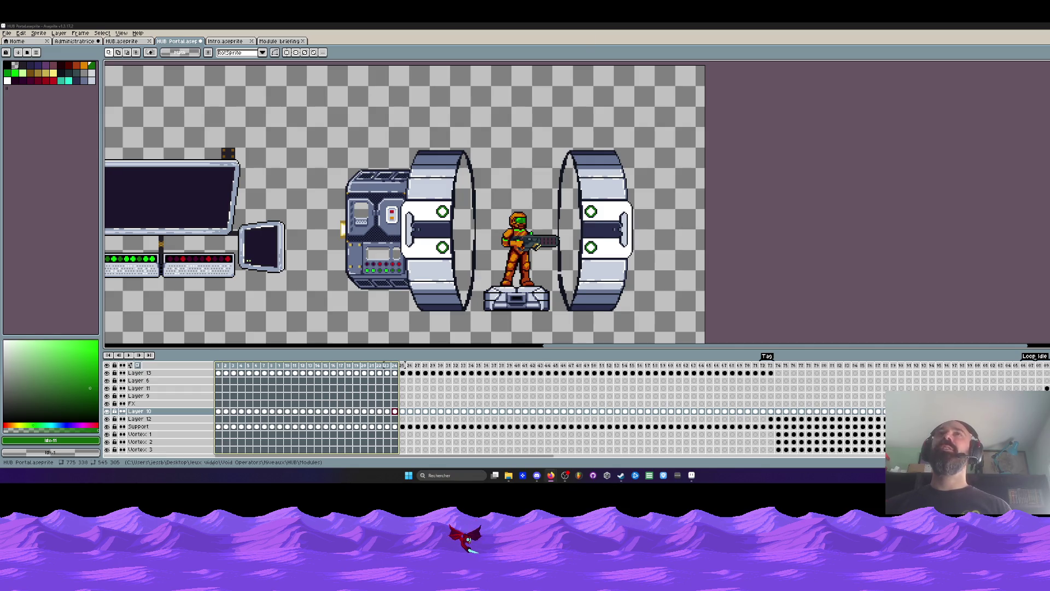
{"action": "left_click_drag", "start_coordinate": [544, 348], "coordinate": [333, 349]}
{"action": "scroll", "coordinate": [526, 213], "scroll_direction": "down", "scroll_amount": 1}
{"action": "scroll", "coordinate": [525, 213], "scroll_direction": "down", "scroll_amount": 2}
{"action": "scroll", "coordinate": [525, 214], "scroll_direction": "up", "scroll_amount": 1}
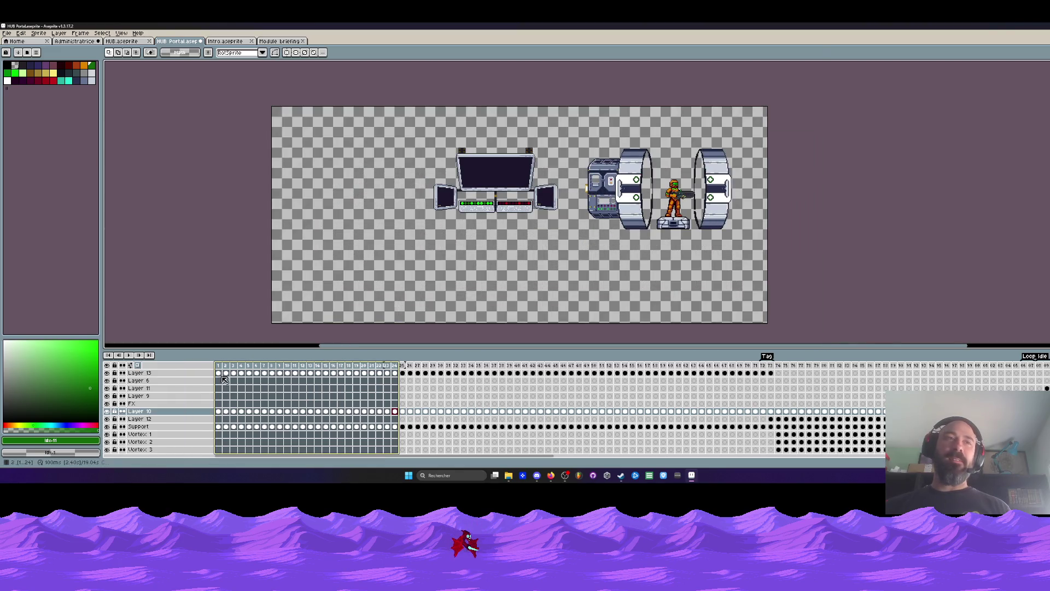
Step: Reselect and adjust the opening frame range to preview the console powering up
{"action": "left_click_drag", "start_coordinate": [221, 369], "coordinate": [595, 381]}
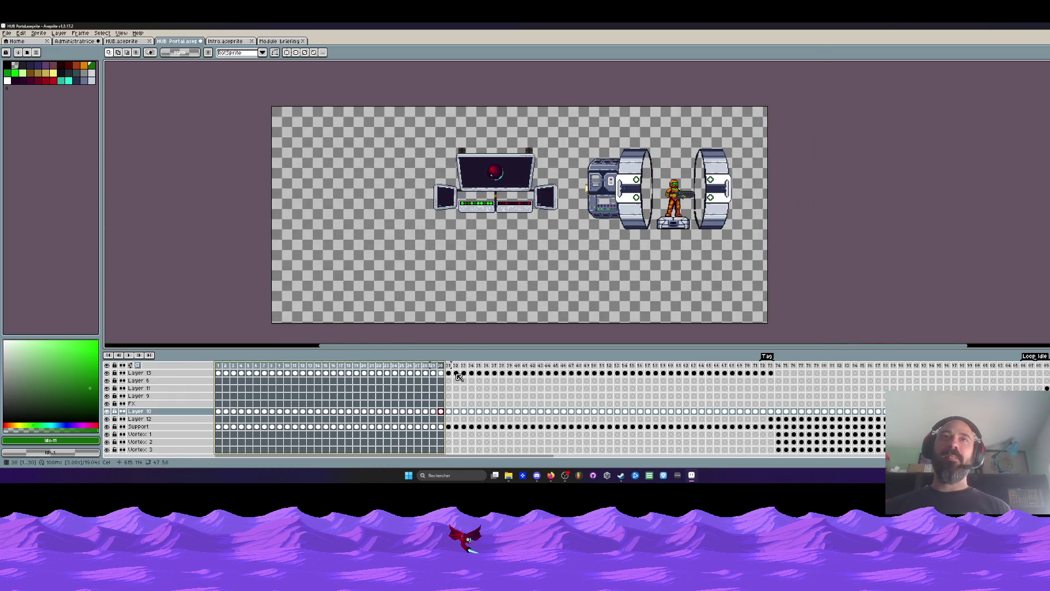
{"action": "mouse_move", "coordinate": [595, 381]}
{"action": "left_mouse_down"}
{"action": "mouse_move", "coordinate": [342, 389]}
{"action": "mouse_move", "coordinate": [450, 400]}
{"action": "mouse_move", "coordinate": [675, 399]}
{"action": "mouse_move", "coordinate": [428, 394]}
{"action": "mouse_move", "coordinate": [773, 397]}
{"action": "mouse_move", "coordinate": [374, 399]}
{"action": "mouse_move", "coordinate": [773, 402]}
{"action": "mouse_move", "coordinate": [741, 403]}
{"action": "mouse_move", "coordinate": [753, 406]}
{"action": "left_mouse_up"}
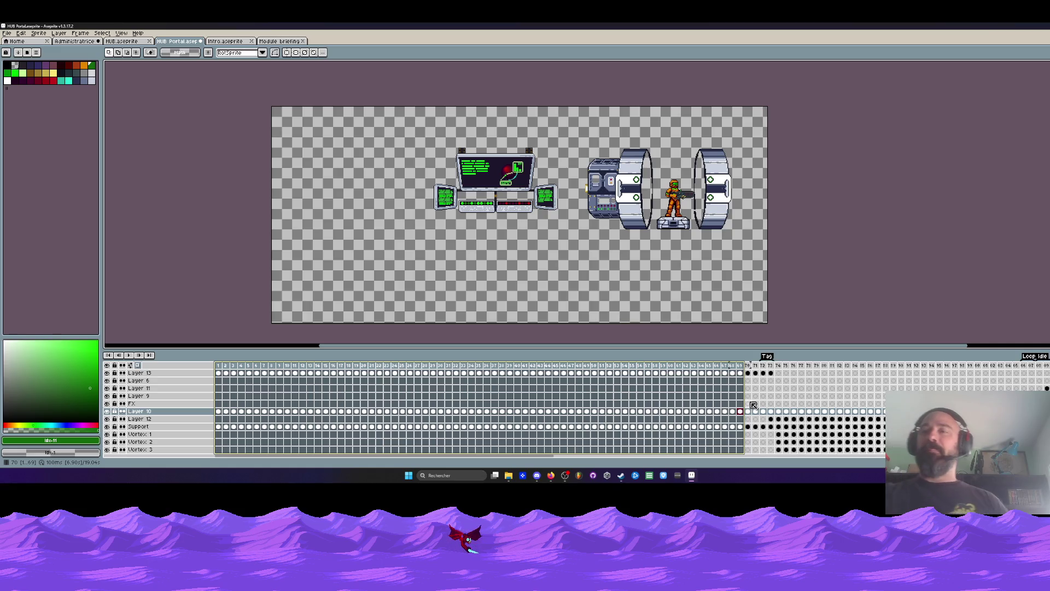
{"action": "left_click", "coordinate": [749, 407]}
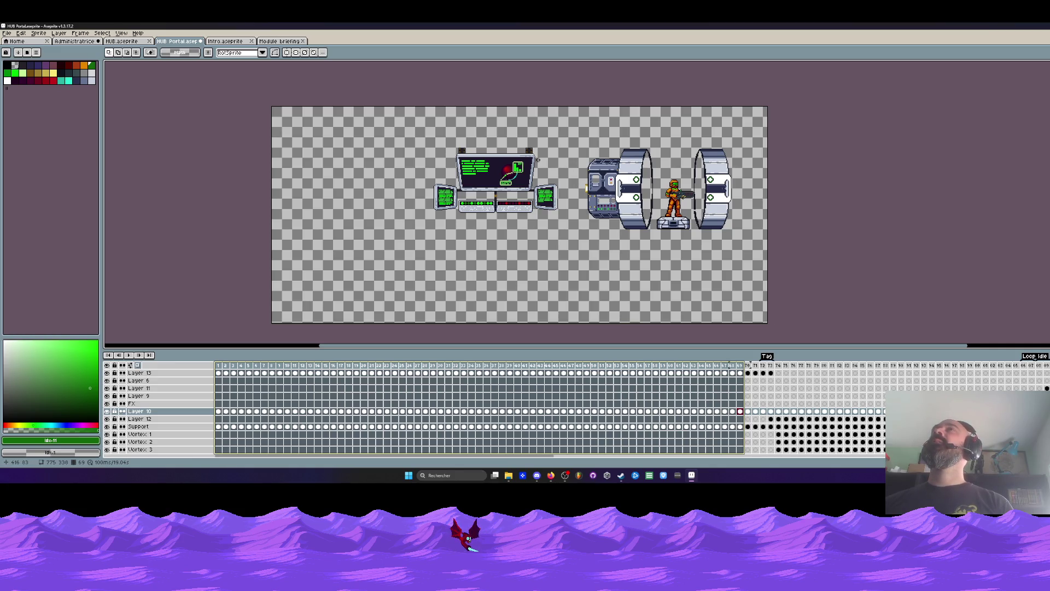
{"action": "scroll", "coordinate": [535, 158], "scroll_direction": "down", "scroll_amount": 1}
{"action": "scroll", "coordinate": [519, 177], "scroll_direction": "up", "scroll_amount": 1}
Step: Select opening frames 1–72 ahead of the Tag section and remove them
{"action": "mouse_move", "coordinate": [222, 367]}
{"action": "left_mouse_down"}
{"action": "mouse_move", "coordinate": [824, 389]}
{"action": "mouse_move", "coordinate": [771, 372]}
{"action": "left_mouse_up"}
{"action": "left_click", "coordinate": [765, 369]}
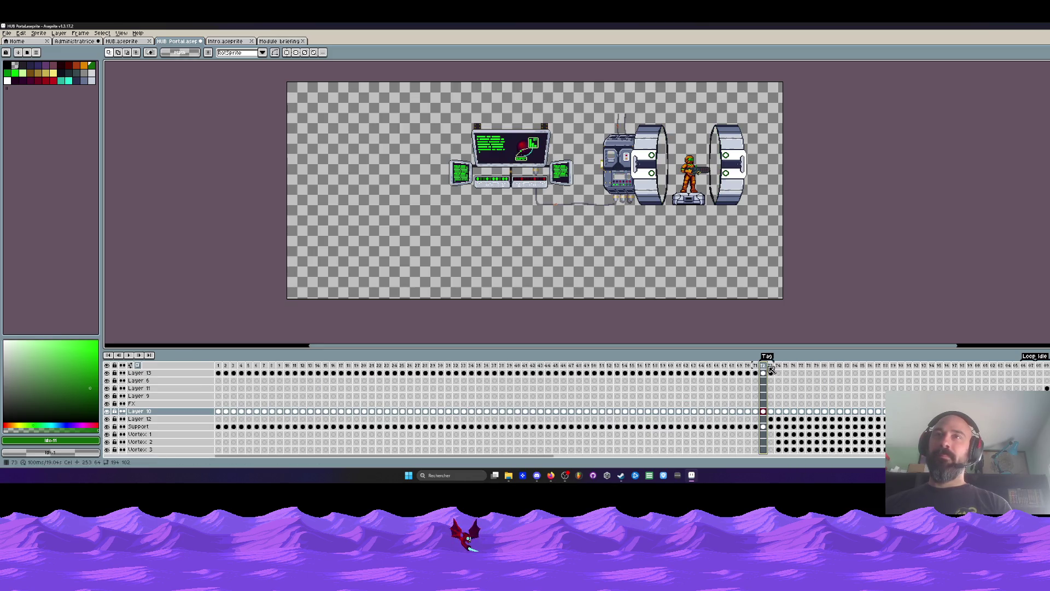
{"action": "scroll", "coordinate": [627, 113], "scroll_direction": "up", "scroll_amount": 1}
{"action": "scroll", "coordinate": [598, 187], "scroll_direction": "down", "scroll_amount": 1}
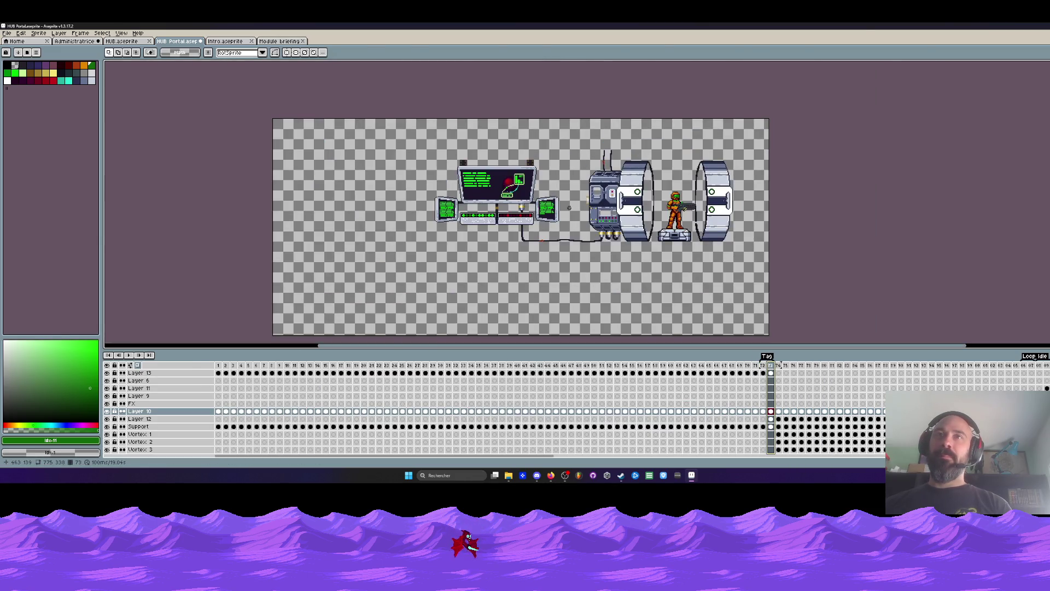
{"action": "scroll", "coordinate": [569, 207], "scroll_direction": "up", "scroll_amount": 1}
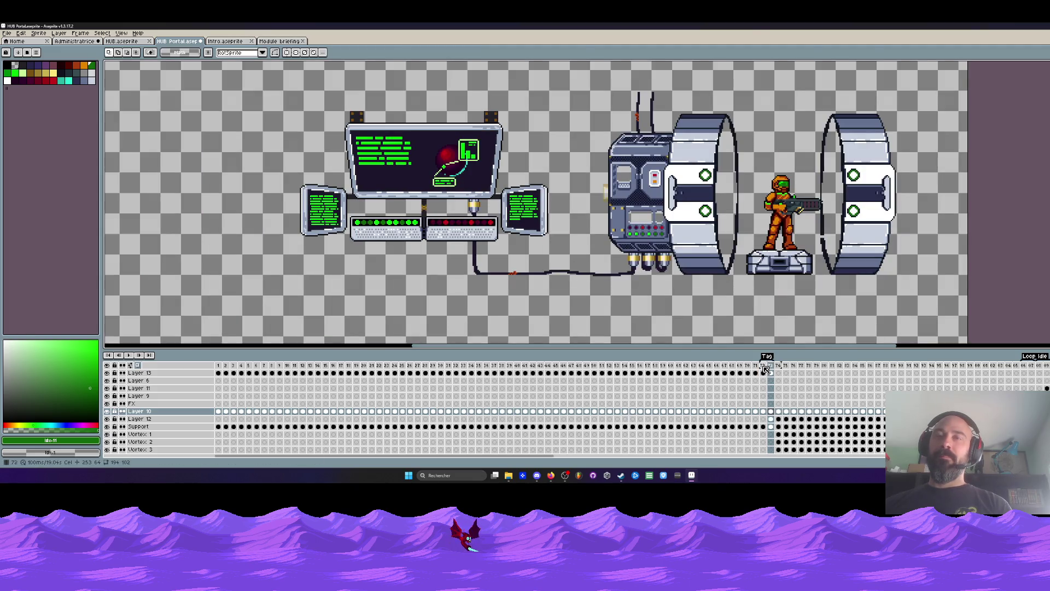
{"action": "scroll", "coordinate": [765, 369], "scroll_direction": "down", "scroll_amount": 1}
{"action": "scroll", "coordinate": [765, 369], "scroll_direction": "up", "scroll_amount": 1}
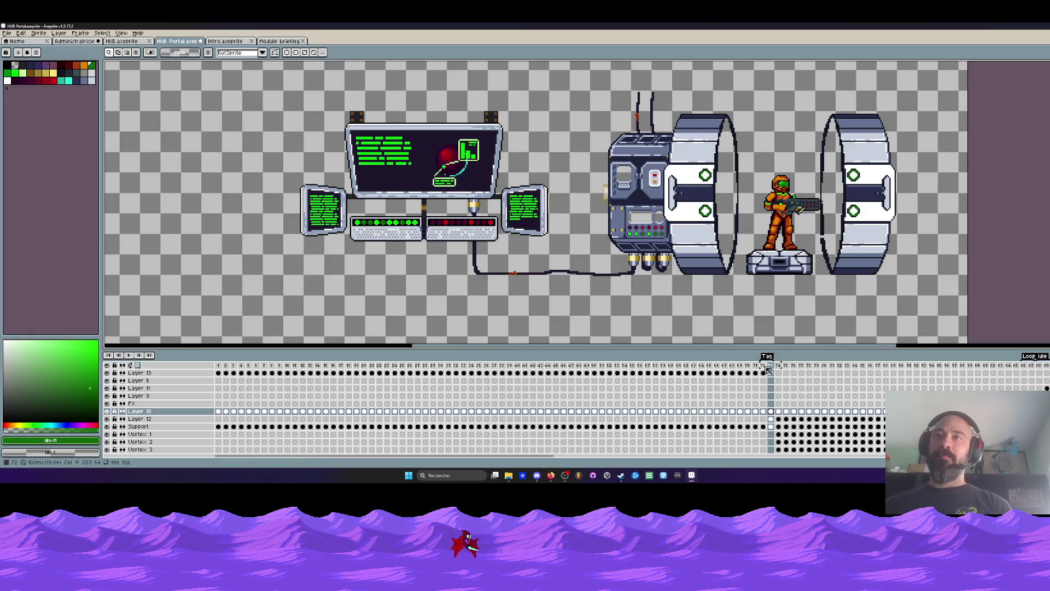
{"action": "key", "text": "Left"}
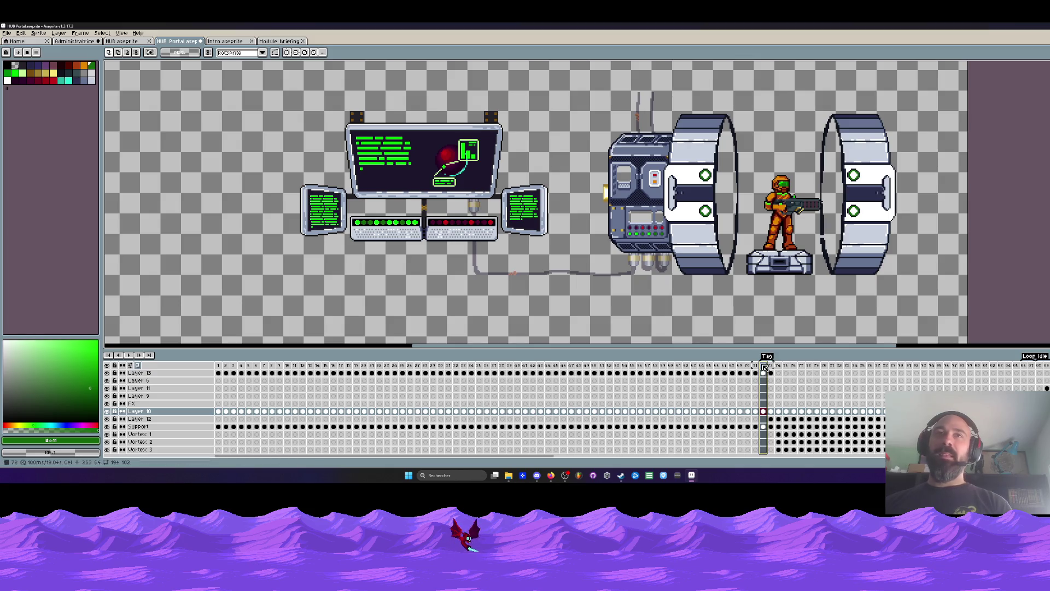
{"action": "scroll", "coordinate": [765, 367], "scroll_direction": "down", "scroll_amount": 1}
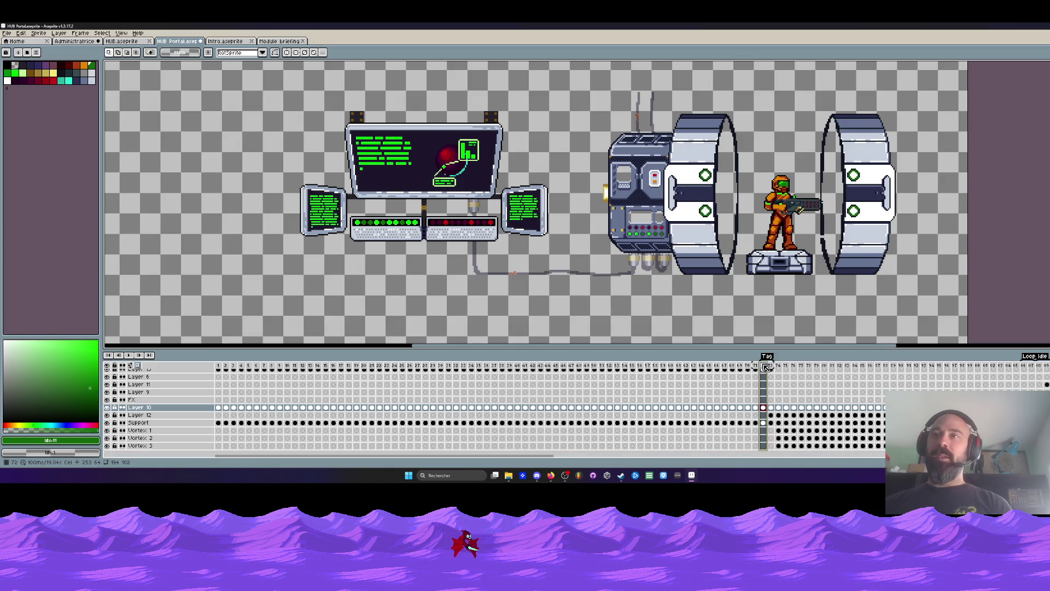
{"action": "left_click_drag", "start_coordinate": [748, 371], "coordinate": [4, 427]}
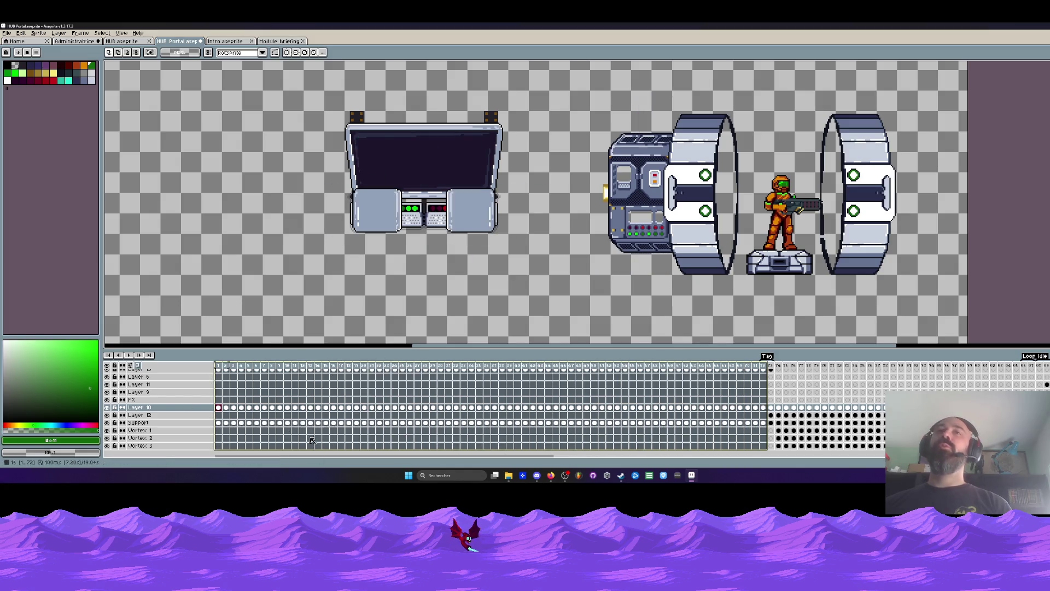
{"action": "key", "text": "ctrl+z"}
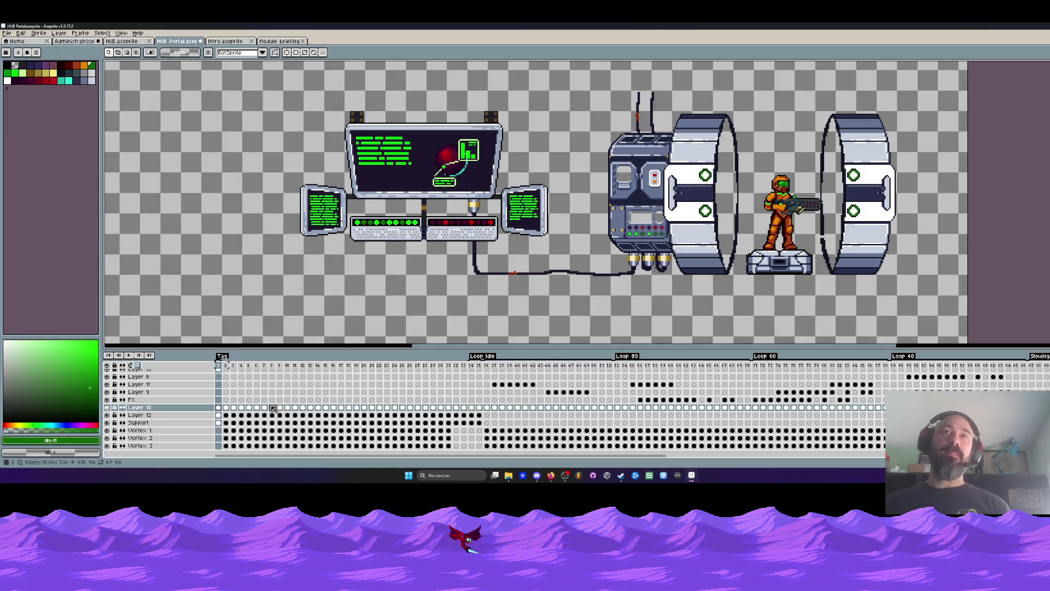
{"action": "scroll", "coordinate": [336, 389], "scroll_direction": "up", "scroll_amount": 1}
{"action": "scroll", "coordinate": [334, 291], "scroll_direction": "down", "scroll_amount": 3}
{"action": "scroll", "coordinate": [345, 303], "scroll_direction": "up", "scroll_amount": 1}
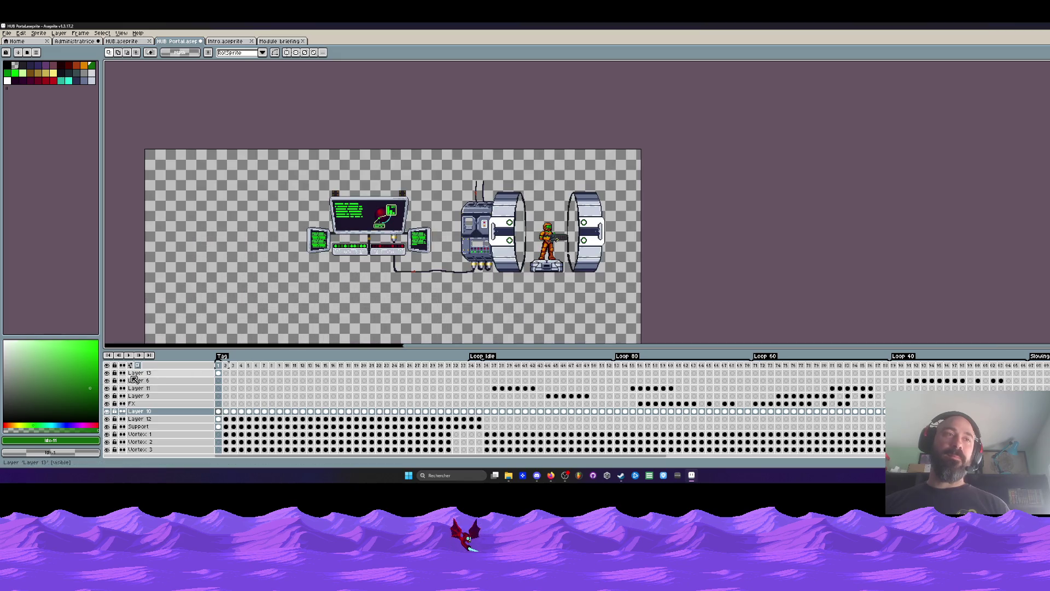
Step: Check the console layer by toggling visibility, then delete the console from its frame-1 cel on Layer 13
{"action": "left_click", "coordinate": [108, 373]}
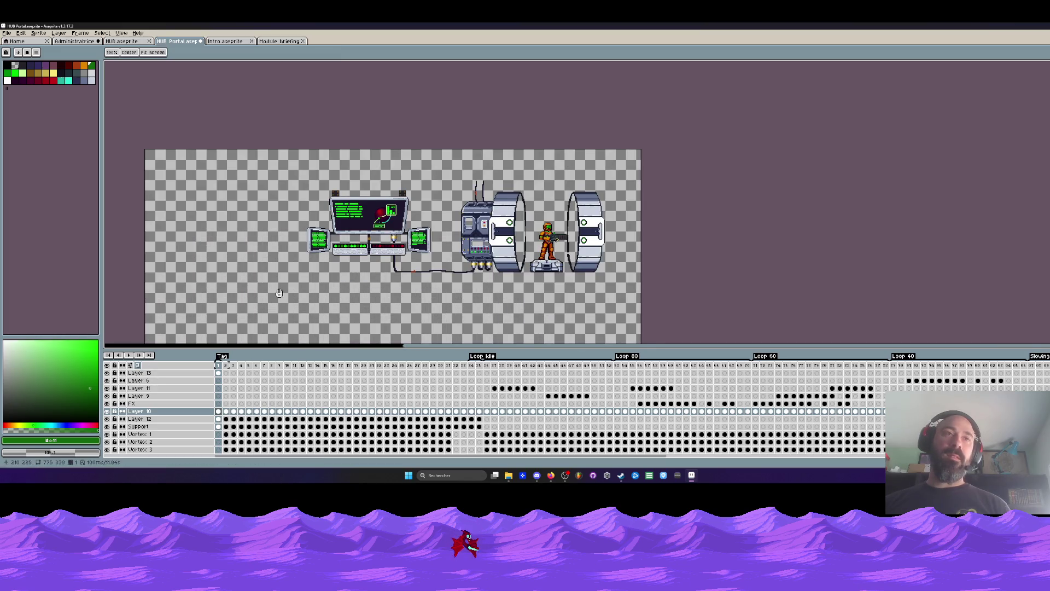
{"action": "left_click", "coordinate": [108, 411]}
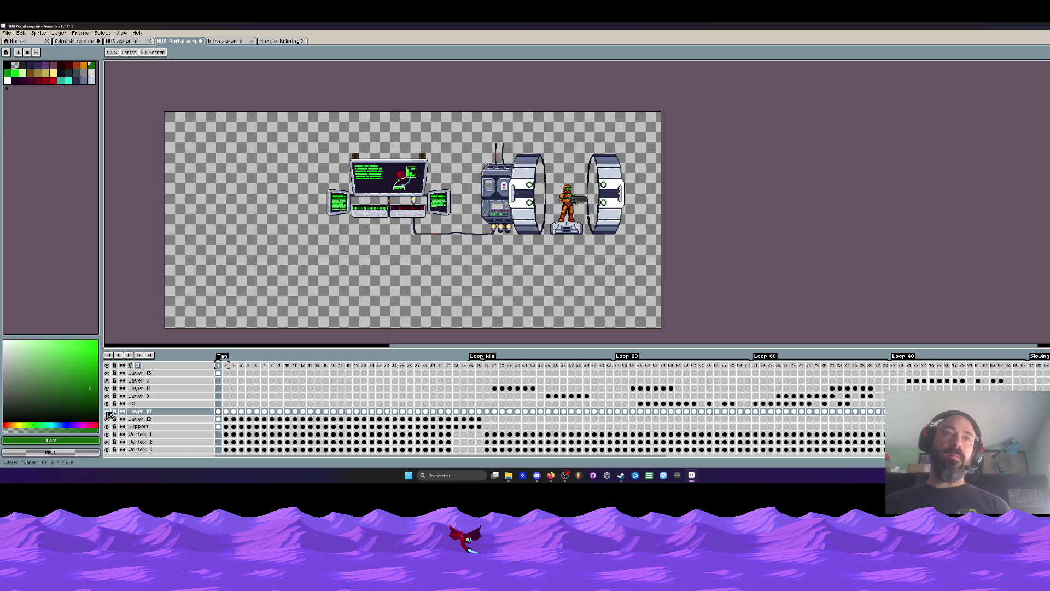
{"action": "left_click", "coordinate": [219, 365]}
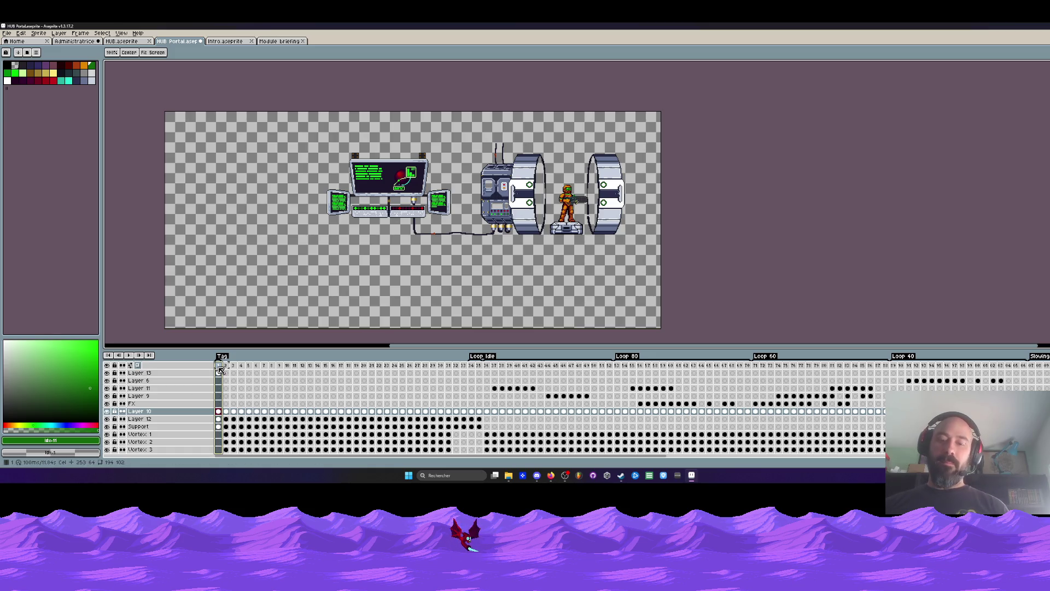
{"action": "key", "text": "Return"}
{"action": "left_click", "coordinate": [219, 373]}
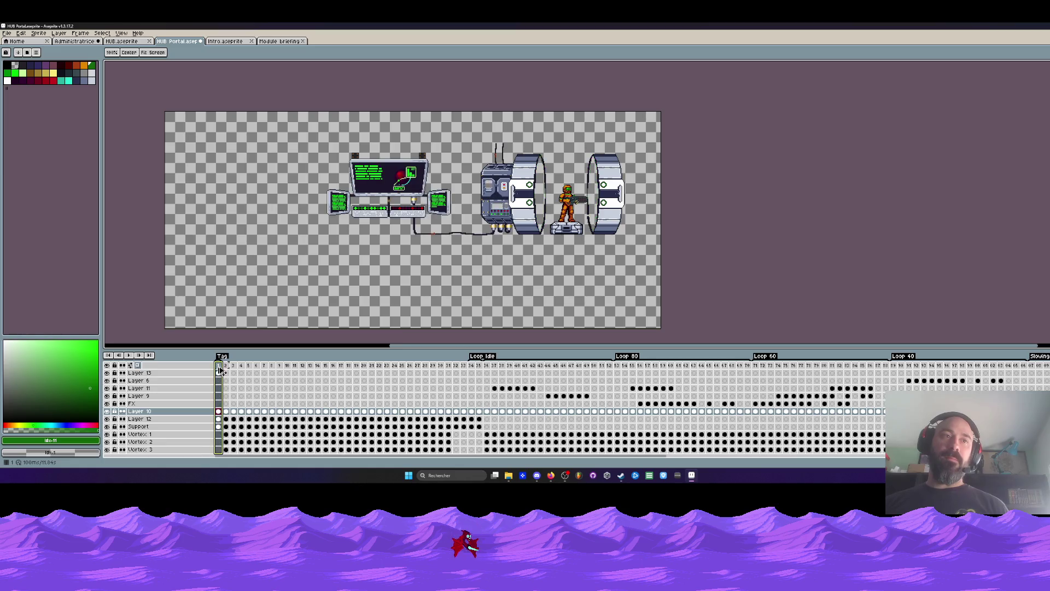
{"action": "key", "text": "Delete"}
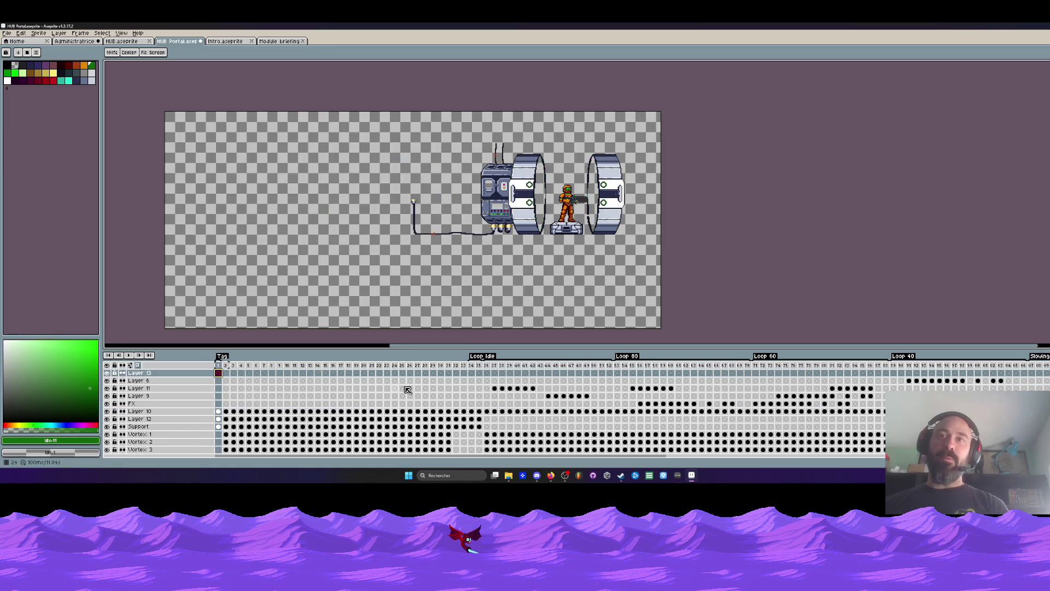
{"action": "mouse_move", "coordinate": [648, 457]}
{"action": "left_mouse_down"}
{"action": "mouse_move", "coordinate": [877, 471]}
{"action": "mouse_move", "coordinate": [648, 459]}
{"action": "left_mouse_up"}
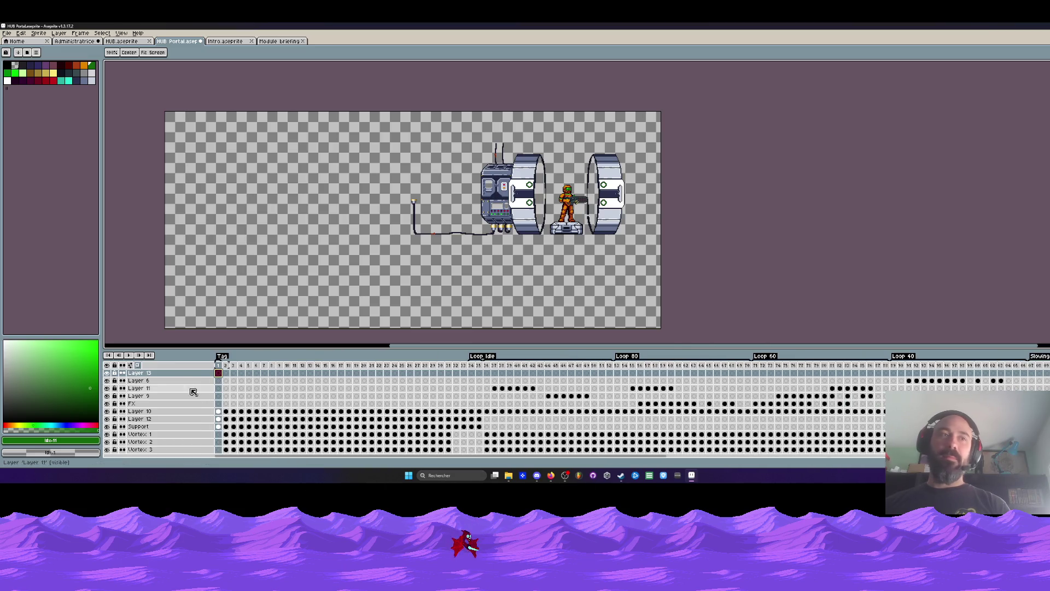
Step: Delete the now-empty Layer 13, make Support current and preview the animation from frame 1
{"action": "left_click", "coordinate": [163, 374]}
{"action": "key", "text": "Delete"}
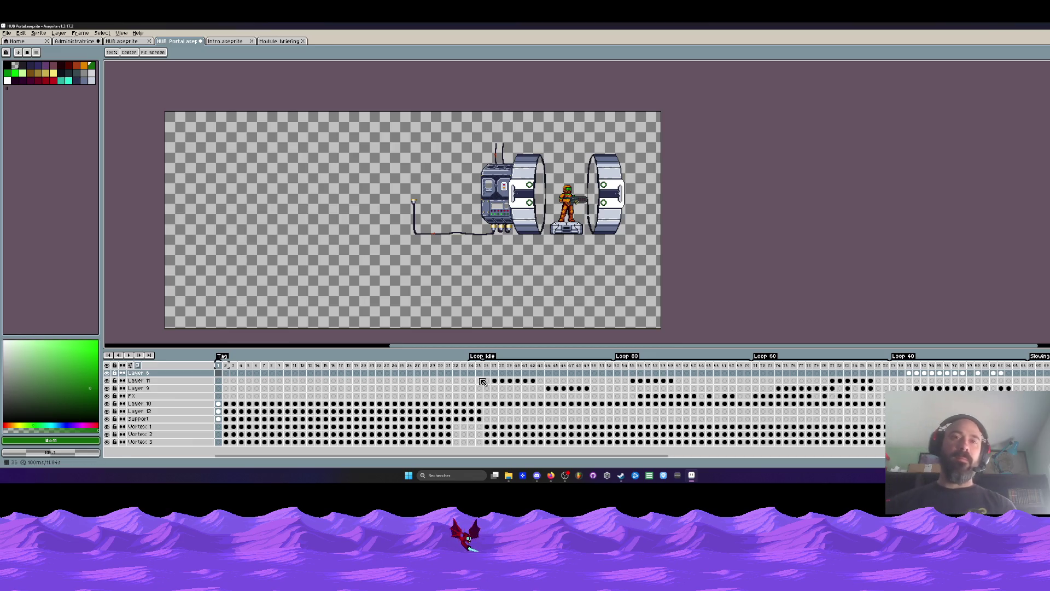
{"action": "left_click", "coordinate": [206, 419]}
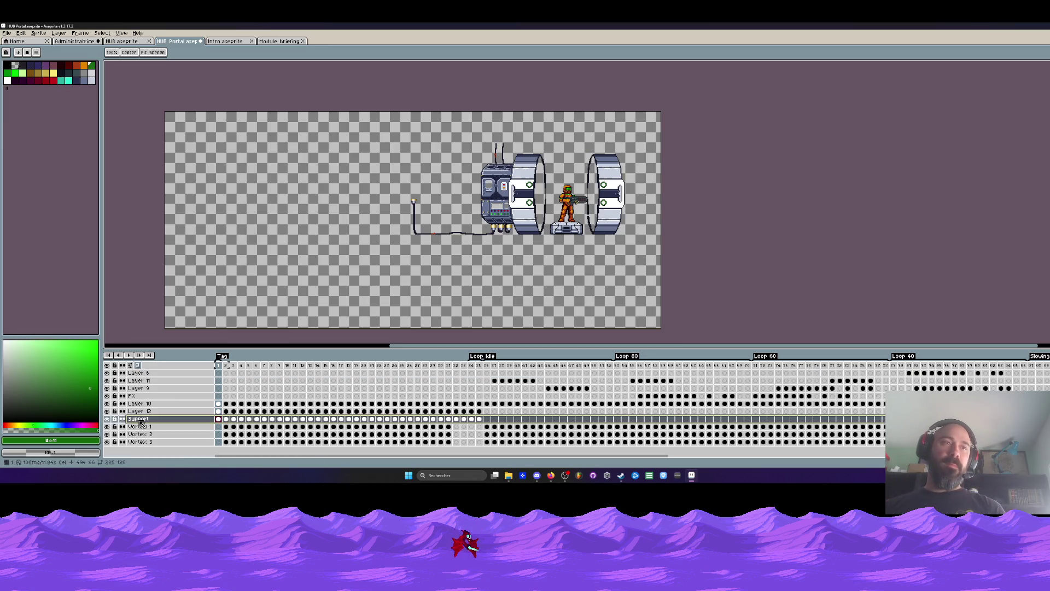
{"action": "left_click", "coordinate": [220, 369]}
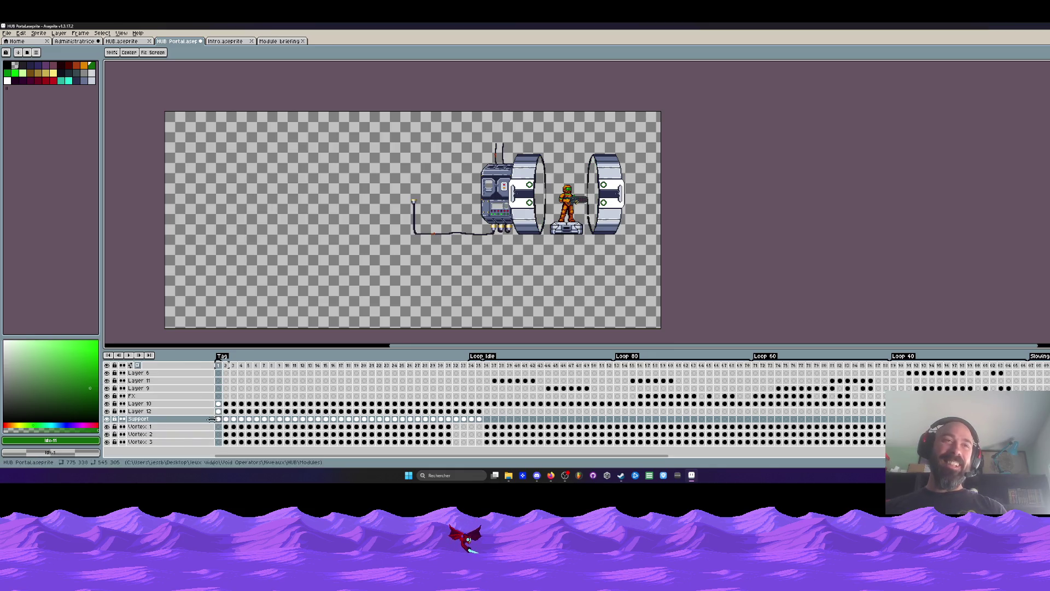
{"action": "left_click", "coordinate": [227, 366]}
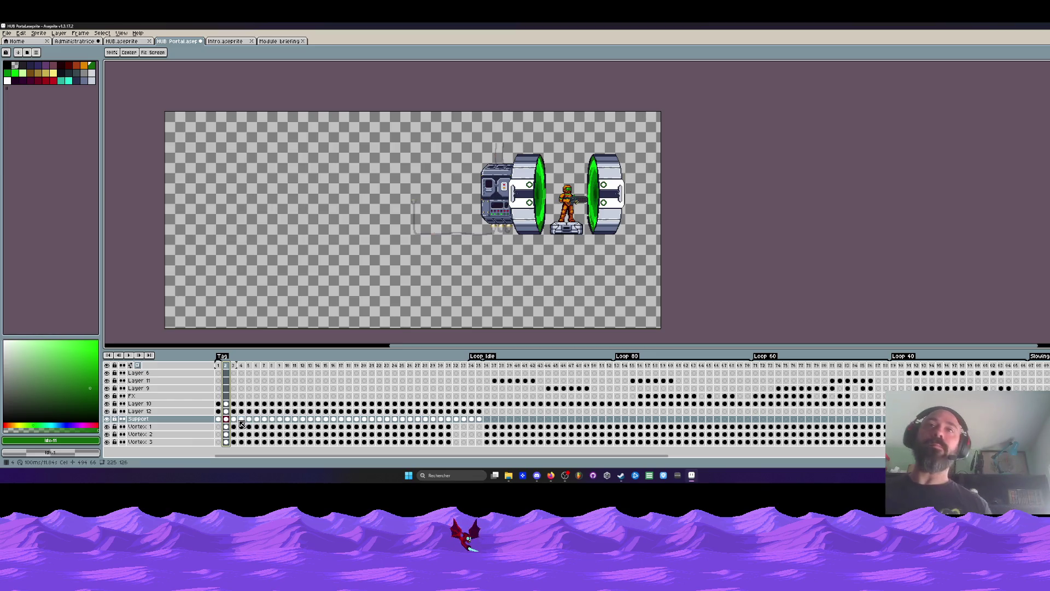
{"action": "key", "text": "Return"}
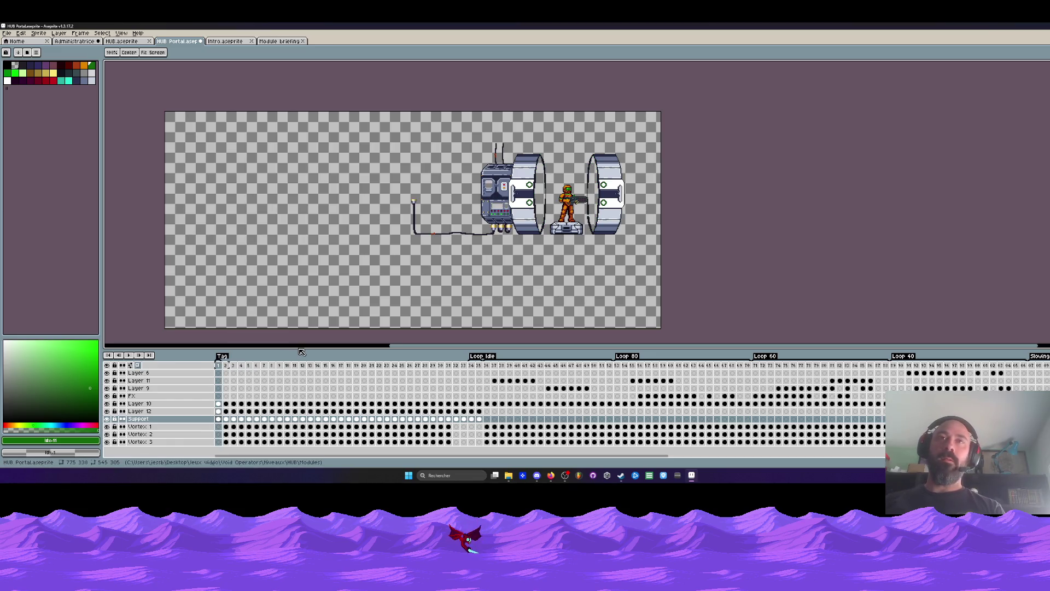
{"action": "key", "text": "m"}
{"action": "scroll", "coordinate": [551, 187], "scroll_direction": "up", "scroll_amount": 1}
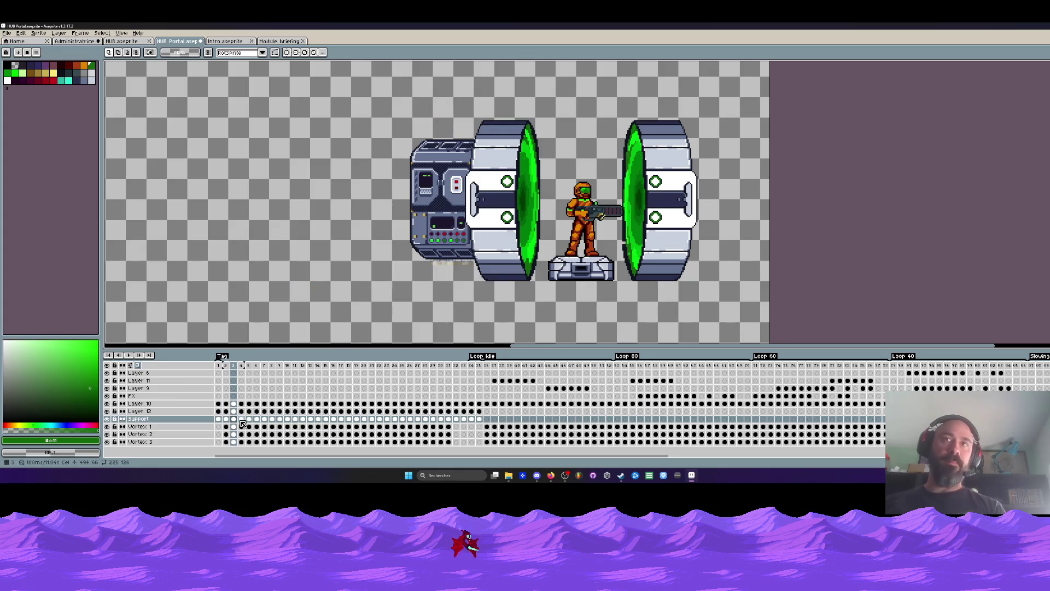
Step: Move the Vortex 1–3 cel block from frames 1–31 one frame earlier so the portals start at frame 1
{"action": "left_click_drag", "start_coordinate": [223, 427], "coordinate": [454, 443]}
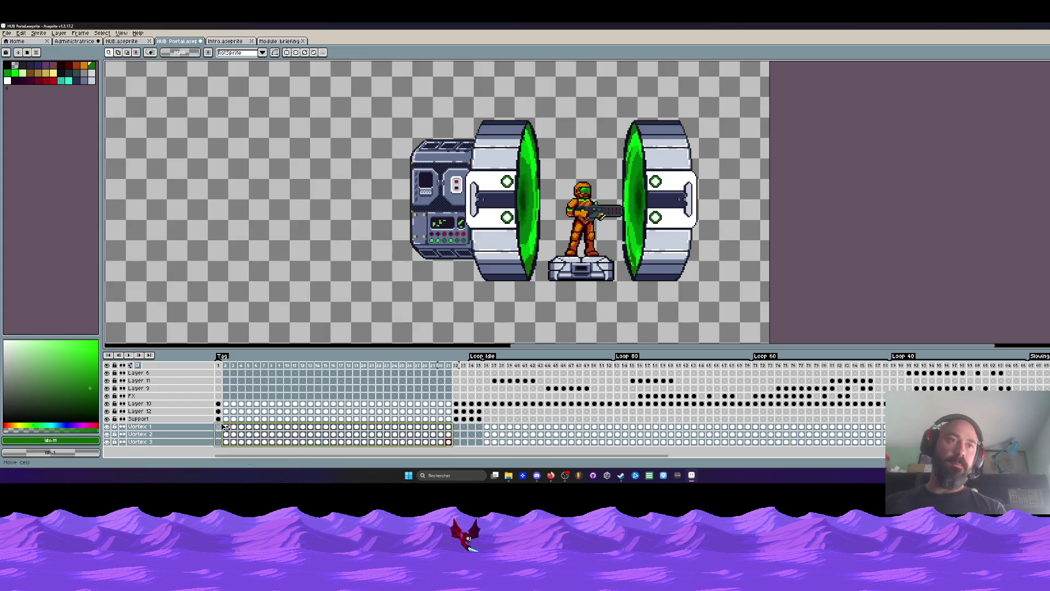
{"action": "left_click_drag", "start_coordinate": [222, 426], "coordinate": [215, 427]}
{"action": "left_click_drag", "start_coordinate": [488, 433], "coordinate": [611, 447]}
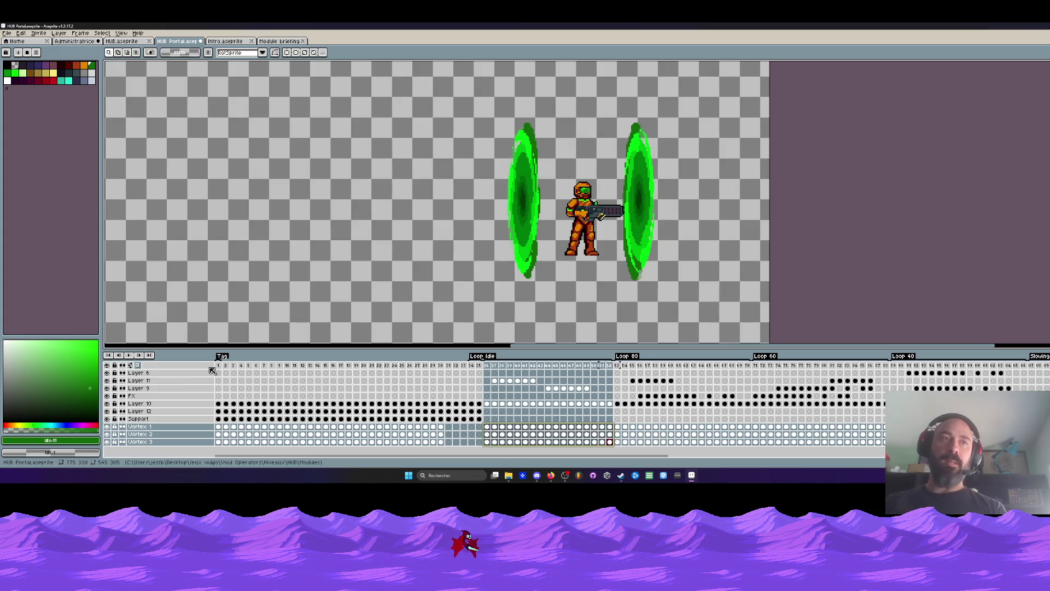
{"action": "mouse_move", "coordinate": [219, 366]}
{"action": "left_mouse_down"}
{"action": "mouse_move", "coordinate": [466, 375]}
{"action": "mouse_move", "coordinate": [444, 378]}
{"action": "left_mouse_up"}
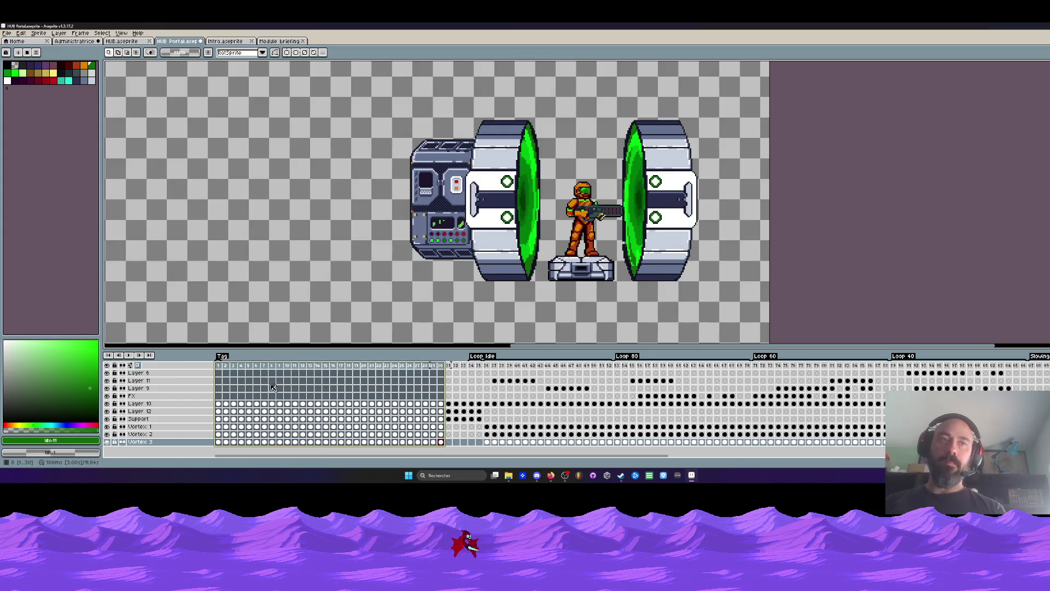
Step: Replay the animation from frame 1 twice to check the retimed portal start
{"action": "left_click", "coordinate": [220, 366]}
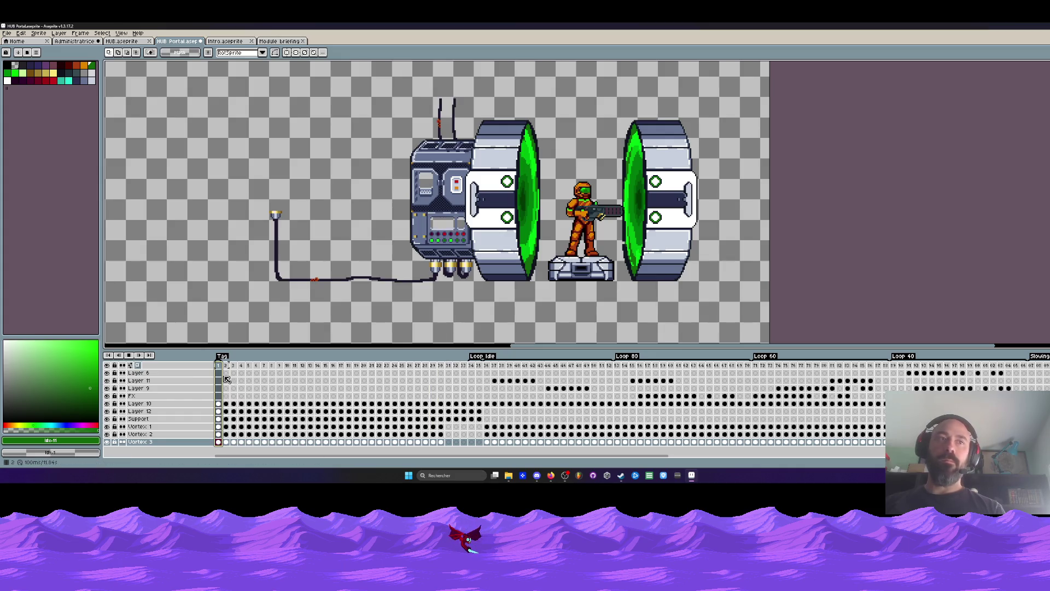
{"action": "key", "text": "Return"}
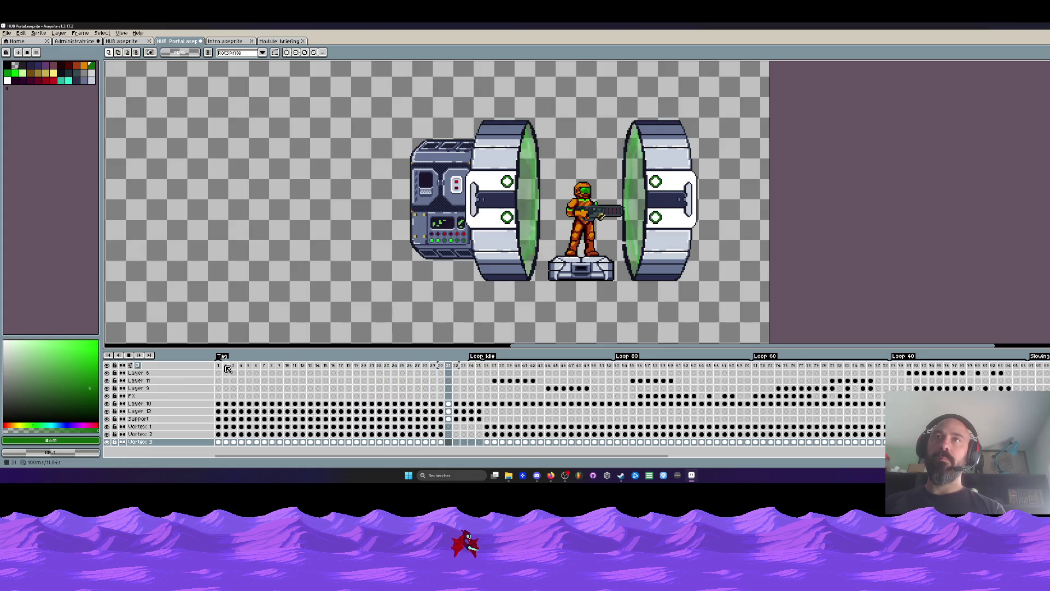
{"action": "key", "text": "Return"}
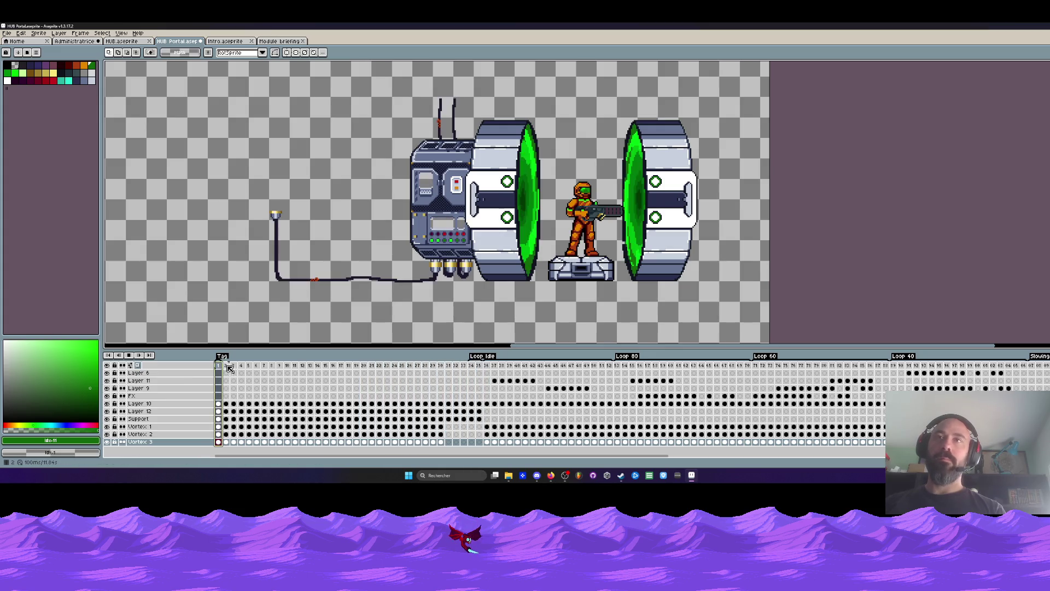
{"action": "key", "text": "Return"}
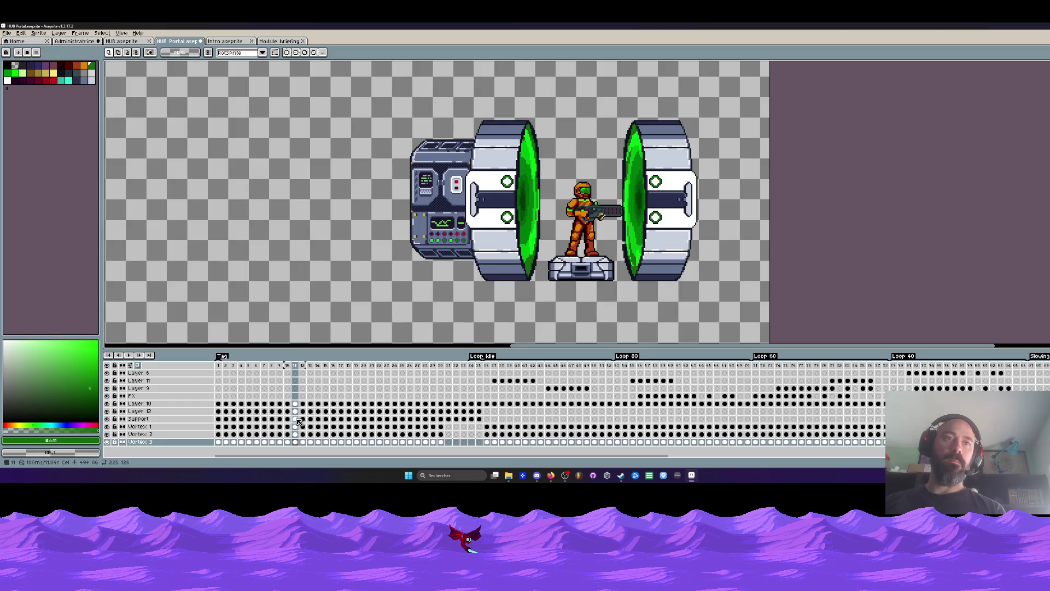
Step: Select the Vortex 1–3 cels around frames 12–23 and play the animation from frame 12
{"action": "mouse_move", "coordinate": [301, 429]}
{"action": "left_mouse_down"}
{"action": "mouse_move", "coordinate": [294, 440]}
{"action": "mouse_move", "coordinate": [379, 421]}
{"action": "left_mouse_up"}
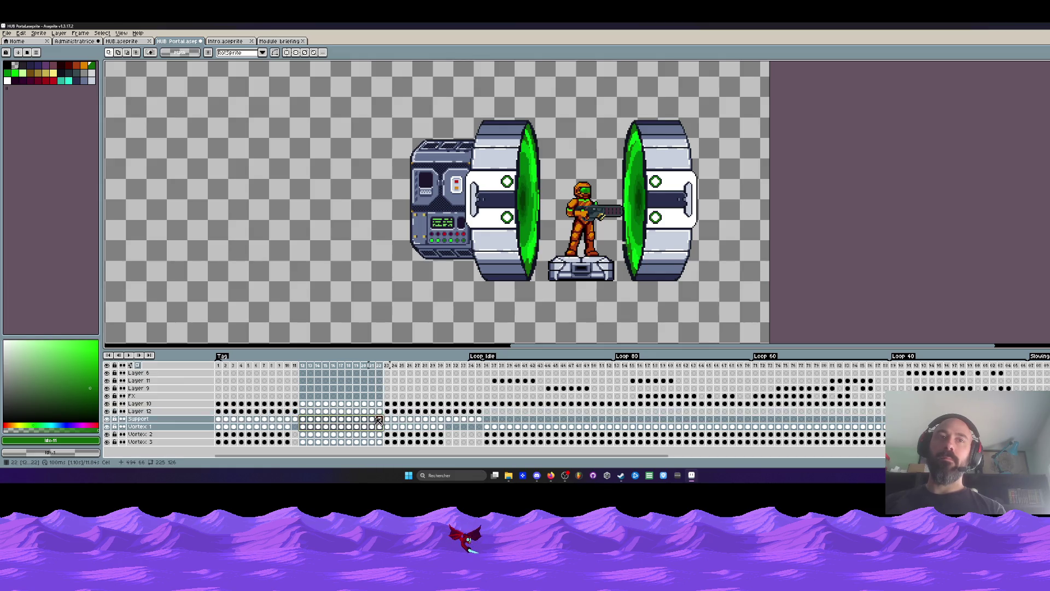
{"action": "mouse_move", "coordinate": [378, 421]}
{"action": "left_mouse_down"}
{"action": "mouse_move", "coordinate": [391, 423]}
{"action": "mouse_move", "coordinate": [359, 421]}
{"action": "left_mouse_up"}
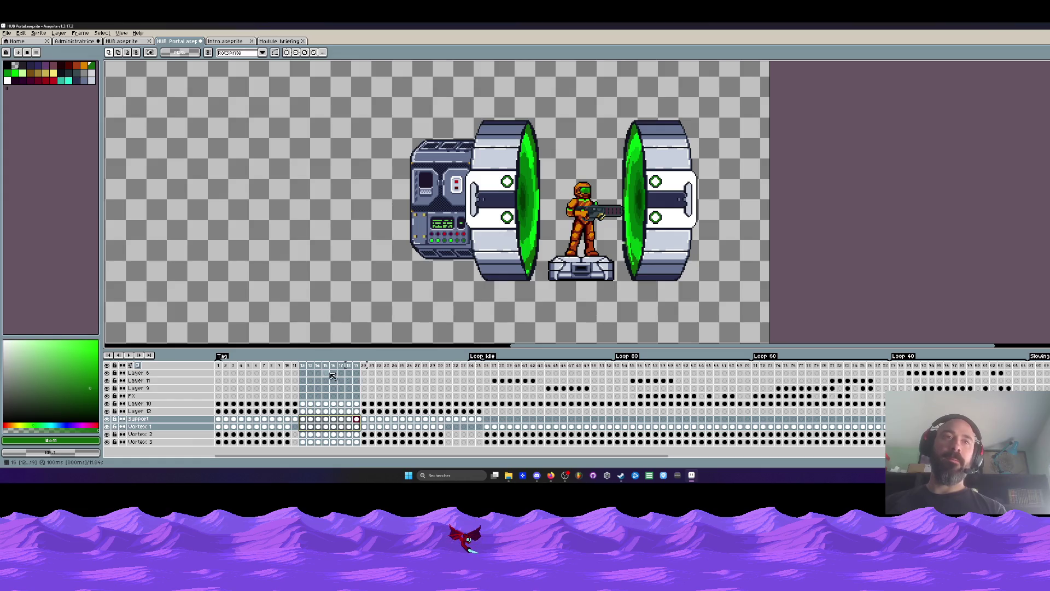
{"action": "left_click", "coordinate": [304, 367]}
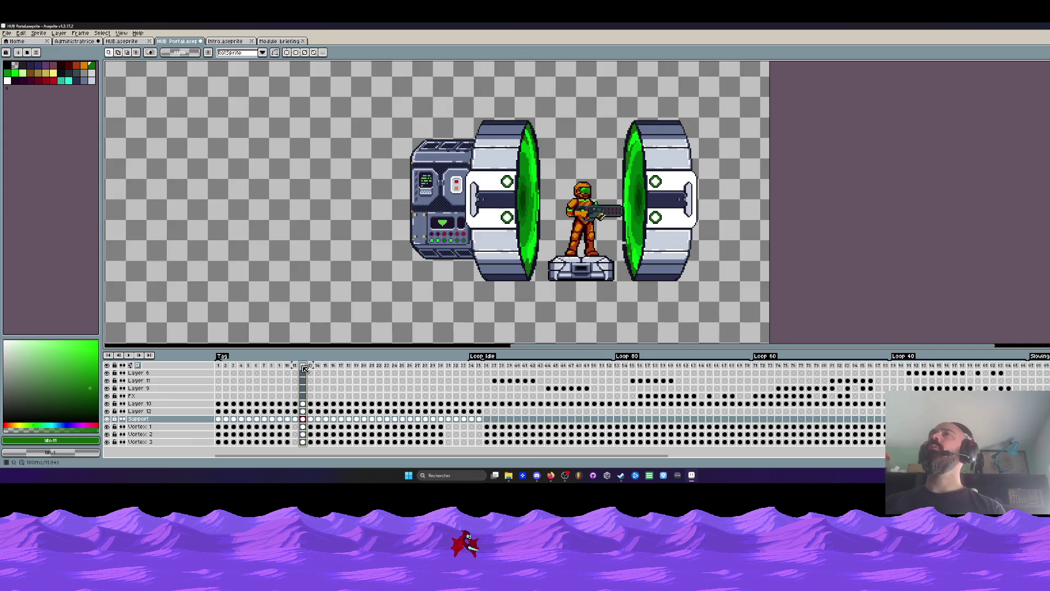
{"action": "key", "text": "Return"}
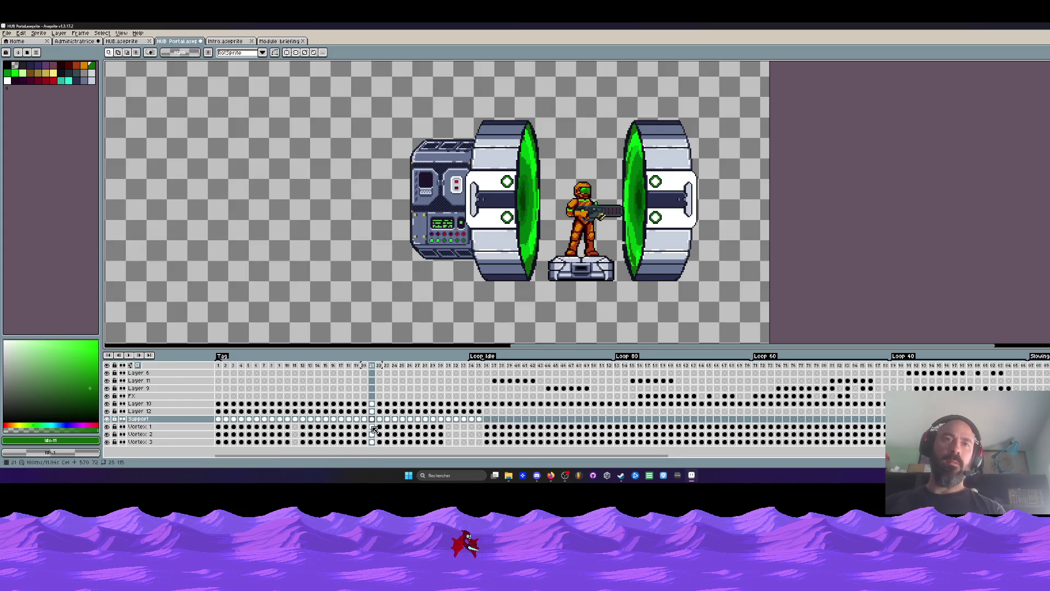
Step: Select the frame-21 Vortex cels and play the animation again to check that transition
{"action": "left_click_drag", "start_coordinate": [373, 428], "coordinate": [373, 442]}
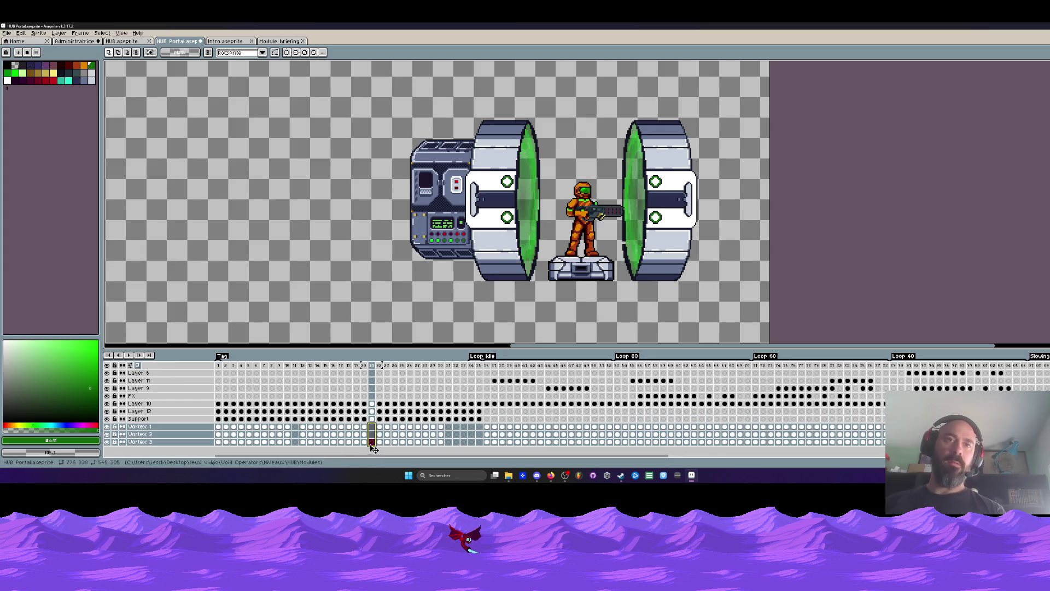
{"action": "key", "text": "Return"}
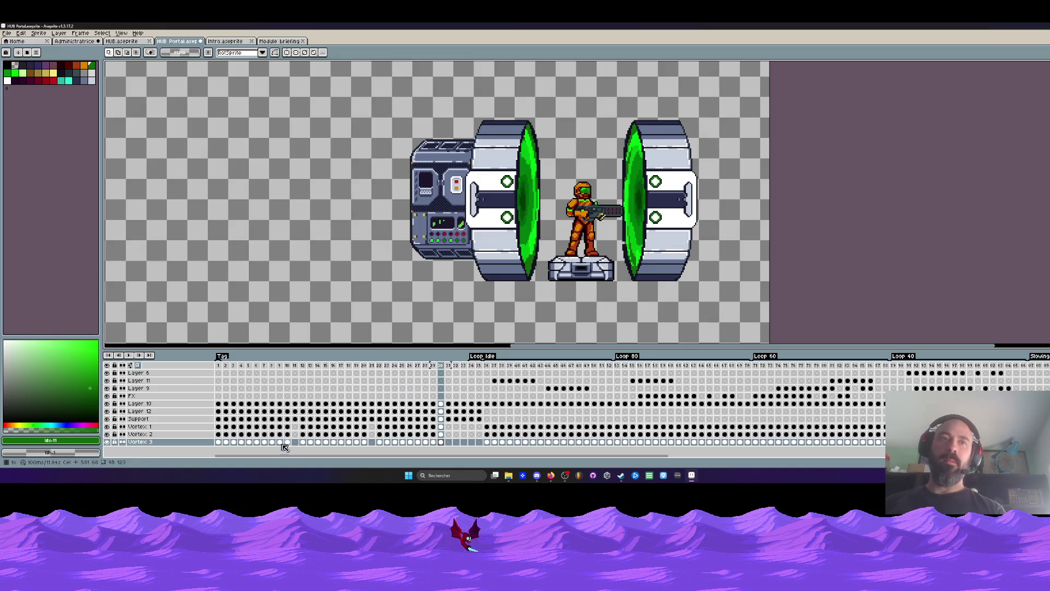
Step: Stop at frame 1, then shift the cel block from frames 12–25 one frame earlier
{"action": "left_click", "coordinate": [219, 427]}
{"action": "key", "text": "Right"}
{"action": "key", "text": "Left"}
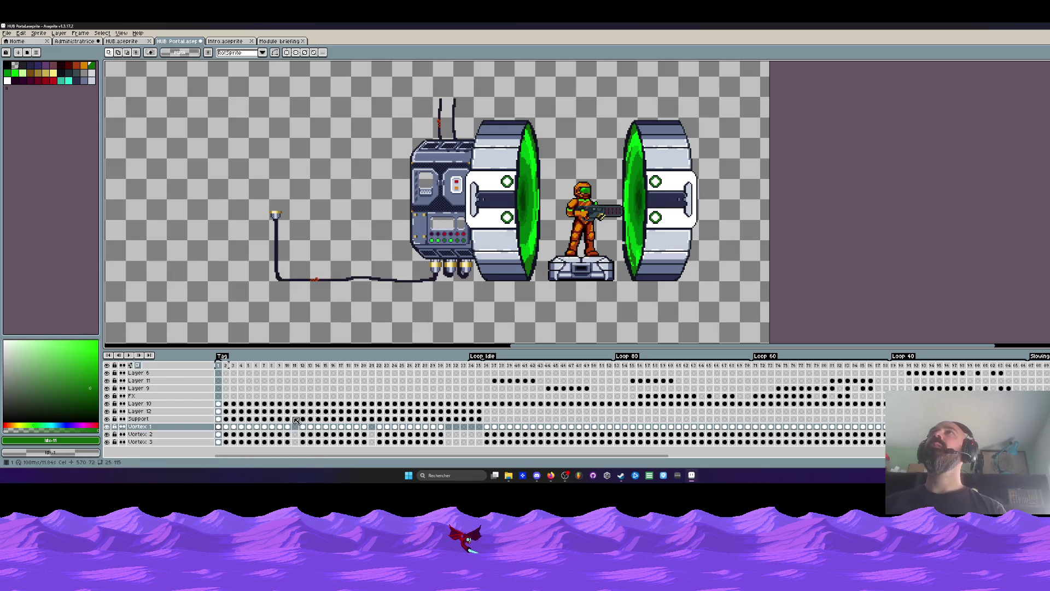
{"action": "mouse_move", "coordinate": [302, 373]}
{"action": "left_mouse_down"}
{"action": "mouse_move", "coordinate": [402, 434]}
{"action": "mouse_move", "coordinate": [442, 441]}
{"action": "left_mouse_up"}
{"action": "left_click_drag", "start_coordinate": [309, 430], "coordinate": [300, 430]}
Step: Reselect the Vortex cels from frames 21–29 and replay the scene from frame 1
{"action": "left_click_drag", "start_coordinate": [371, 433], "coordinate": [438, 444]}
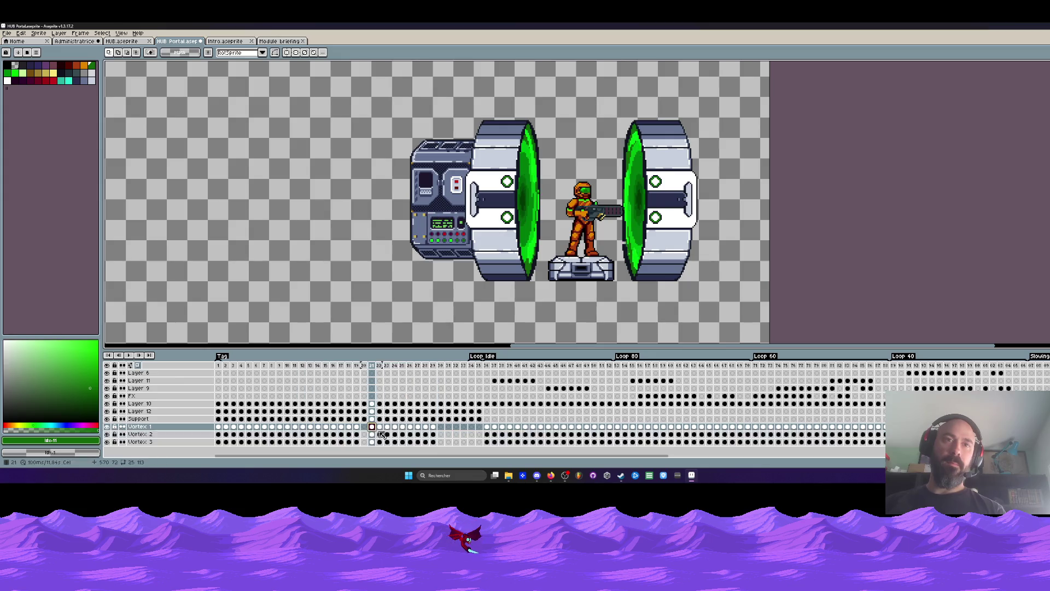
{"action": "left_click", "coordinate": [424, 427]}
{"action": "mouse_move", "coordinate": [434, 432]}
{"action": "left_mouse_down"}
{"action": "mouse_move", "coordinate": [377, 442]}
{"action": "mouse_move", "coordinate": [363, 428]}
{"action": "left_mouse_up"}
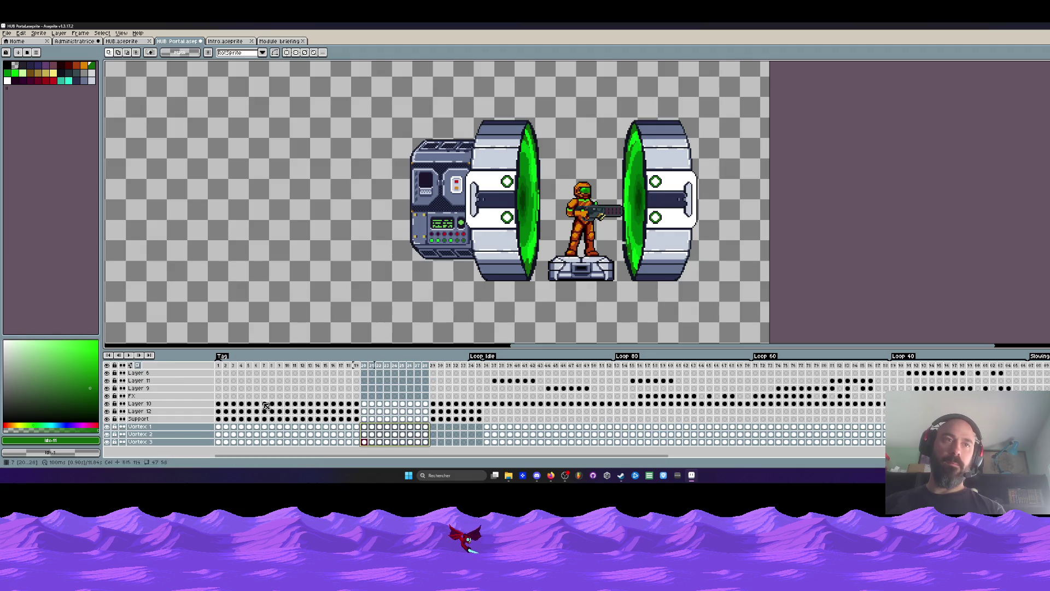
{"action": "left_click", "coordinate": [225, 371]}
{"action": "key", "text": "Return"}
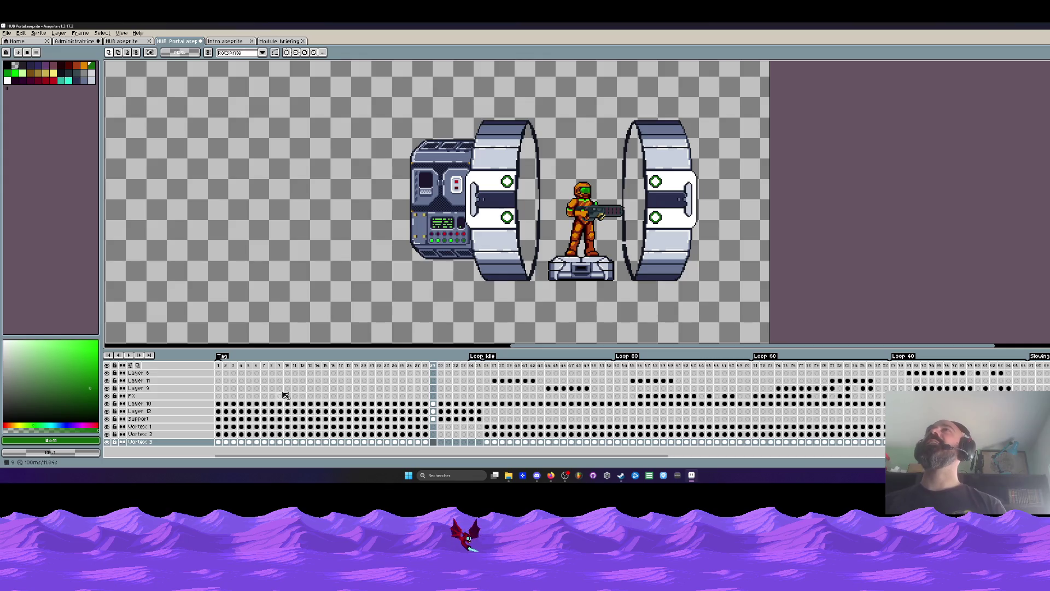
{"action": "left_click", "coordinate": [224, 367]}
{"action": "key", "text": "Return"}
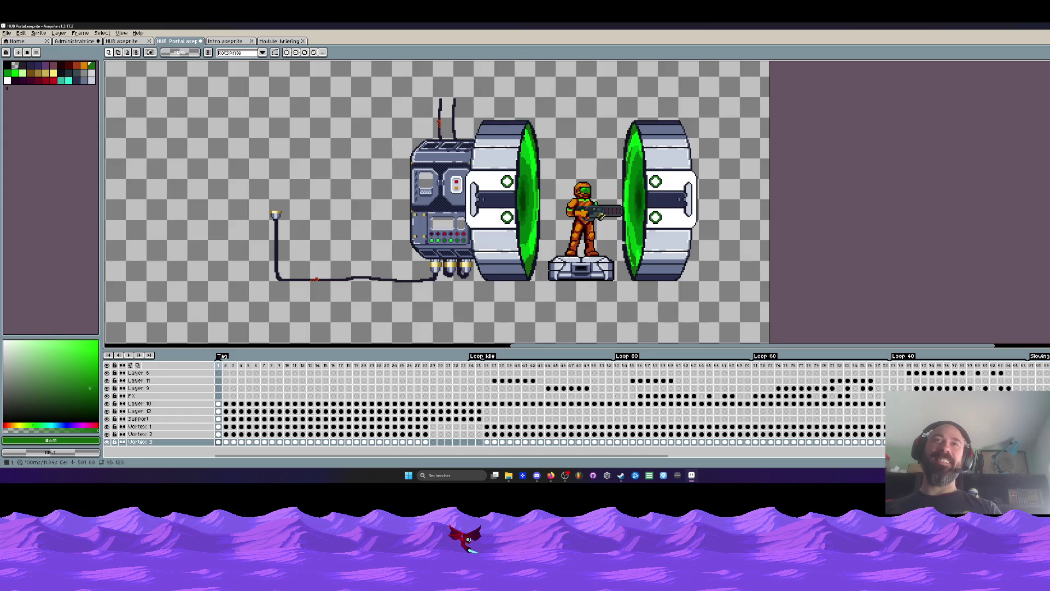
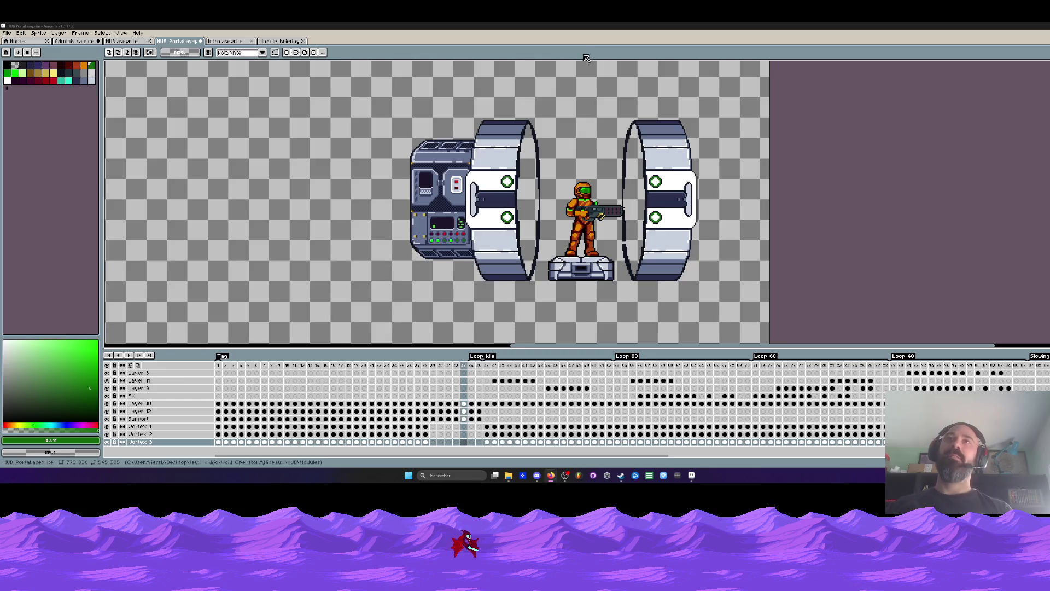
{"action": "scroll", "coordinate": [580, 125], "scroll_direction": "down", "scroll_amount": 3}
{"action": "scroll", "coordinate": [580, 125], "scroll_direction": "up", "scroll_amount": 1}
{"action": "scroll", "coordinate": [580, 125], "scroll_direction": "up", "scroll_amount": 1}
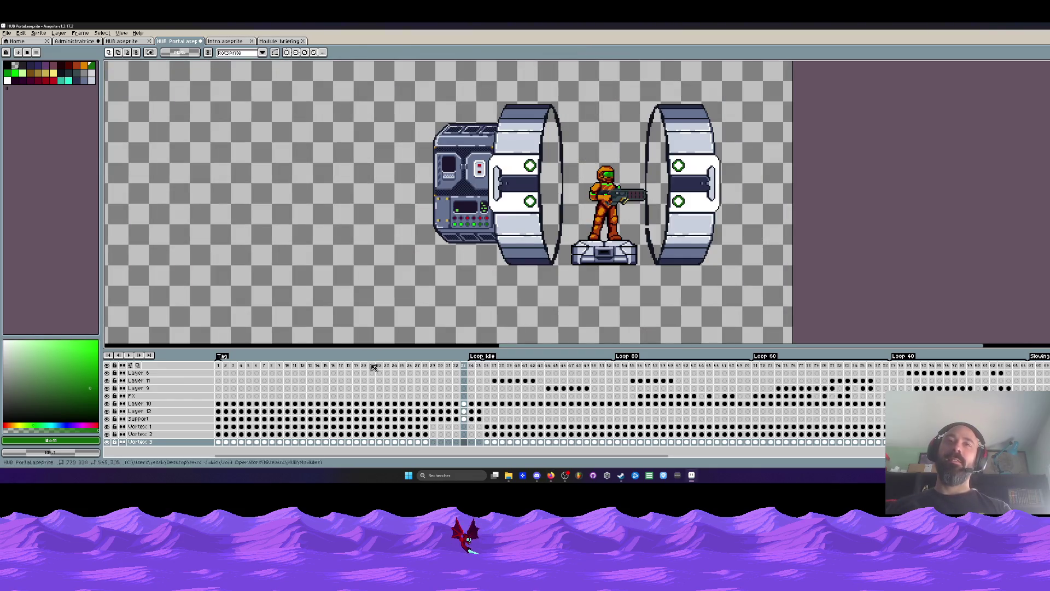
Step: Jump back to frame 1 of the portal animation in the timeline
{"action": "left_click", "coordinate": [223, 369]}
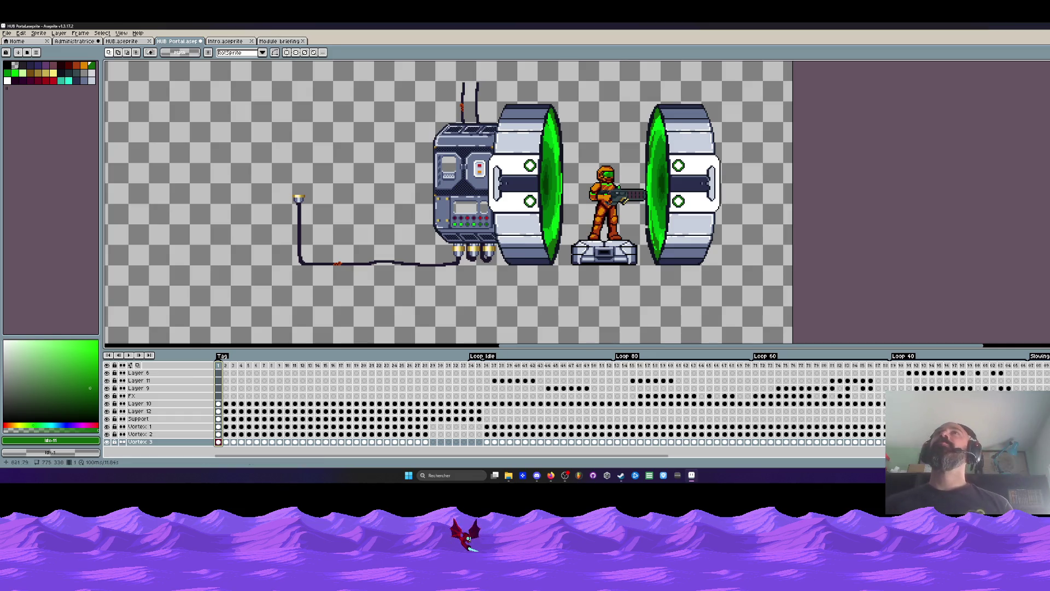
{"action": "scroll", "coordinate": [558, 125], "scroll_direction": "down", "scroll_amount": 2}
{"action": "scroll", "coordinate": [559, 129], "scroll_direction": "up", "scroll_amount": 2}
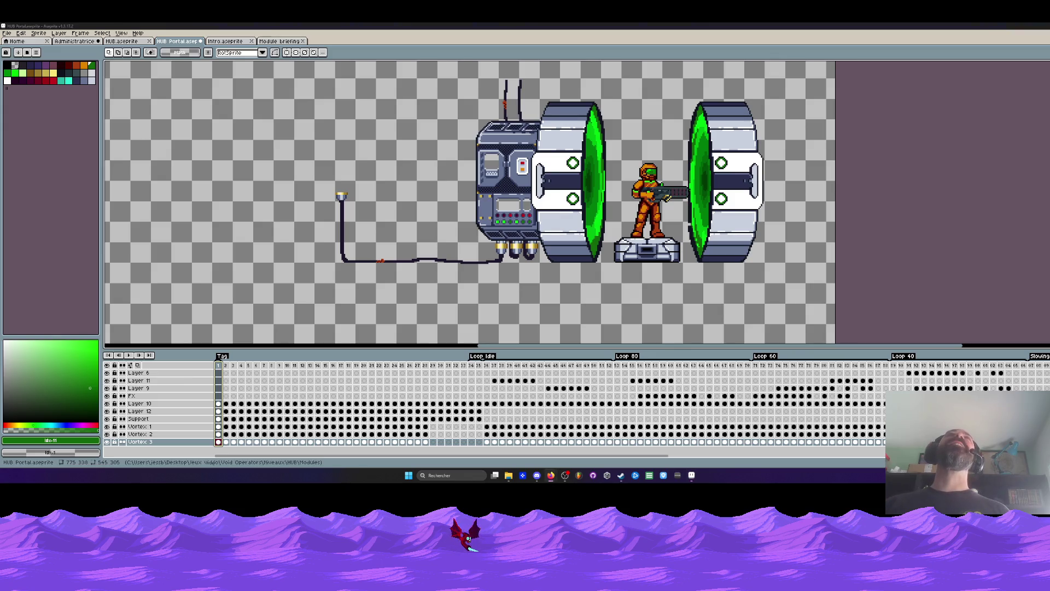
{"action": "key", "text": "Right"}
{"action": "key", "text": "Left"}
{"action": "key", "text": "Right"}
{"action": "key", "text": "Left"}
{"action": "key", "text": "Right"}
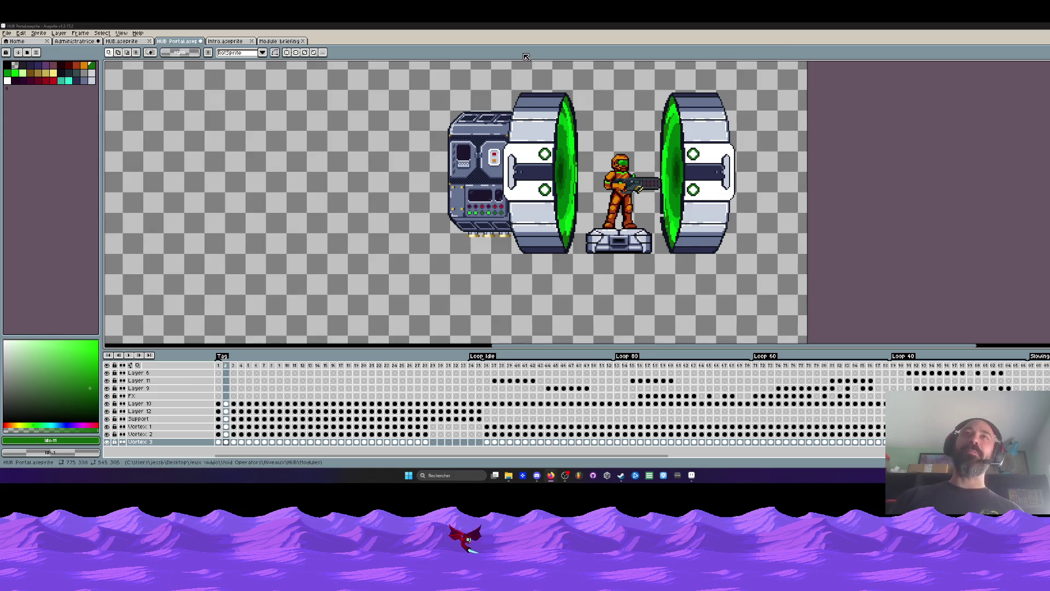
{"action": "scroll", "coordinate": [517, 97], "scroll_direction": "down", "scroll_amount": 3}
{"action": "scroll", "coordinate": [517, 97], "scroll_direction": "up", "scroll_amount": 1}
{"action": "scroll", "coordinate": [515, 95], "scroll_direction": "up", "scroll_amount": 1}
{"action": "scroll", "coordinate": [504, 123], "scroll_direction": "up", "scroll_amount": 1}
{"action": "scroll", "coordinate": [496, 153], "scroll_direction": "down", "scroll_amount": 1}
{"action": "key", "text": "Return"}
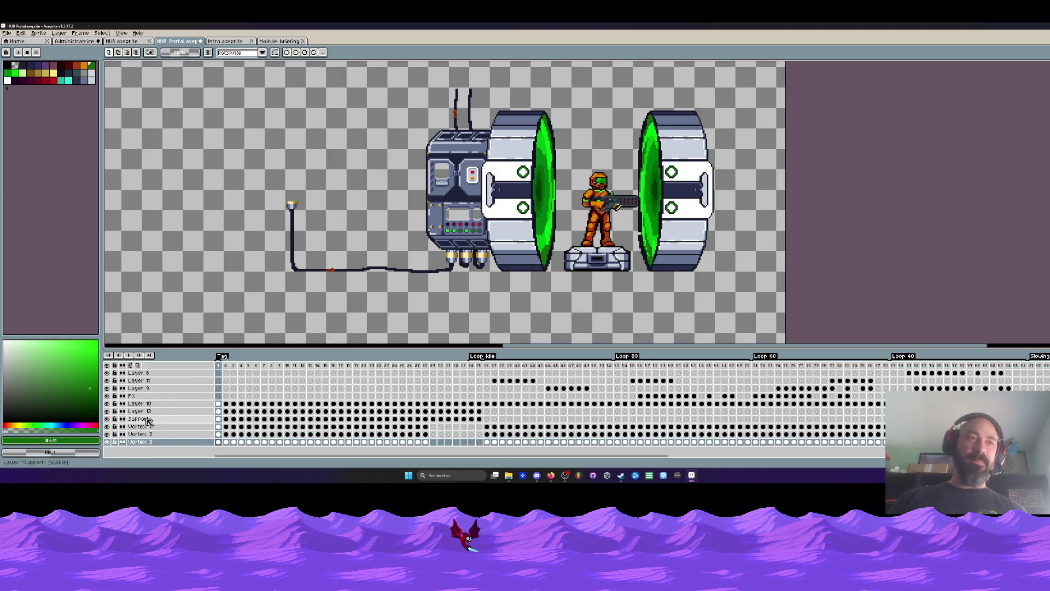
{"action": "left_click", "coordinate": [131, 419]}
{"action": "left_click", "coordinate": [107, 419]}
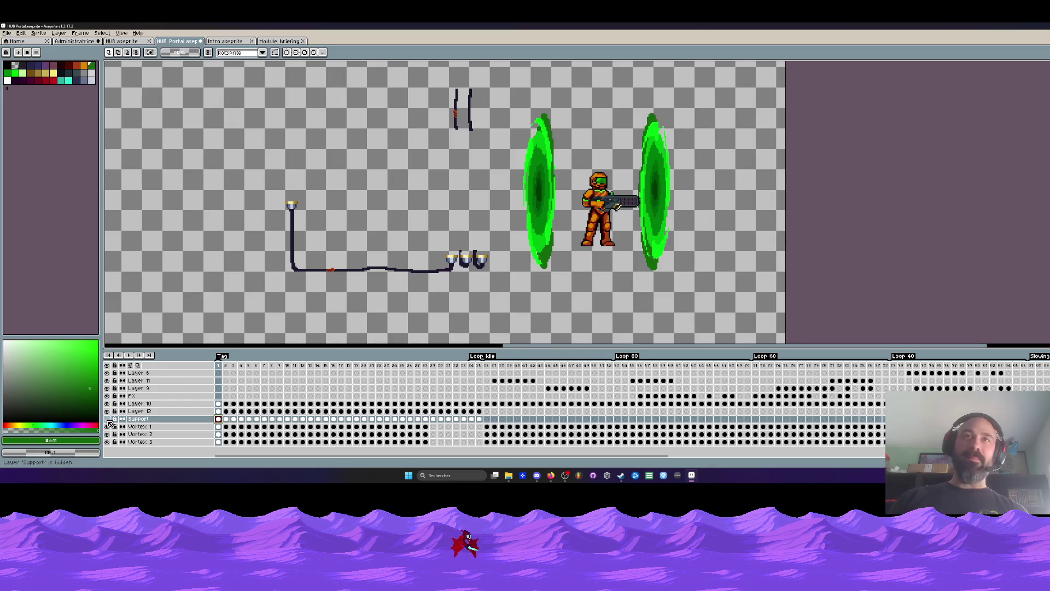
{"action": "left_click", "coordinate": [107, 419]}
{"action": "left_click", "coordinate": [107, 419]}
{"action": "left_click", "coordinate": [107, 404]}
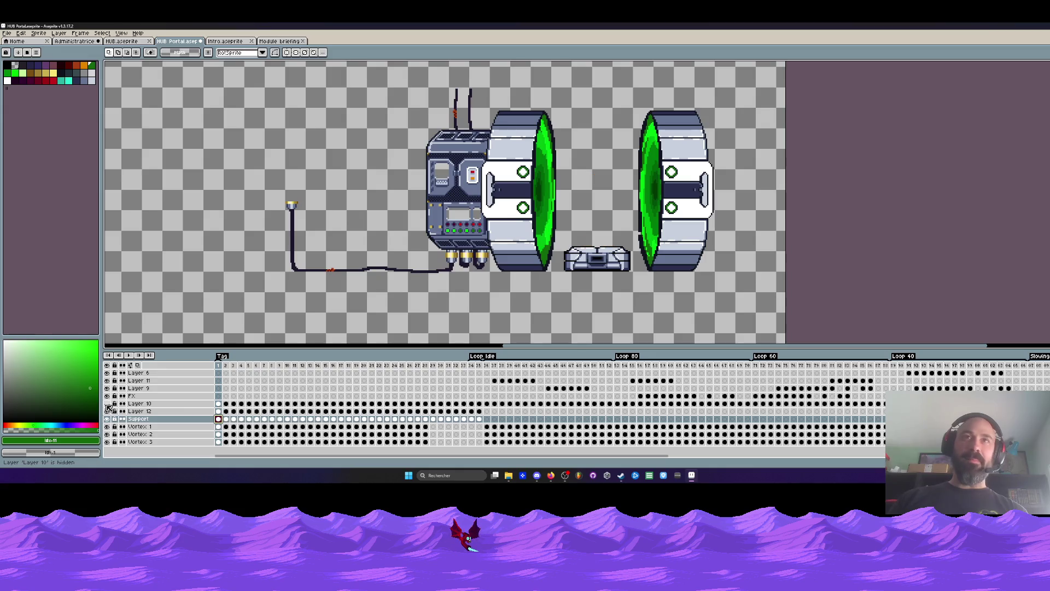
{"action": "left_click", "coordinate": [107, 412]}
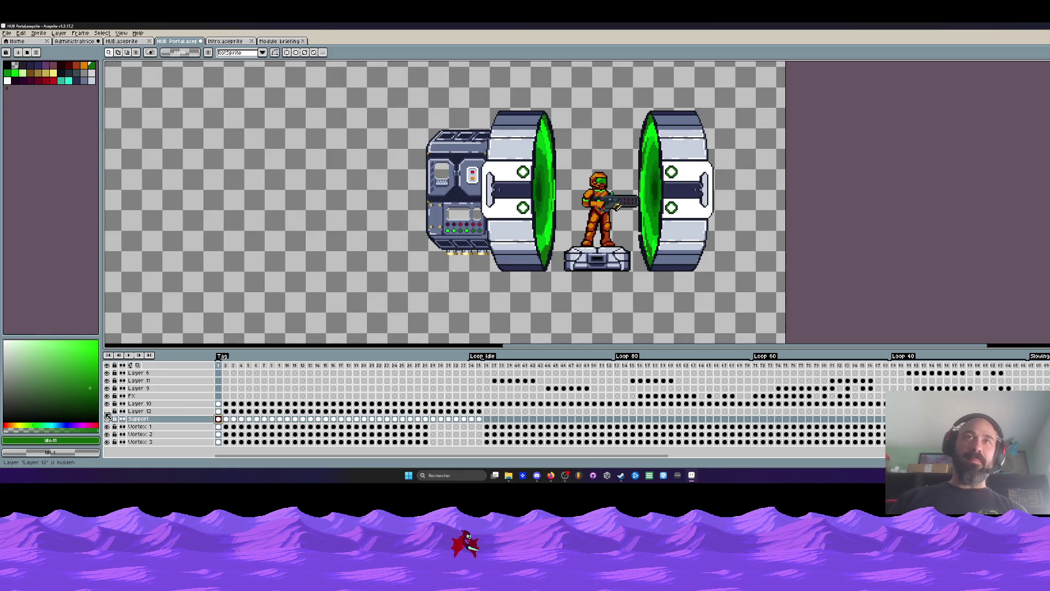
{"action": "key", "text": "minus"}
{"action": "left_click", "coordinate": [226, 419]}
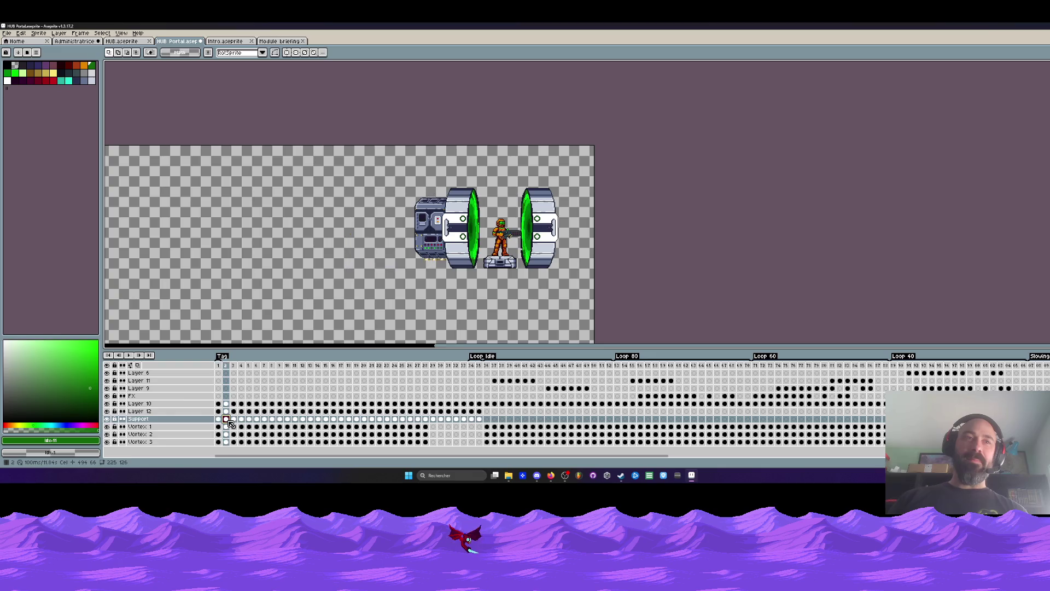
{"action": "left_click", "coordinate": [107, 411]}
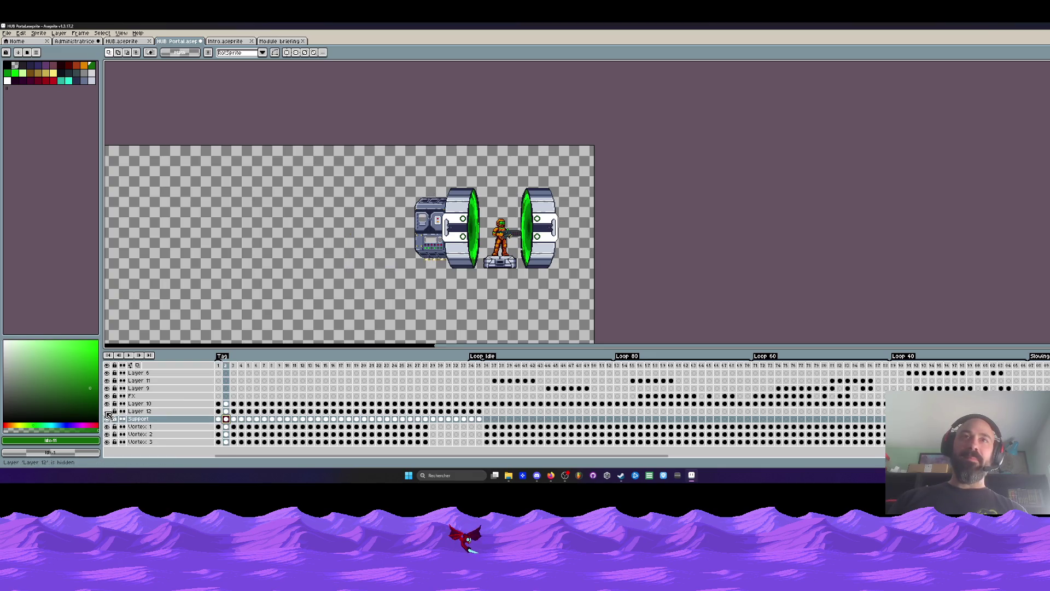
{"action": "left_click", "coordinate": [218, 419]}
Step: Create a new empty Layer 13 above Layer 12 with Shift+N and select its frame-1 cel
{"action": "left_click", "coordinate": [218, 411]}
{"action": "left_click", "coordinate": [107, 411]}
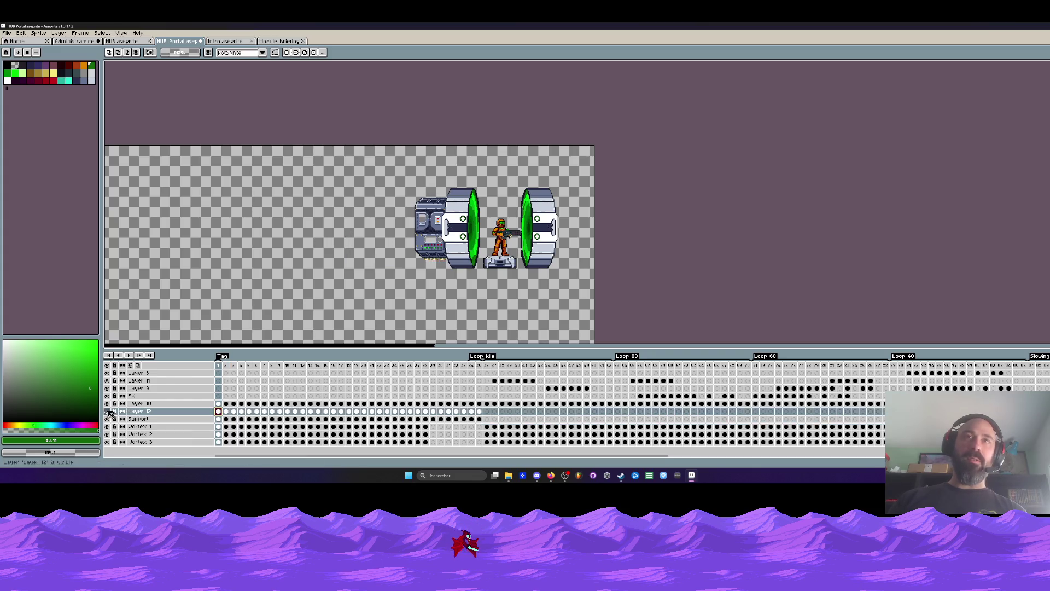
{"action": "left_click", "coordinate": [227, 412]}
{"action": "left_click", "coordinate": [219, 413]}
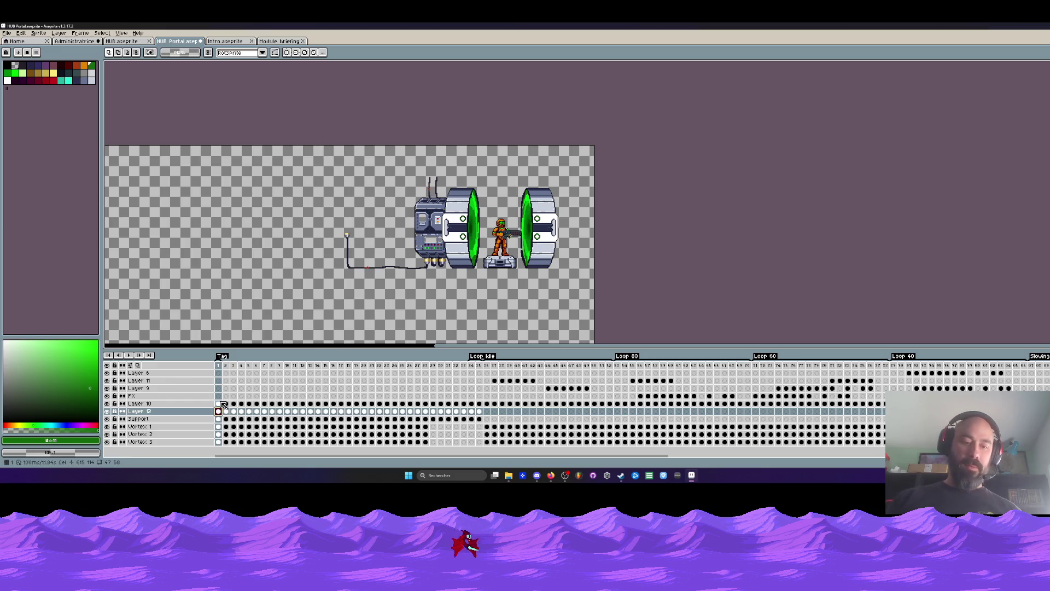
{"action": "key", "text": "shift+n"}
{"action": "left_click", "coordinate": [219, 419]}
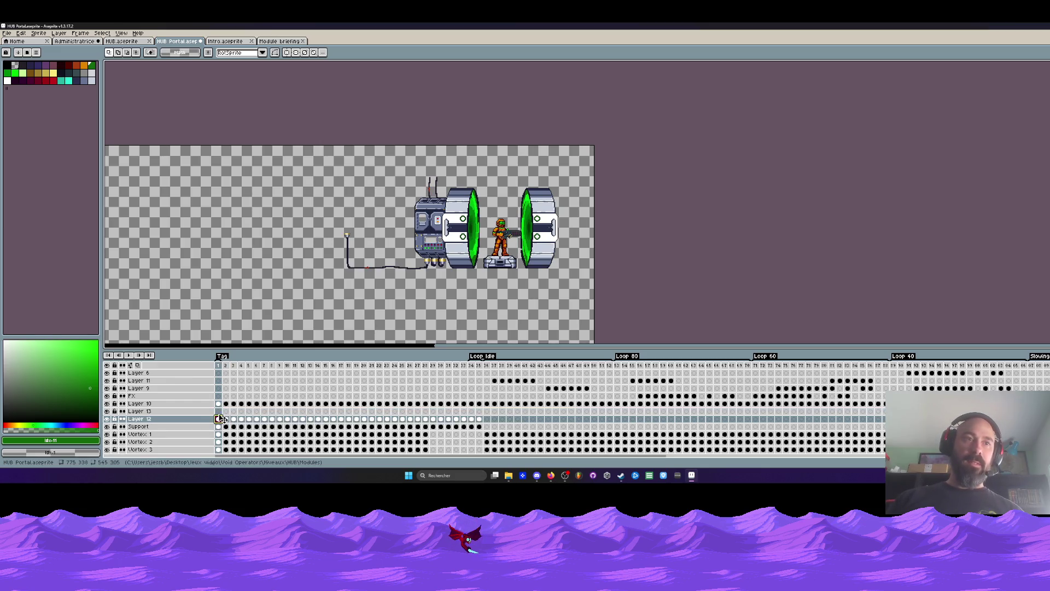
{"action": "left_click", "coordinate": [219, 411]}
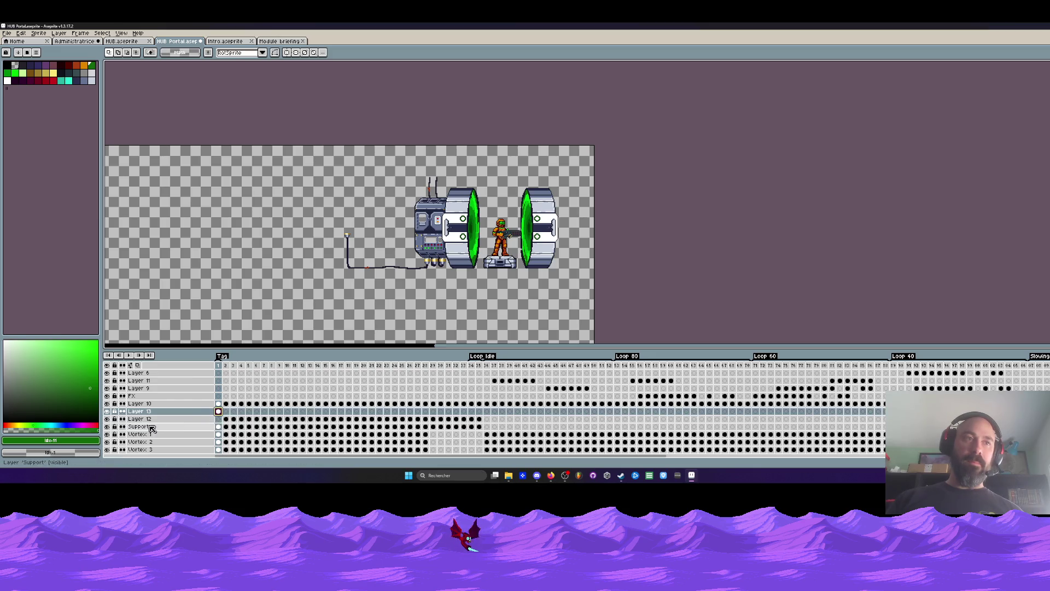
Step: Step ahead through Layer 13's cels up to around frame 31 with onion skin (F3) on
{"action": "left_click", "coordinate": [226, 412]}
{"action": "key", "text": "F3"}
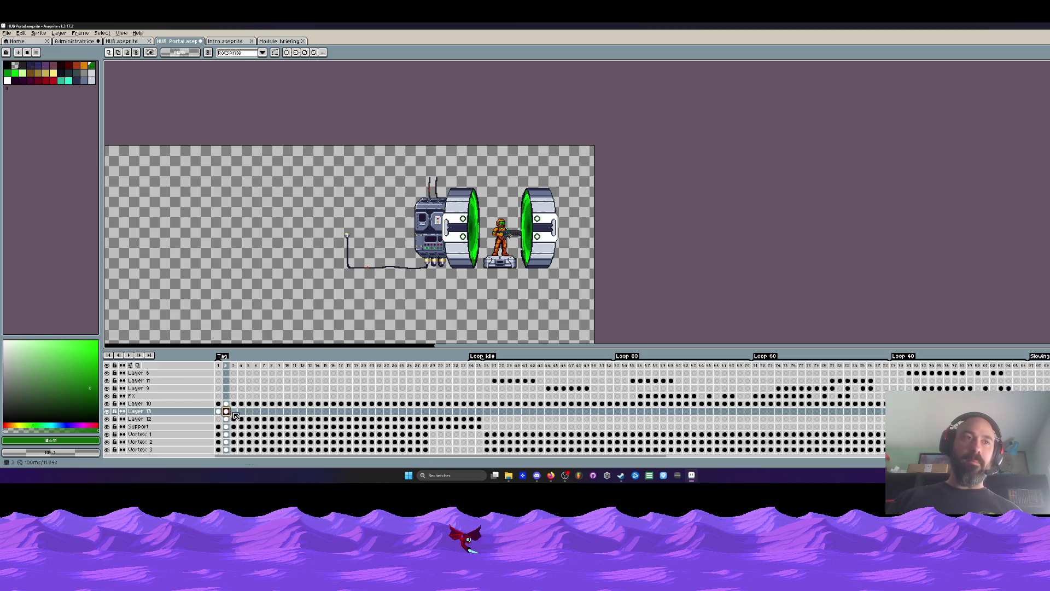
{"action": "left_click", "coordinate": [234, 411]}
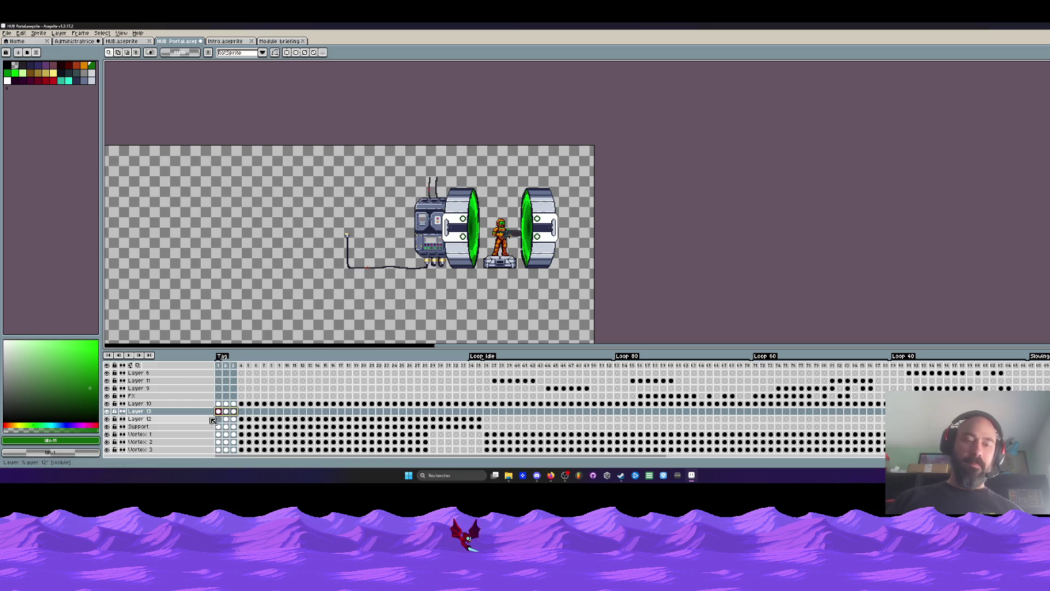
{"action": "left_click", "coordinate": [242, 412]}
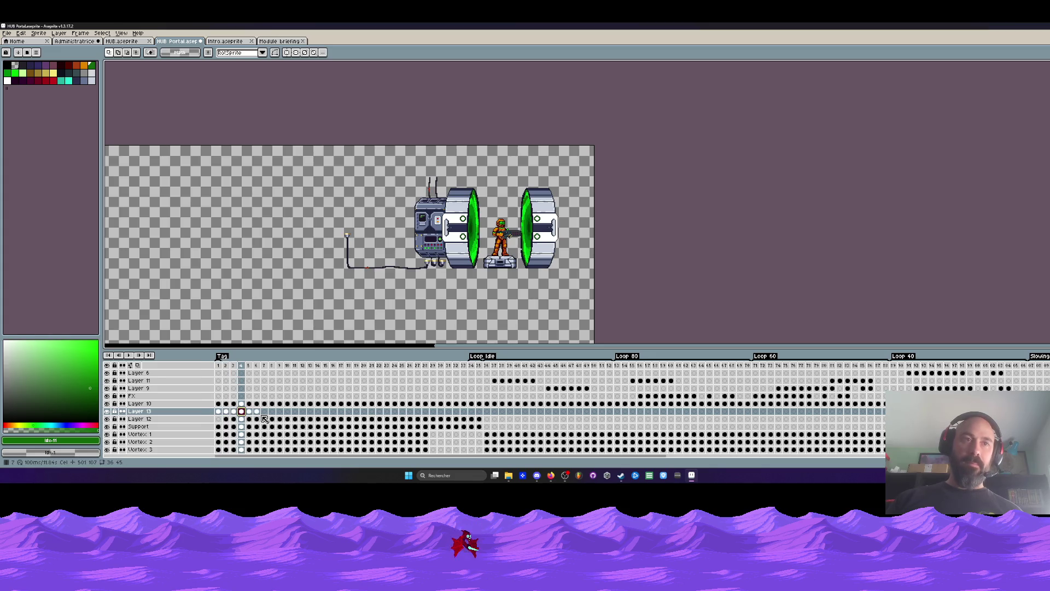
{"action": "left_click", "coordinate": [264, 412]}
{"action": "left_click", "coordinate": [288, 412]}
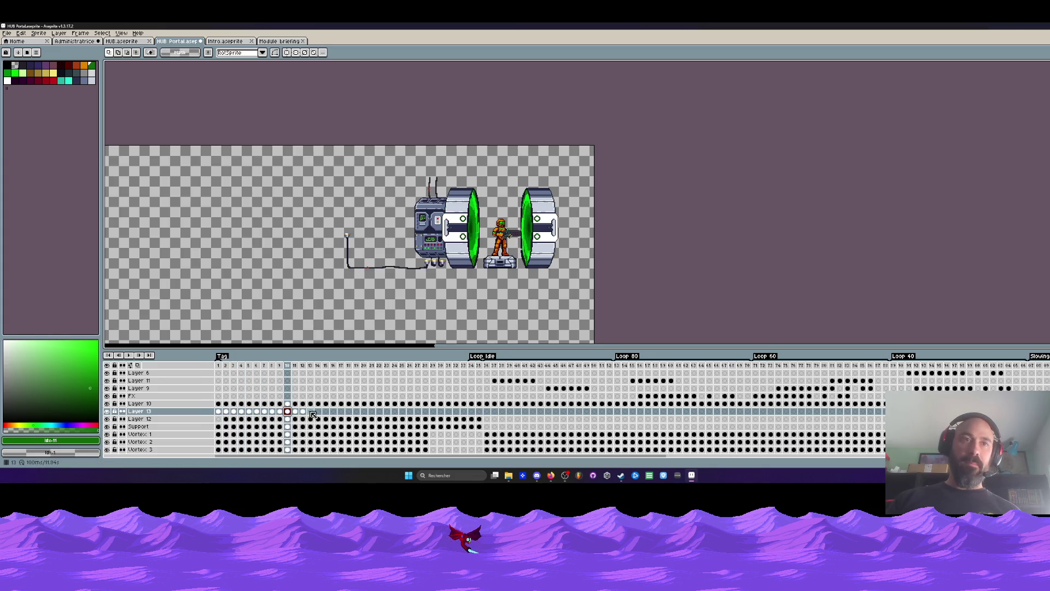
{"action": "left_click", "coordinate": [311, 413]}
{"action": "left_click", "coordinate": [334, 412]}
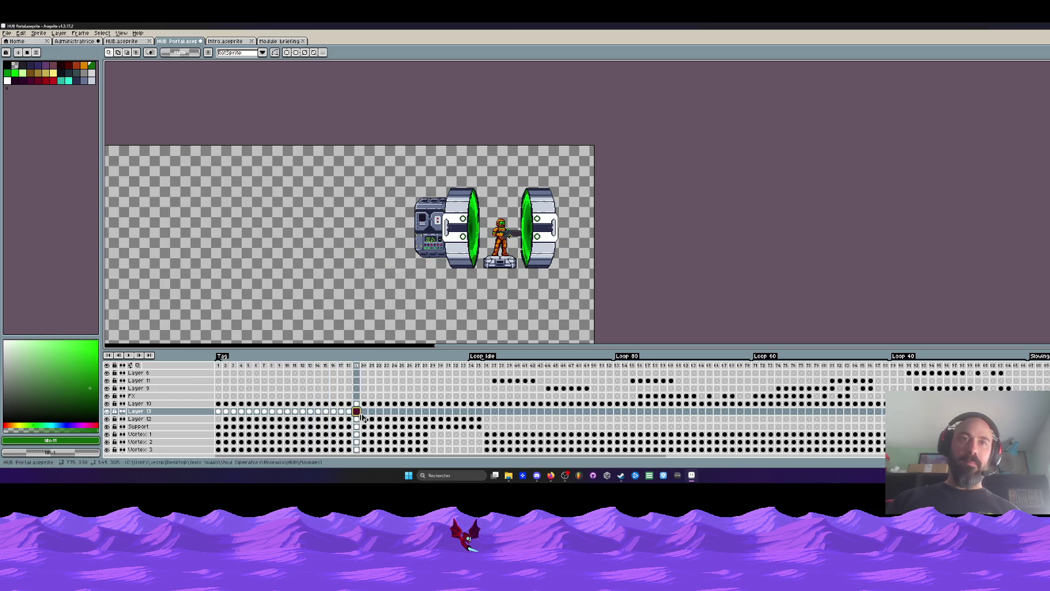
{"action": "left_click", "coordinate": [380, 411]}
{"action": "left_click", "coordinate": [426, 412]}
{"action": "left_click", "coordinate": [468, 420]}
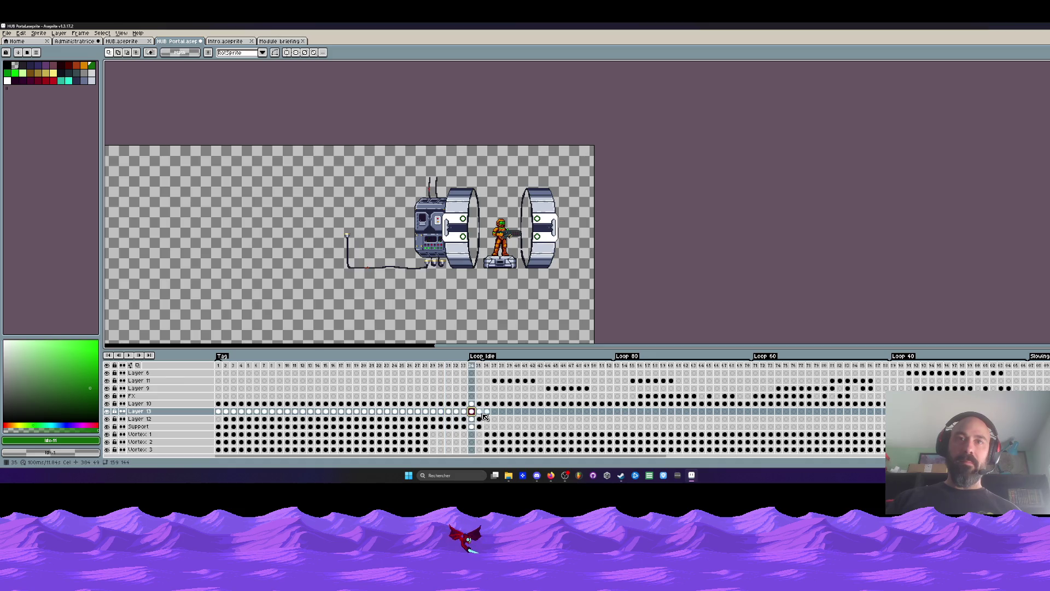
Step: Range-select frames 1–36 on Layer 13, then clear it and jump to a later frame near 77
{"action": "left_click", "coordinate": [484, 414]}
{"action": "left_click_drag", "start_coordinate": [485, 414], "coordinate": [311, 414]}
{"action": "left_click", "coordinate": [218, 411], "text": "shift"}
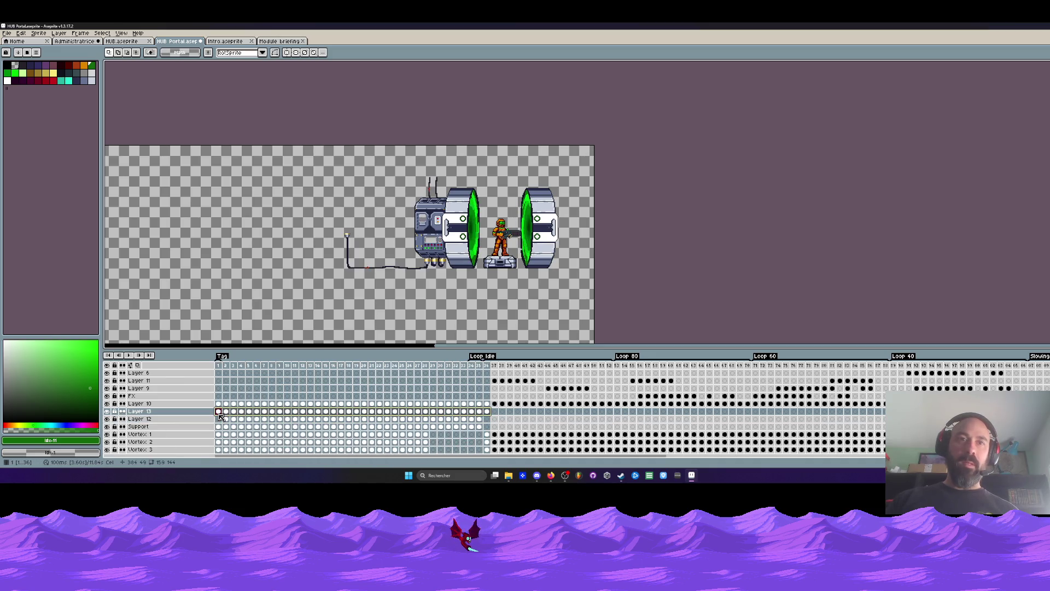
{"action": "left_click", "coordinate": [495, 411]}
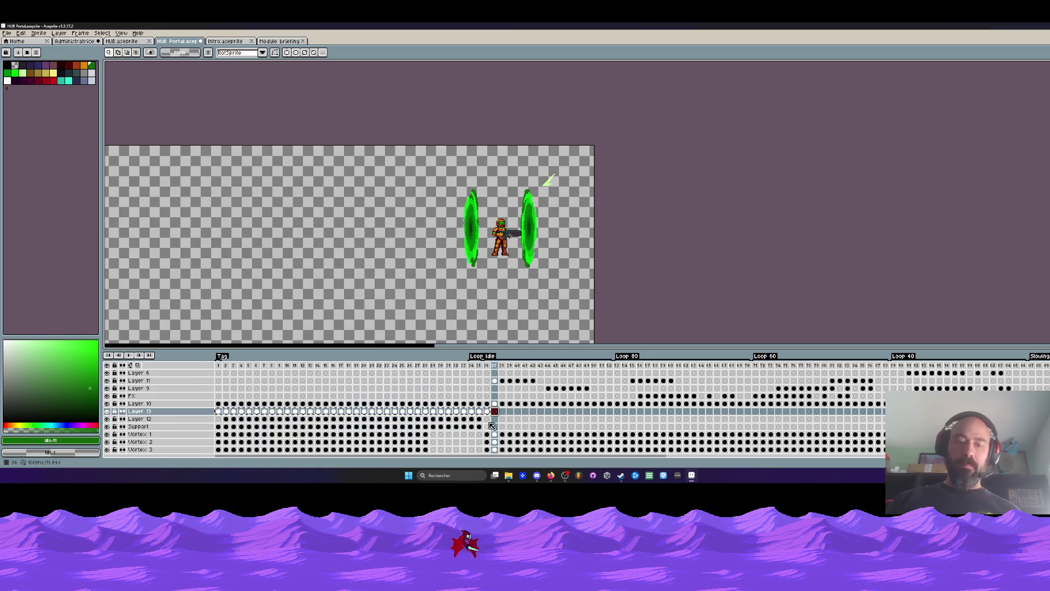
{"action": "left_click", "coordinate": [771, 412]}
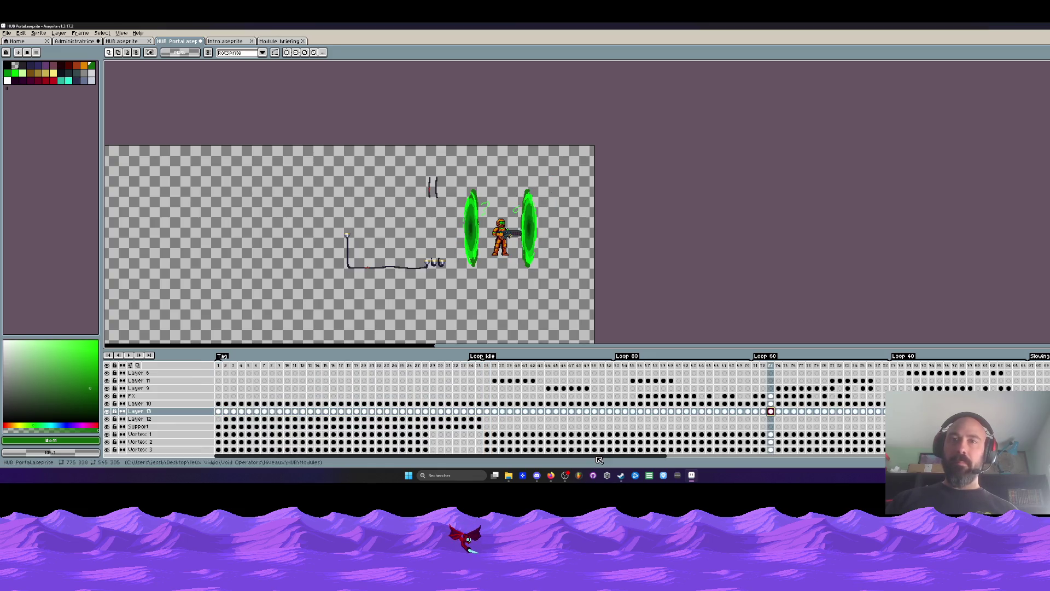
{"action": "scroll", "coordinate": [722, 436], "scroll_direction": "right", "scroll_amount": 8}
{"action": "left_click", "coordinate": [649, 410]}
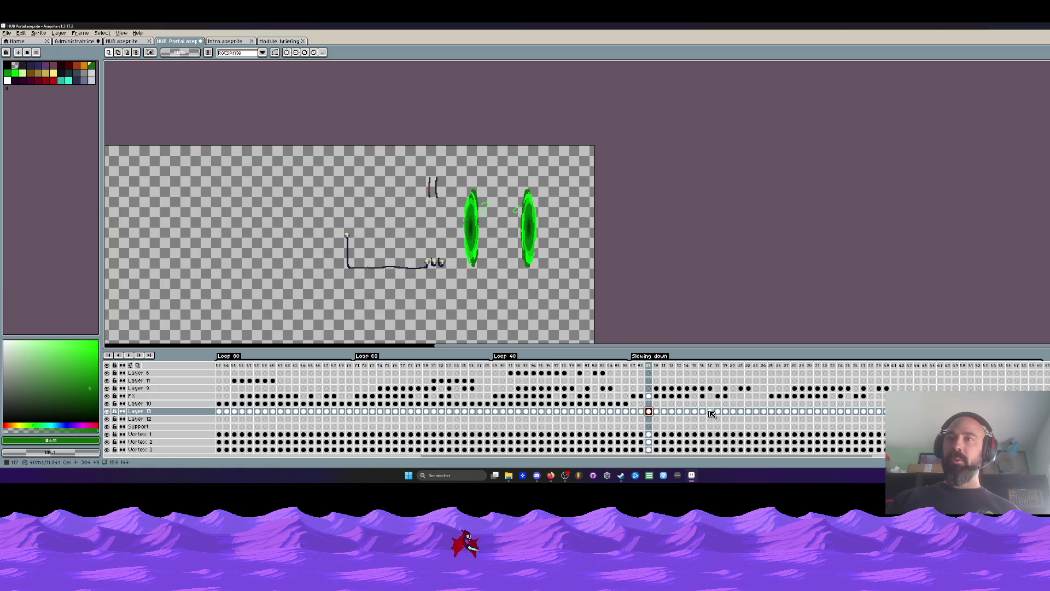
{"action": "left_click", "coordinate": [710, 411]}
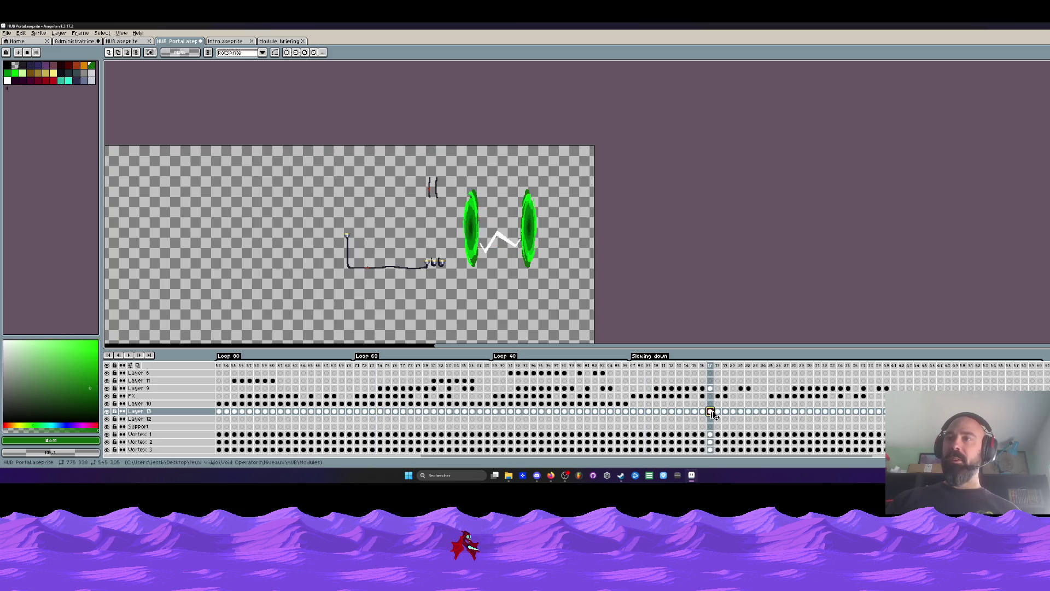
{"action": "left_click", "coordinate": [783, 411]}
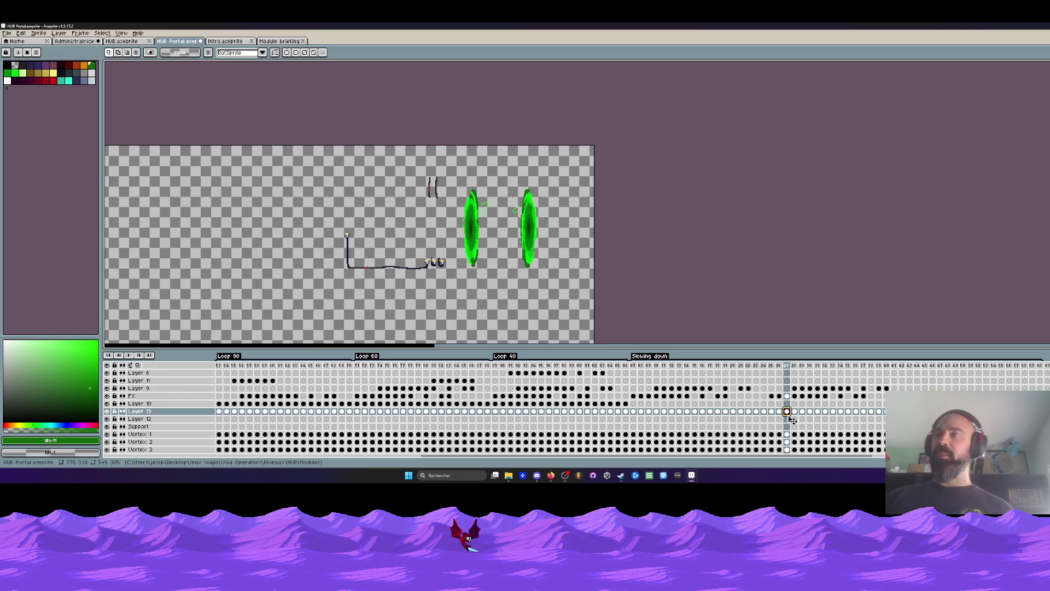
{"action": "left_click", "coordinate": [1034, 364]}
{"action": "left_click_drag", "start_coordinate": [1038, 366], "coordinate": [1045, 368]}
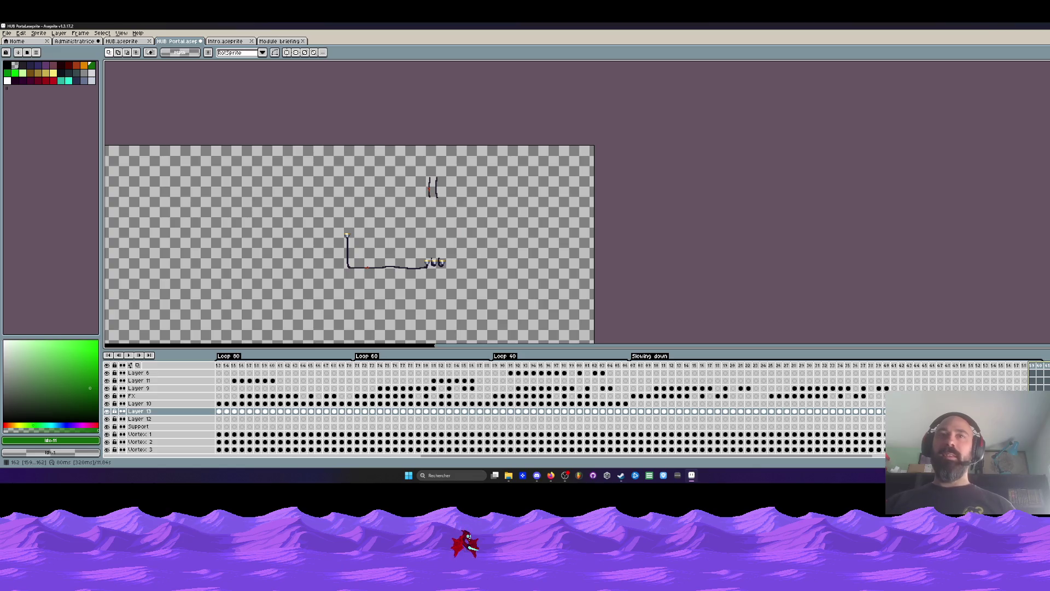
{"action": "left_click", "coordinate": [1046, 369]}
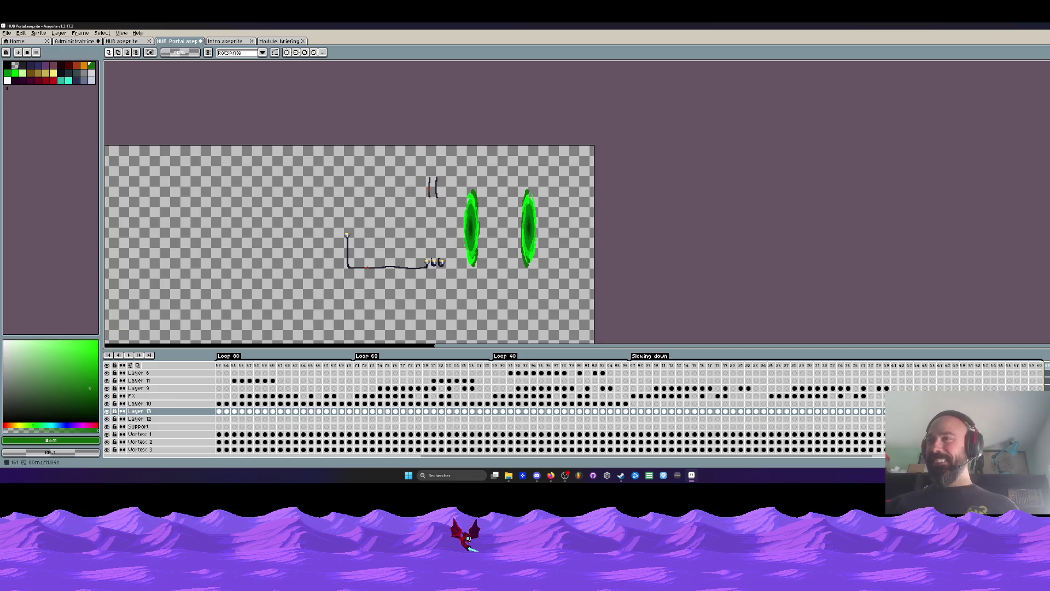
{"action": "left_click", "coordinate": [1047, 368]}
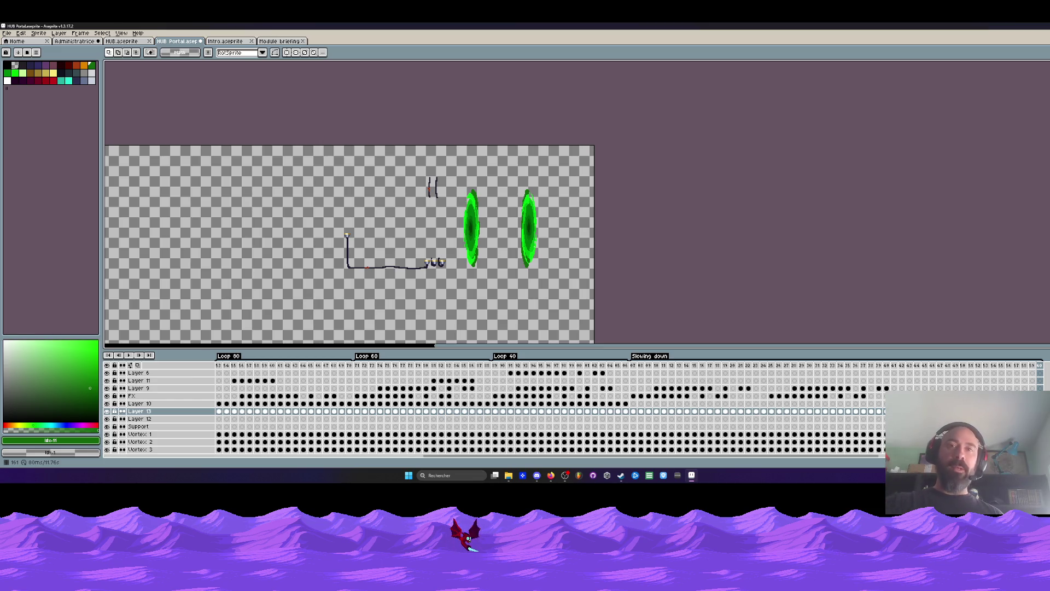
{"action": "left_click_drag", "start_coordinate": [703, 457], "coordinate": [419, 473]}
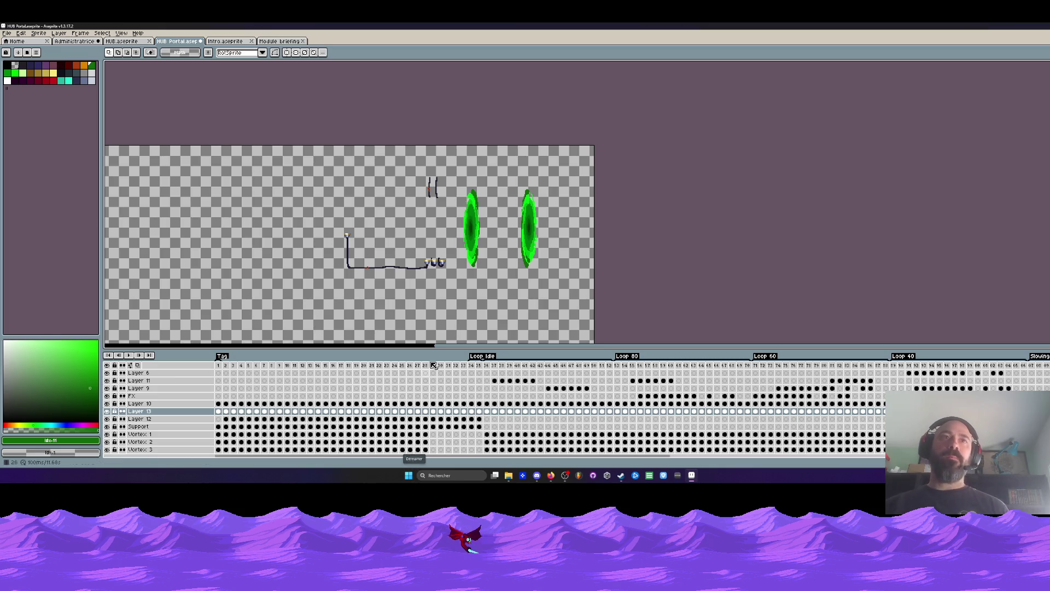
{"action": "scroll", "coordinate": [452, 229], "scroll_direction": "up", "scroll_amount": 1}
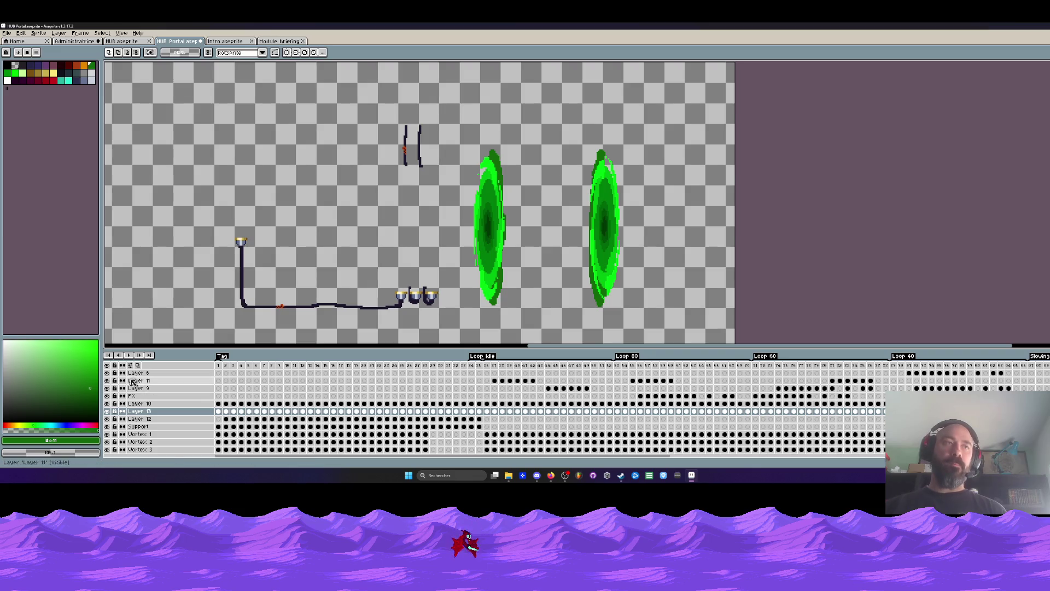
Step: Go to frame 1, compare frames 1 and 2 on Layer 12, then play the animation with Enter
{"action": "left_click", "coordinate": [221, 366]}
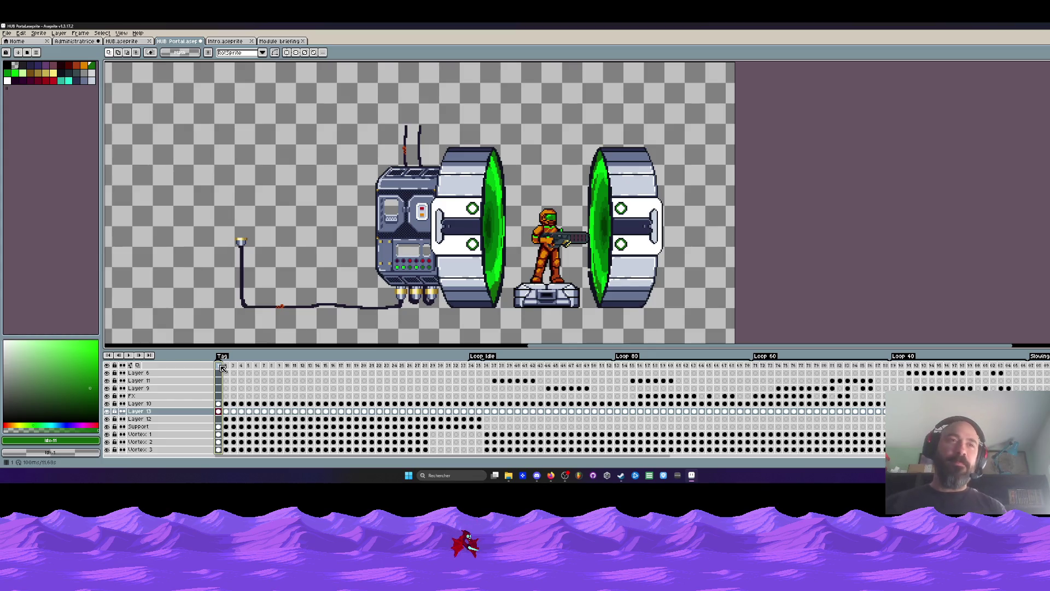
{"action": "key", "text": "Right"}
{"action": "key", "text": "Left"}
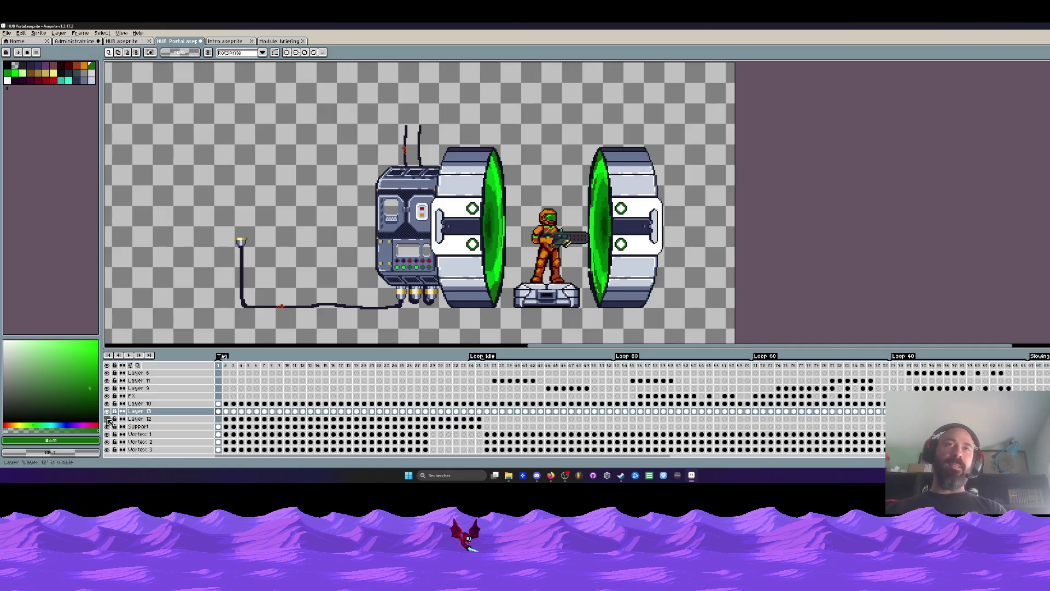
{"action": "key", "text": "Right"}
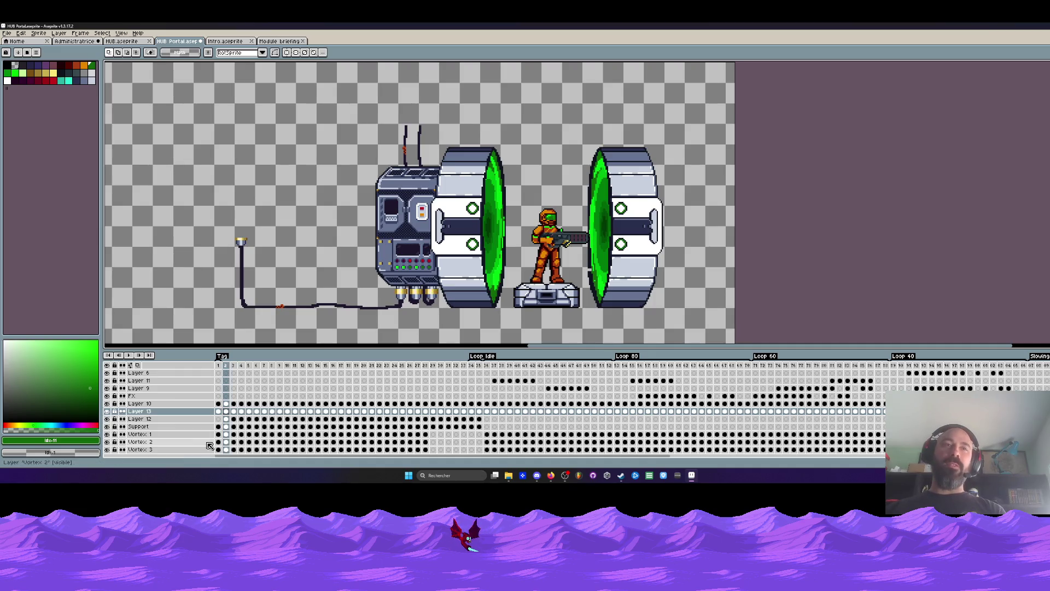
{"action": "left_click", "coordinate": [229, 420]}
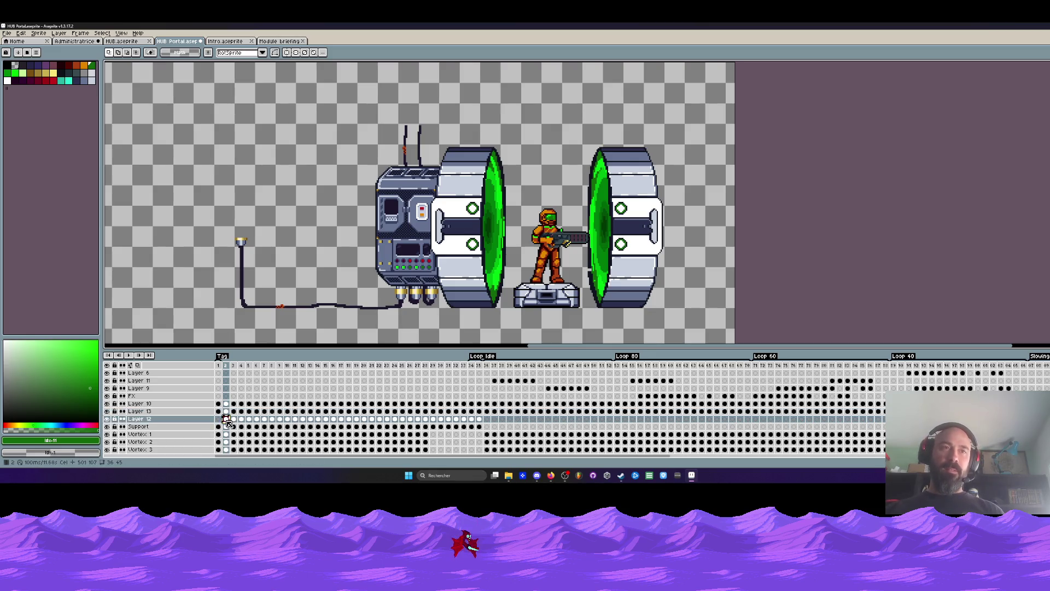
{"action": "left_click", "coordinate": [220, 420]}
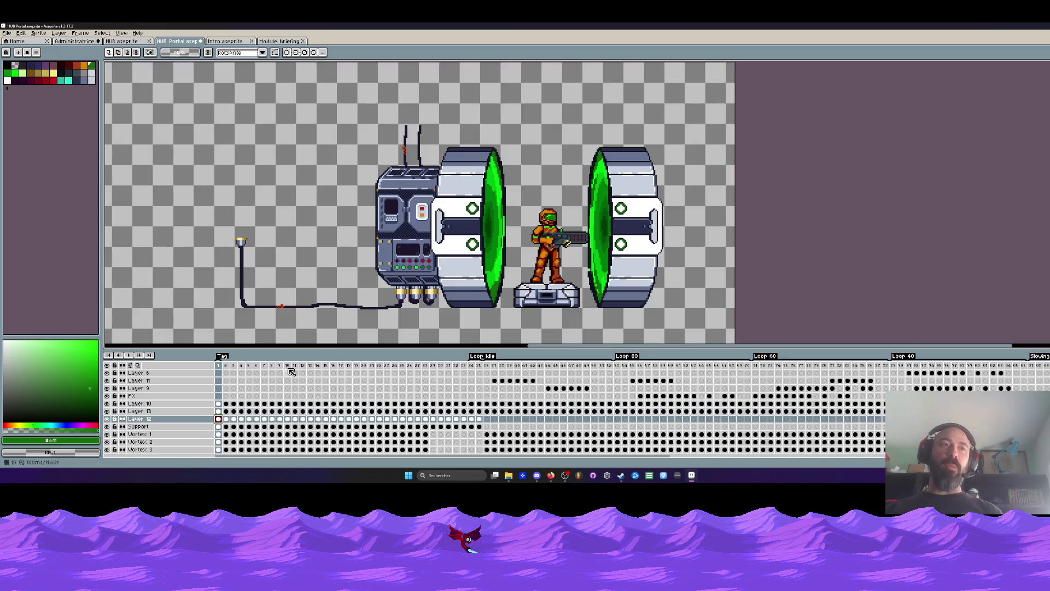
{"action": "scroll", "coordinate": [374, 263], "scroll_direction": "up", "scroll_amount": 1}
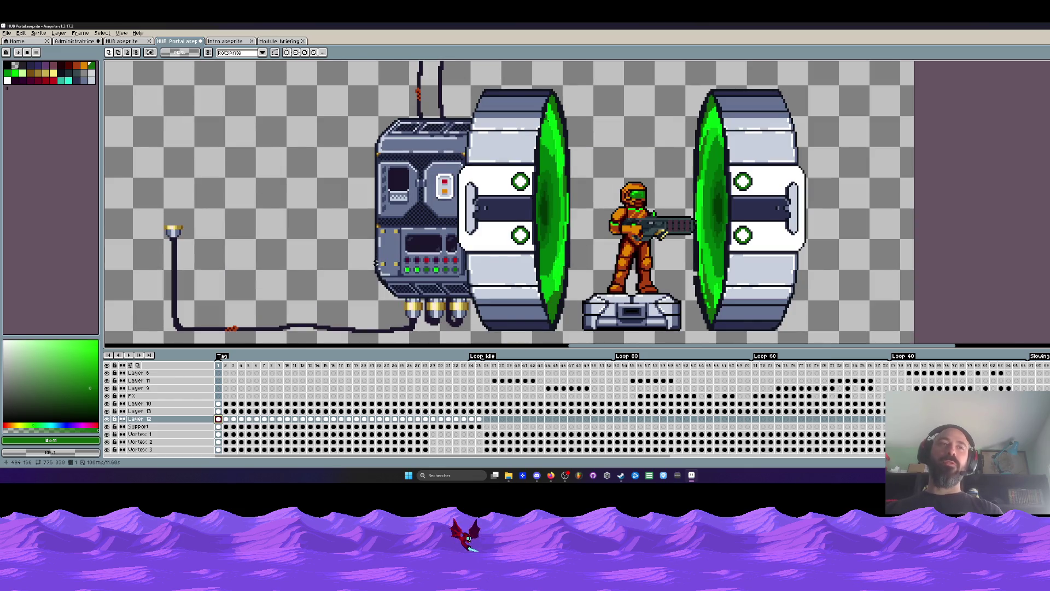
{"action": "key", "text": "Return"}
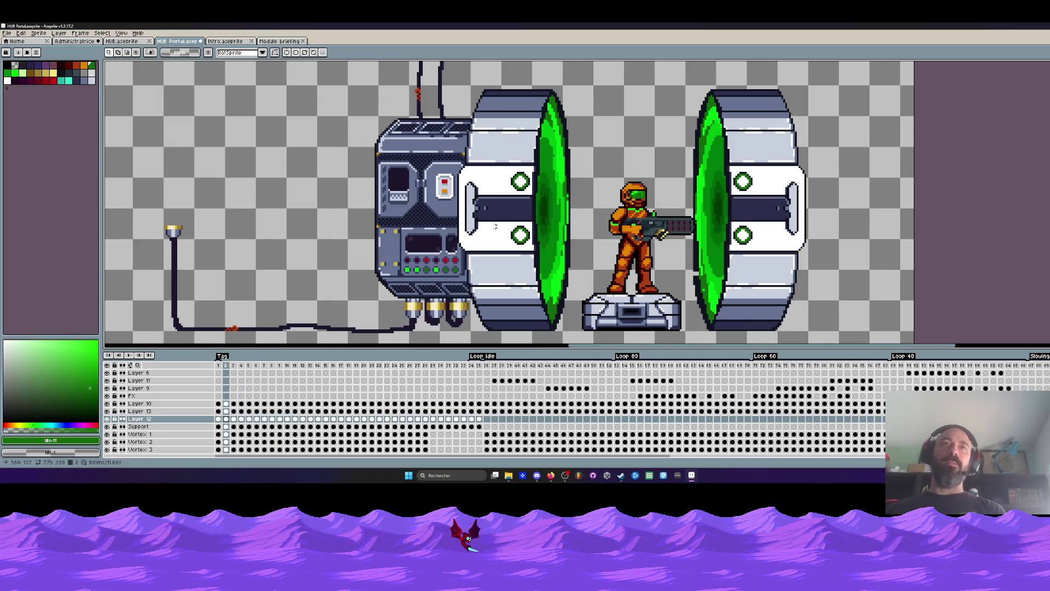
{"action": "scroll", "coordinate": [407, 249], "scroll_direction": "up", "scroll_amount": 2}
Step: Sample the machine's dark blue with the eyedropper and switch back to the pencil
{"action": "key", "text": "i"}
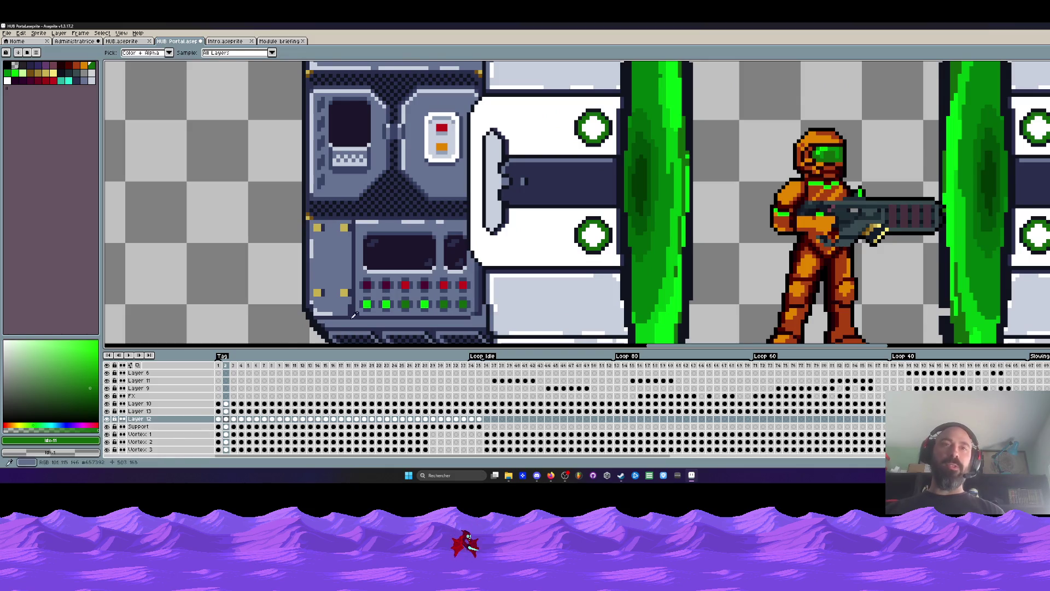
{"action": "scroll", "coordinate": [375, 223], "scroll_direction": "up", "scroll_amount": 1}
{"action": "left_click", "coordinate": [371, 224]}
{"action": "key", "text": "b"}
{"action": "scroll", "coordinate": [371, 223], "scroll_direction": "down", "scroll_amount": 1}
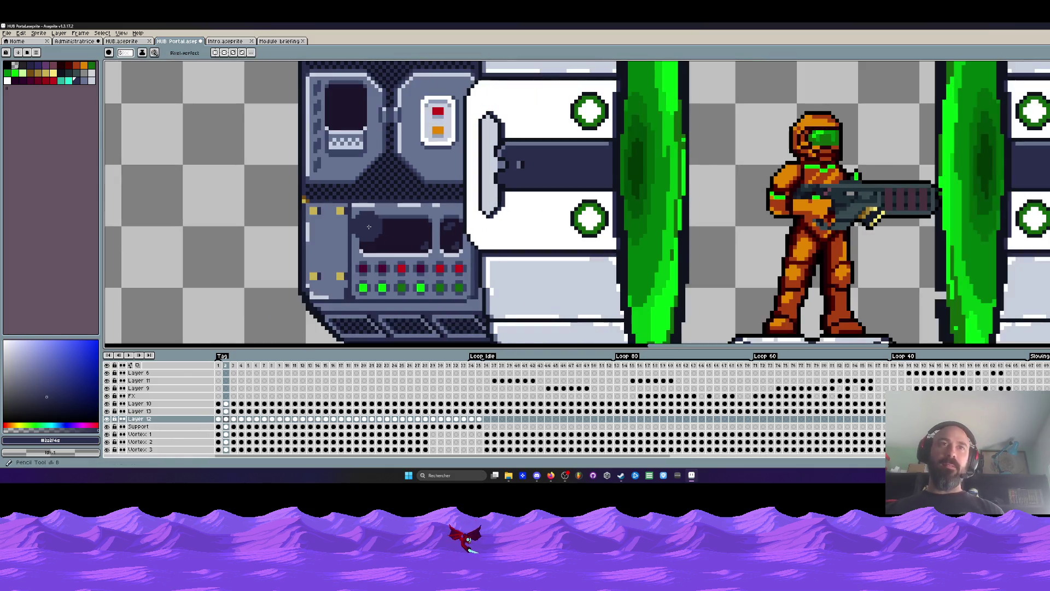
{"action": "scroll", "coordinate": [353, 164], "scroll_direction": "down", "scroll_amount": 1}
{"action": "scroll", "coordinate": [347, 144], "scroll_direction": "up", "scroll_amount": 1}
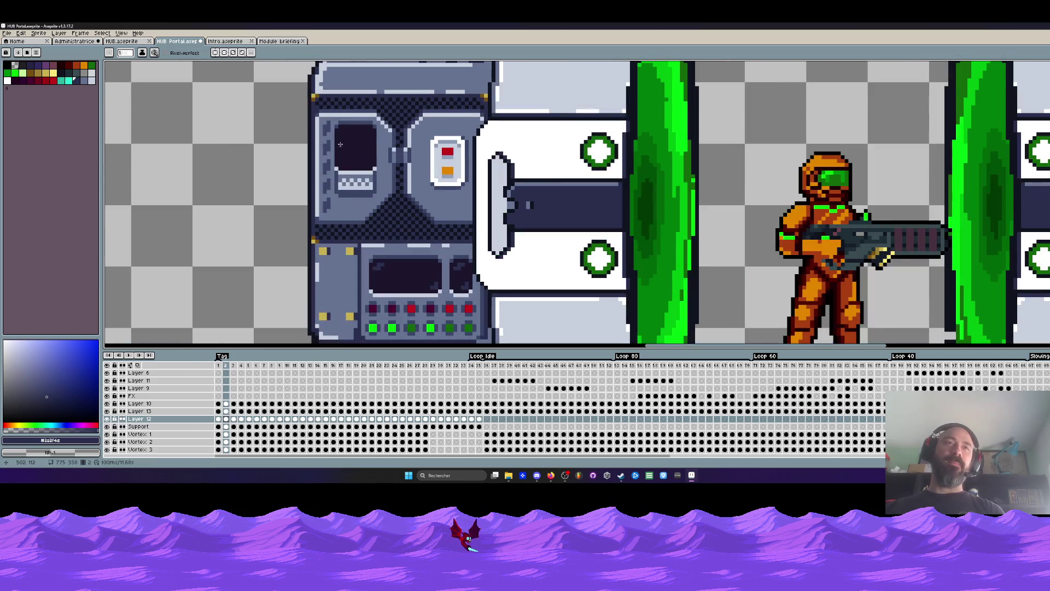
Step: Step between frames 1–3 and play then stop the animation to review the console screen
{"action": "key", "text": "Left"}
{"action": "key", "text": "Right"}
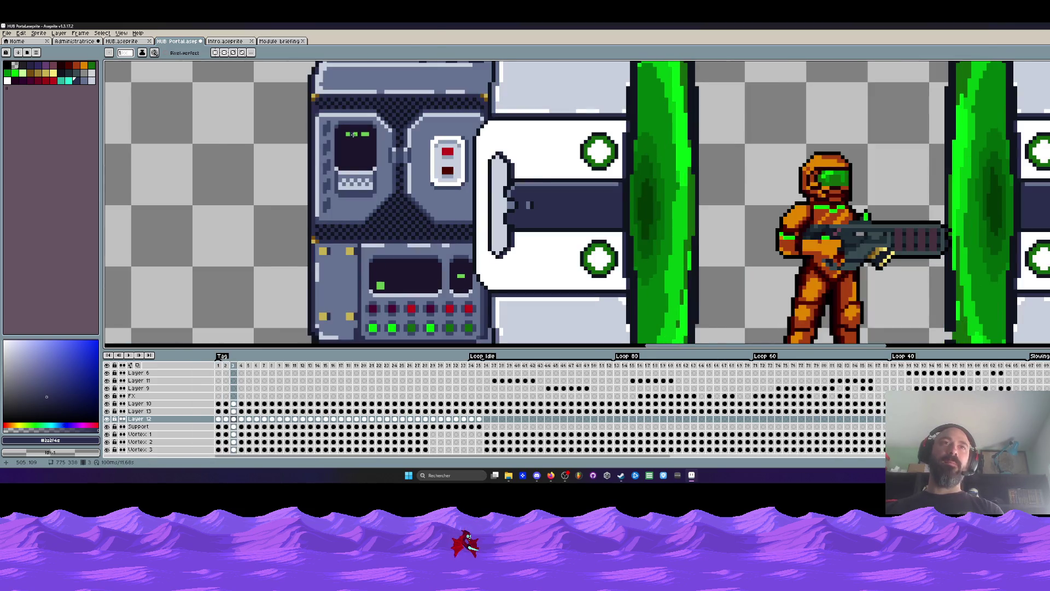
{"action": "scroll", "coordinate": [349, 136], "scroll_direction": "up", "scroll_amount": 1}
{"action": "scroll", "coordinate": [335, 137], "scroll_direction": "down", "scroll_amount": 1}
{"action": "key", "text": "Left"}
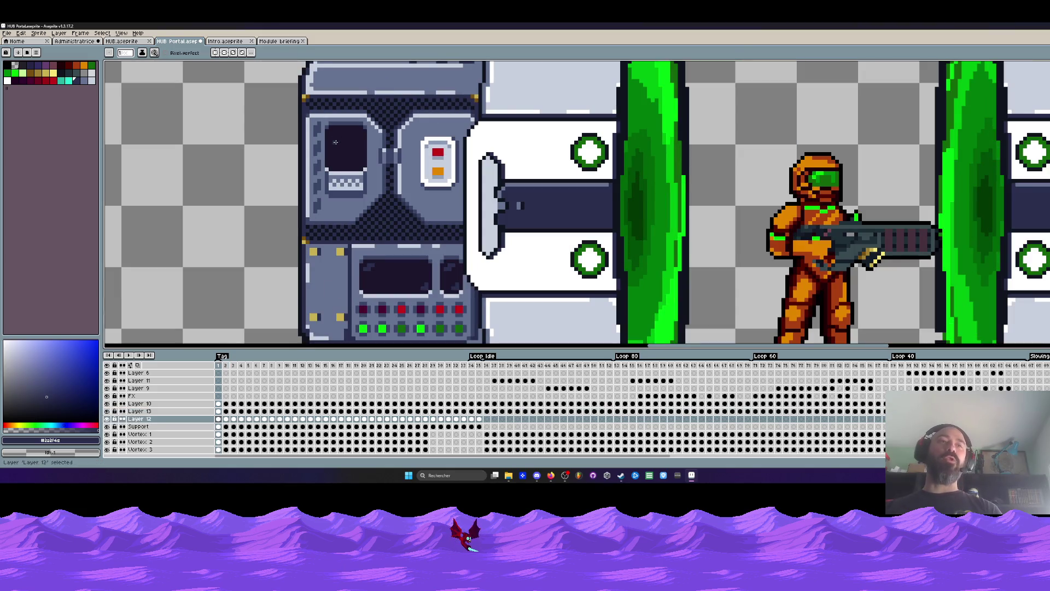
{"action": "scroll", "coordinate": [336, 140], "scroll_direction": "up", "scroll_amount": 1}
{"action": "key", "text": "Return"}
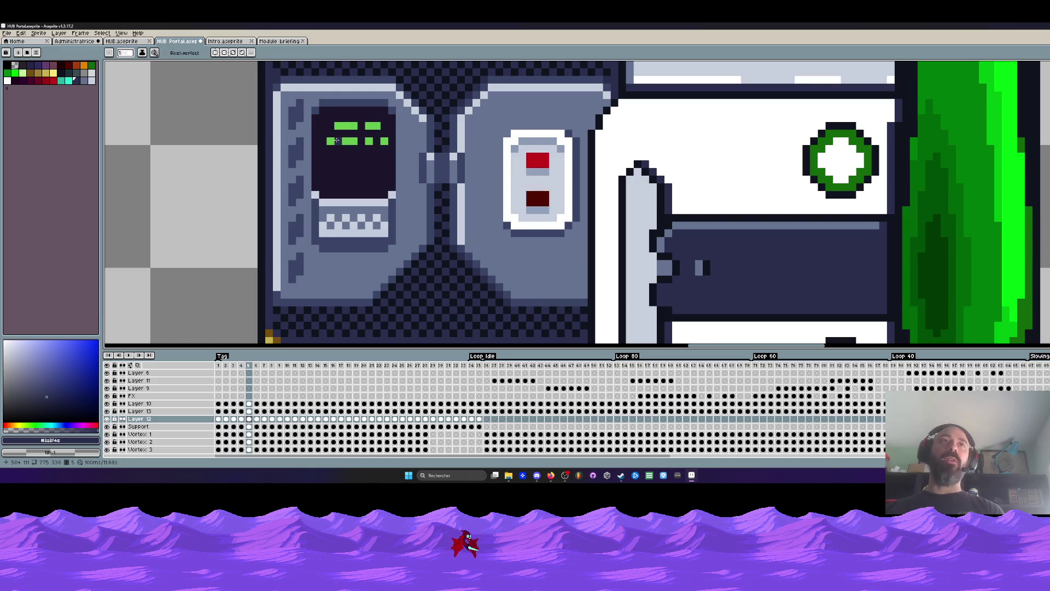
{"action": "key", "text": "Return"}
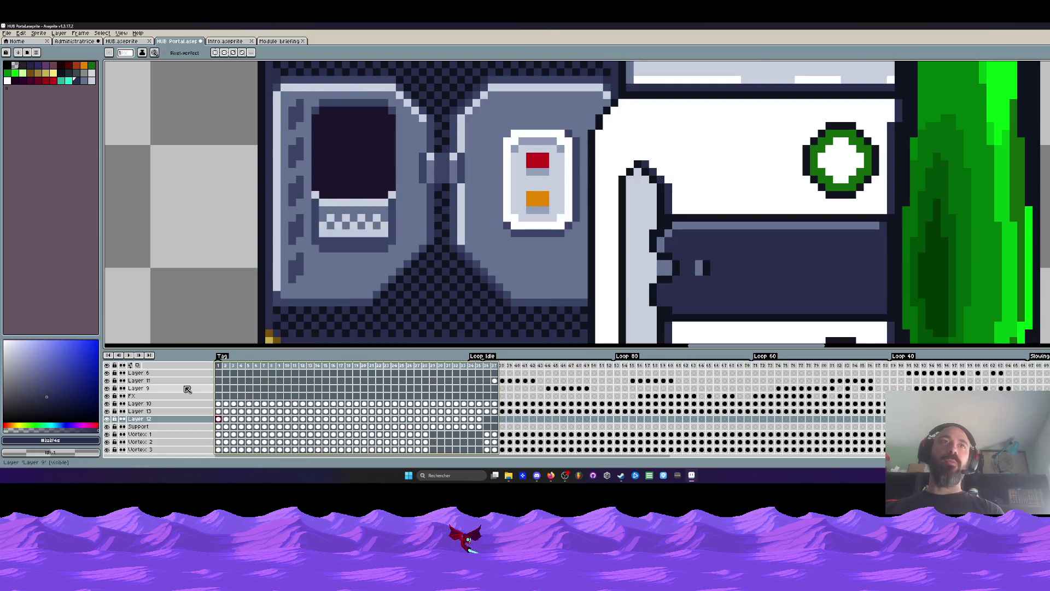
{"action": "scroll", "coordinate": [289, 279], "scroll_direction": "down", "scroll_amount": 2}
{"action": "scroll", "coordinate": [324, 160], "scroll_direction": "up", "scroll_amount": 3}
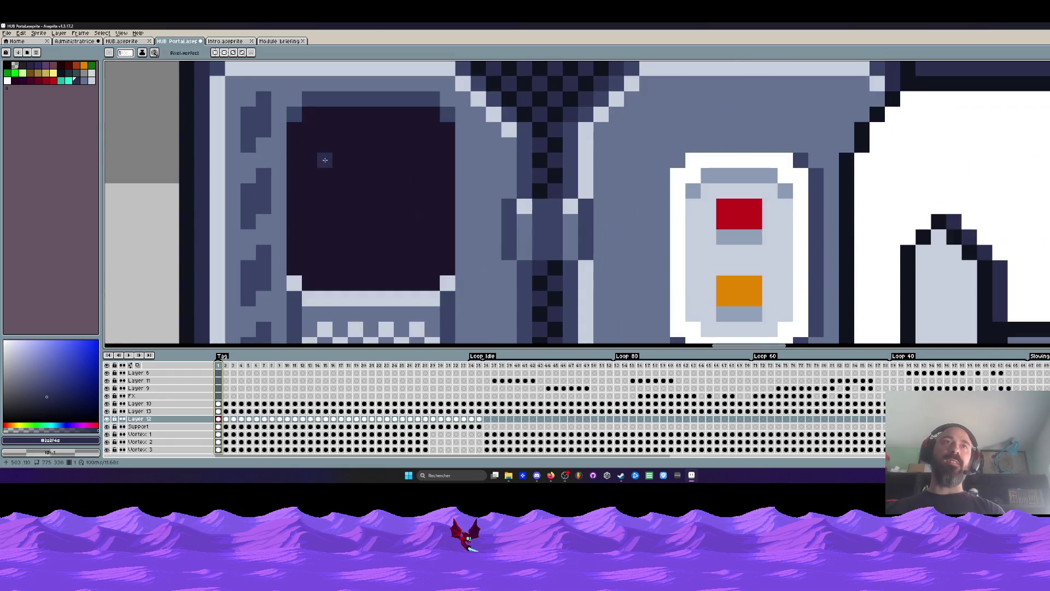
{"action": "scroll", "coordinate": [313, 148], "scroll_direction": "down", "scroll_amount": 2}
{"action": "scroll", "coordinate": [310, 141], "scroll_direction": "down", "scroll_amount": 2}
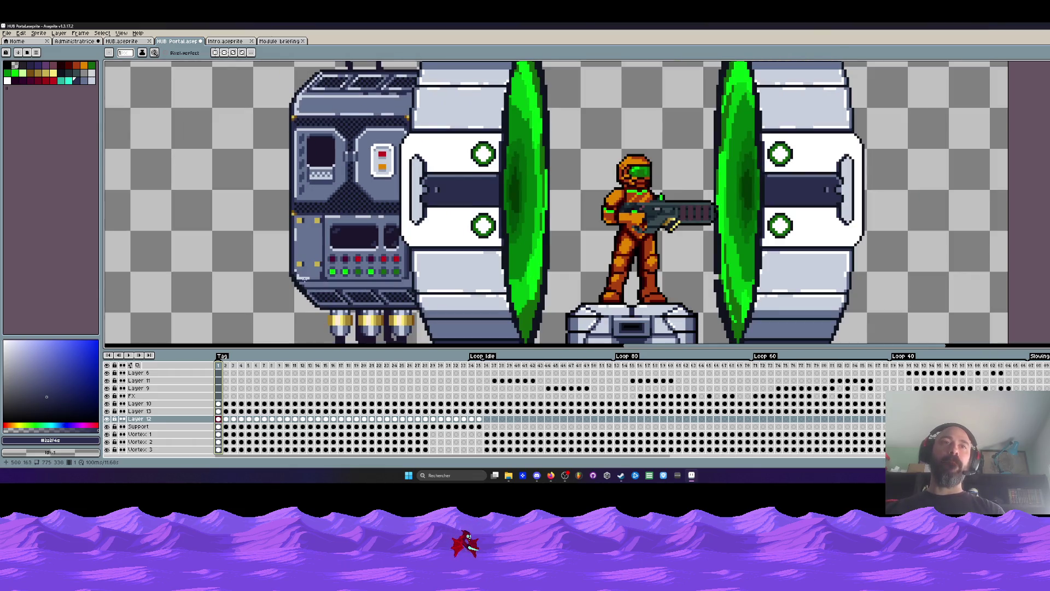
{"action": "scroll", "coordinate": [307, 143], "scroll_direction": "up", "scroll_amount": 1}
{"action": "scroll", "coordinate": [304, 147], "scroll_direction": "up", "scroll_amount": 2}
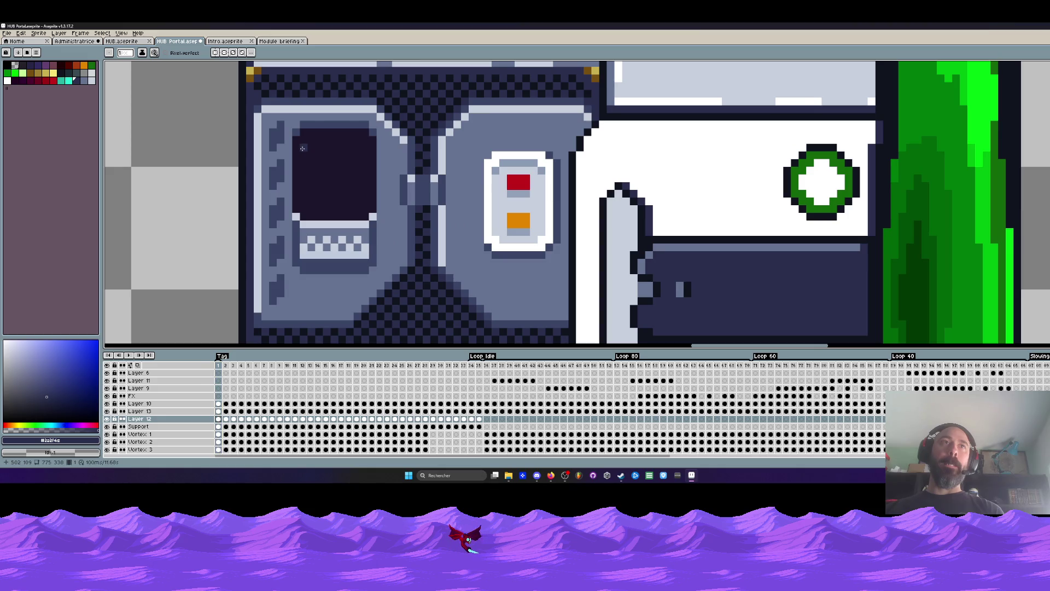
{"action": "scroll", "coordinate": [305, 140], "scroll_direction": "down", "scroll_amount": 1}
{"action": "scroll", "coordinate": [328, 152], "scroll_direction": "down", "scroll_amount": 2}
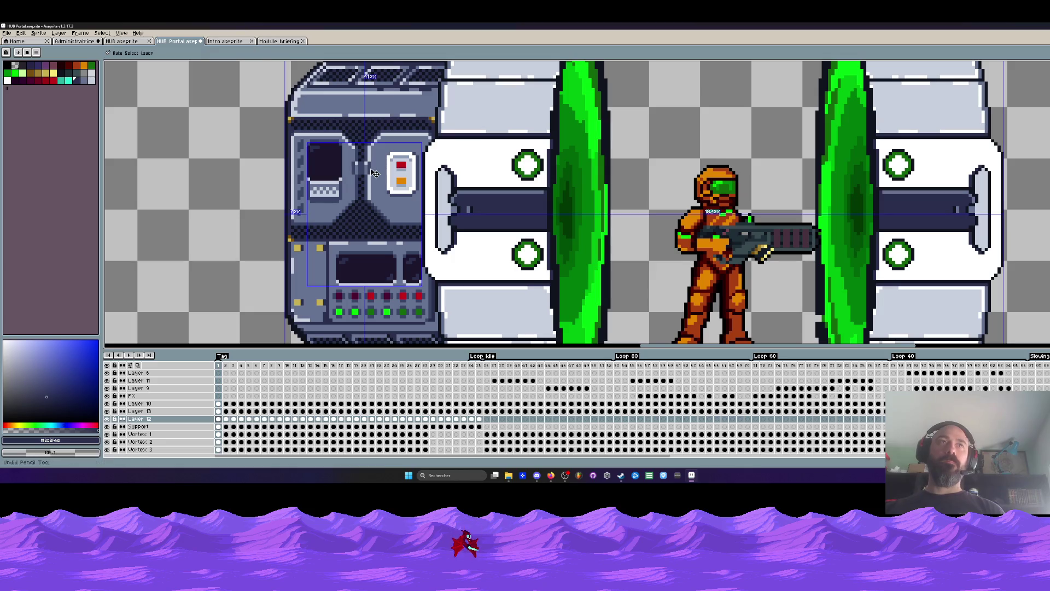
{"action": "key", "text": "b"}
{"action": "scroll", "coordinate": [316, 153], "scroll_direction": "up", "scroll_amount": 2}
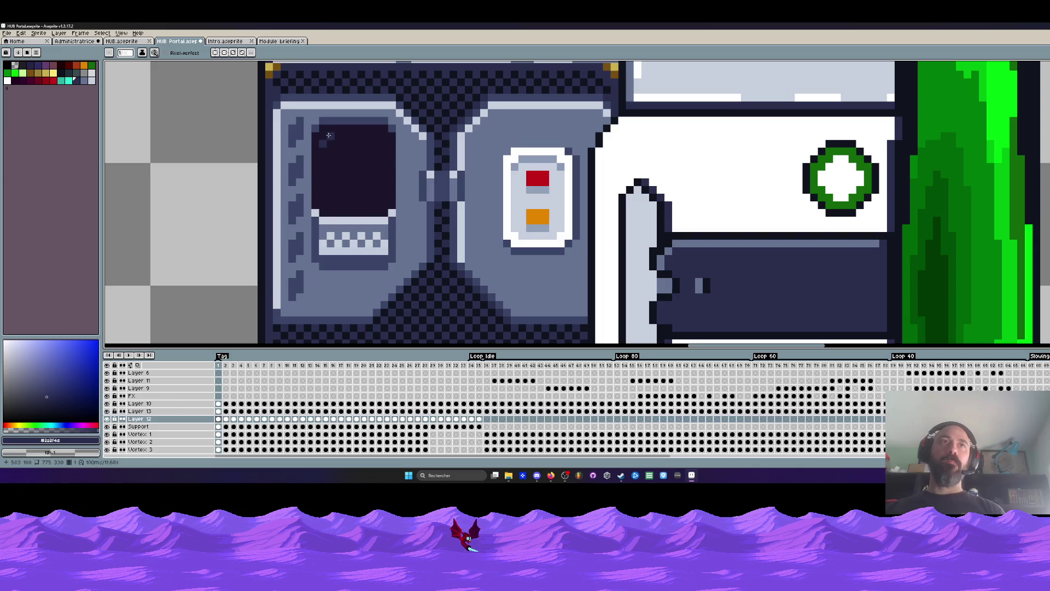
{"action": "scroll", "coordinate": [343, 145], "scroll_direction": "down", "scroll_amount": 2}
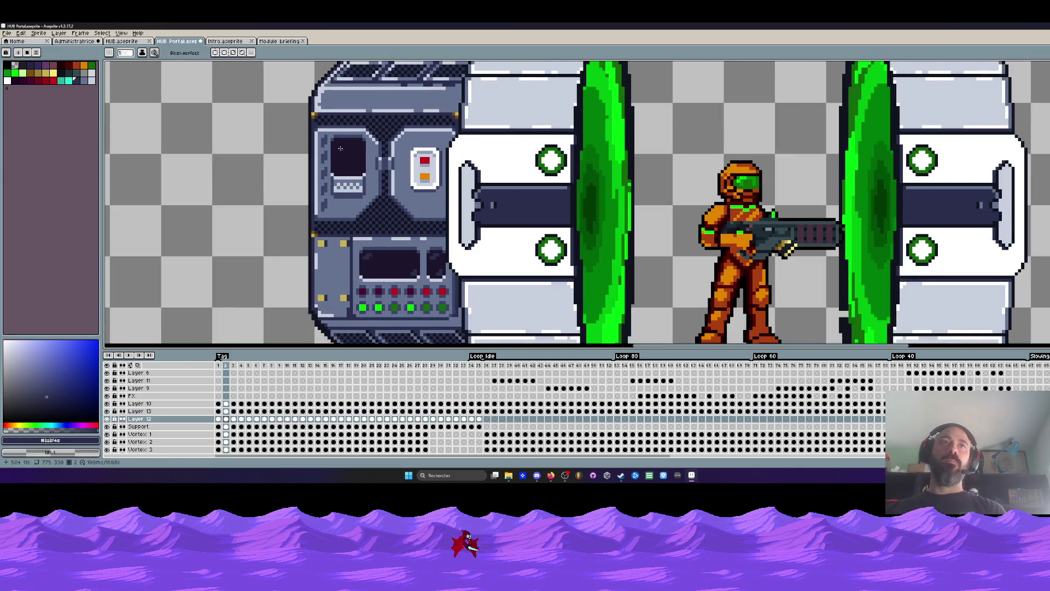
{"action": "scroll", "coordinate": [337, 146], "scroll_direction": "up", "scroll_amount": 2}
{"action": "key", "text": "Right"}
{"action": "key", "text": "Right"}
{"action": "key", "text": "Left"}
{"action": "key", "text": "Right"}
{"action": "key", "text": "Right"}
{"action": "key", "text": "Right"}
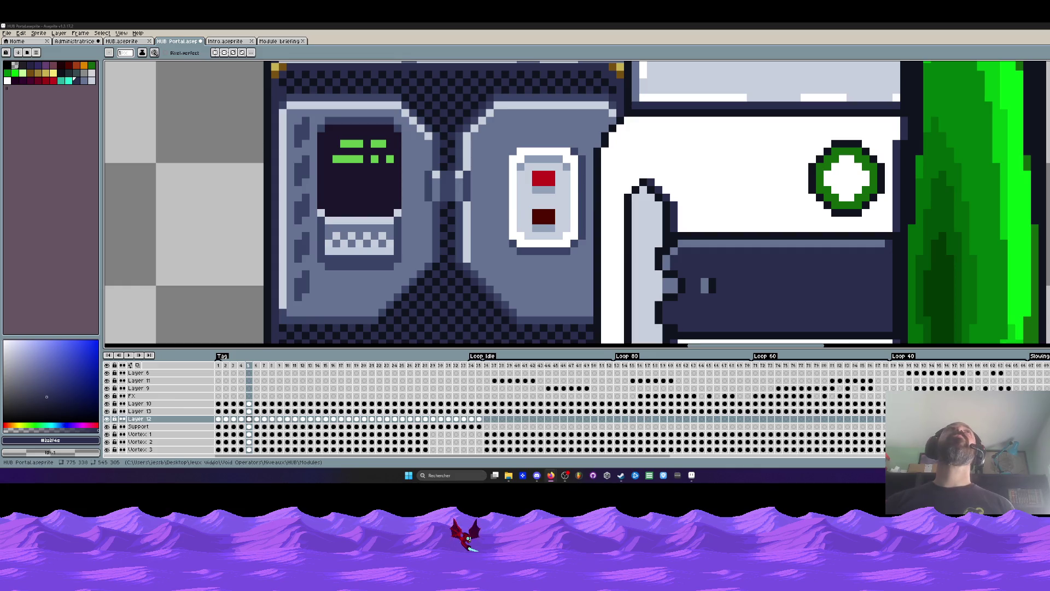
{"action": "scroll", "coordinate": [449, 319], "scroll_direction": "down", "scroll_amount": 2}
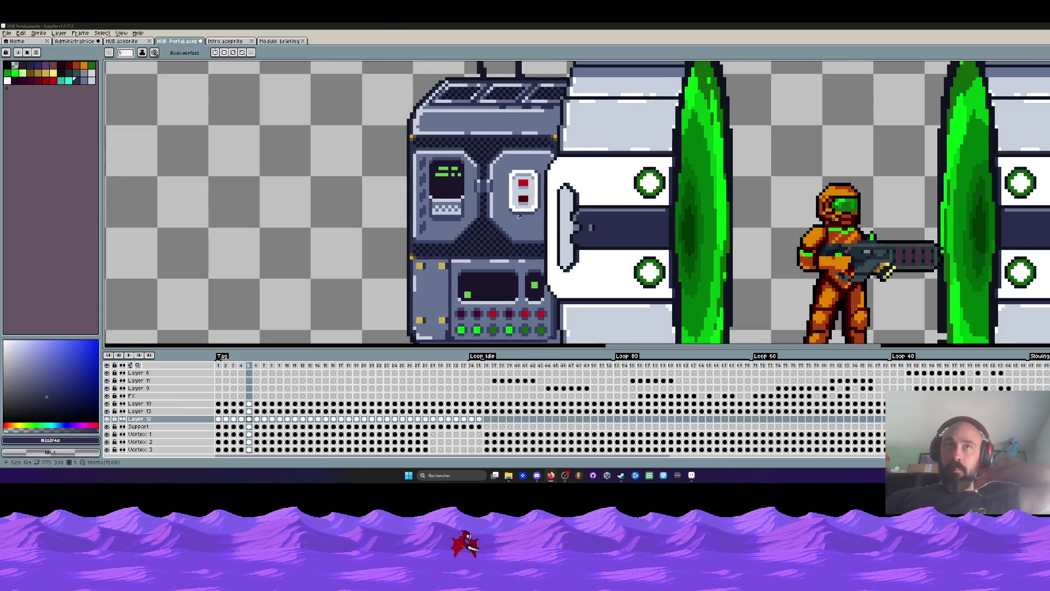
{"action": "scroll", "coordinate": [451, 319], "scroll_direction": "down", "scroll_amount": 1}
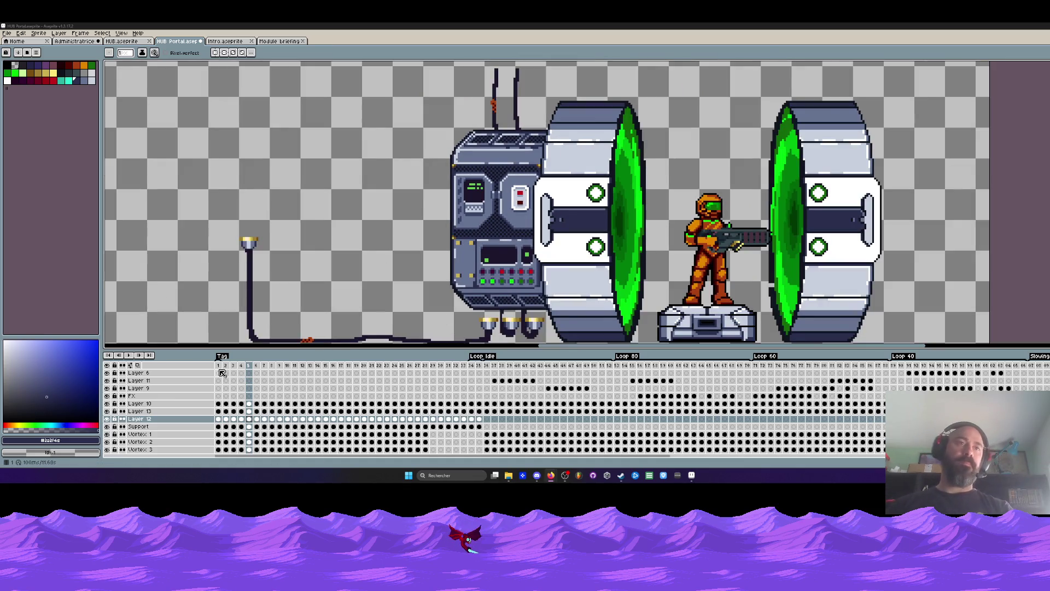
Step: Play the animation and adjust the zoom to keep the whole scene in view
{"action": "key", "text": "Return"}
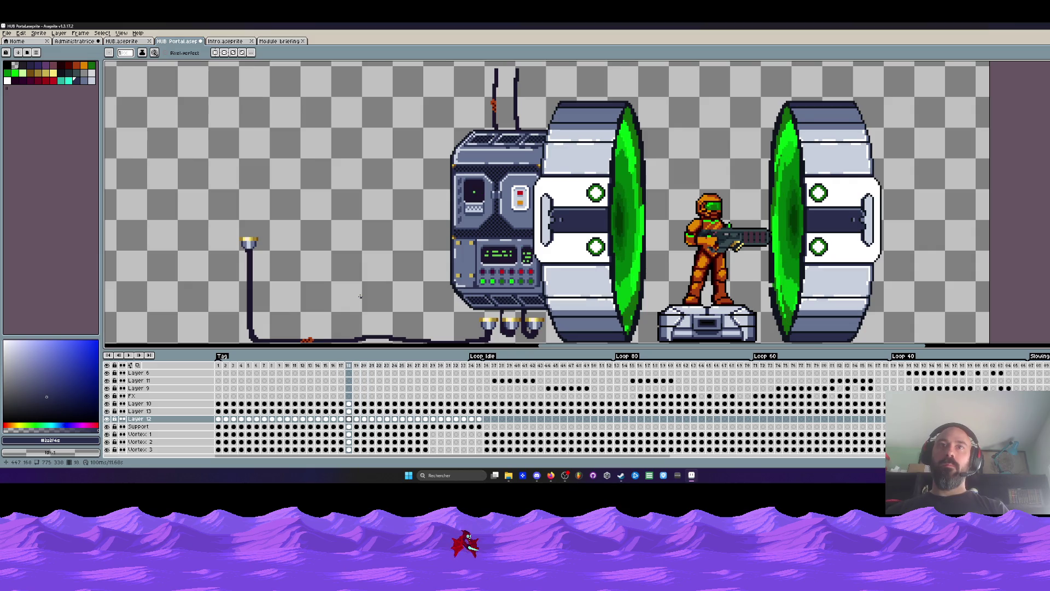
{"action": "key", "text": "minus"}
{"action": "key", "text": "minus"}
{"action": "key", "text": "minus"}
{"action": "key", "text": "plus"}
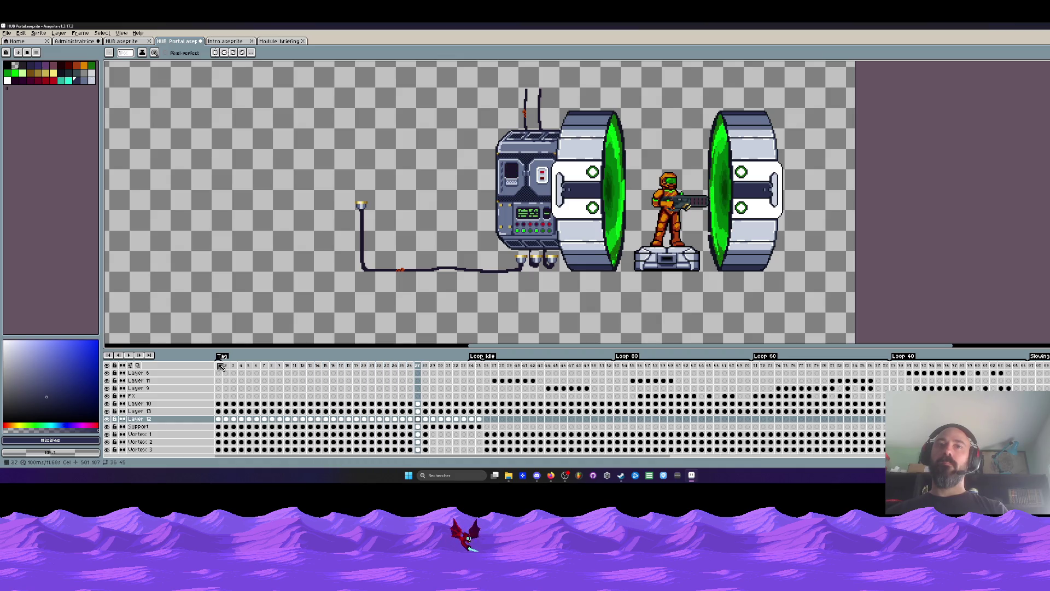
Step: Select the Loop Idle frames 36–52 across the layers in the timeline
{"action": "left_click", "coordinate": [487, 436]}
{"action": "mouse_move", "coordinate": [488, 436]}
{"action": "left_mouse_down"}
{"action": "mouse_move", "coordinate": [610, 450]}
{"action": "mouse_move", "coordinate": [618, 436]}
{"action": "left_mouse_up"}
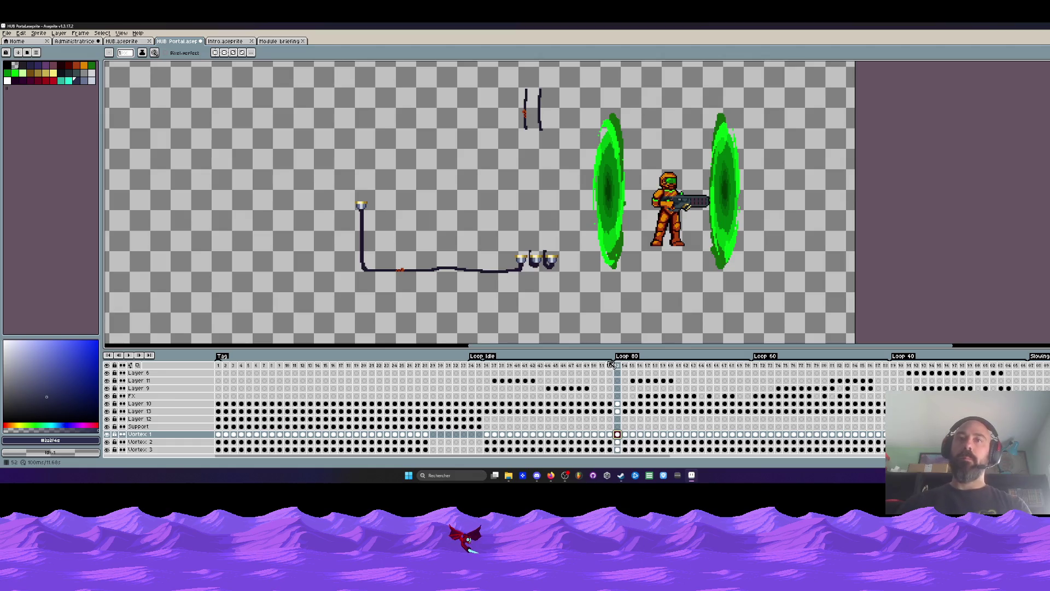
{"action": "left_click", "coordinate": [488, 366]}
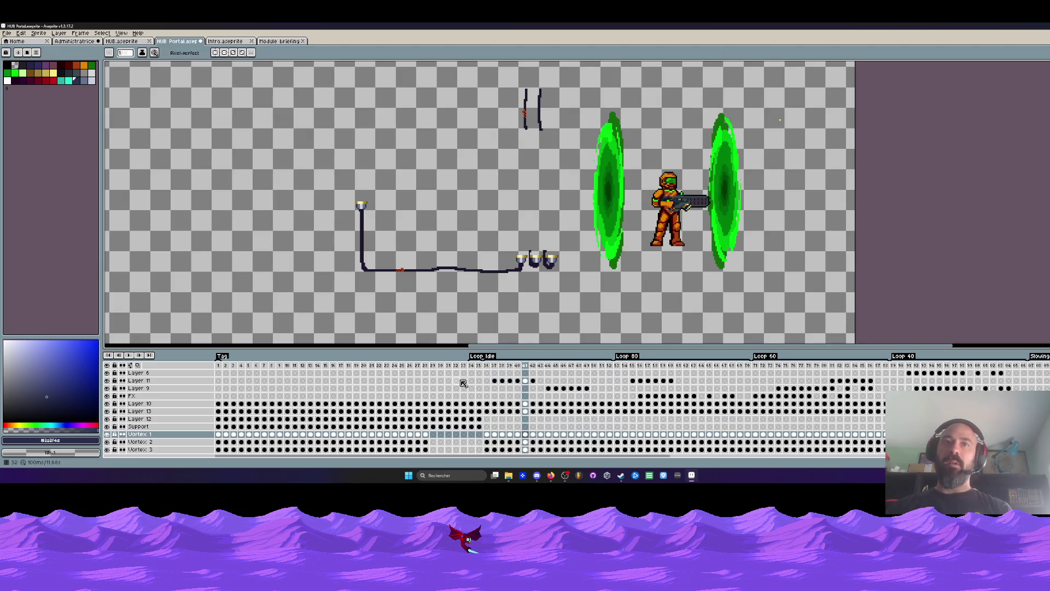
{"action": "left_click_drag", "start_coordinate": [489, 369], "coordinate": [606, 373]}
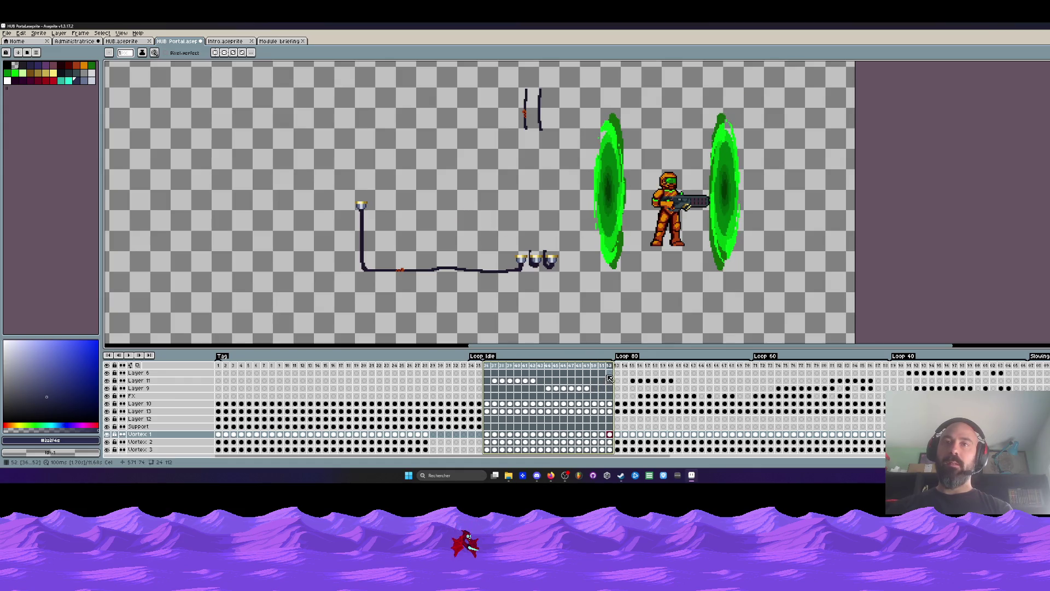
Step: Clear the range, go to frame 35 and view the empty frame right after it
{"action": "left_click", "coordinate": [476, 367]}
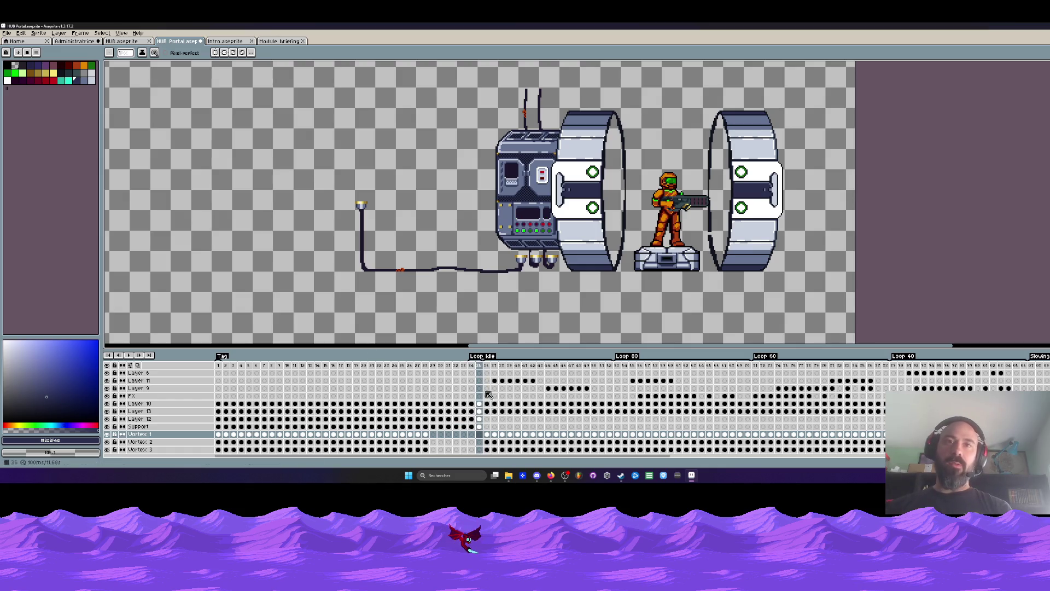
{"action": "left_click", "coordinate": [482, 367]}
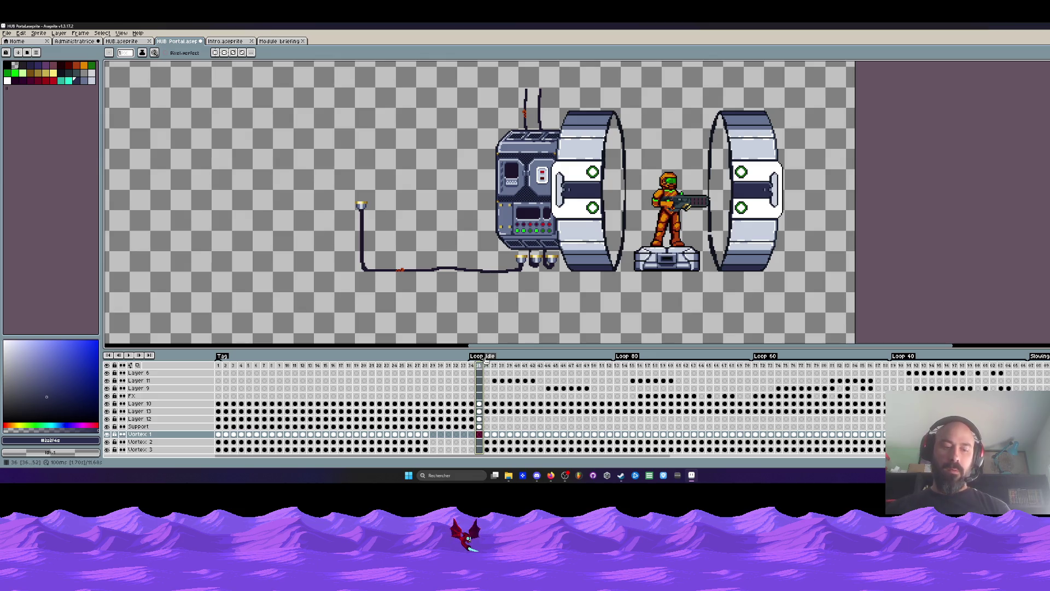
{"action": "left_click", "coordinate": [490, 364]}
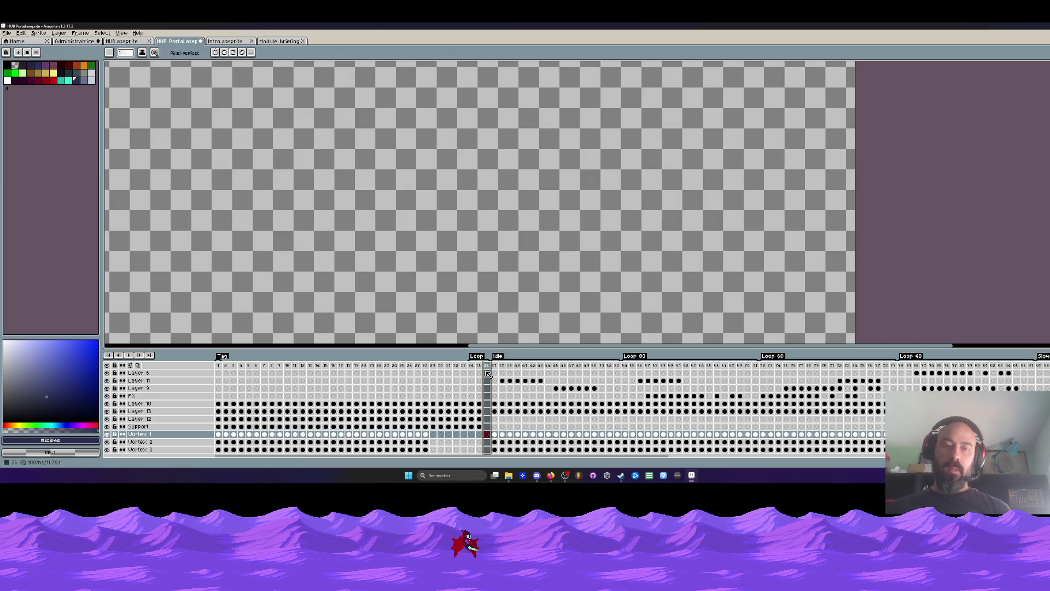
Step: Insert four empty frames after frame 36 and select the portal cel blocks on layers 10–12 and Support
{"action": "key", "text": "alt+n"}
{"action": "key", "text": "alt+n"}
{"action": "key", "text": "alt+n"}
{"action": "key", "text": "alt+n"}
{"action": "key", "text": "alt+n"}
{"action": "key", "text": "alt+n"}
{"action": "key", "text": "alt+n"}
{"action": "key", "text": "alt+n"}
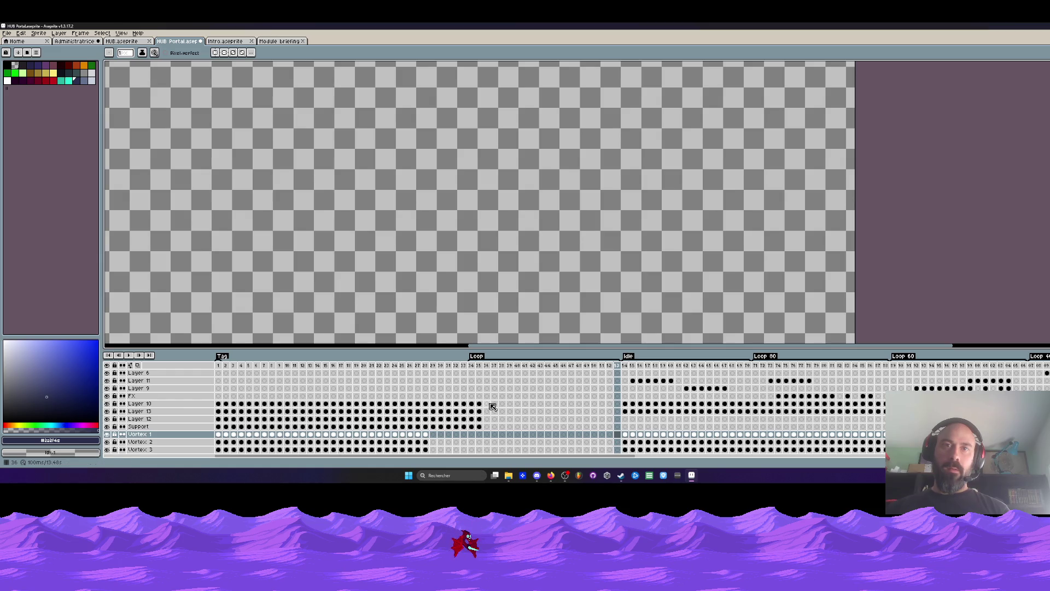
{"action": "left_click_drag", "start_coordinate": [482, 407], "coordinate": [222, 417]}
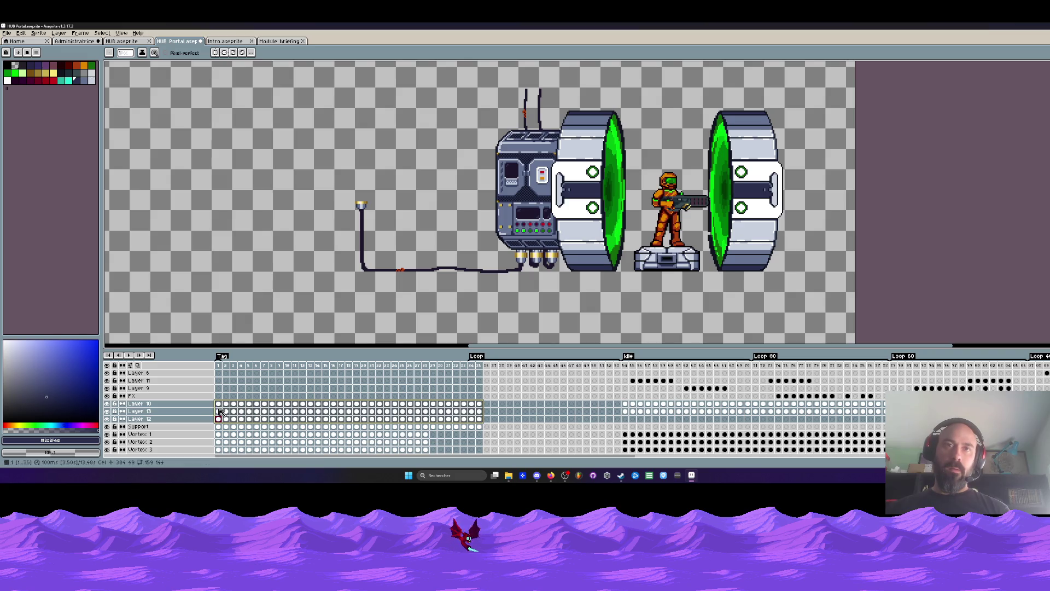
{"action": "mouse_move", "coordinate": [478, 410]}
{"action": "left_mouse_down"}
{"action": "mouse_move", "coordinate": [436, 429]}
{"action": "mouse_move", "coordinate": [484, 428]}
{"action": "mouse_move", "coordinate": [473, 433]}
{"action": "mouse_move", "coordinate": [489, 406]}
{"action": "mouse_move", "coordinate": [617, 416]}
{"action": "left_mouse_up"}
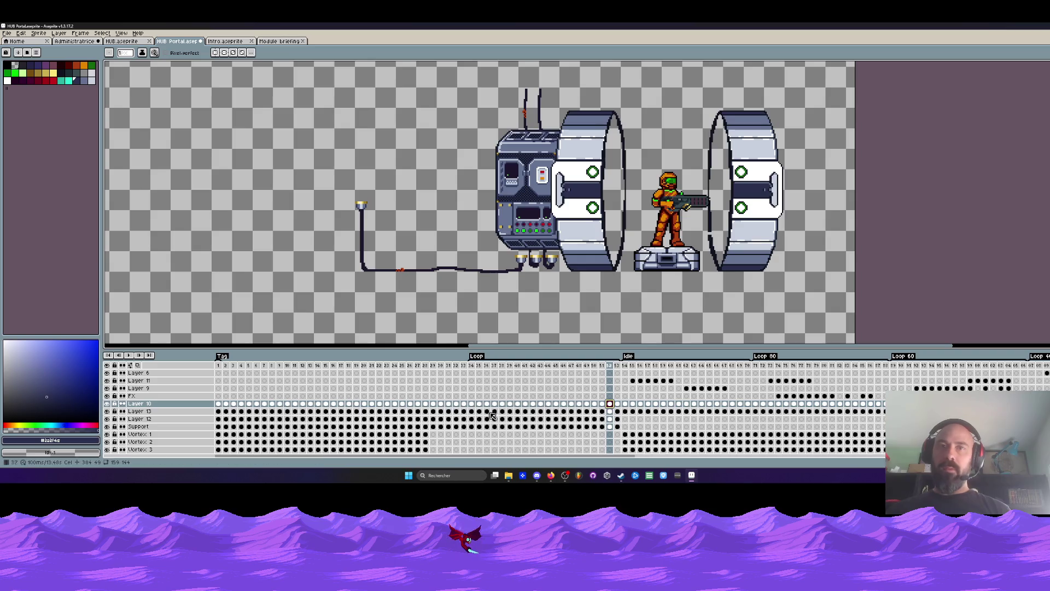
Step: Select frames 34–53 across all layers and delete the armored soldier from them
{"action": "left_click_drag", "start_coordinate": [475, 407], "coordinate": [621, 410]}
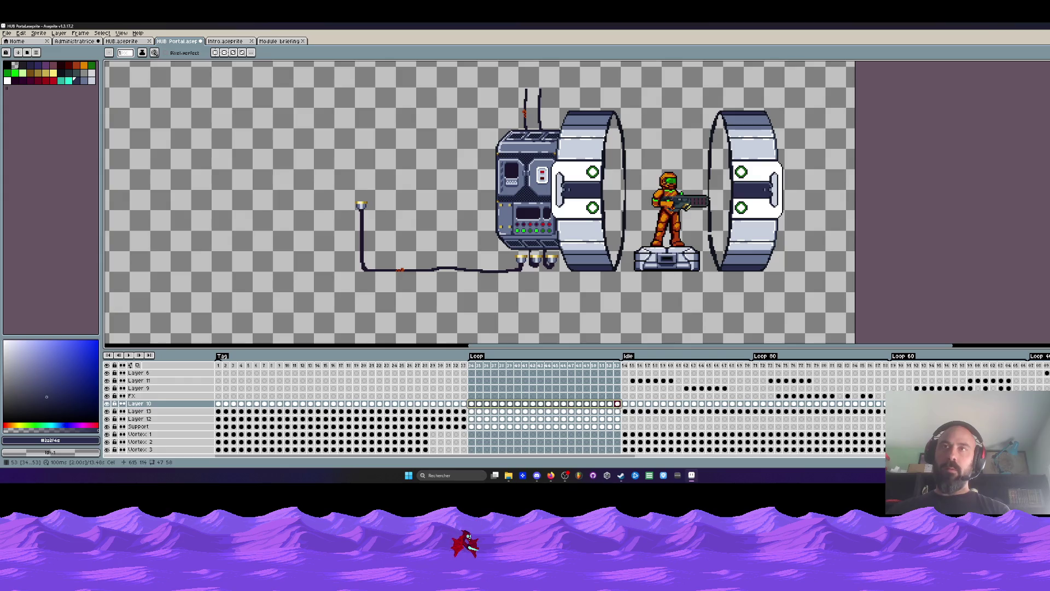
{"action": "key", "text": "Delete"}
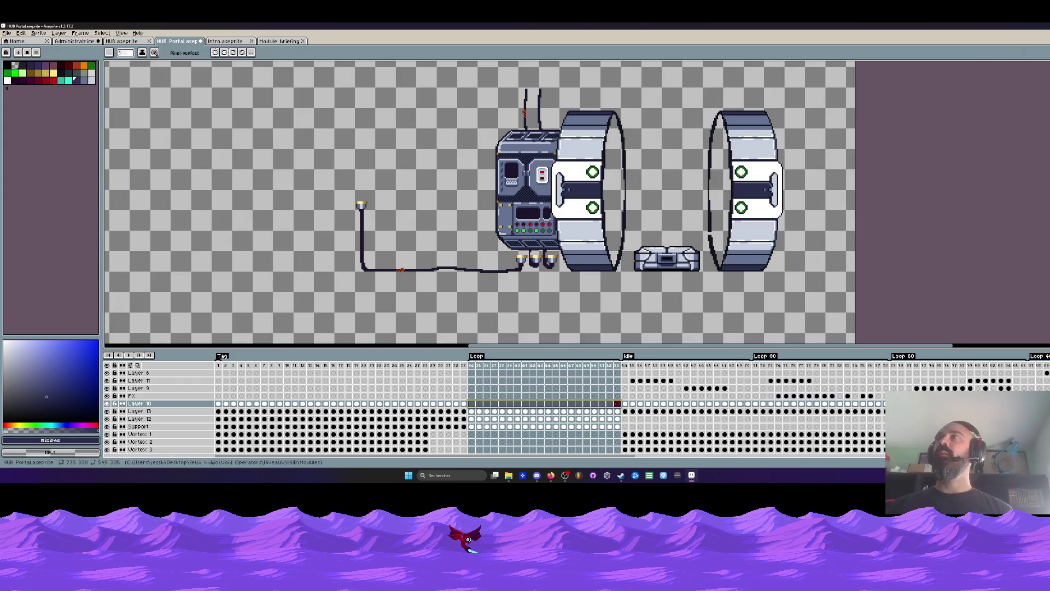
{"action": "left_click_drag", "start_coordinate": [861, 23], "coordinate": [860, 130]}
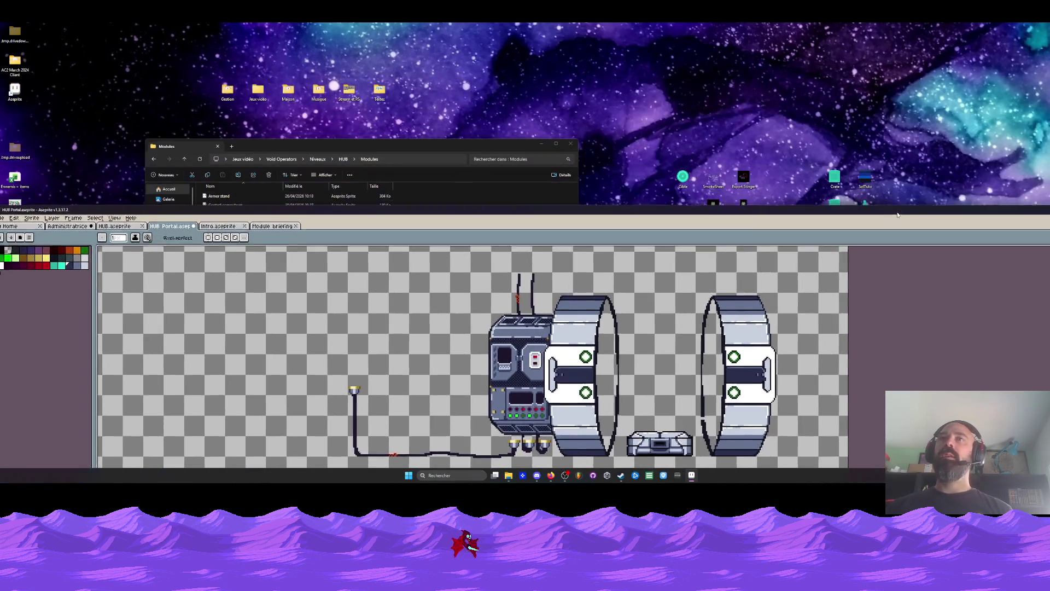
Step: Bring File Explorer forward and navigate back up to the Void Operators folder
{"action": "left_click_drag", "start_coordinate": [927, 115], "coordinate": [928, 211]}
{"action": "left_click_drag", "start_coordinate": [443, 171], "coordinate": [582, 125]}
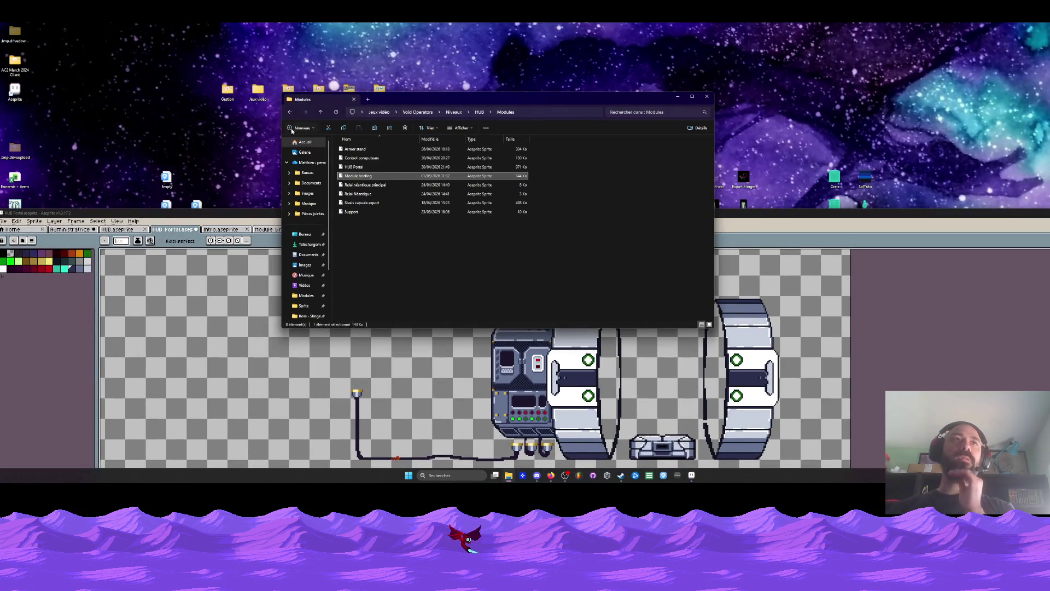
{"action": "left_click", "coordinate": [290, 112]}
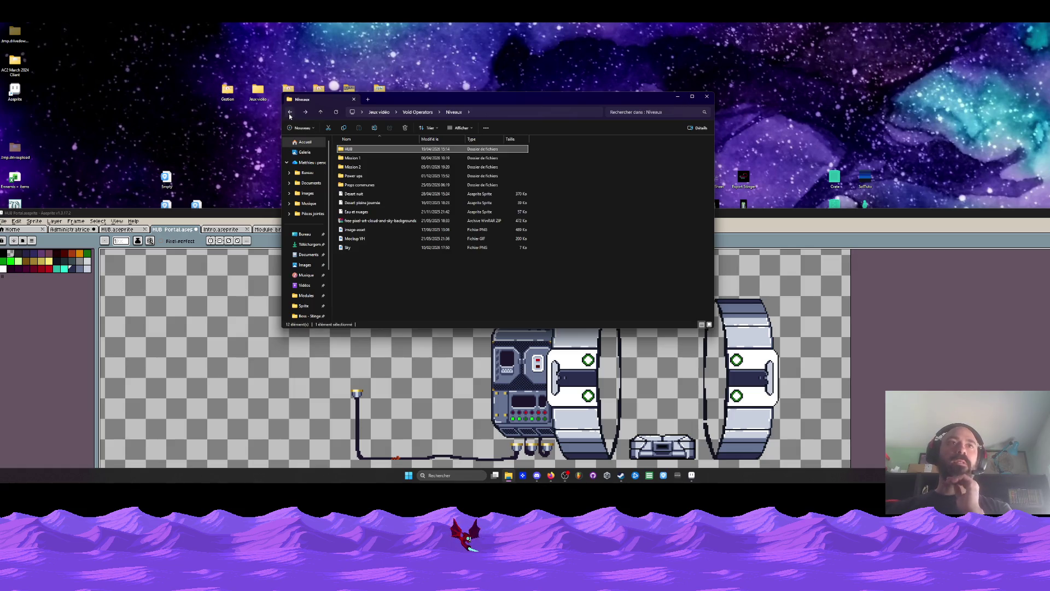
{"action": "left_click", "coordinate": [289, 112]}
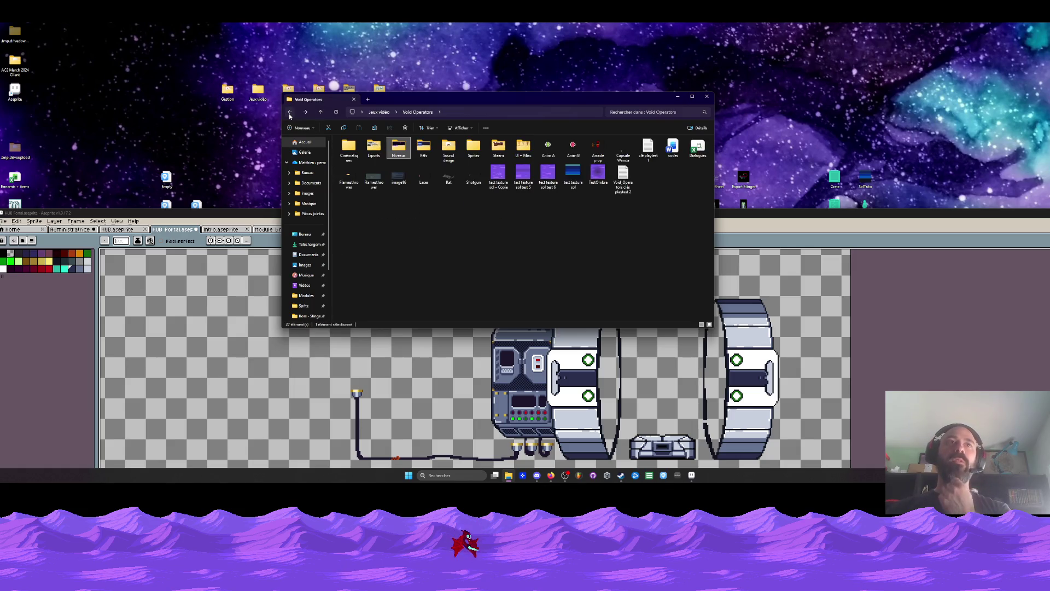
{"action": "double_click", "coordinate": [525, 148]}
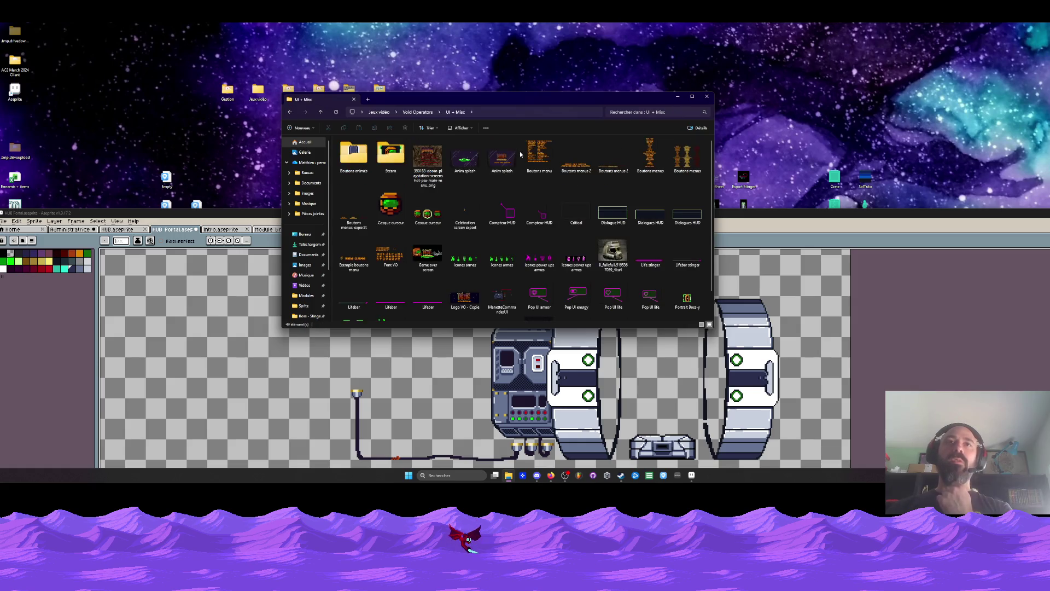
{"action": "scroll", "coordinate": [494, 210], "scroll_direction": "down", "scroll_amount": 1}
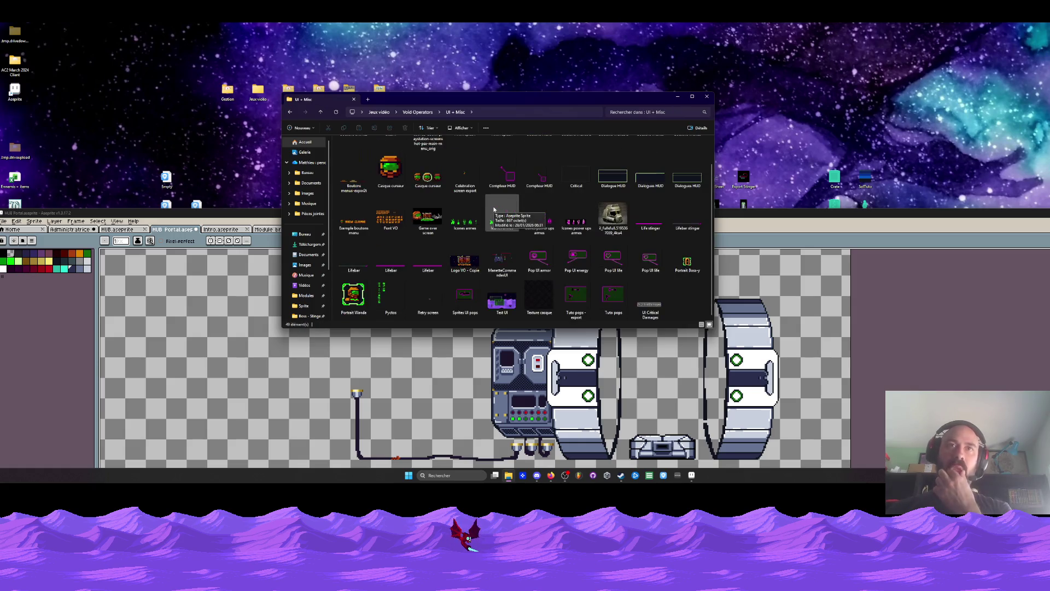
{"action": "scroll", "coordinate": [494, 210], "scroll_direction": "up", "scroll_amount": 1}
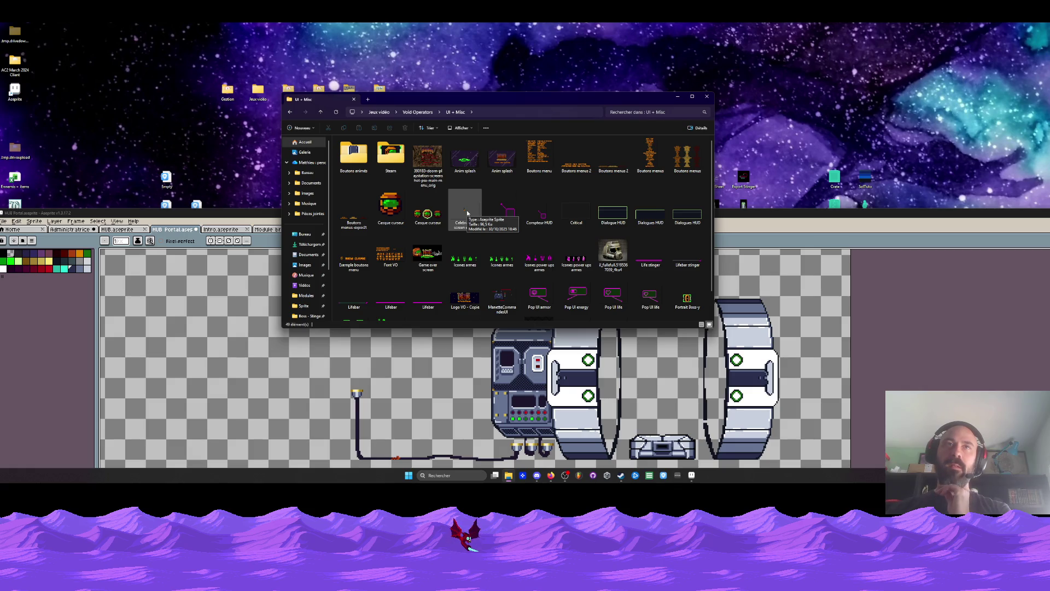
{"action": "left_click", "coordinate": [290, 114]}
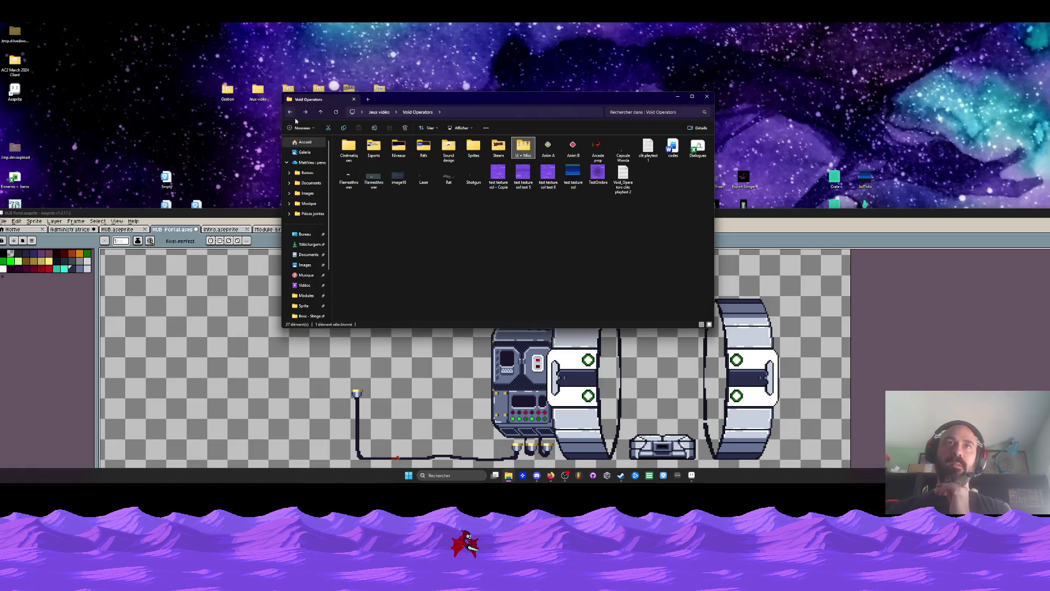
Step: Open Sprites > Opérateurs > Wanda and load the Opératrice Wanda sprite in Aseprite
{"action": "double_click", "coordinate": [473, 148]}
{"action": "left_click", "coordinate": [361, 166]}
{"action": "double_click", "coordinate": [361, 167]}
{"action": "double_click", "coordinate": [355, 158]}
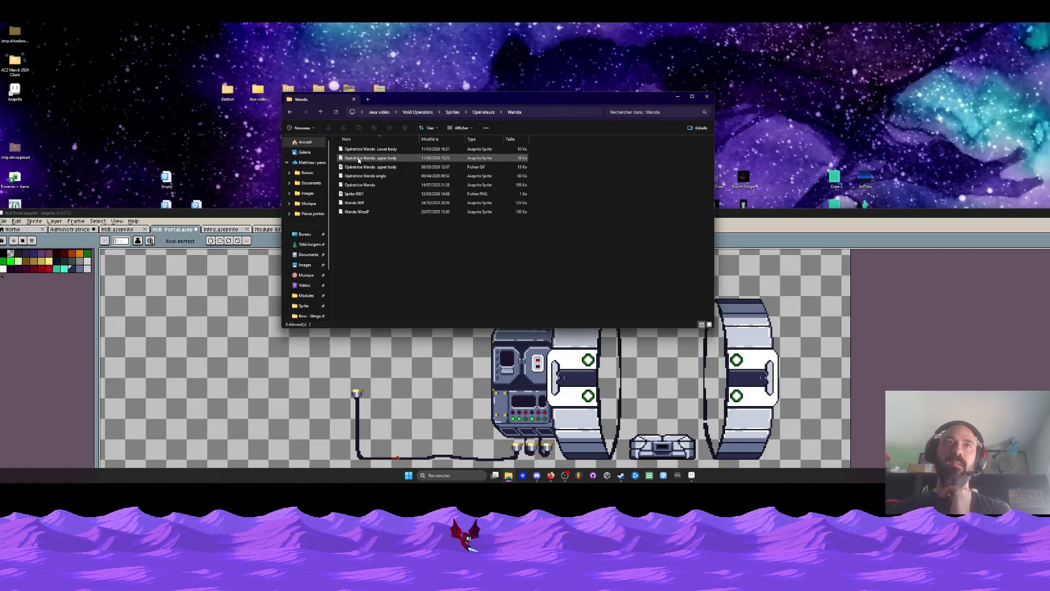
{"action": "double_click", "coordinate": [355, 203]}
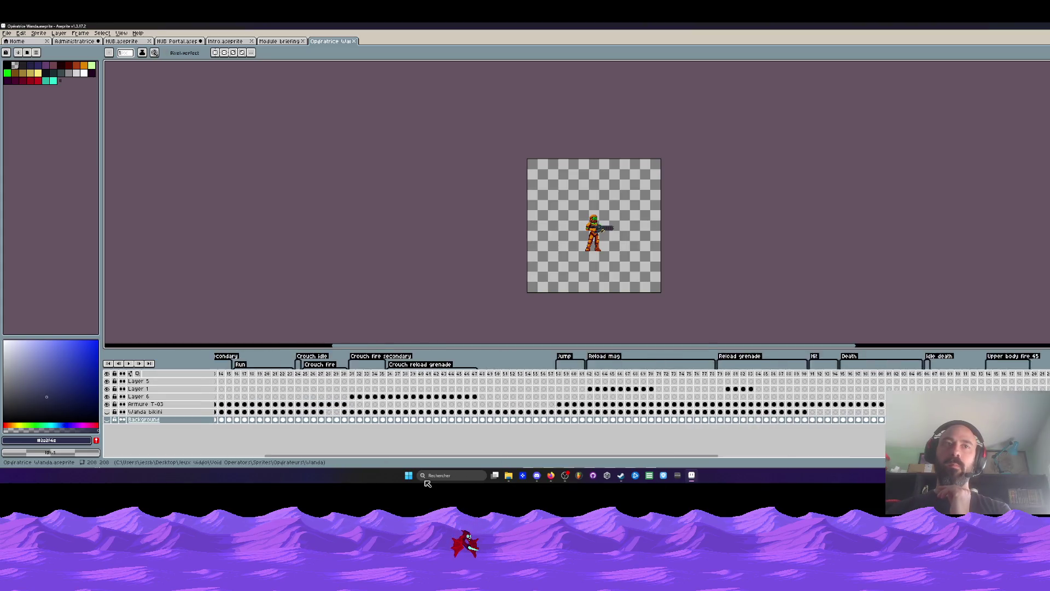
Step: Close Opératrice Wanda, open the Opératrice Wanda single sprite, then close it too
{"action": "left_click", "coordinate": [353, 41]}
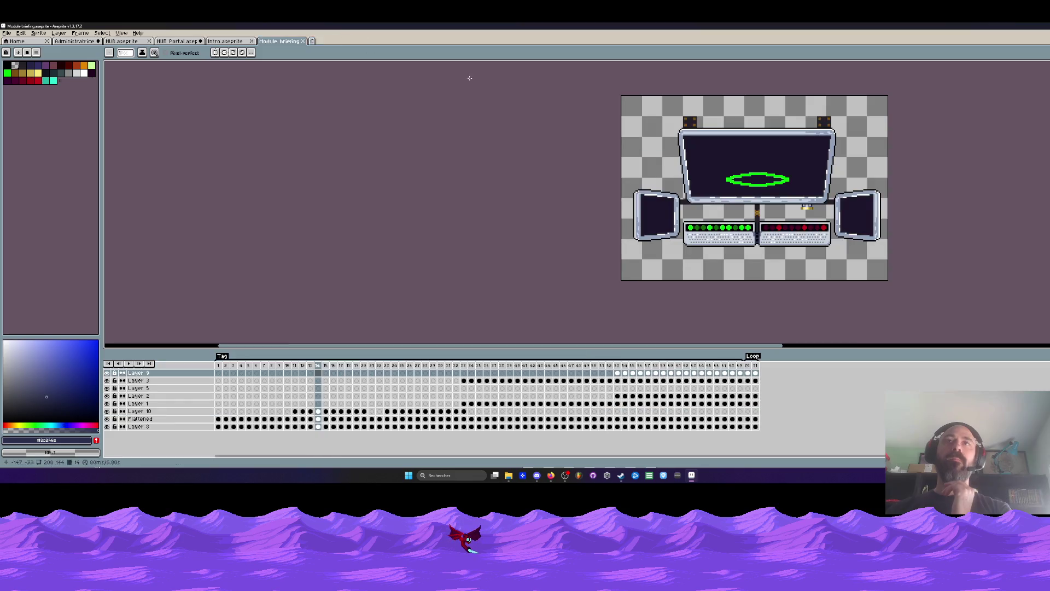
{"action": "key", "text": "alt+Tab"}
{"action": "double_click", "coordinate": [366, 176]}
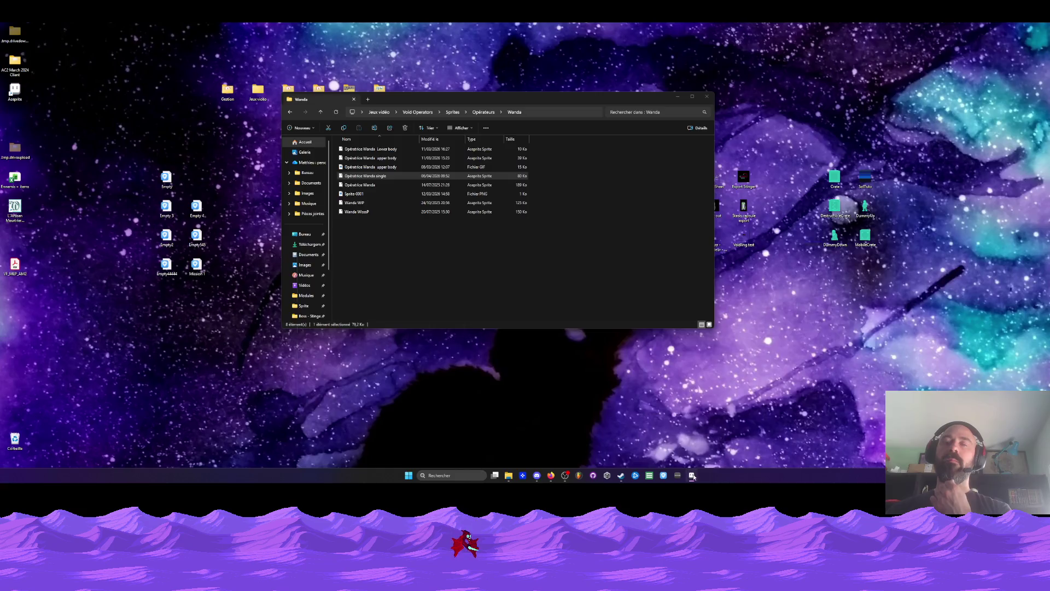
{"action": "left_click", "coordinate": [691, 475]}
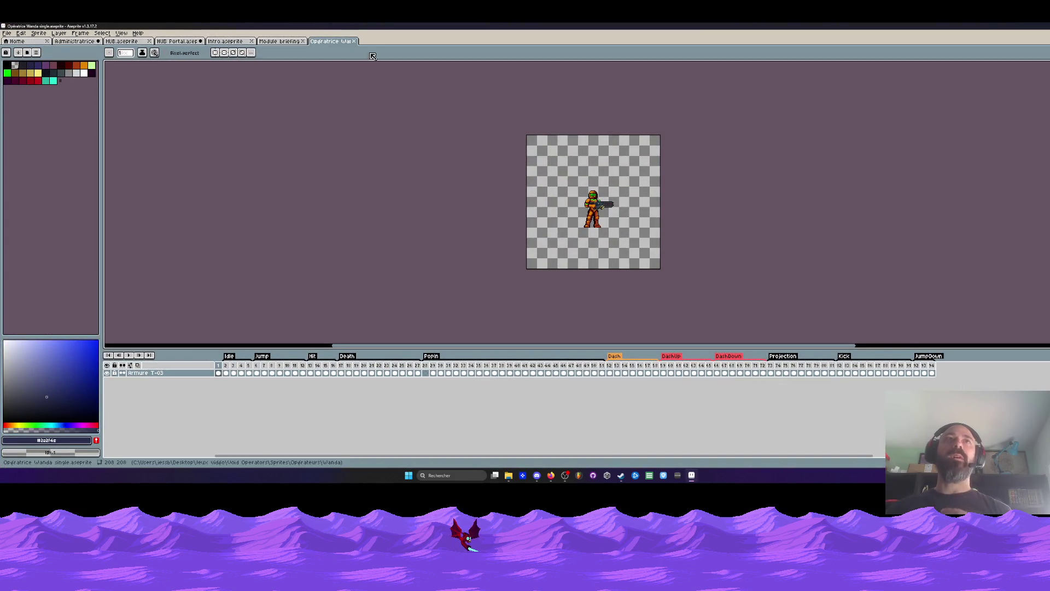
{"action": "left_click", "coordinate": [354, 41]}
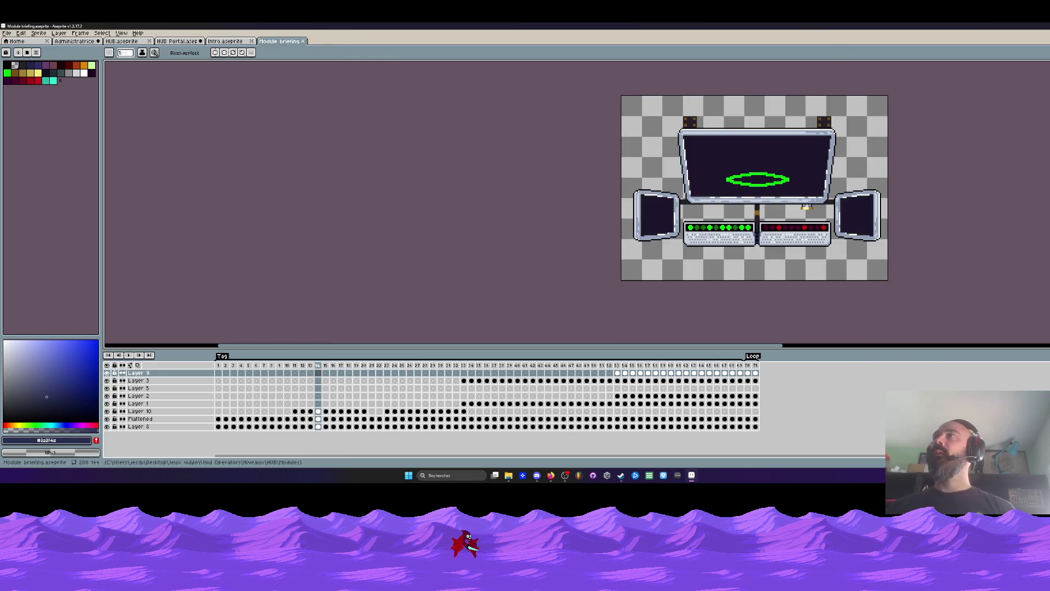
Step: Browse up to Void Operators > UI + Misc and open Celebration screen export in Aseprite
{"action": "left_click", "coordinate": [692, 475]}
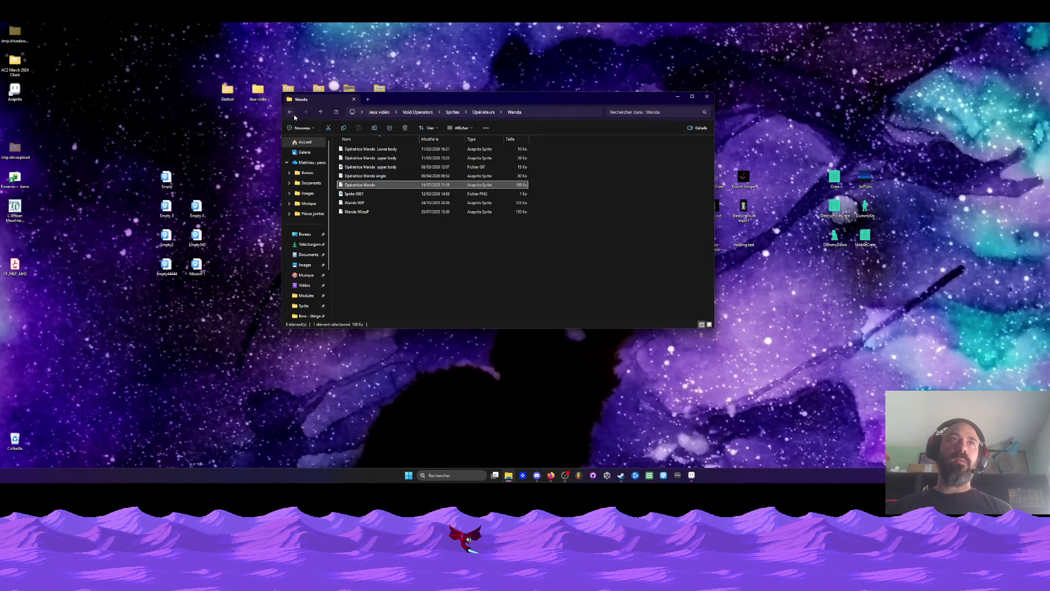
{"action": "left_click", "coordinate": [295, 116]}
{"action": "left_click", "coordinate": [295, 117]}
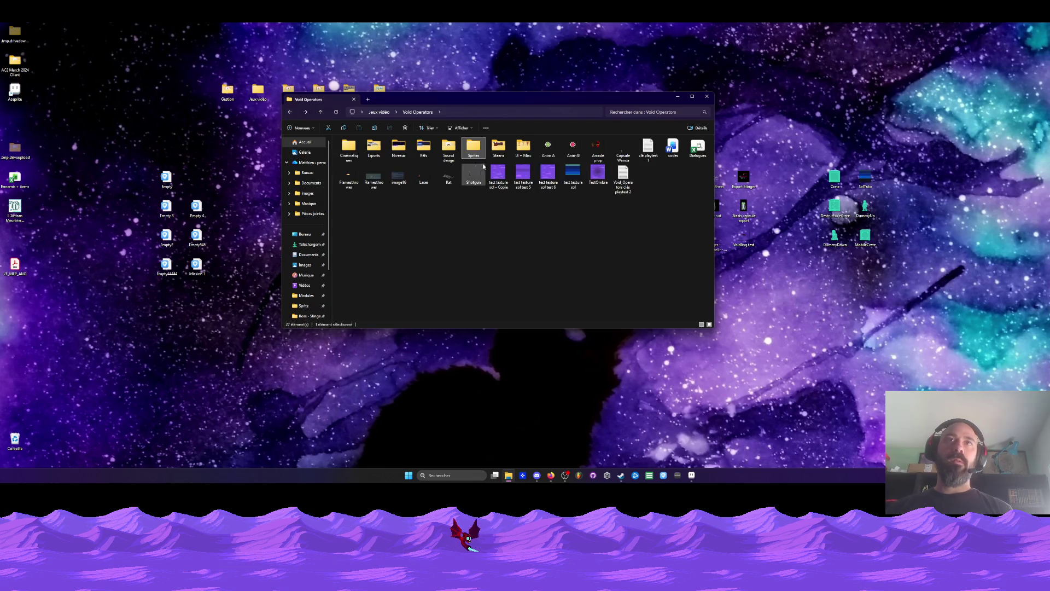
{"action": "double_click", "coordinate": [523, 147]}
{"action": "left_click", "coordinate": [465, 214]}
{"action": "left_click", "coordinate": [692, 476]}
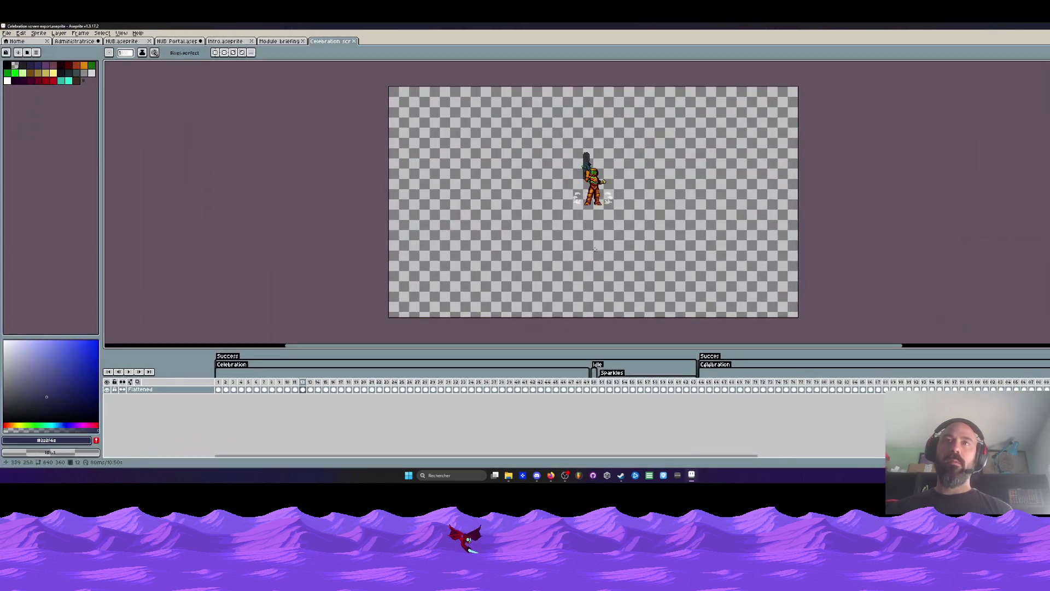
Step: Review the celebration frames, selecting ranges around frames 9–15 to compare poses
{"action": "left_click_drag", "start_coordinate": [220, 383], "coordinate": [304, 389]}
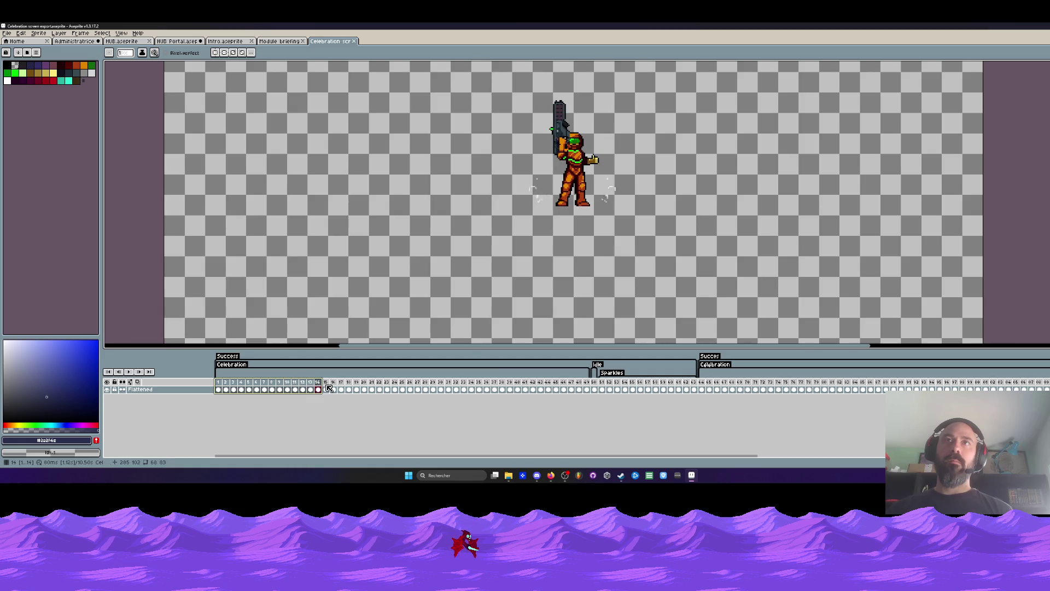
{"action": "mouse_move", "coordinate": [304, 389]}
{"action": "left_mouse_down"}
{"action": "mouse_move", "coordinate": [323, 385]}
{"action": "mouse_move", "coordinate": [270, 381]}
{"action": "mouse_move", "coordinate": [366, 391]}
{"action": "mouse_move", "coordinate": [306, 391]}
{"action": "left_mouse_up"}
{"action": "left_click", "coordinate": [281, 390]}
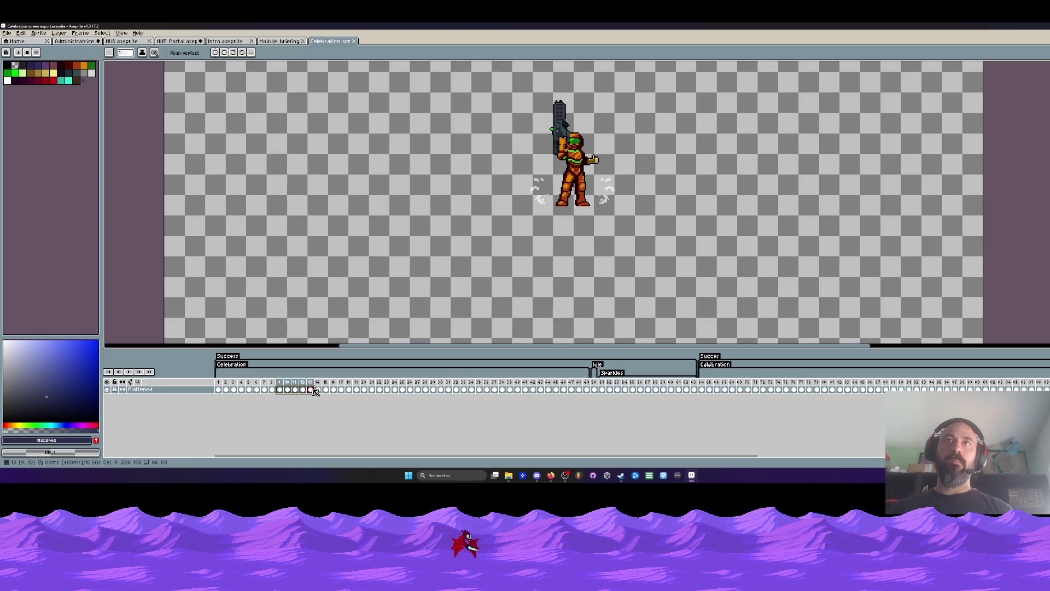
{"action": "mouse_move", "coordinate": [328, 390]}
{"action": "left_mouse_down"}
{"action": "mouse_move", "coordinate": [457, 389]}
{"action": "mouse_move", "coordinate": [259, 395]}
{"action": "mouse_move", "coordinate": [289, 385]}
{"action": "left_mouse_up"}
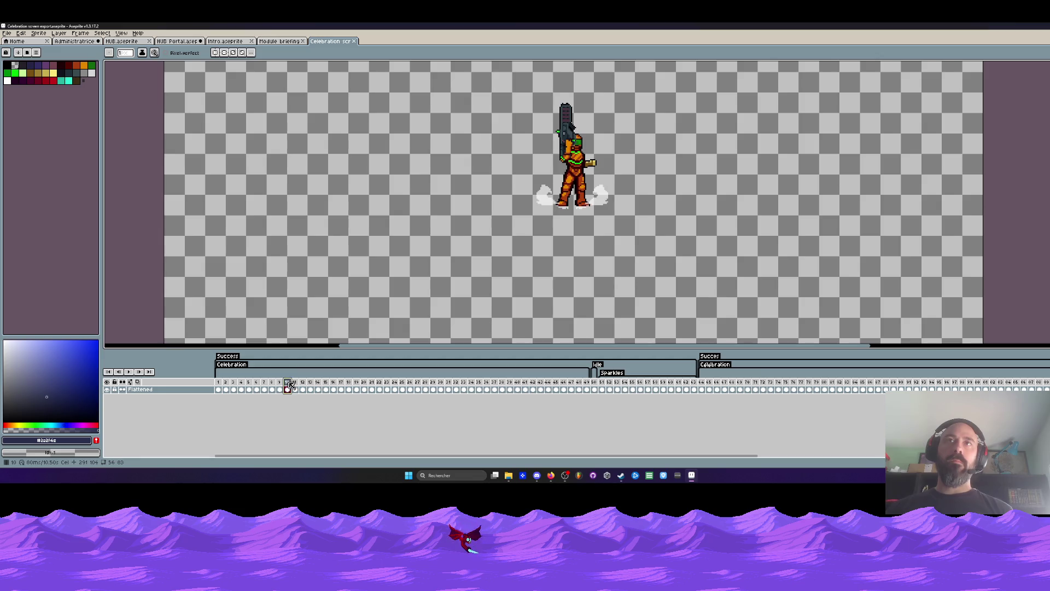
{"action": "left_click", "coordinate": [297, 385]}
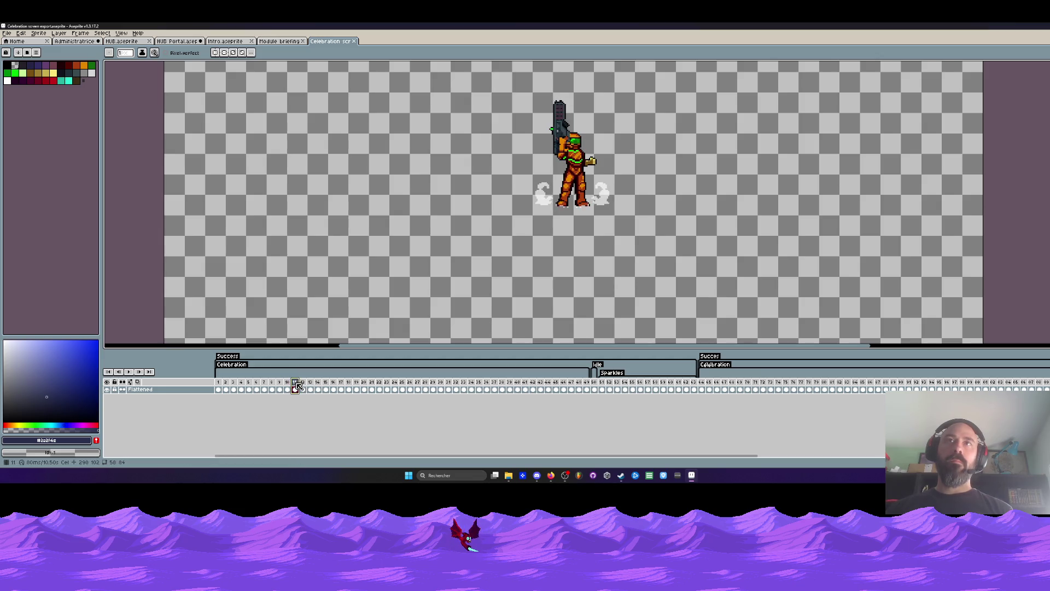
{"action": "left_click", "coordinate": [291, 386]}
{"action": "left_click", "coordinate": [295, 387]}
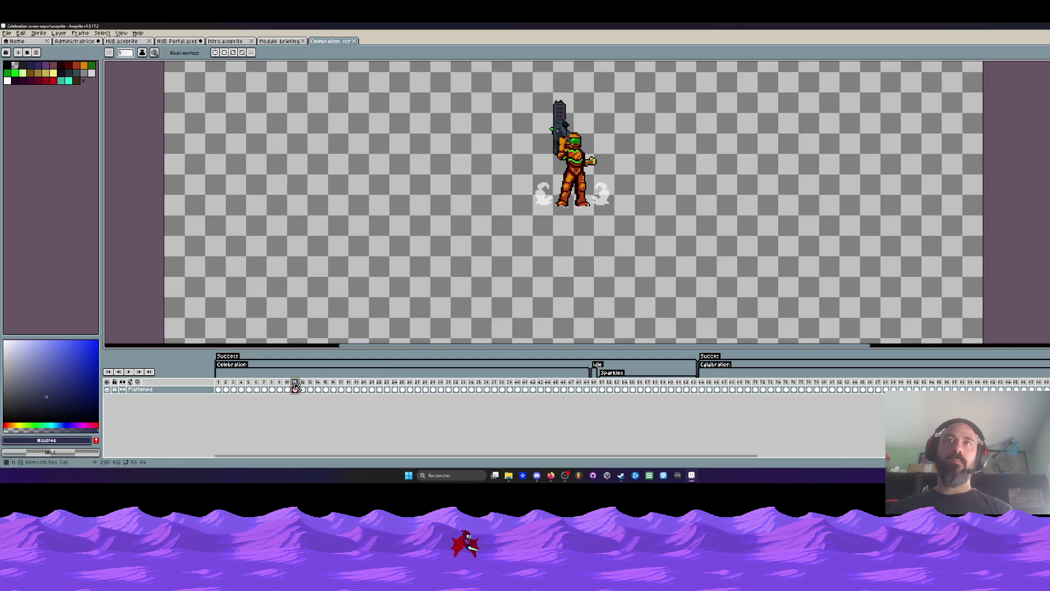
{"action": "left_click_drag", "start_coordinate": [288, 389], "coordinate": [313, 391]}
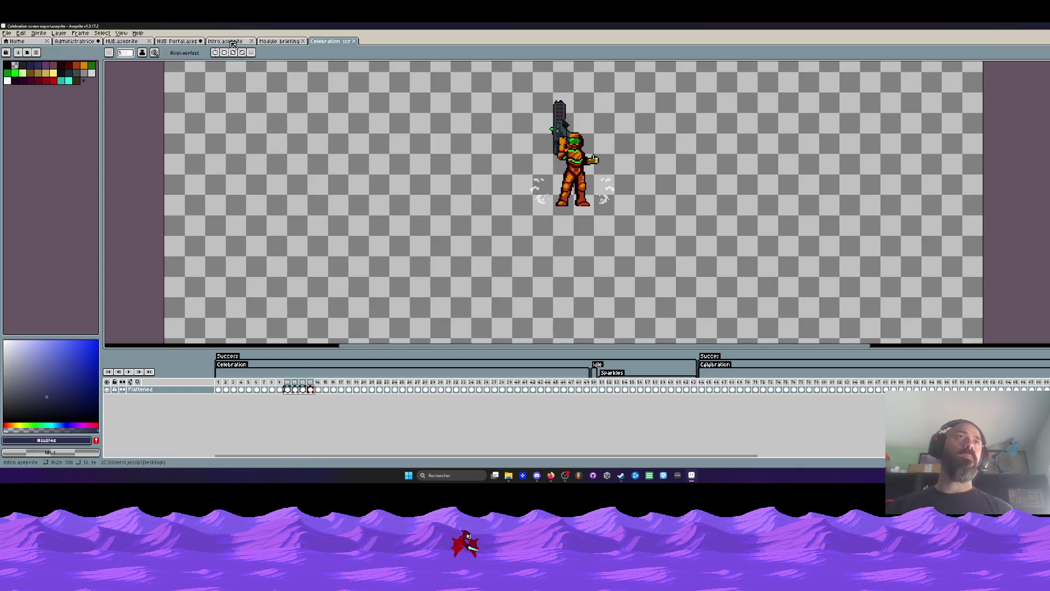
Step: Close the Module briefing file and switch tabs until the HUB Portal scene is active
{"action": "left_click", "coordinate": [279, 42]}
{"action": "scroll", "coordinate": [279, 47], "scroll_direction": "down", "scroll_amount": 1}
{"action": "scroll", "coordinate": [281, 46], "scroll_direction": "up", "scroll_amount": 1}
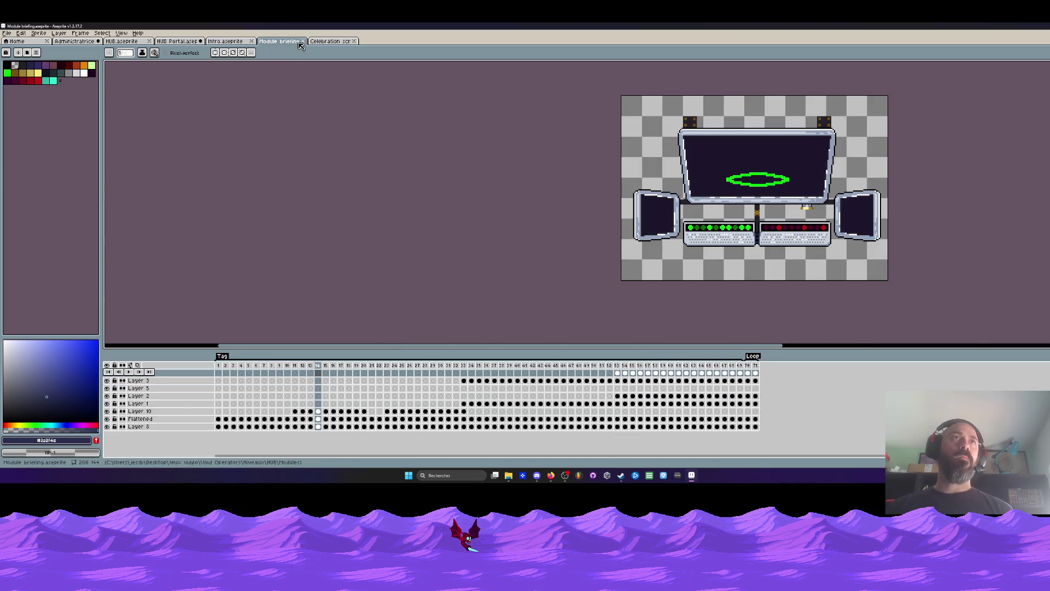
{"action": "left_click", "coordinate": [302, 41]}
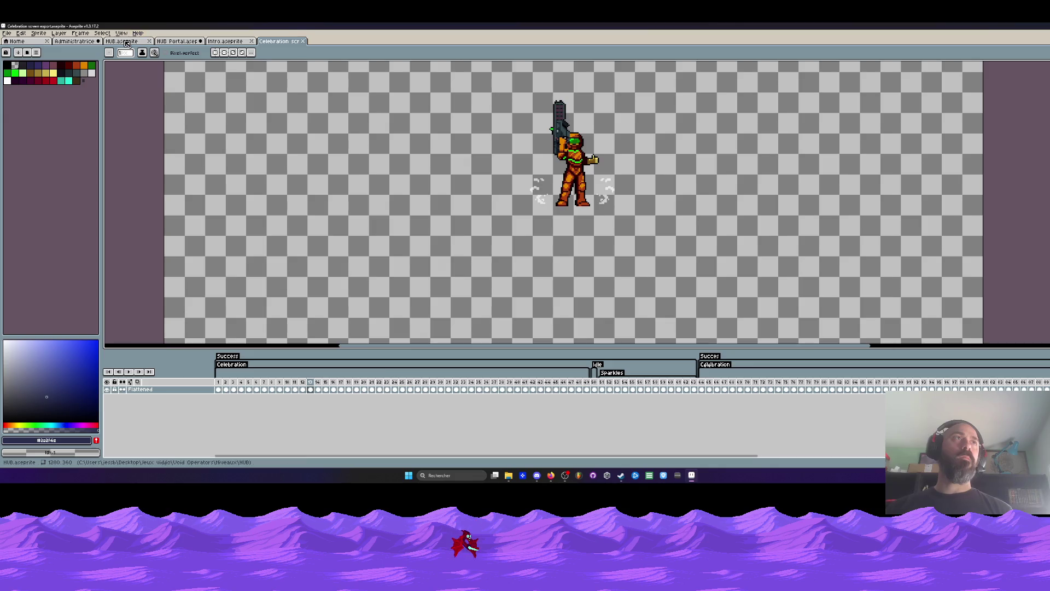
{"action": "left_click", "coordinate": [128, 41]}
{"action": "left_click", "coordinate": [75, 42]}
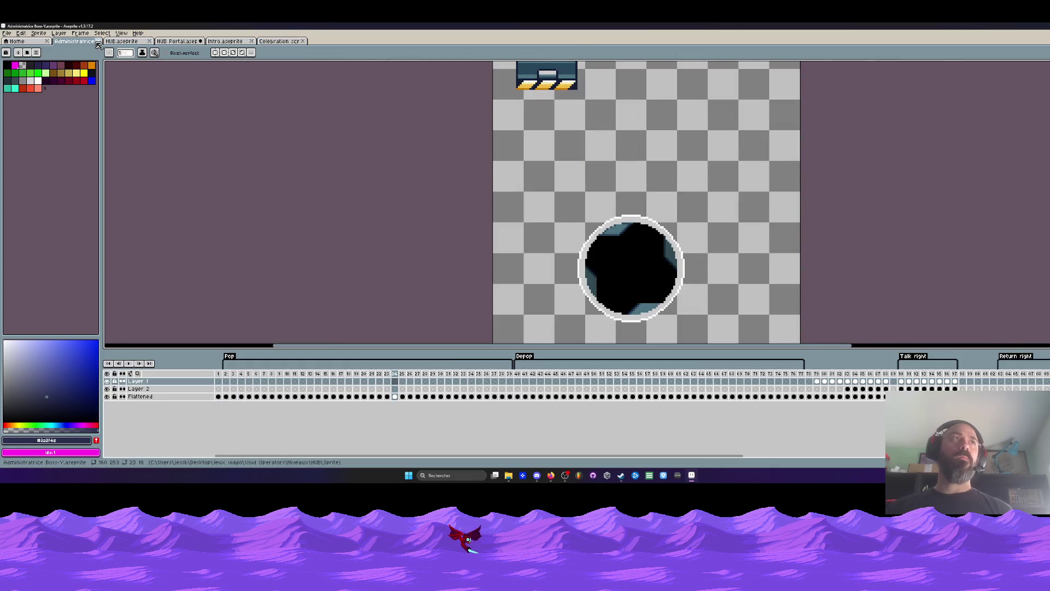
{"action": "left_click", "coordinate": [179, 41]}
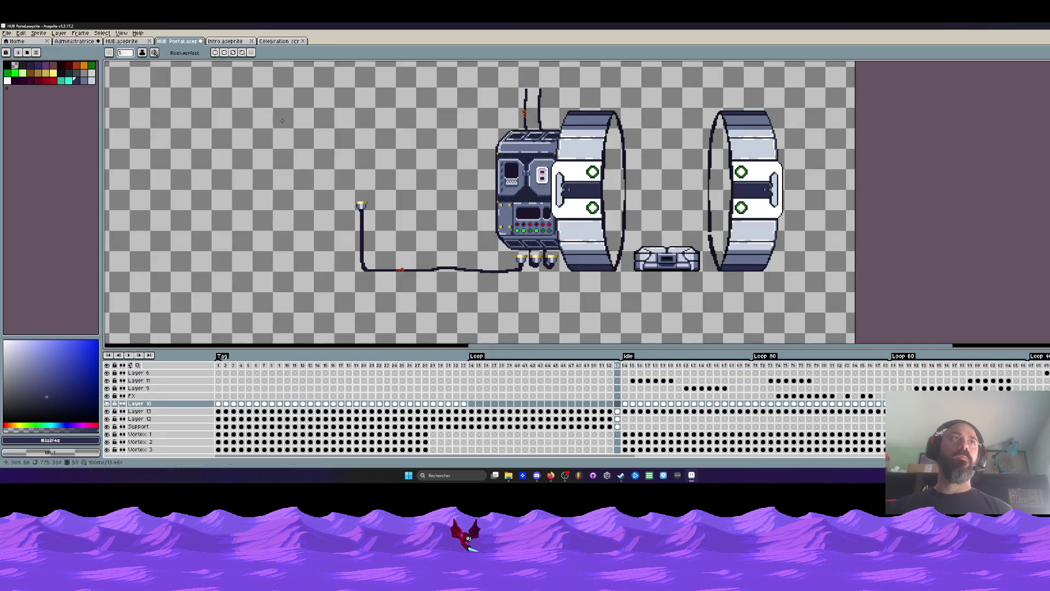
Step: Erase the smoke puff right of the soldier's feet in his entrance frame
{"action": "left_click", "coordinate": [475, 405]}
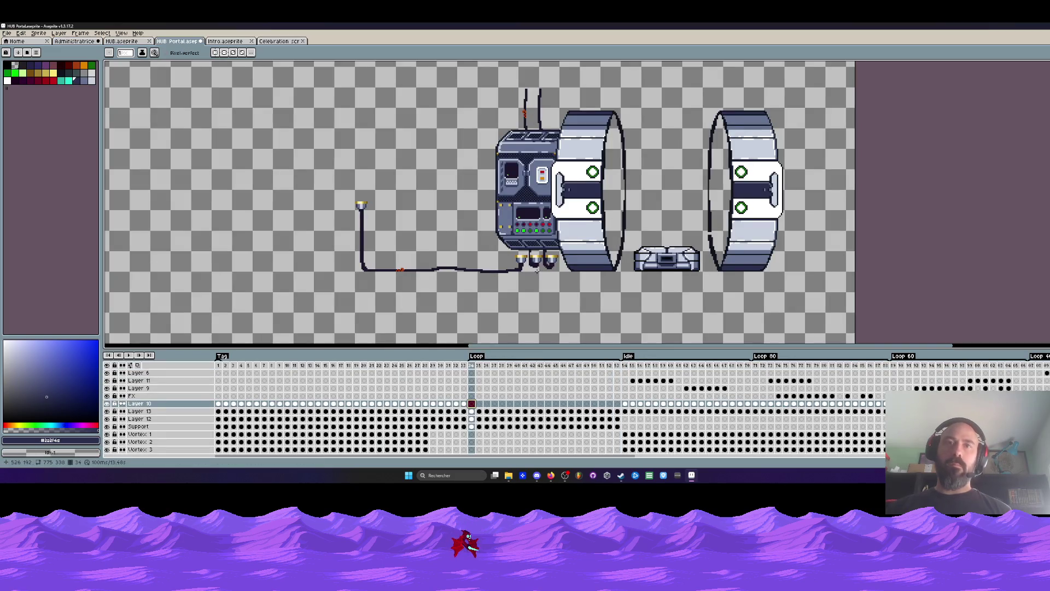
{"action": "scroll", "coordinate": [253, 268], "scroll_direction": "down", "scroll_amount": 1}
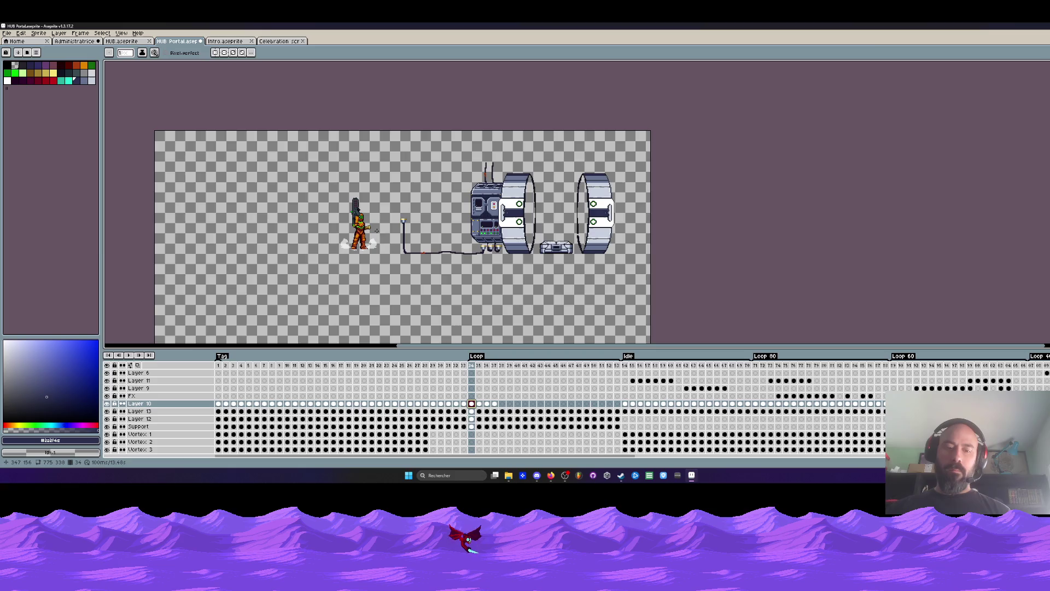
{"action": "scroll", "coordinate": [376, 231], "scroll_direction": "up", "scroll_amount": 2}
{"action": "scroll", "coordinate": [354, 246], "scroll_direction": "up", "scroll_amount": 2}
{"action": "scroll", "coordinate": [349, 259], "scroll_direction": "up", "scroll_amount": 2}
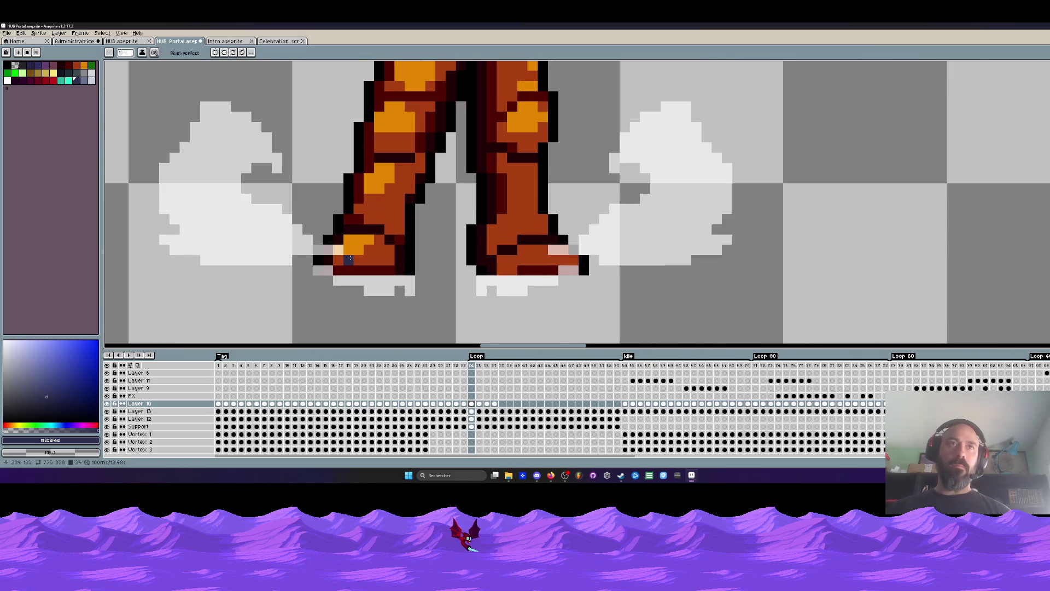
{"action": "scroll", "coordinate": [349, 258], "scroll_direction": "down", "scroll_amount": 2}
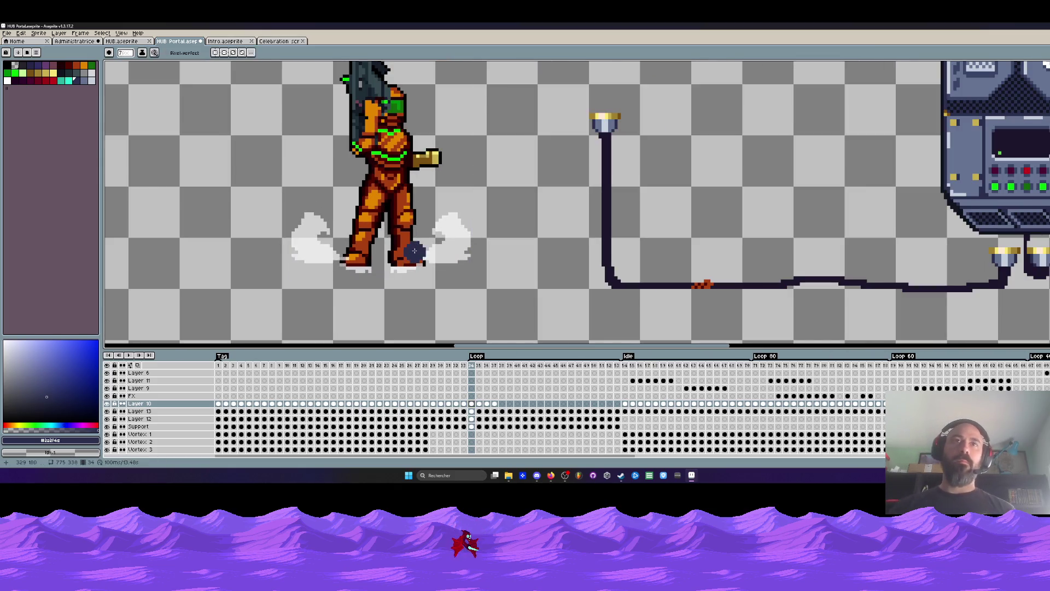
{"action": "left_click", "coordinate": [16, 67]}
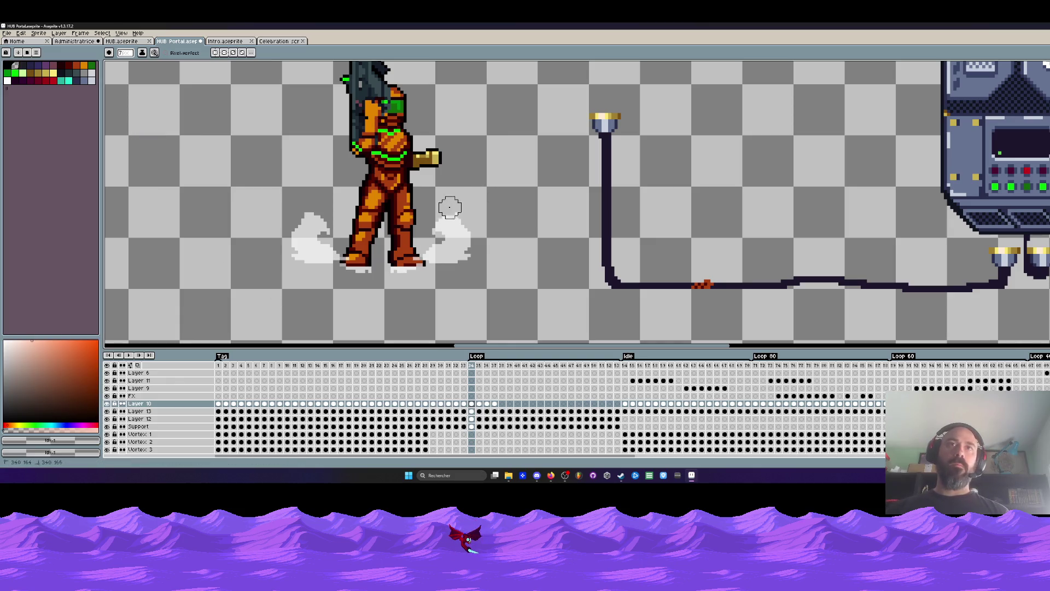
{"action": "scroll", "coordinate": [434, 263], "scroll_direction": "up", "scroll_amount": 1}
{"action": "mouse_move", "coordinate": [434, 250]}
{"action": "left_mouse_down"}
{"action": "mouse_move", "coordinate": [468, 223]}
{"action": "mouse_move", "coordinate": [469, 261]}
{"action": "left_mouse_up"}
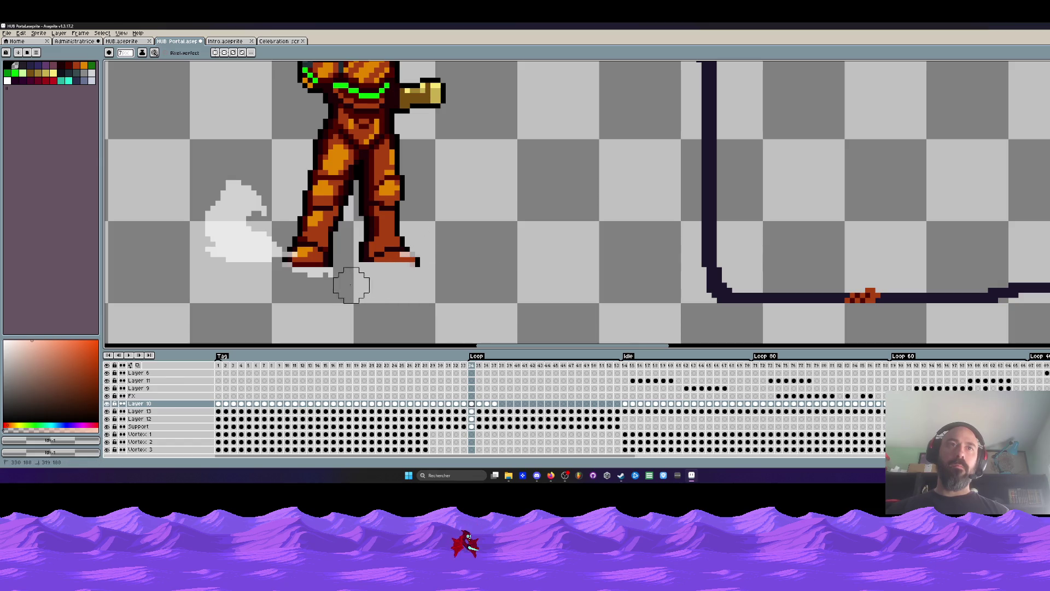
{"action": "scroll", "coordinate": [405, 279], "scroll_direction": "down", "scroll_amount": 2}
{"action": "scroll", "coordinate": [410, 256], "scroll_direction": "down", "scroll_amount": 1}
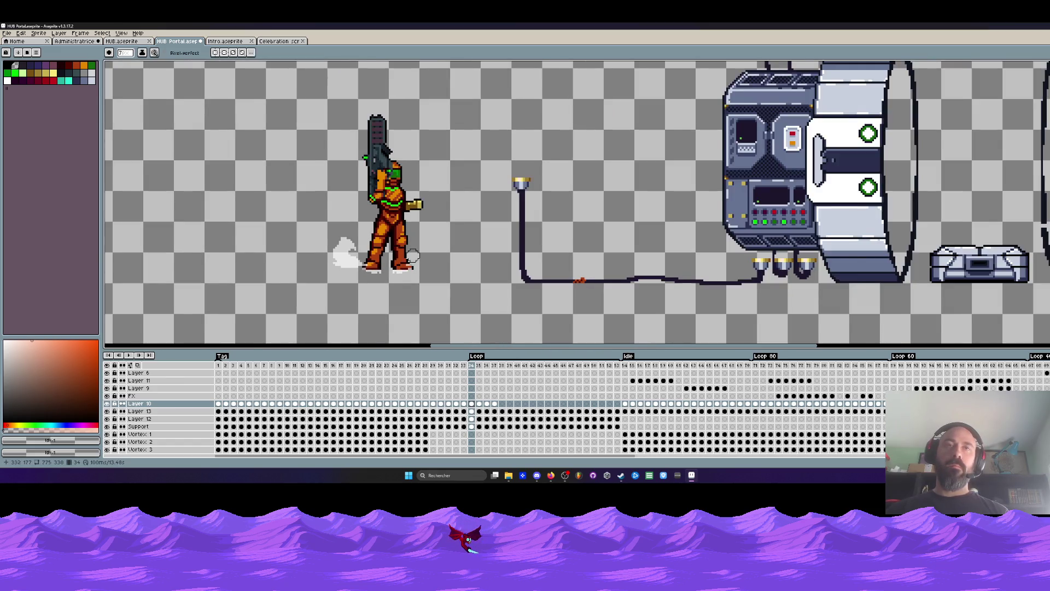
{"action": "scroll", "coordinate": [410, 256], "scroll_direction": "down", "scroll_amount": 1}
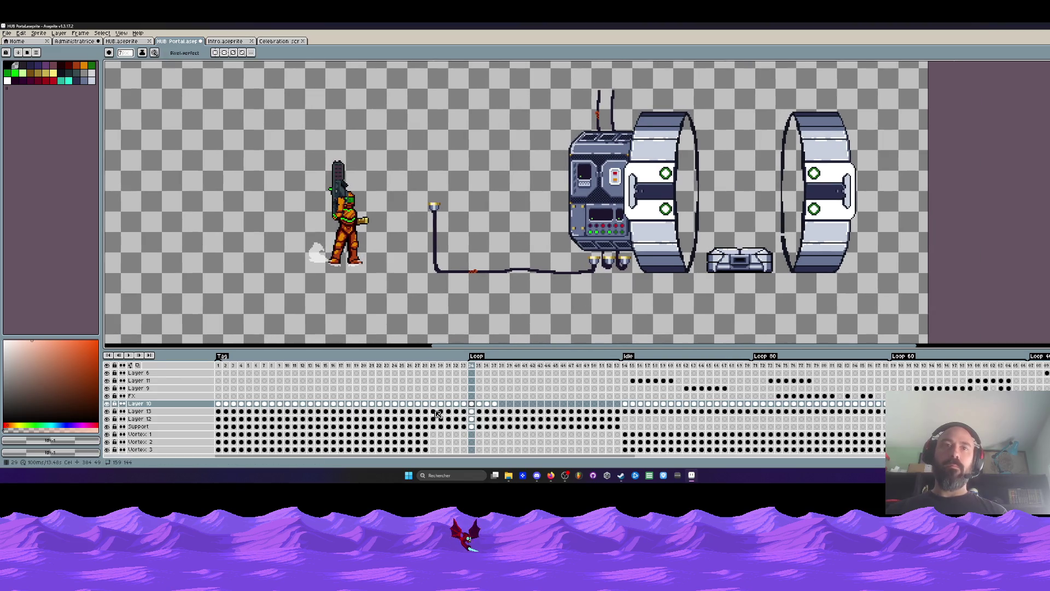
Step: Add a new empty Layer 14 and select its cels from the entrance frame to about frame 42
{"action": "left_click", "coordinate": [433, 405]}
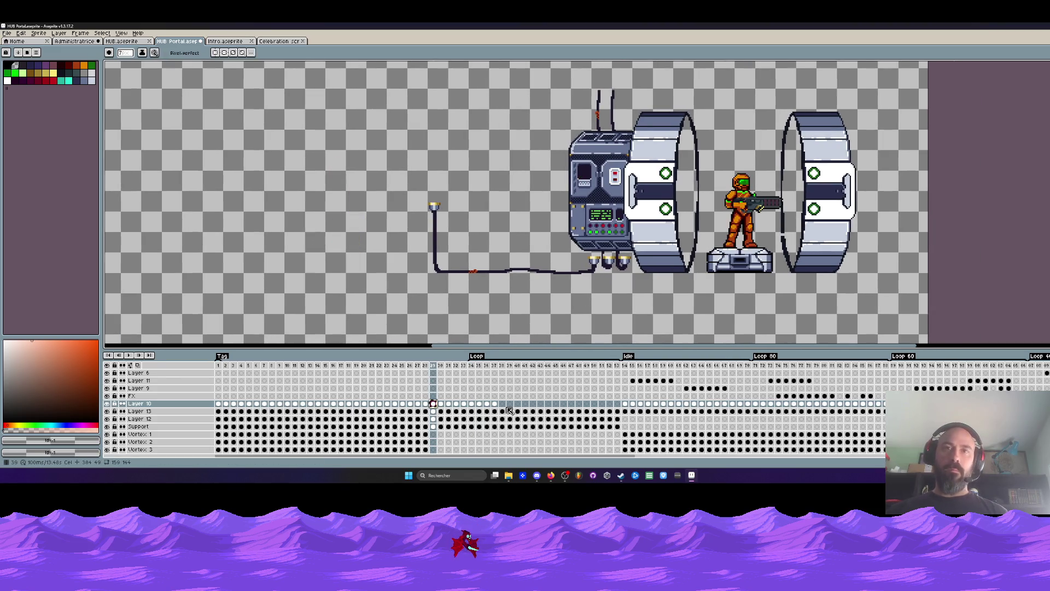
{"action": "key", "text": "shift+n"}
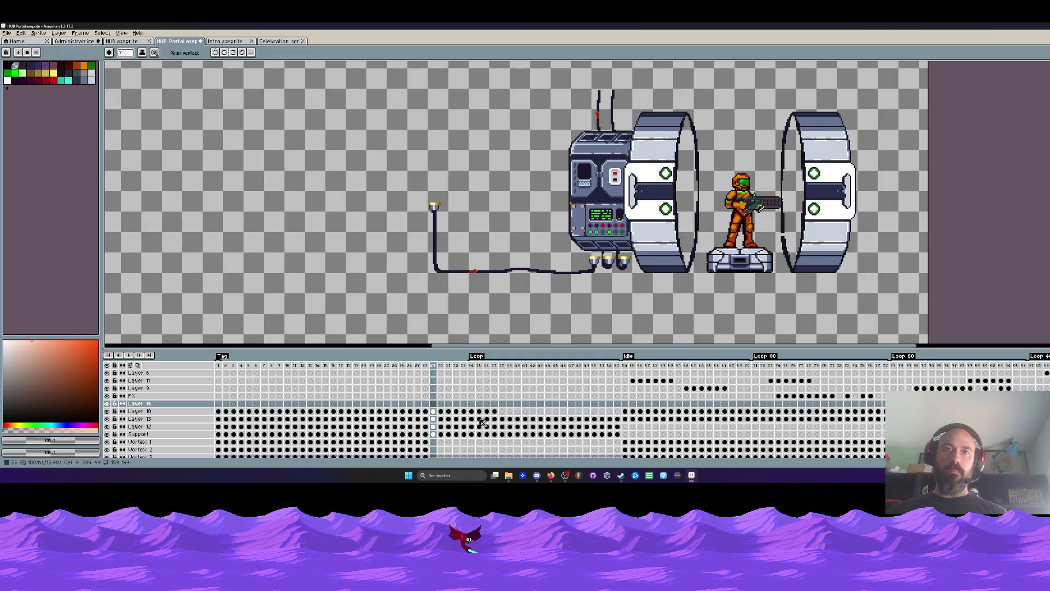
{"action": "left_click", "coordinate": [472, 404]}
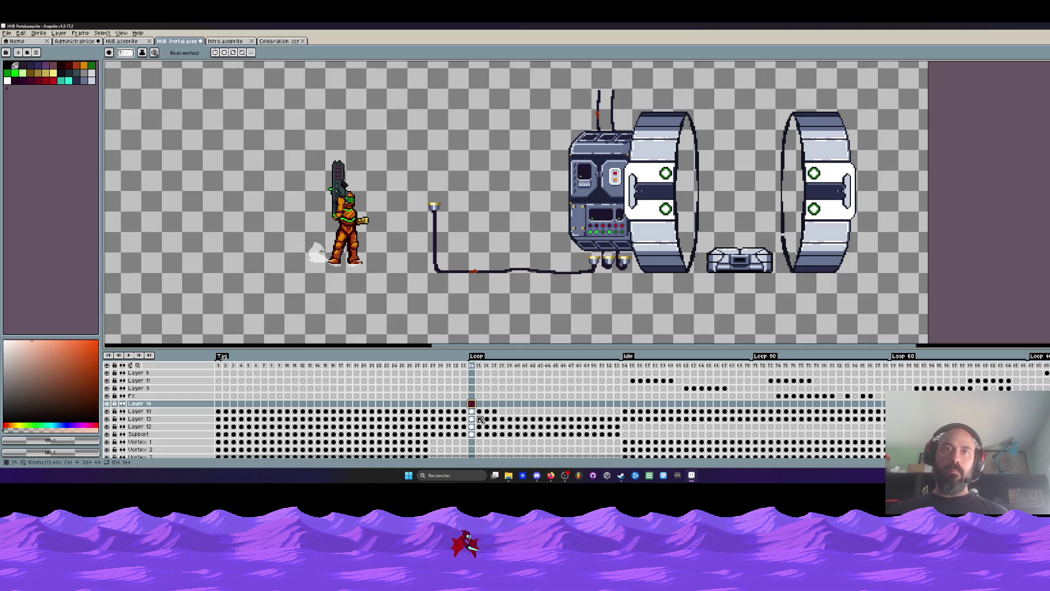
{"action": "left_click_drag", "start_coordinate": [222, 413], "coordinate": [274, 414]}
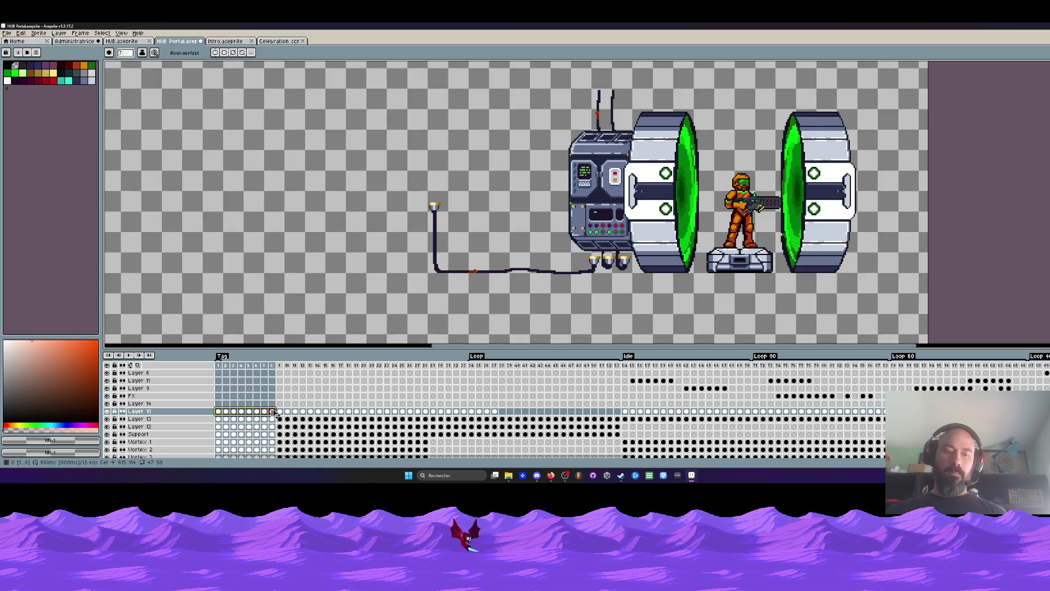
{"action": "left_click", "coordinate": [475, 403]}
{"action": "left_click_drag", "start_coordinate": [496, 408], "coordinate": [565, 410]}
Step: Step to frame 46 and marquee the pedestal soldier's upper body
{"action": "left_click", "coordinate": [556, 405]}
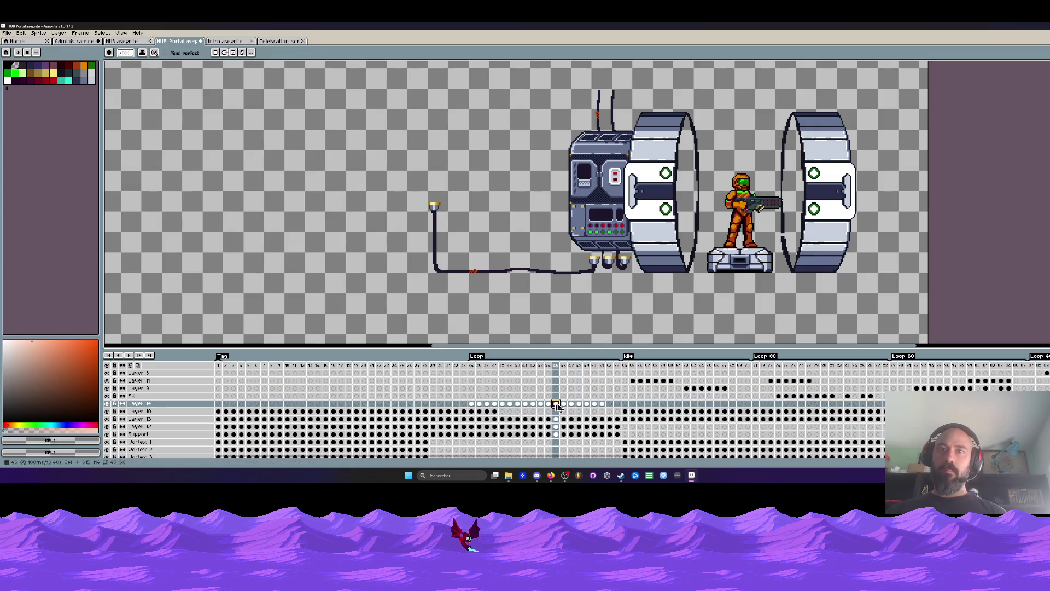
{"action": "left_click", "coordinate": [563, 406]}
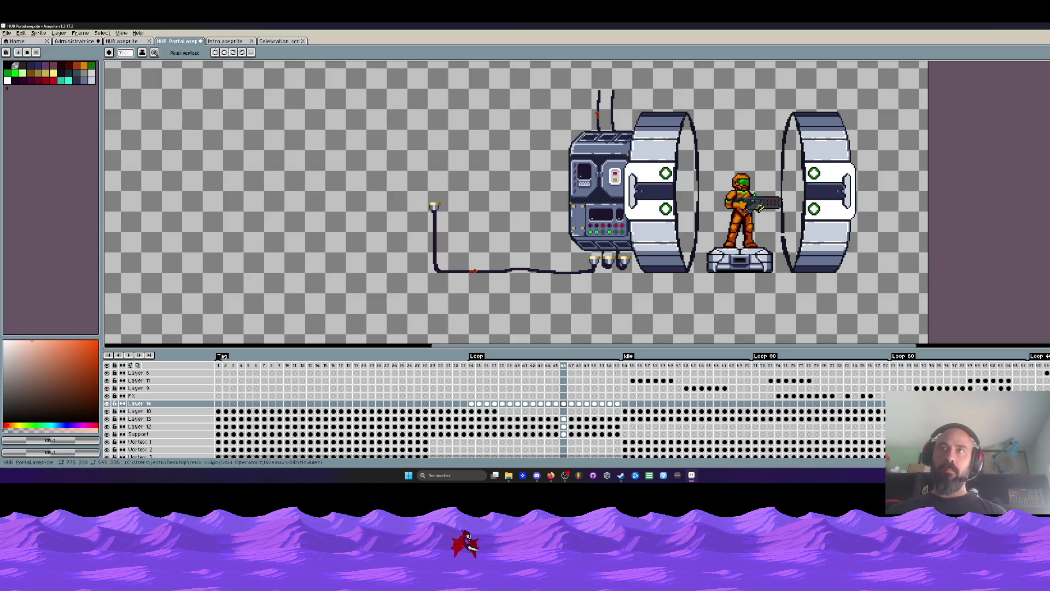
{"action": "scroll", "coordinate": [744, 233], "scroll_direction": "up", "scroll_amount": 1}
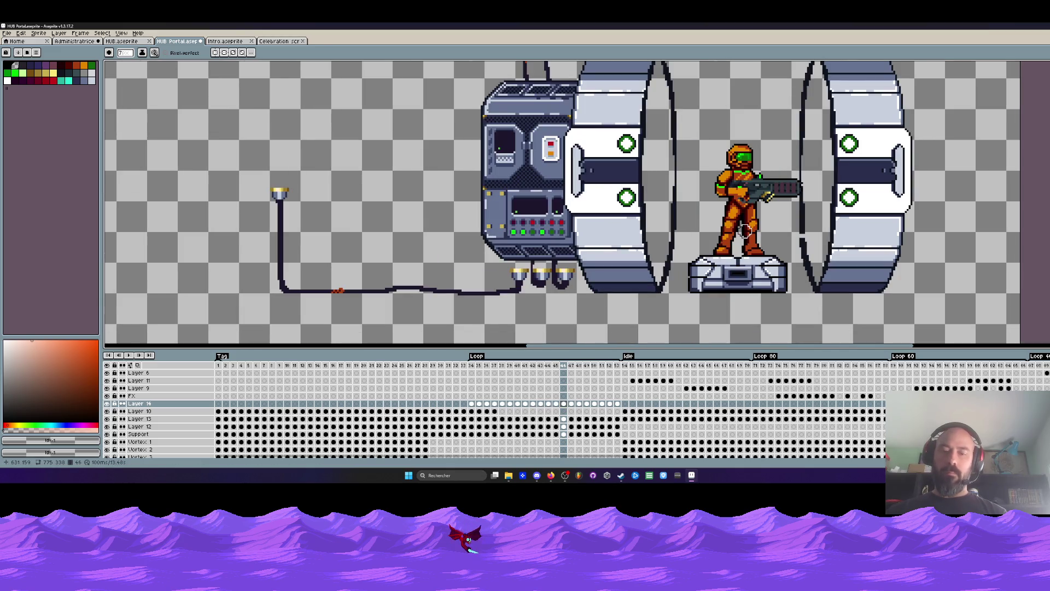
{"action": "key", "text": "m"}
{"action": "left_click_drag", "start_coordinate": [698, 122], "coordinate": [821, 208]}
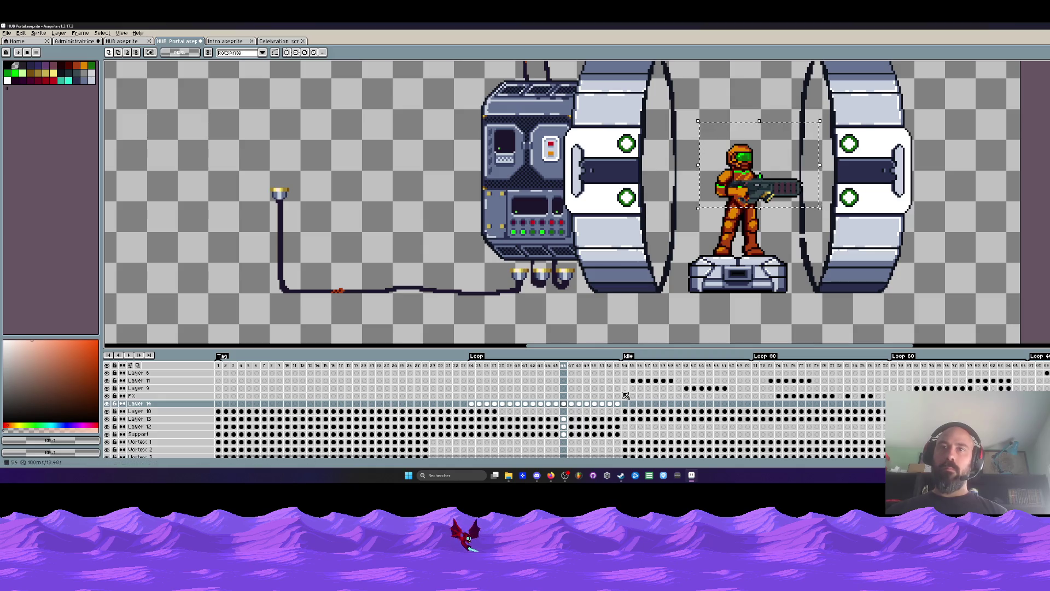
Step: Narrow the frame range to frame 37 and try a marquee around the pedestal soldier
{"action": "mouse_move", "coordinate": [622, 395]}
{"action": "left_mouse_down"}
{"action": "mouse_move", "coordinate": [472, 405]}
{"action": "mouse_move", "coordinate": [488, 407]}
{"action": "left_mouse_up"}
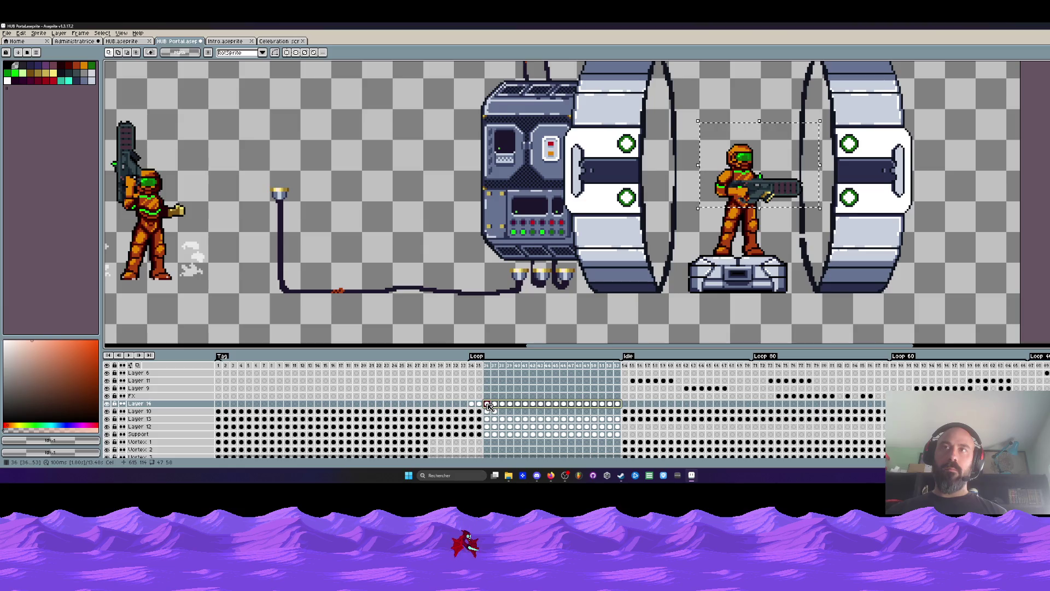
{"action": "mouse_move", "coordinate": [489, 406]}
{"action": "left_mouse_down"}
{"action": "mouse_move", "coordinate": [472, 411]}
{"action": "mouse_move", "coordinate": [505, 411]}
{"action": "left_mouse_up"}
{"action": "left_click", "coordinate": [494, 414]}
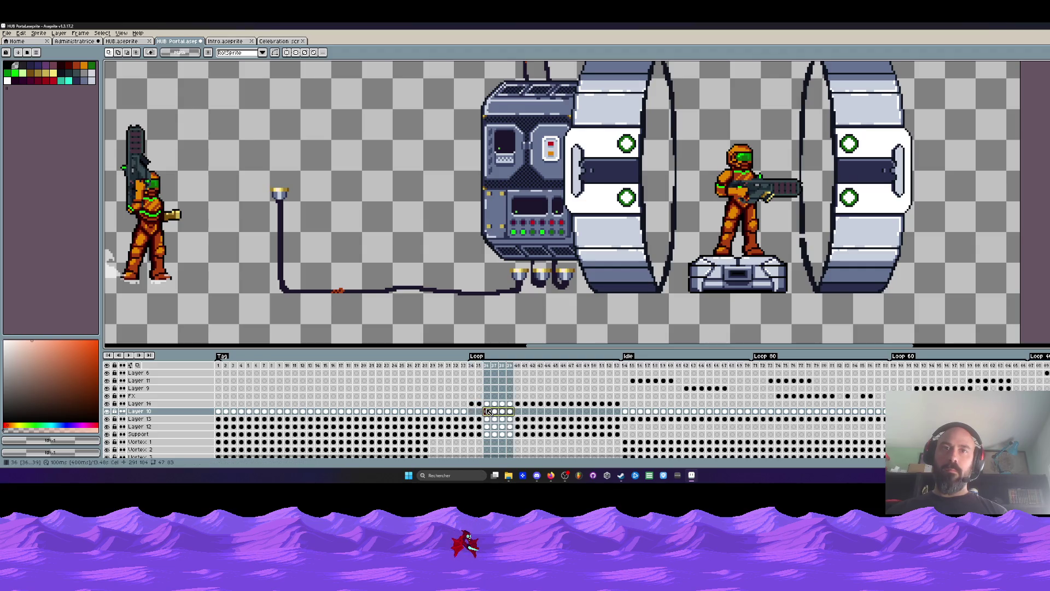
{"action": "scroll", "coordinate": [323, 262], "scroll_direction": "down", "scroll_amount": 2}
{"action": "scroll", "coordinate": [322, 263], "scroll_direction": "up", "scroll_amount": 2}
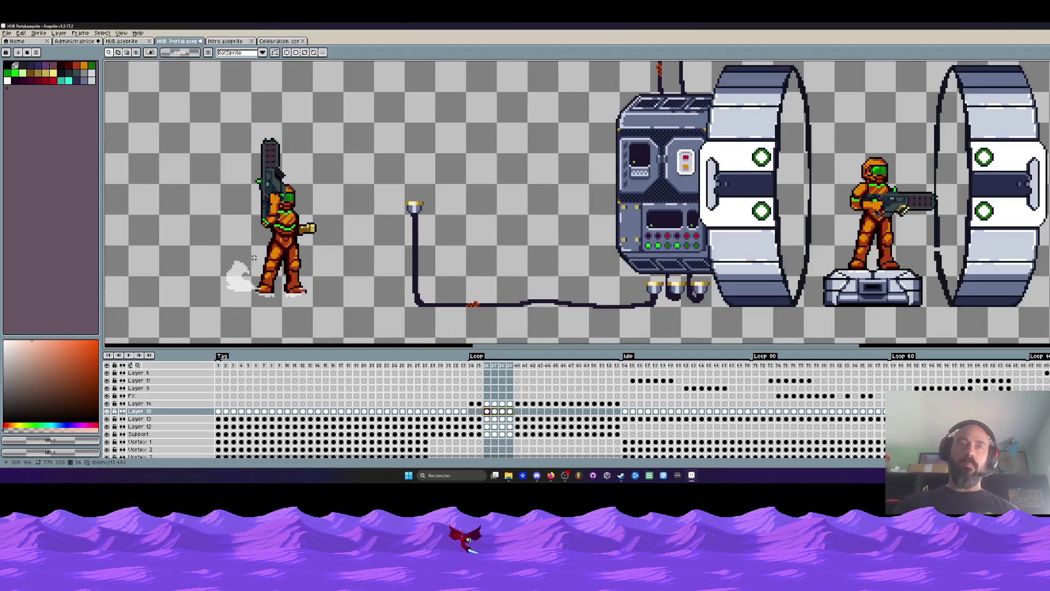
{"action": "left_click_drag", "start_coordinate": [830, 142], "coordinate": [954, 215]}
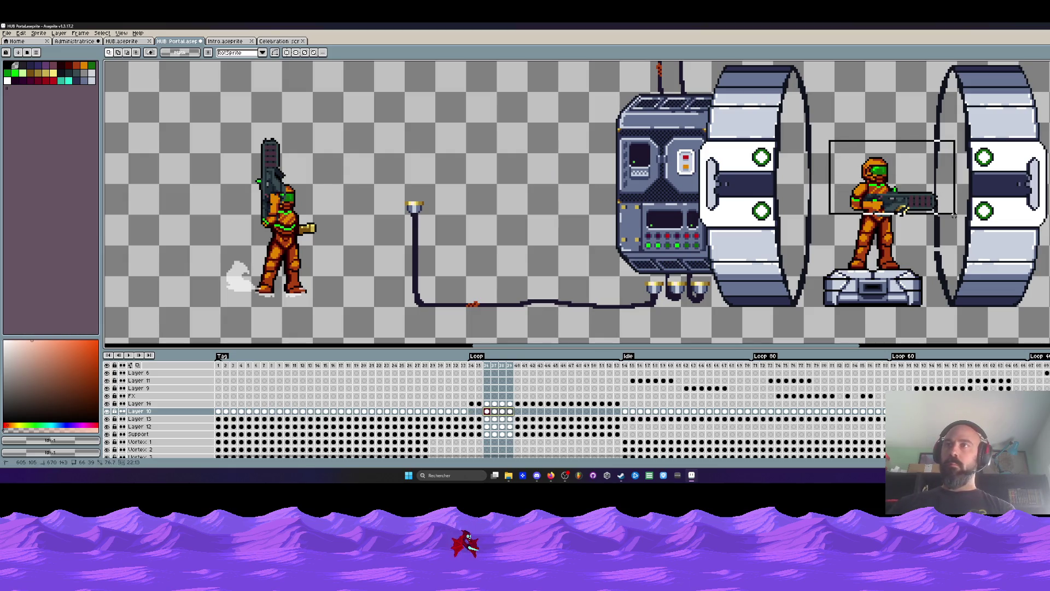
{"action": "left_click", "coordinate": [922, 209]}
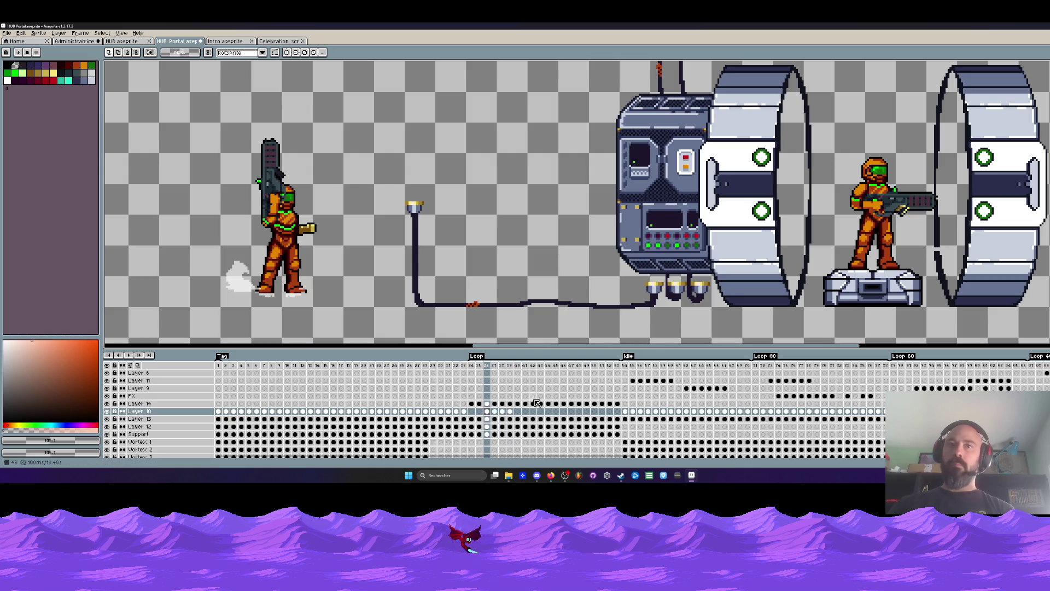
Step: Delete the pedestal soldier's upper body on the frame 36 cel of Layer 14, leaving his legs
{"action": "left_click", "coordinate": [489, 404]}
{"action": "left_click_drag", "start_coordinate": [834, 141], "coordinate": [956, 217]}
{"action": "key", "text": "Delete"}
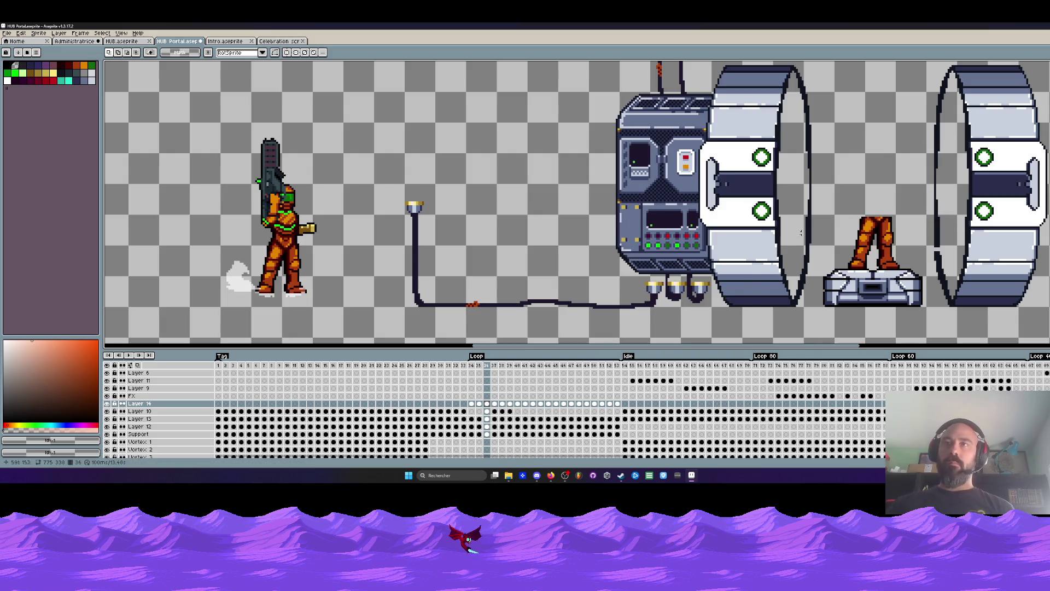
Step: Undo and retry deleting the upper body across frames 36–40, undoing each attempt
{"action": "key", "text": "ctrl+z"}
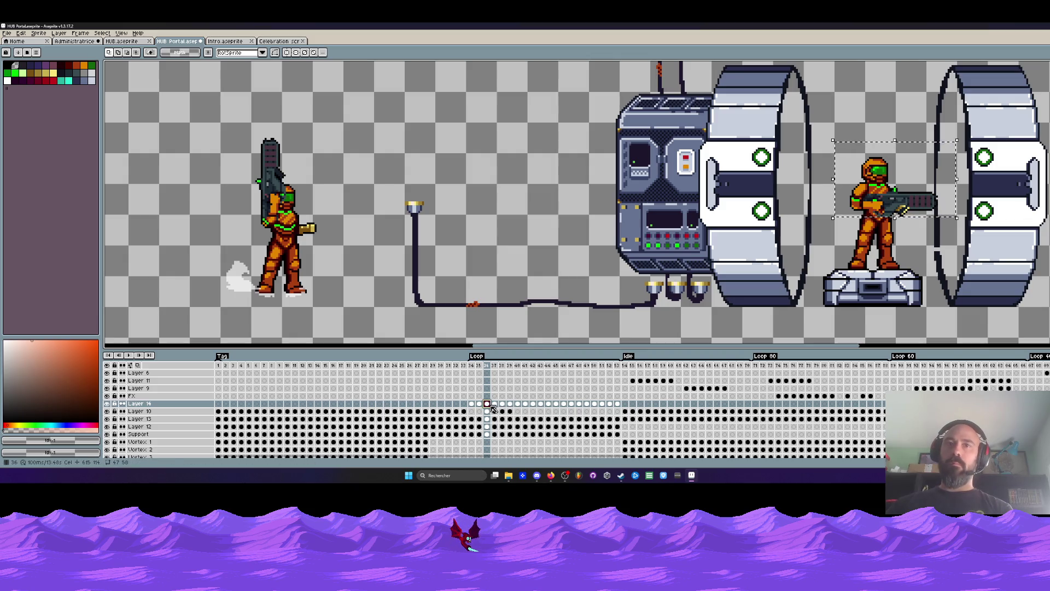
{"action": "left_click_drag", "start_coordinate": [482, 404], "coordinate": [510, 407]}
{"action": "key", "text": "Delete"}
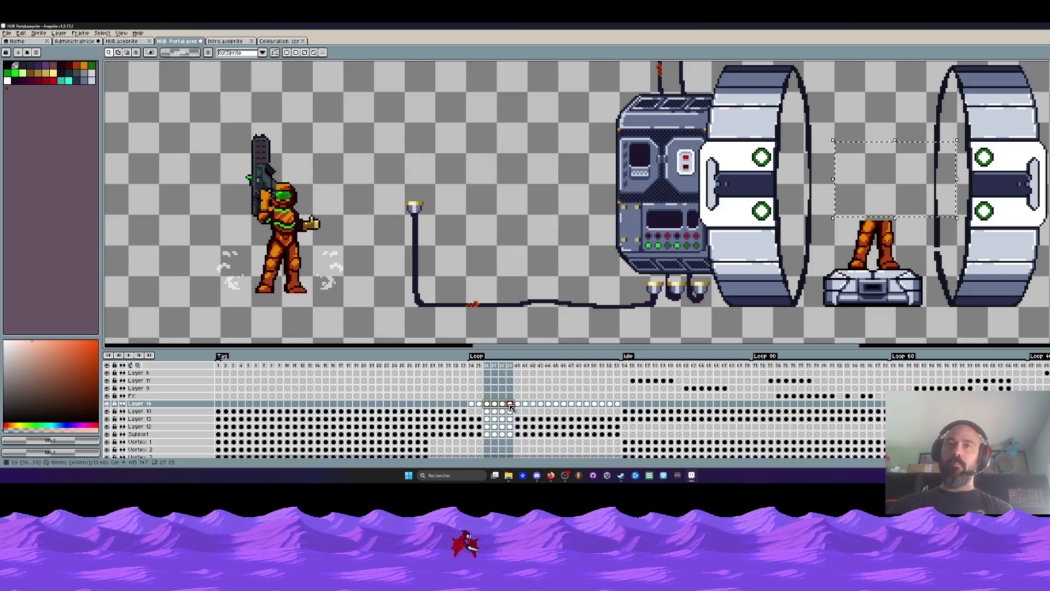
{"action": "key", "text": "ctrl+z"}
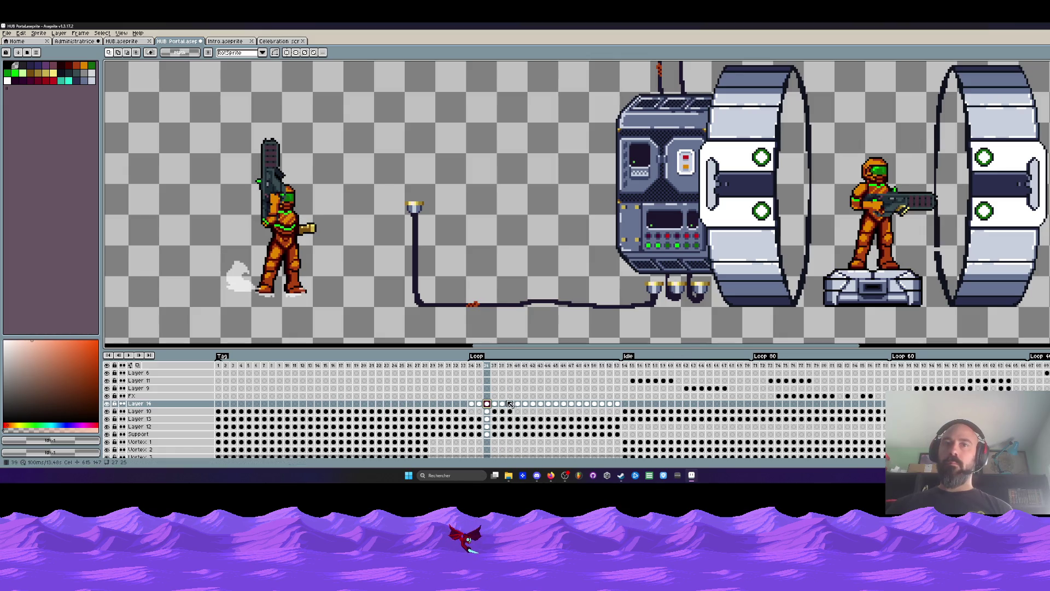
{"action": "left_click_drag", "start_coordinate": [474, 408], "coordinate": [519, 408]}
{"action": "key", "text": "Delete"}
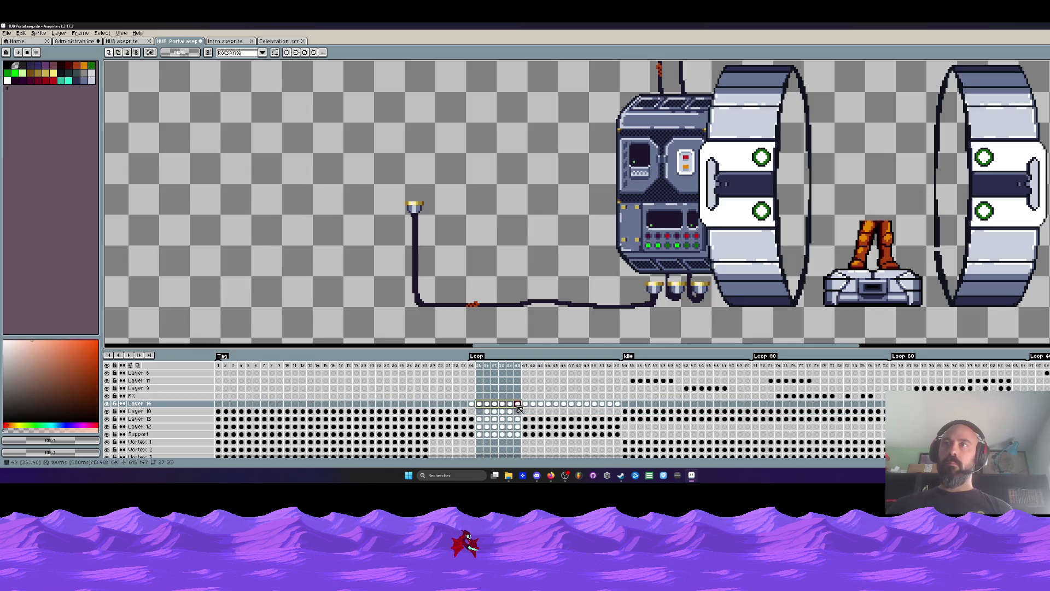
{"action": "key", "text": "ctrl+z"}
Step: Scrub frames 34–51 to compare the soldier poses, ending at frame 35
{"action": "left_click_drag", "start_coordinate": [471, 404], "coordinate": [554, 405]}
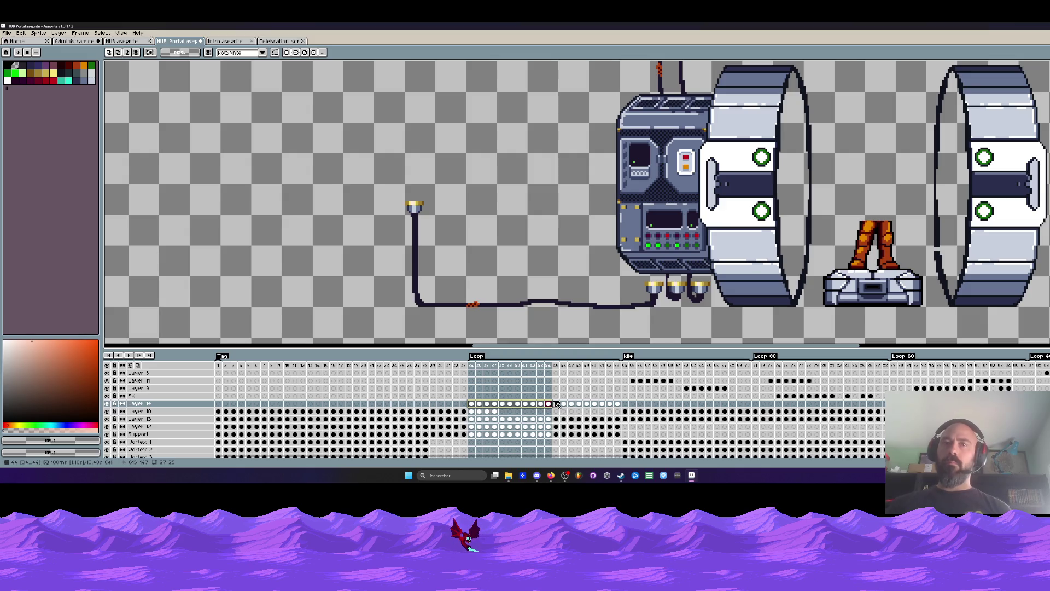
{"action": "left_click", "coordinate": [563, 404]}
{"action": "left_click", "coordinate": [549, 404]}
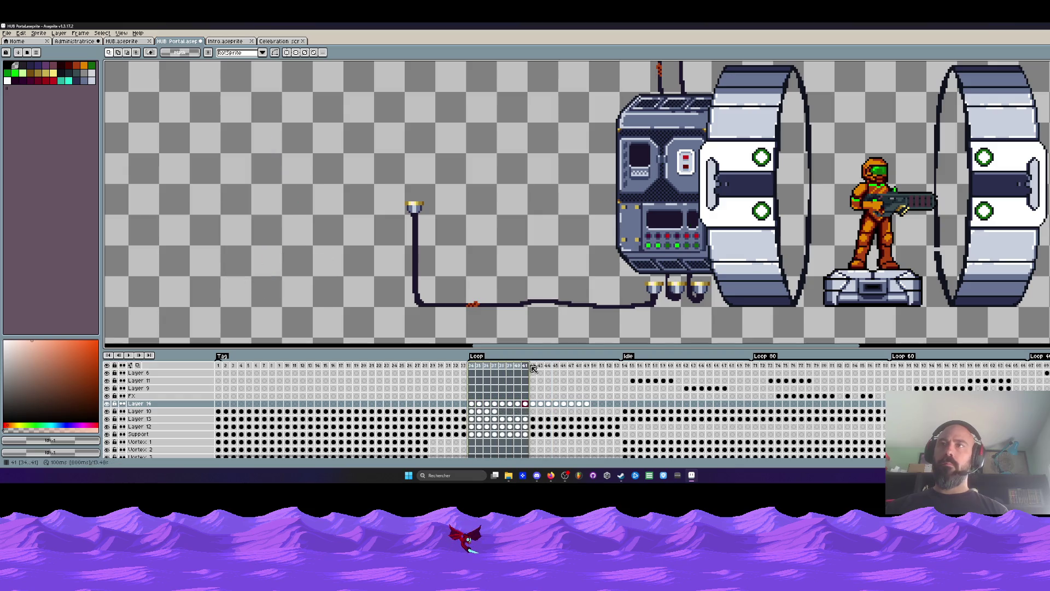
{"action": "left_click_drag", "start_coordinate": [473, 371], "coordinate": [589, 366]}
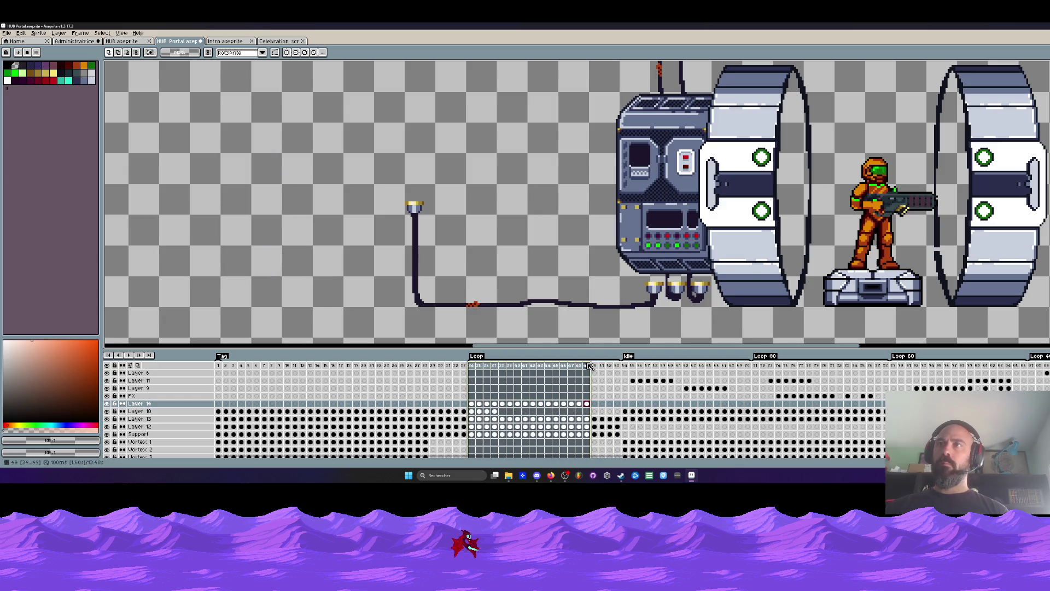
{"action": "left_click", "coordinate": [587, 404]}
{"action": "key", "text": "Right"}
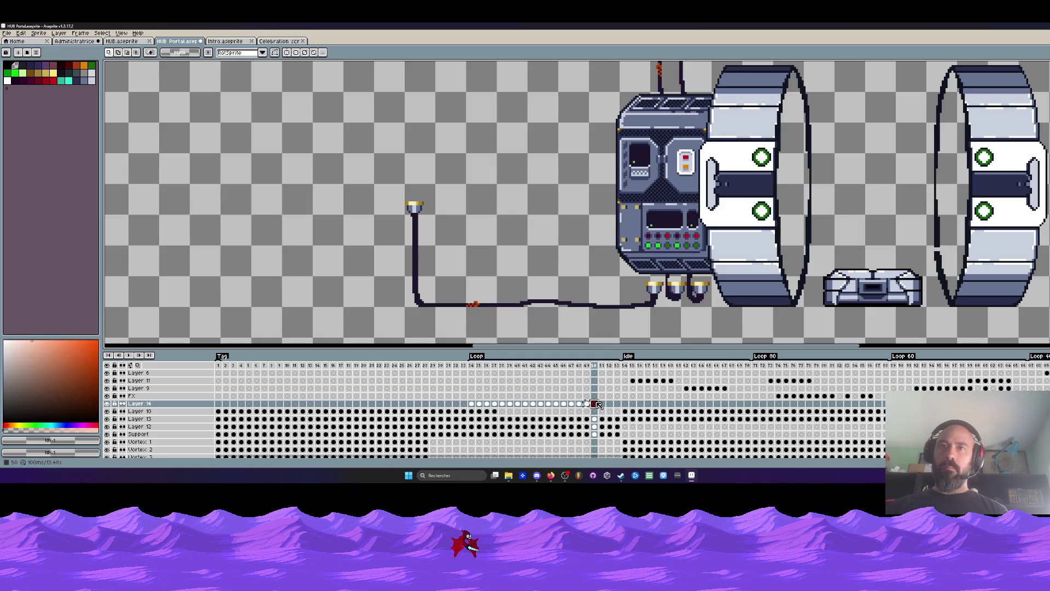
{"action": "key", "text": "Left"}
{"action": "key", "text": "Right"}
{"action": "key", "text": "Right"}
{"action": "key", "text": "Right"}
{"action": "key", "text": "Right"}
{"action": "key", "text": "Right"}
{"action": "left_click", "coordinate": [481, 406]}
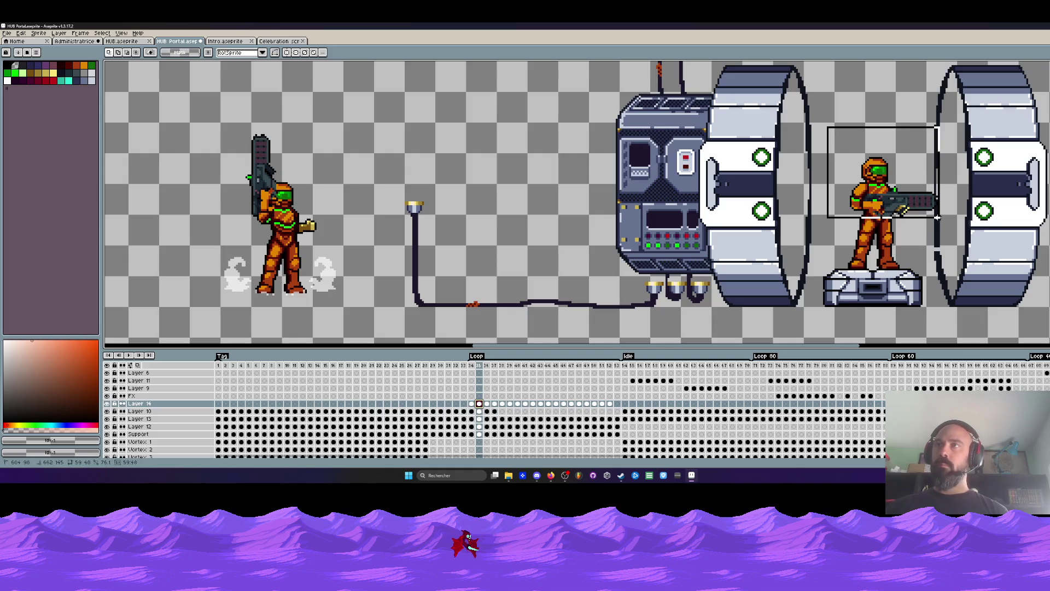
Step: Delete the soldier's upper body in frames 37–40 and start outlining the left soldier's raised-gun torso
{"action": "left_click_drag", "start_coordinate": [501, 405], "coordinate": [534, 408]}
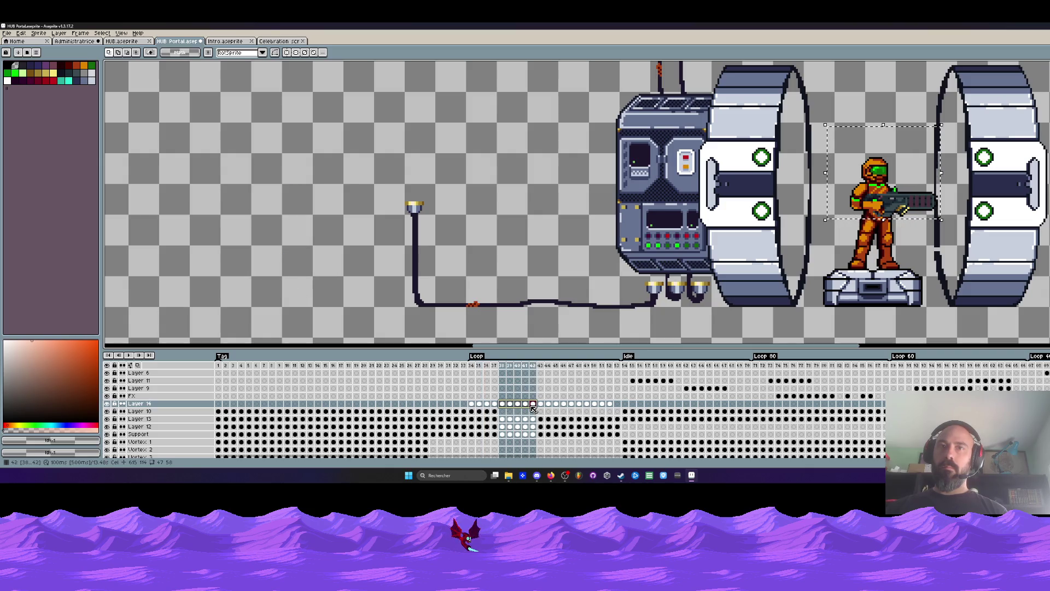
{"action": "key", "text": "Delete"}
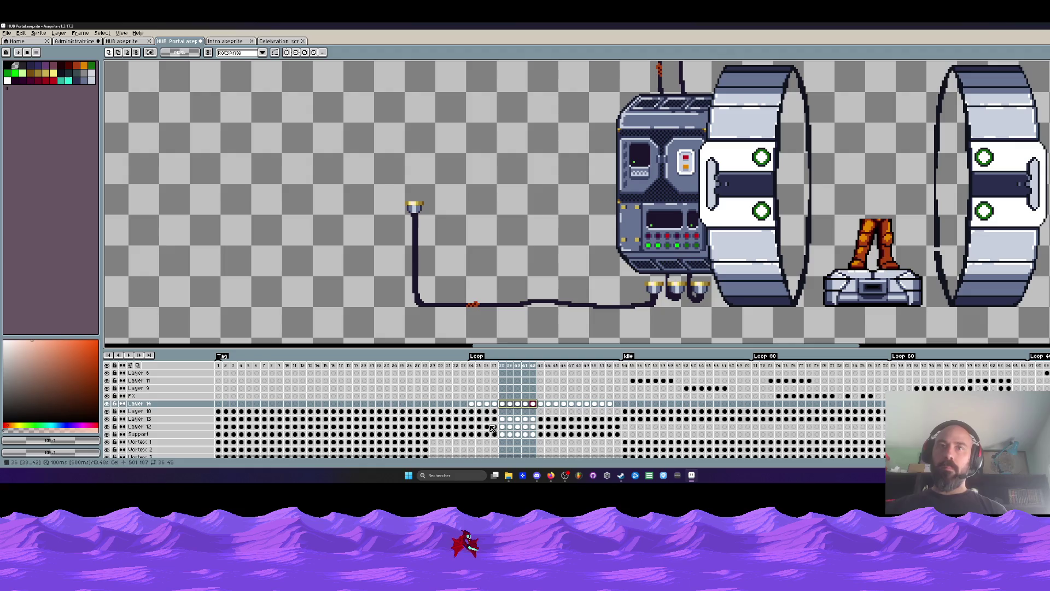
{"action": "mouse_move", "coordinate": [496, 411]}
{"action": "left_mouse_down"}
{"action": "mouse_move", "coordinate": [472, 411]}
{"action": "mouse_move", "coordinate": [506, 416]}
{"action": "left_mouse_up"}
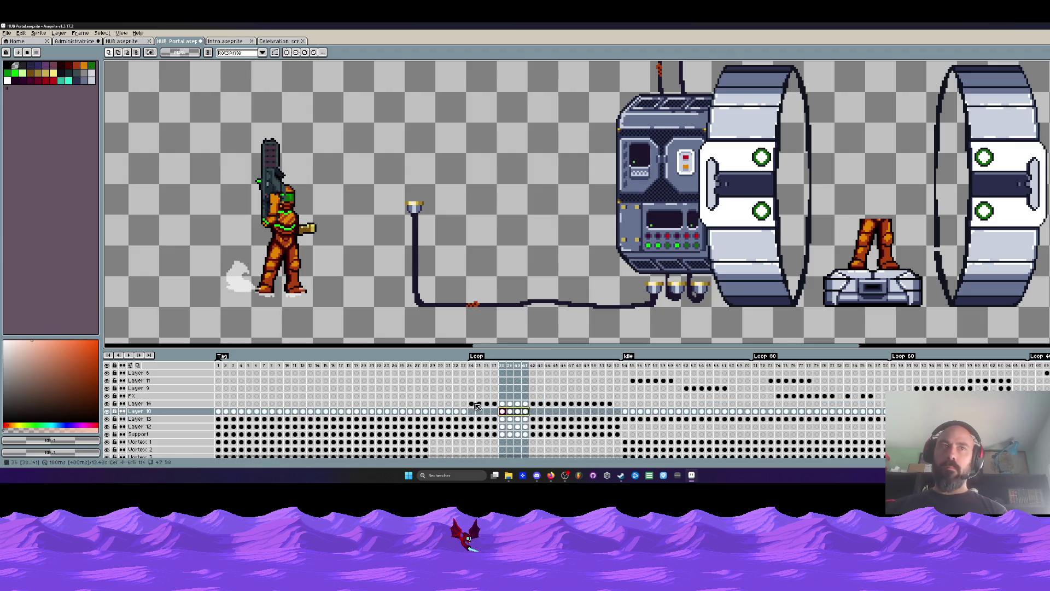
{"action": "left_click_drag", "start_coordinate": [198, 106], "coordinate": [352, 239]}
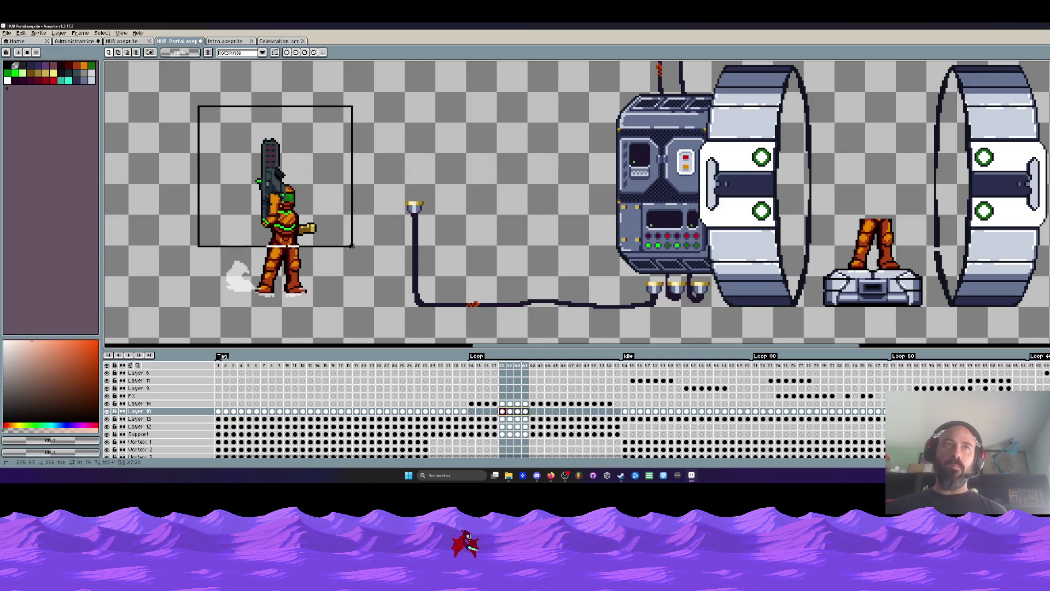
Step: Move the left soldier's raised-gun upper body onto the pedestal legs and drop the selection
{"action": "left_click_drag", "start_coordinate": [353, 239], "coordinate": [360, 249]}
{"action": "left_click", "coordinate": [517, 412]}
{"action": "left_click_drag", "start_coordinate": [518, 412], "coordinate": [503, 412]}
{"action": "left_click_drag", "start_coordinate": [293, 237], "coordinate": [900, 217]}
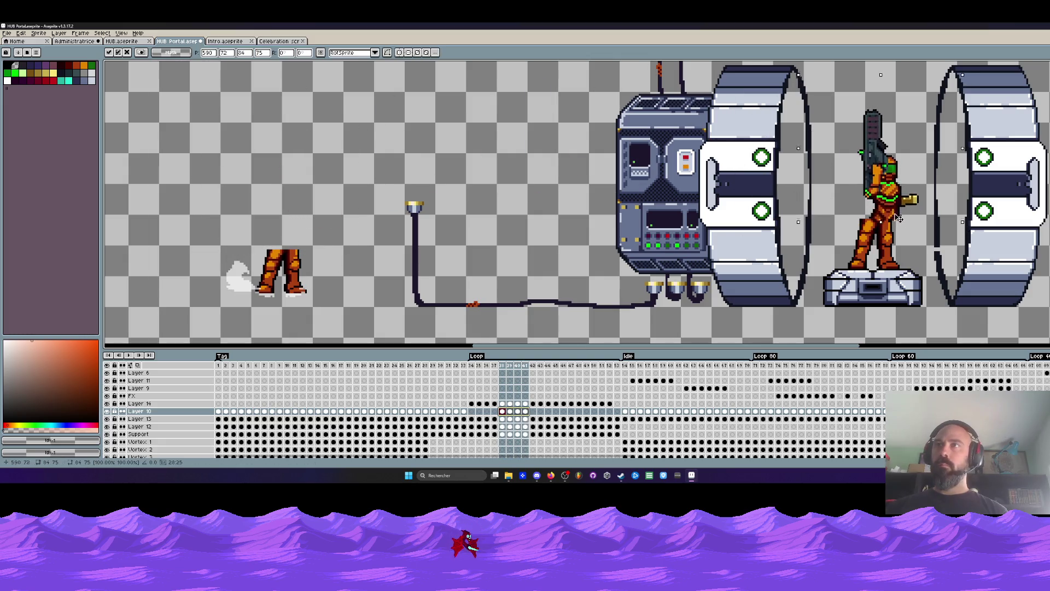
{"action": "scroll", "coordinate": [900, 218], "scroll_direction": "up", "scroll_amount": 2}
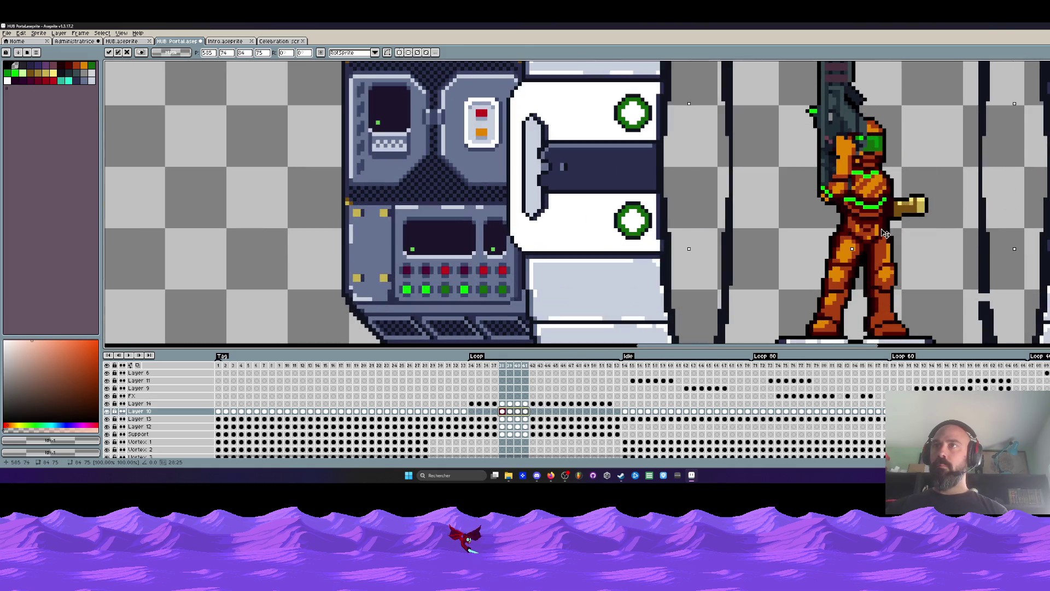
{"action": "scroll", "coordinate": [884, 234], "scroll_direction": "down", "scroll_amount": 2}
{"action": "scroll", "coordinate": [885, 234], "scroll_direction": "down", "scroll_amount": 2}
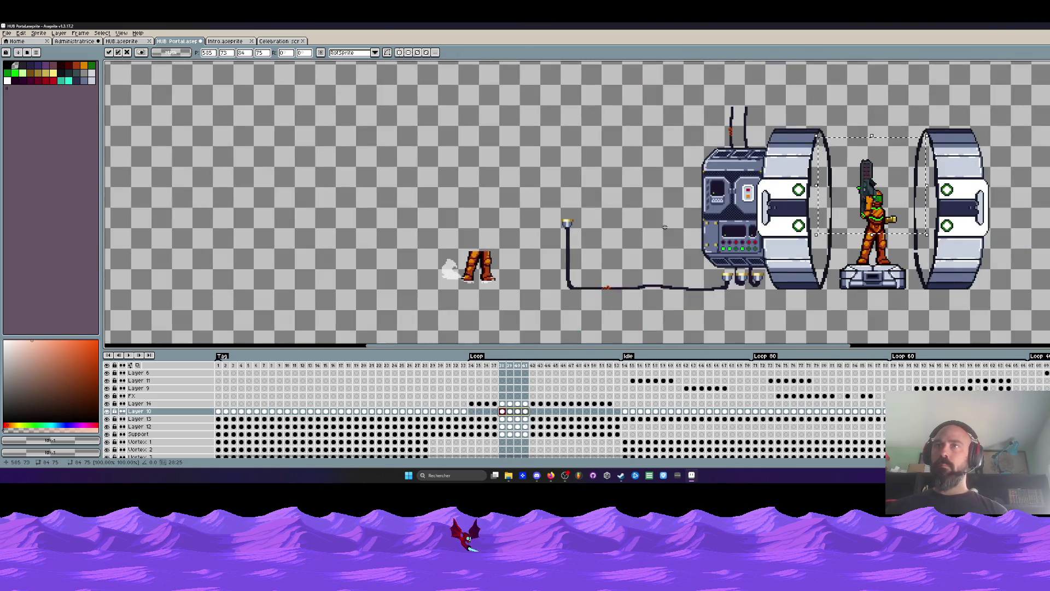
{"action": "left_click", "coordinate": [477, 178]}
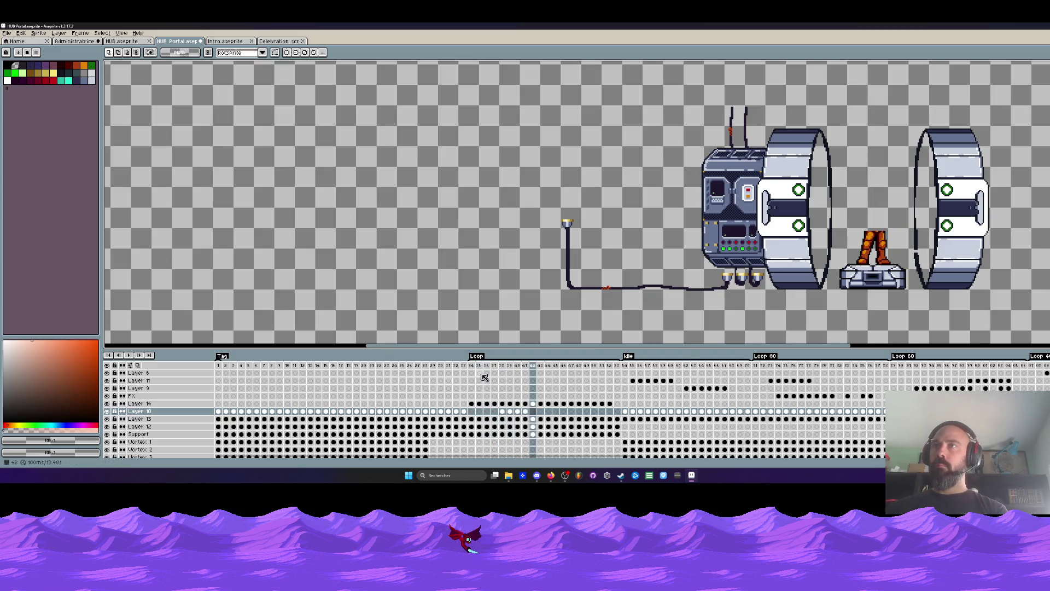
Step: Delete the pedestal soldier's upper body across frames 43–46
{"action": "left_click", "coordinate": [519, 414]}
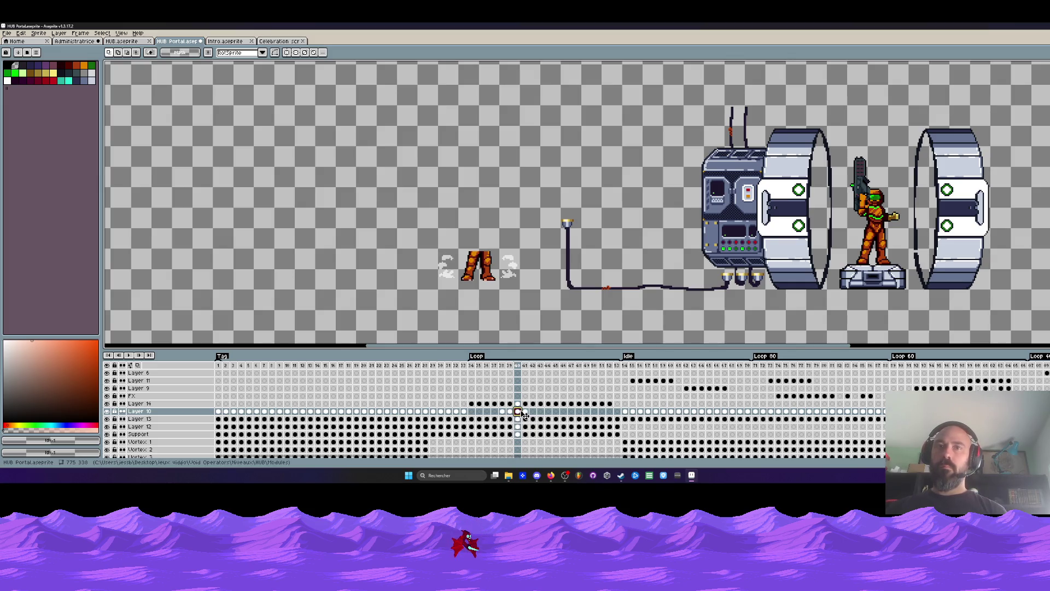
{"action": "left_click", "coordinate": [533, 404]}
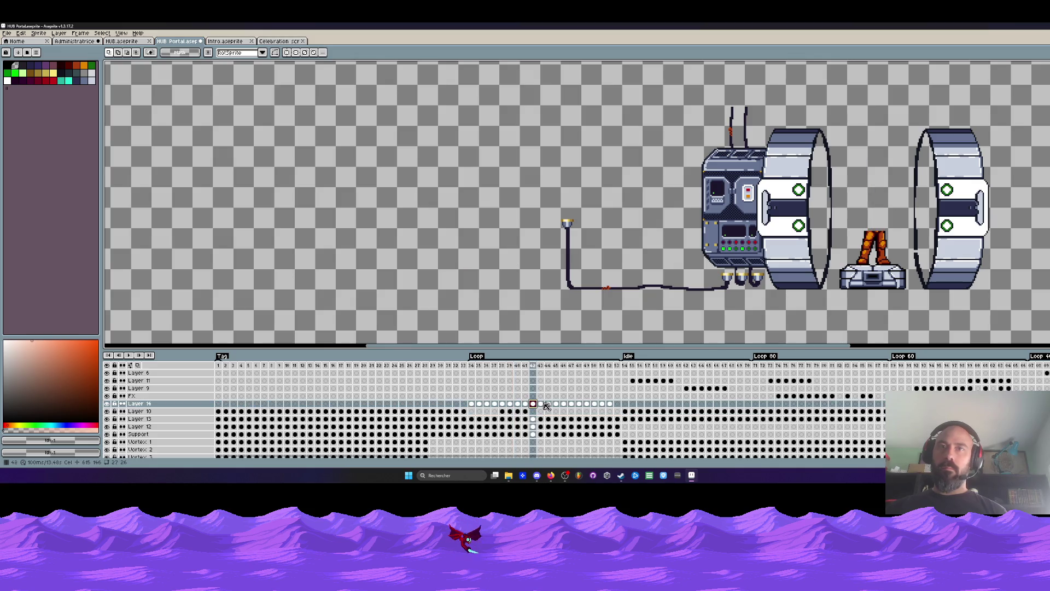
{"action": "left_click", "coordinate": [543, 405]}
{"action": "scroll", "coordinate": [923, 205], "scroll_direction": "up", "scroll_amount": 1}
{"action": "left_click_drag", "start_coordinate": [809, 146], "coordinate": [941, 240]}
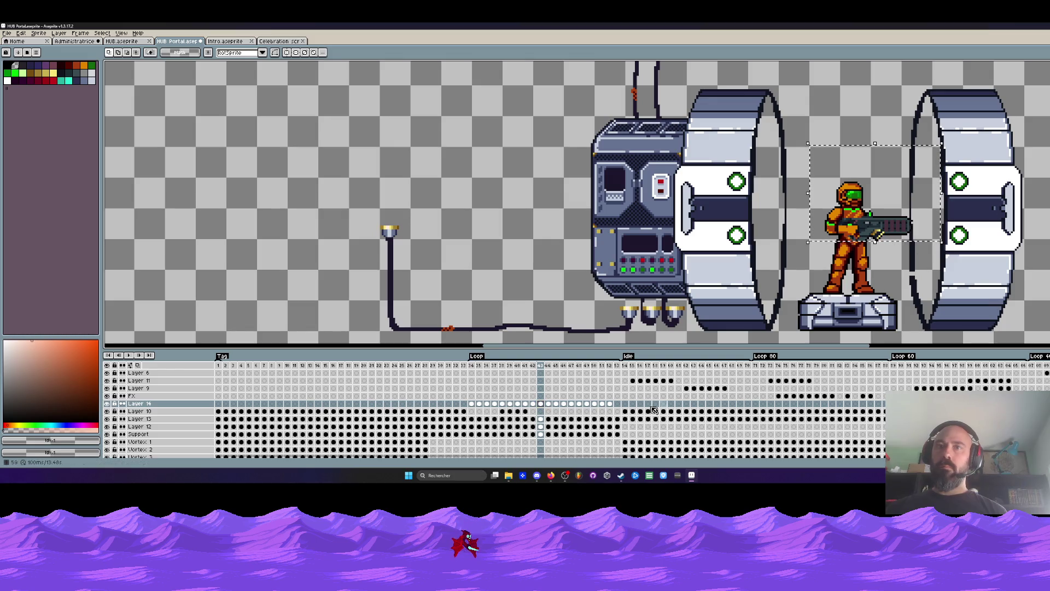
{"action": "left_click_drag", "start_coordinate": [541, 404], "coordinate": [572, 405]}
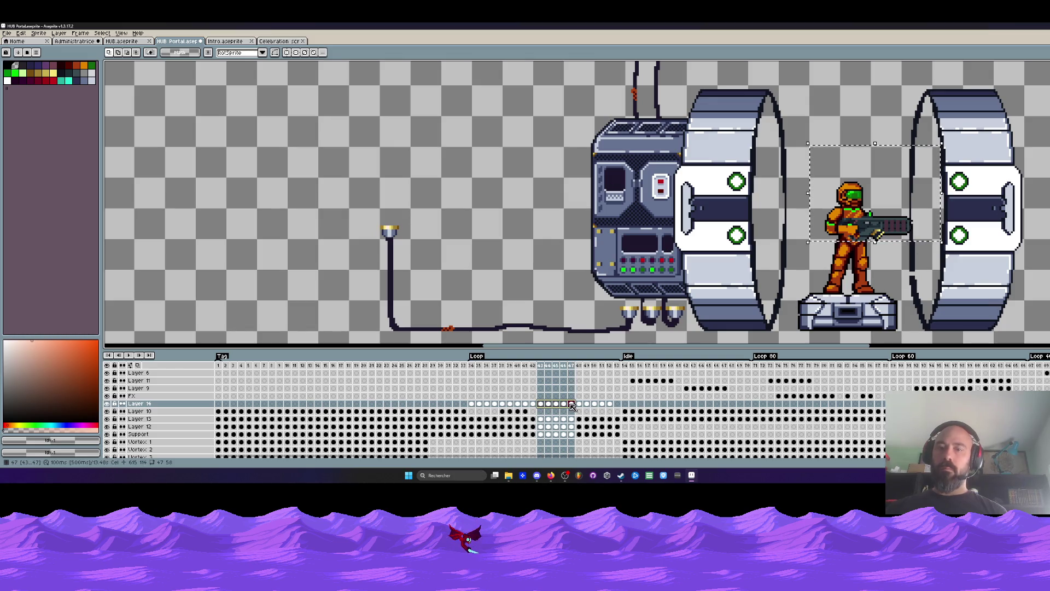
{"action": "key", "text": "Delete"}
Step: Scrub frames 38–48 to check the legs-only and armed poses
{"action": "left_click", "coordinate": [518, 412]}
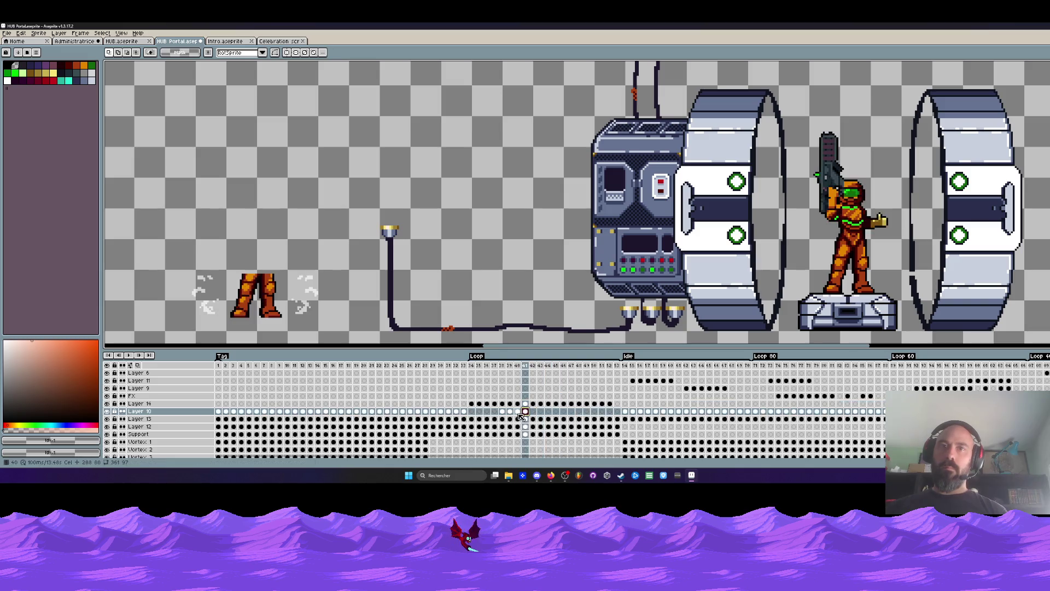
{"action": "left_click", "coordinate": [533, 412]}
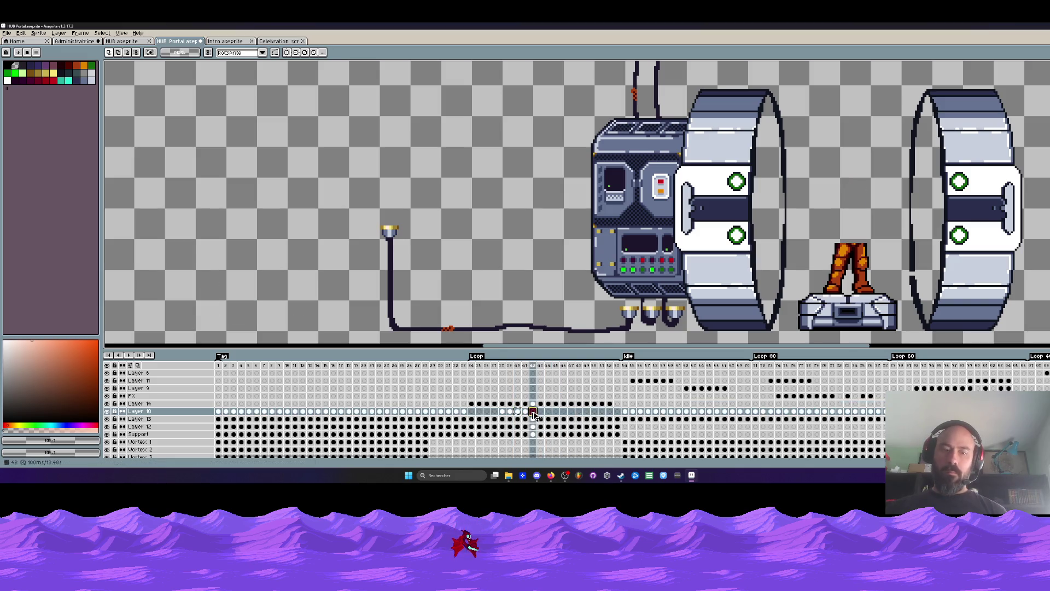
{"action": "left_click", "coordinate": [510, 412]}
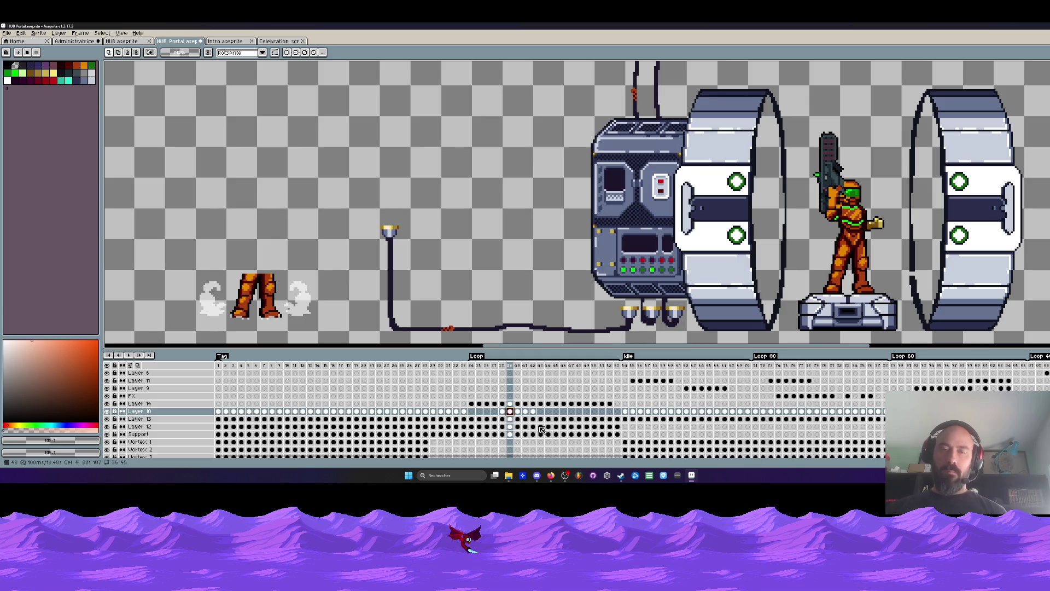
{"action": "left_click", "coordinate": [541, 412]}
{"action": "left_click", "coordinate": [503, 413]}
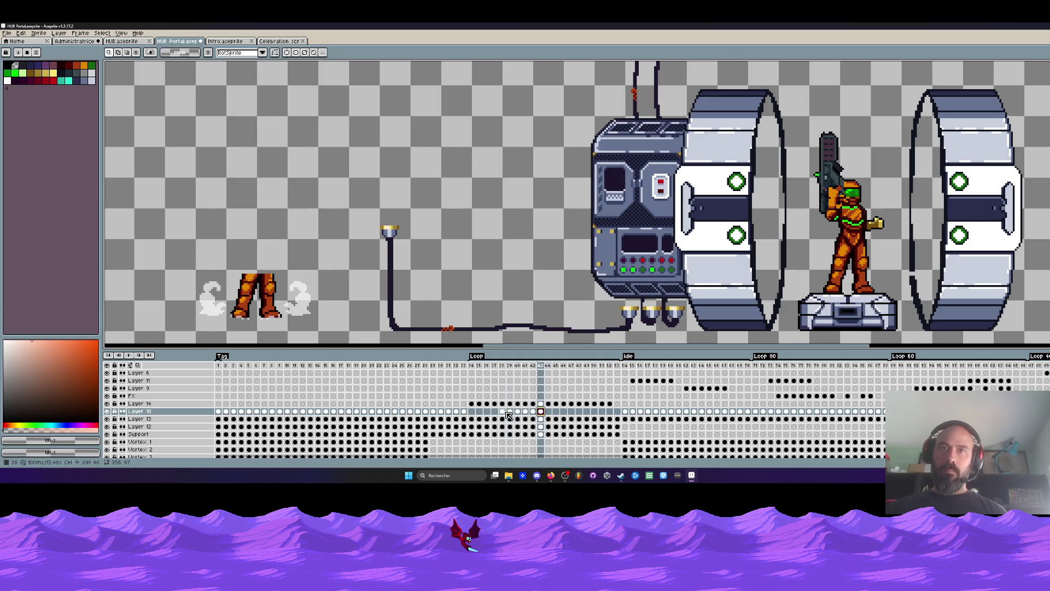
{"action": "left_click", "coordinate": [550, 414]}
{"action": "left_click", "coordinate": [556, 405]}
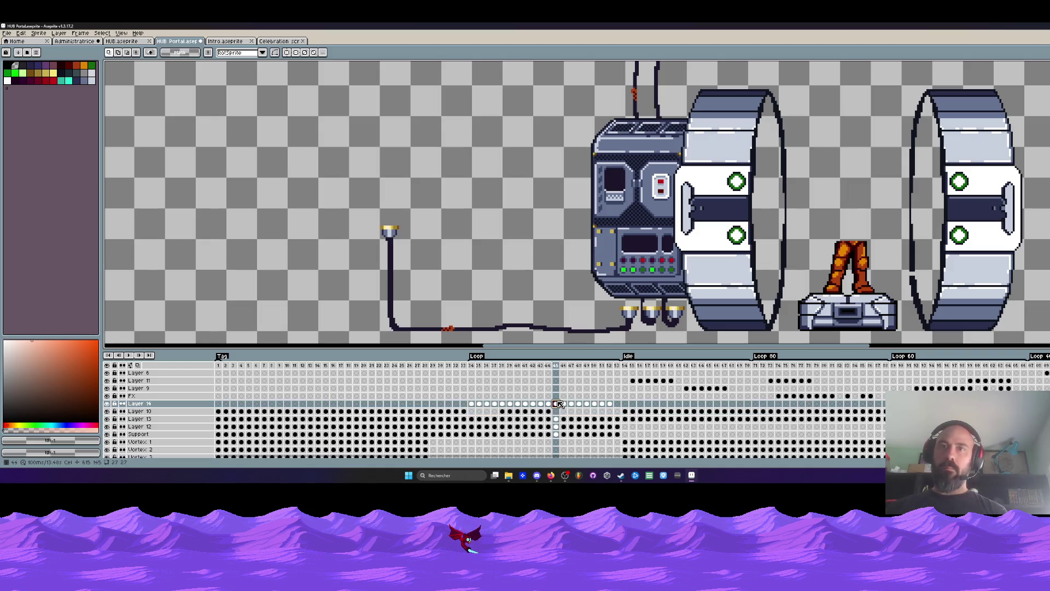
{"action": "left_click", "coordinate": [563, 405]}
{"action": "left_click", "coordinate": [570, 404]}
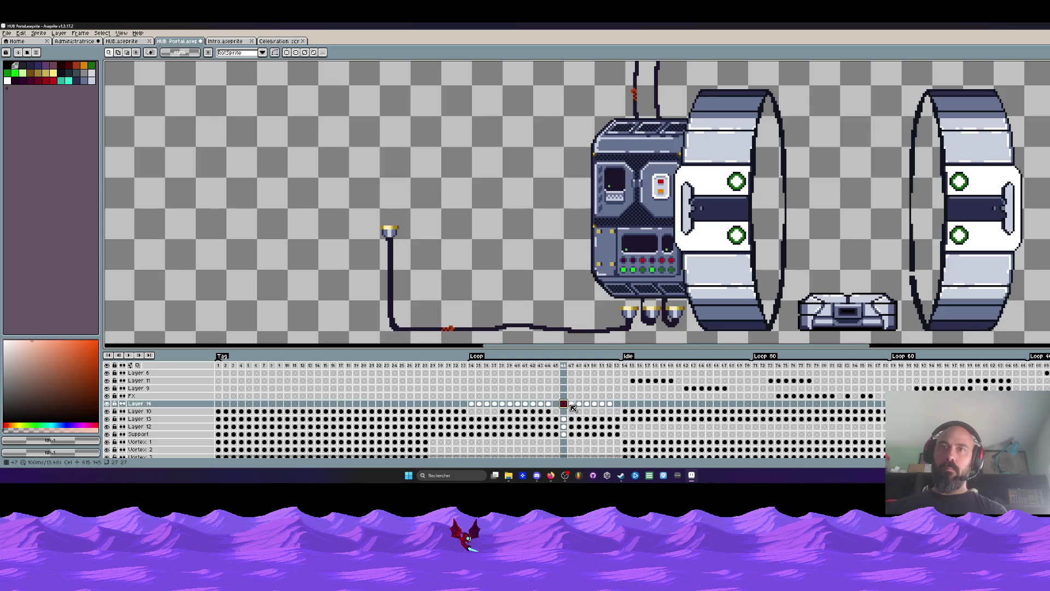
{"action": "left_click", "coordinate": [579, 404]}
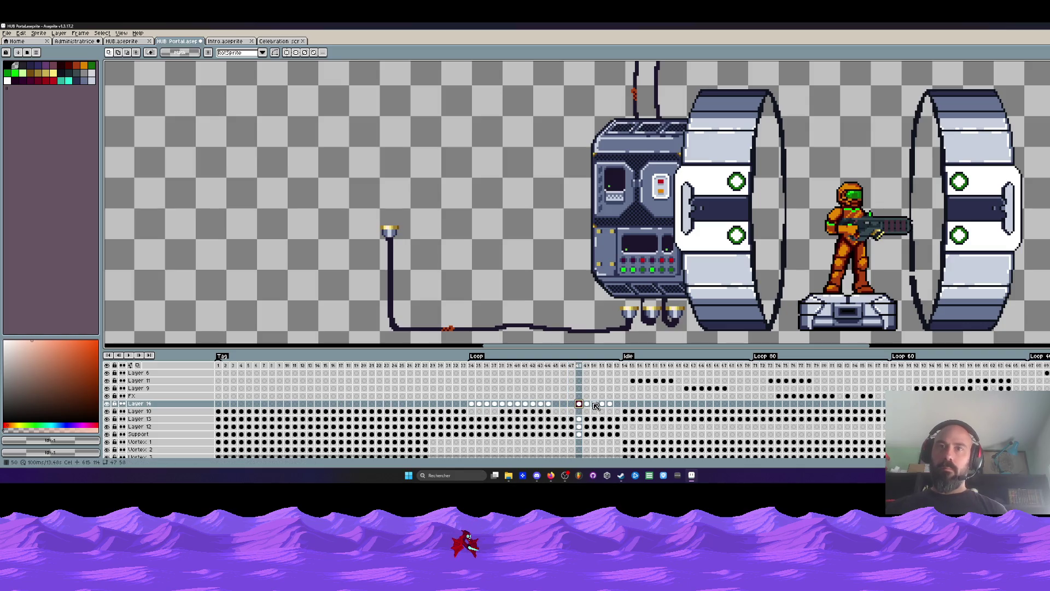
Step: Put the armed soldier cel onto the pedestal at frame 46, play from frame 41 and bring up its timing
{"action": "left_click", "coordinate": [556, 404]}
{"action": "left_click_drag", "start_coordinate": [556, 406], "coordinate": [556, 406]}
{"action": "left_click", "coordinate": [474, 369]}
{"action": "key", "text": "Return"}
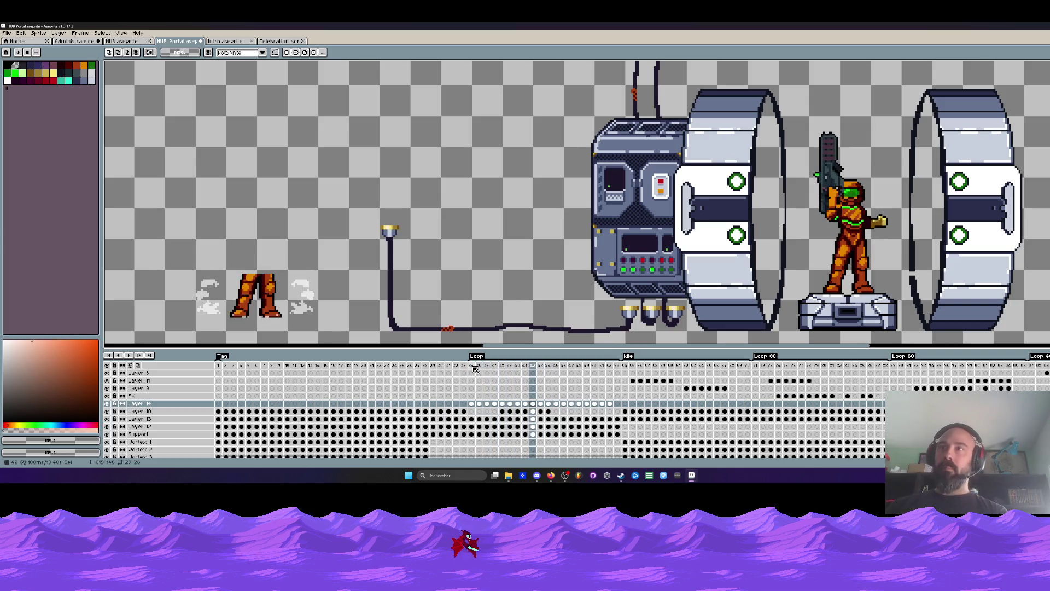
{"action": "double_click", "coordinate": [528, 367]}
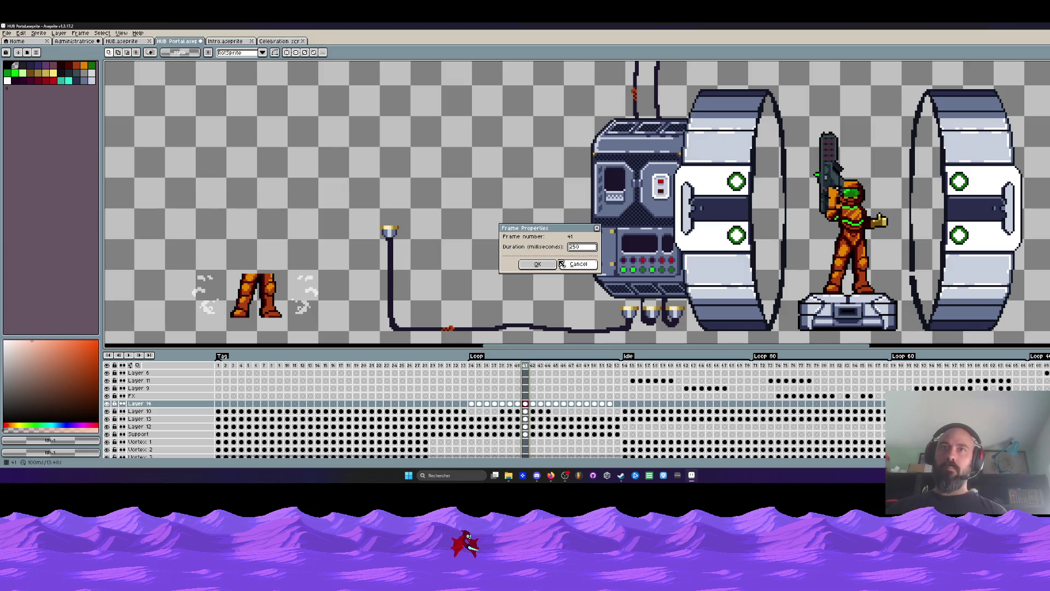
{"action": "left_click", "coordinate": [562, 263]}
{"action": "scroll", "coordinate": [497, 291], "scroll_direction": "down", "scroll_amount": 1}
{"action": "scroll", "coordinate": [498, 292], "scroll_direction": "down", "scroll_amount": 1}
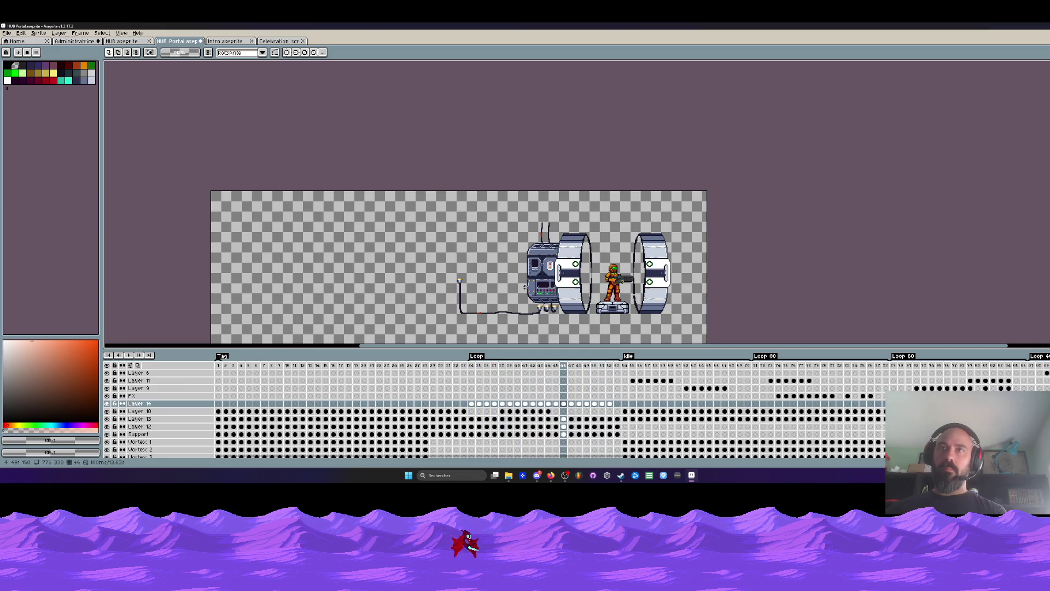
{"action": "scroll", "coordinate": [607, 249], "scroll_direction": "up", "scroll_amount": 1}
{"action": "scroll", "coordinate": [611, 263], "scroll_direction": "up", "scroll_amount": 1}
{"action": "scroll", "coordinate": [626, 320], "scroll_direction": "down", "scroll_amount": 3}
{"action": "scroll", "coordinate": [625, 320], "scroll_direction": "up", "scroll_amount": 2}
{"action": "scroll", "coordinate": [616, 192], "scroll_direction": "up", "scroll_amount": 2}
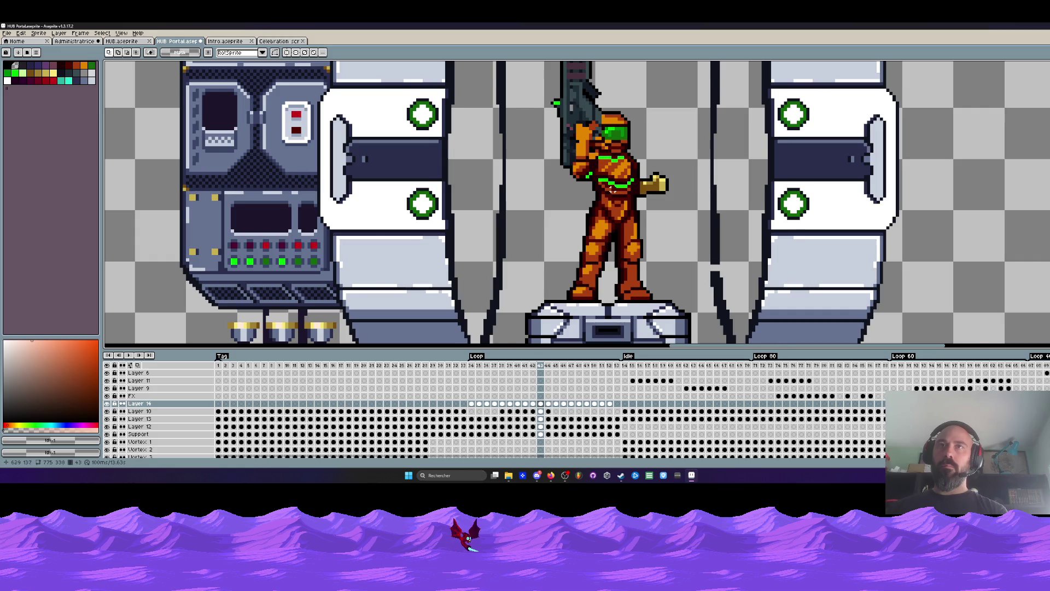
{"action": "scroll", "coordinate": [611, 192], "scroll_direction": "up", "scroll_amount": 1}
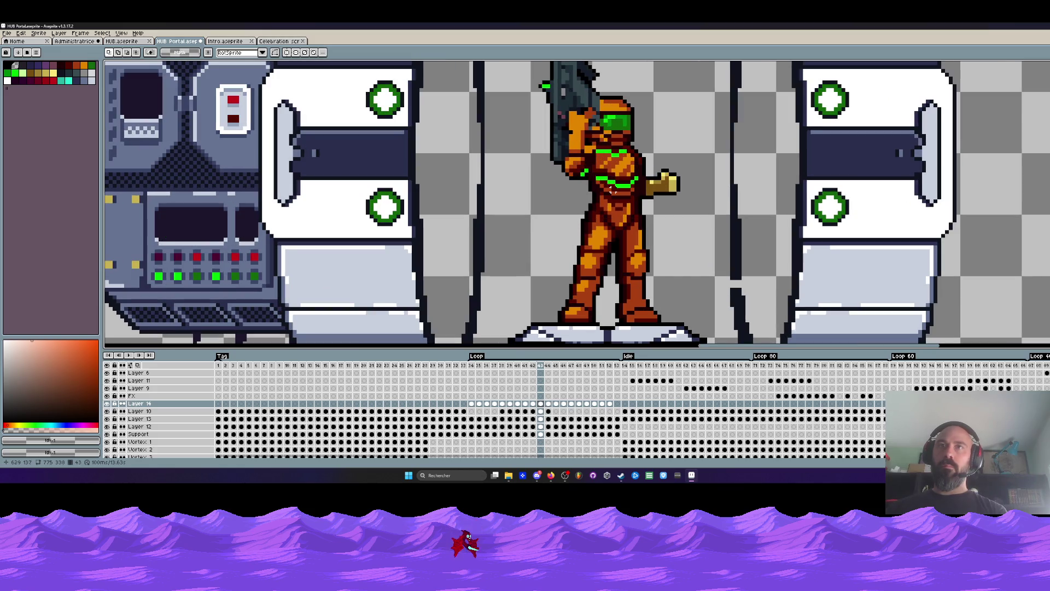
{"action": "scroll", "coordinate": [540, 123], "scroll_direction": "down", "scroll_amount": 2}
{"action": "scroll", "coordinate": [540, 123], "scroll_direction": "up", "scroll_amount": 1}
{"action": "left_click_drag", "start_coordinate": [538, 103], "coordinate": [672, 285]}
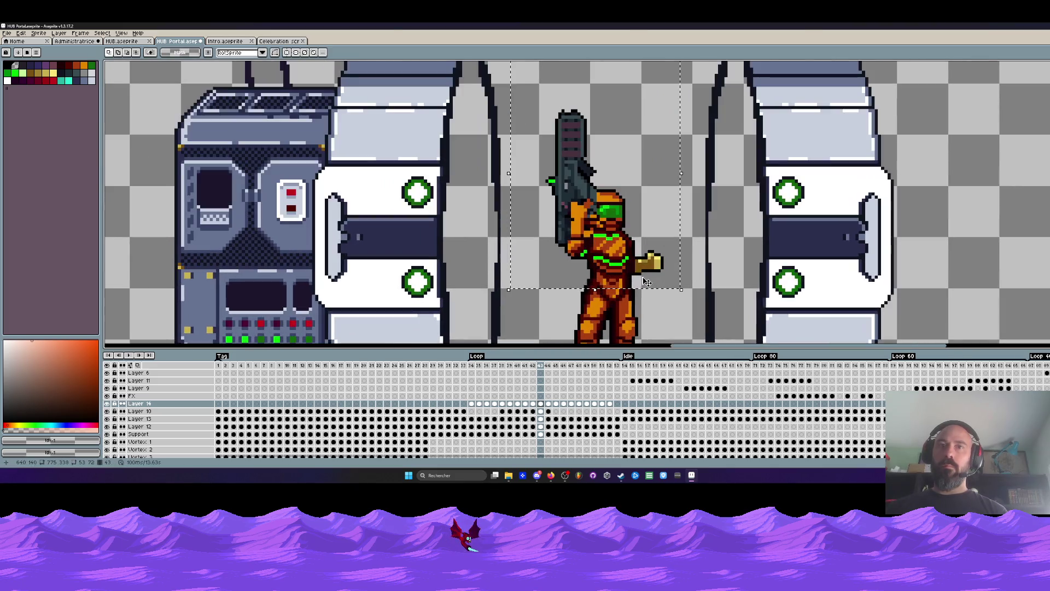
{"action": "scroll", "coordinate": [648, 283], "scroll_direction": "up", "scroll_amount": 1}
Step: Apply the transform, scrub neighbouring frames with brush size 5, and play the animation
{"action": "left_click", "coordinate": [618, 271]}
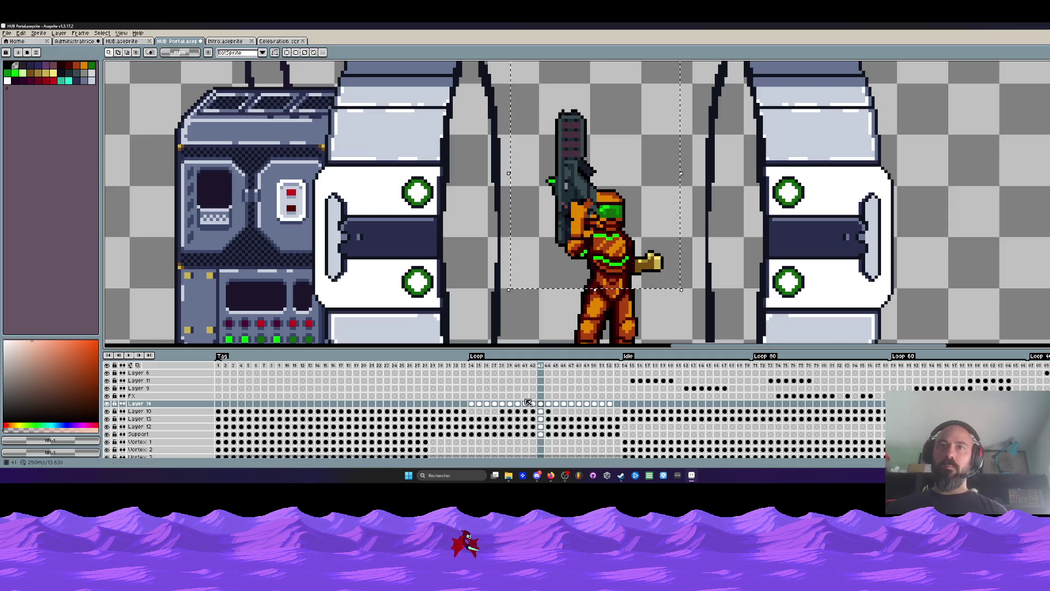
{"action": "key", "text": "Down"}
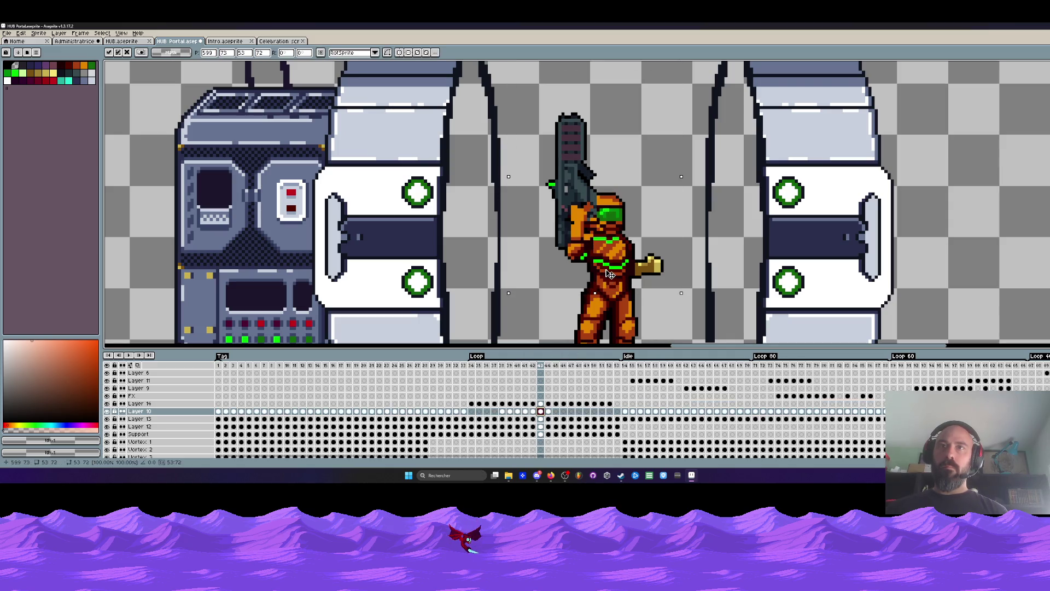
{"action": "scroll", "coordinate": [610, 271], "scroll_direction": "down", "scroll_amount": 1}
{"action": "key", "text": "Left"}
{"action": "key", "text": "Left"}
{"action": "key", "text": "Left"}
{"action": "key", "text": "Left"}
{"action": "key", "text": "Left"}
{"action": "key", "text": "Right"}
{"action": "key", "text": "Right"}
{"action": "key", "text": "Right"}
{"action": "key", "text": "Right"}
{"action": "key", "text": "Right"}
{"action": "key", "text": "Right"}
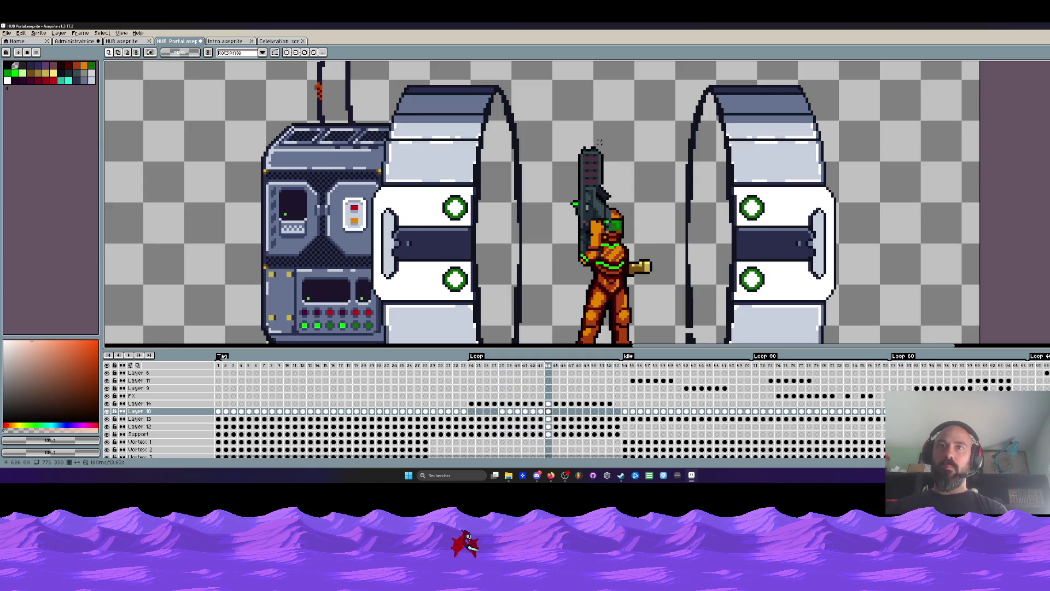
{"action": "key", "text": "Left"}
{"action": "key", "text": "Right"}
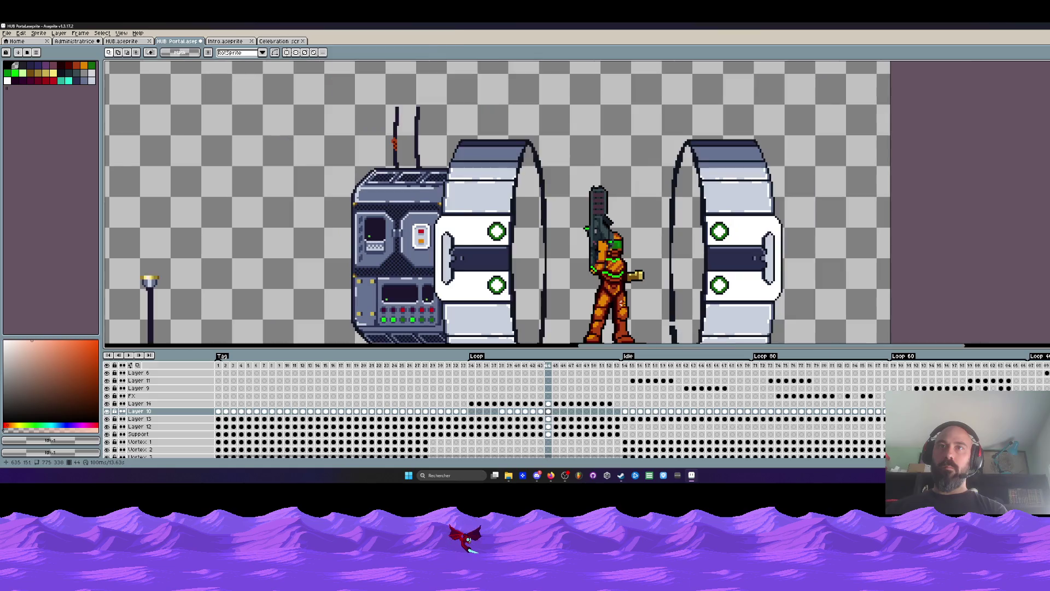
{"action": "scroll", "coordinate": [620, 303], "scroll_direction": "down", "scroll_amount": 1}
{"action": "key", "text": "Left"}
{"action": "scroll", "coordinate": [591, 279], "scroll_direction": "up", "scroll_amount": 1}
{"action": "scroll", "coordinate": [575, 300], "scroll_direction": "up", "scroll_amount": 1}
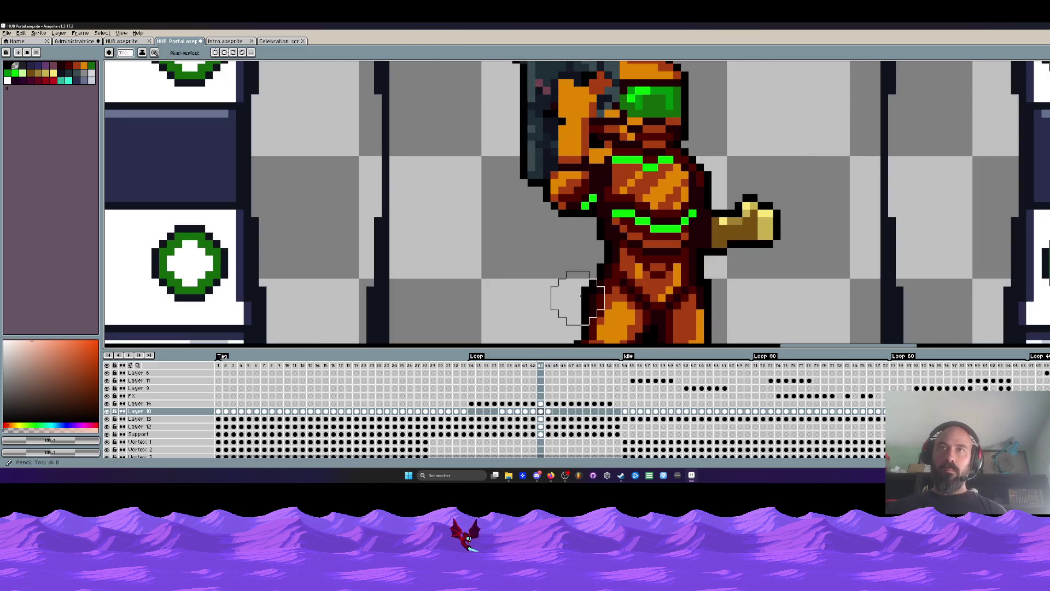
{"action": "key", "text": "minus"}
{"action": "key", "text": "minus"}
{"action": "scroll", "coordinate": [727, 275], "scroll_direction": "down", "scroll_amount": 2}
{"action": "key", "text": "Left"}
{"action": "key", "text": "Left"}
{"action": "key", "text": "Left"}
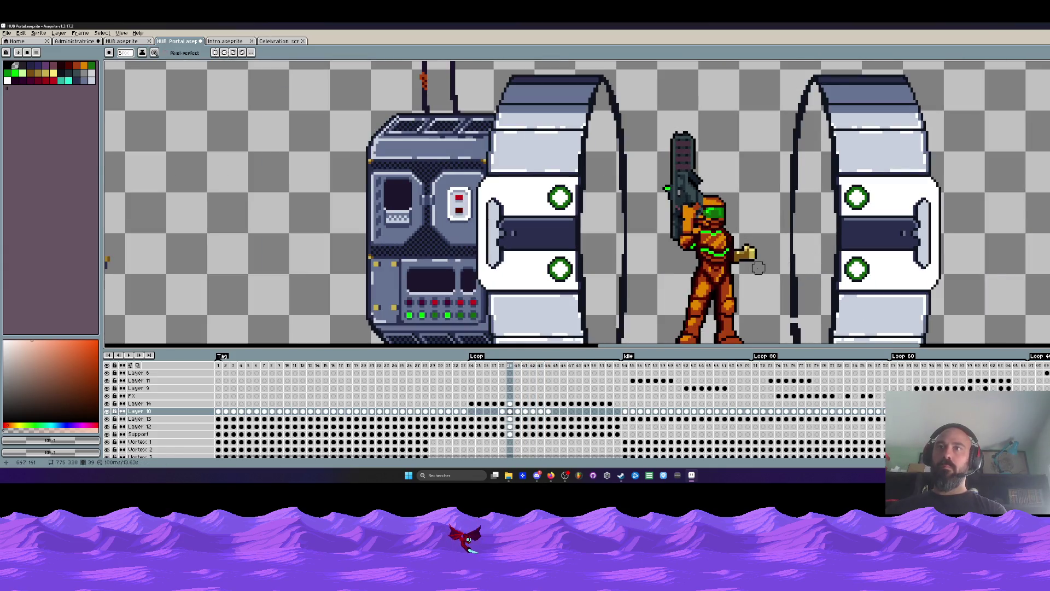
{"action": "key", "text": "Left"}
{"action": "key", "text": "Left"}
{"action": "key", "text": "Return"}
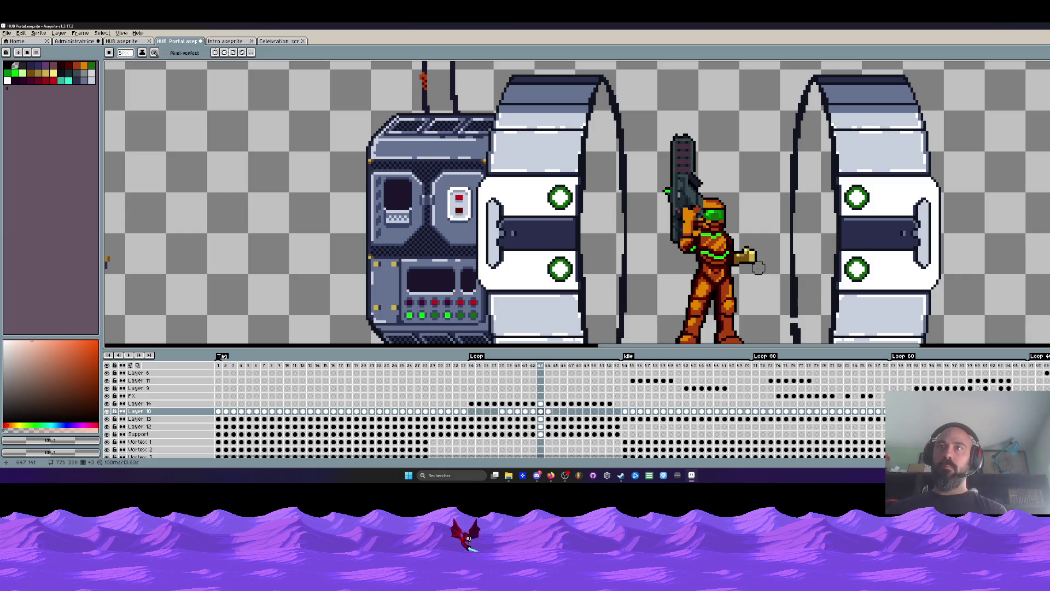
{"action": "scroll", "coordinate": [759, 271], "scroll_direction": "down", "scroll_amount": 1}
{"action": "scroll", "coordinate": [761, 273], "scroll_direction": "down", "scroll_amount": 1}
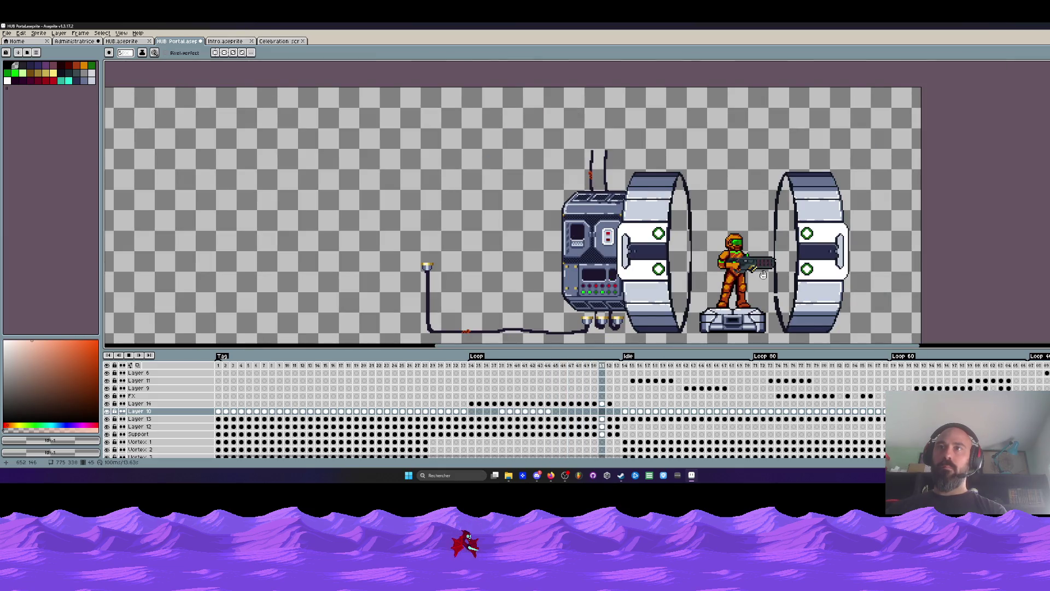
Step: Remove the extra frame and replay the Loop from an earlier frame
{"action": "left_click", "coordinate": [617, 372]}
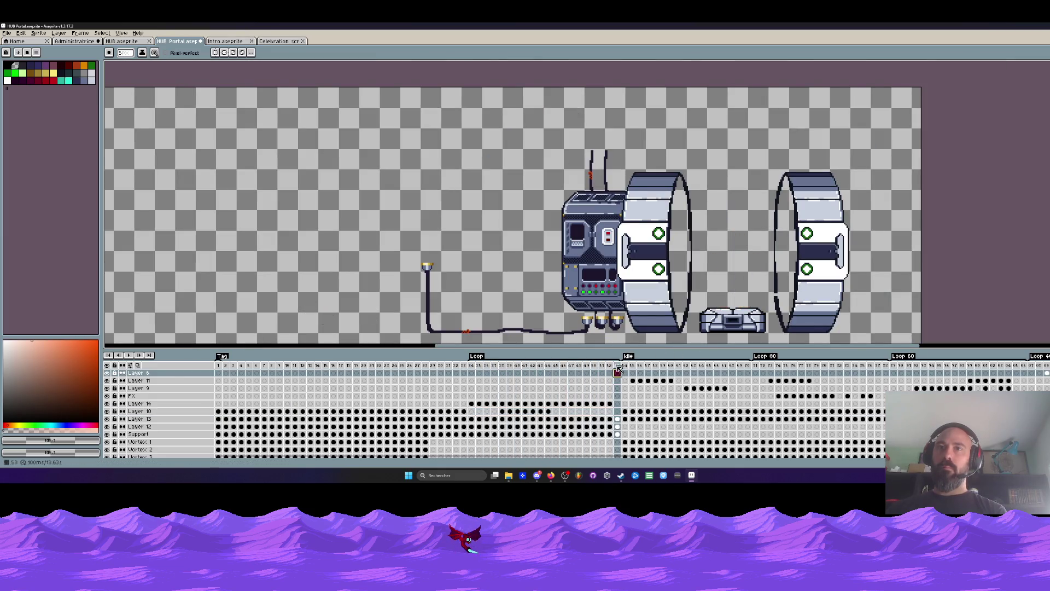
{"action": "key", "text": "alt+c"}
{"action": "left_click", "coordinate": [484, 366]}
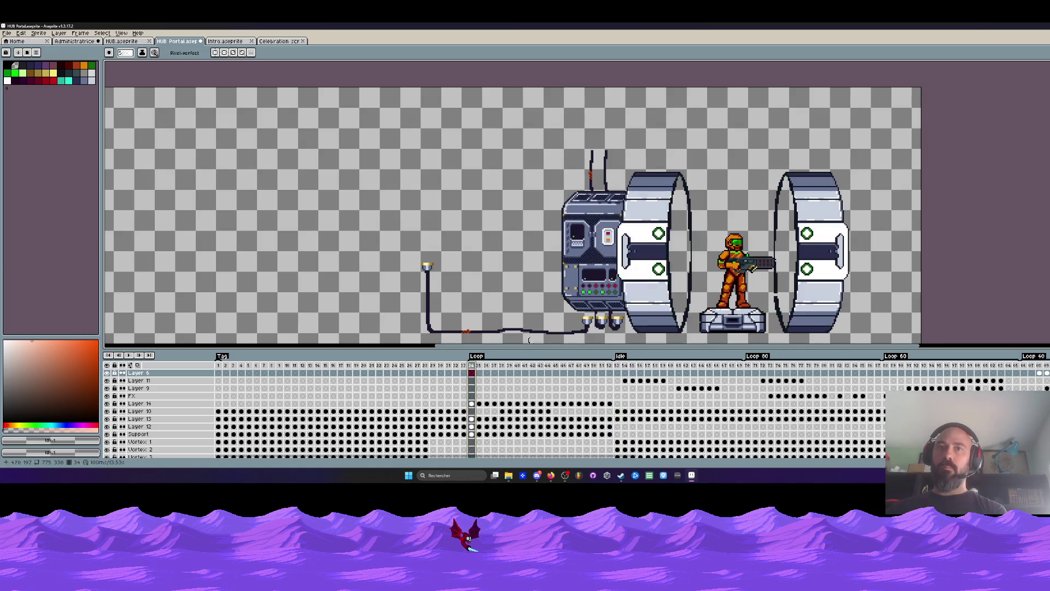
{"action": "key", "text": "Return"}
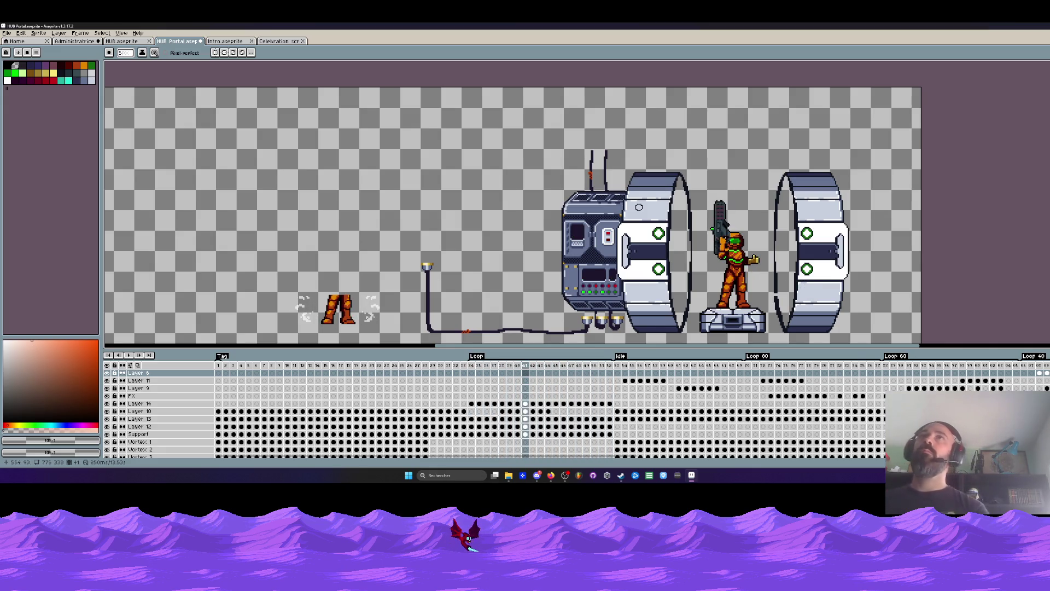
{"action": "scroll", "coordinate": [803, 287], "scroll_direction": "down", "scroll_amount": 1}
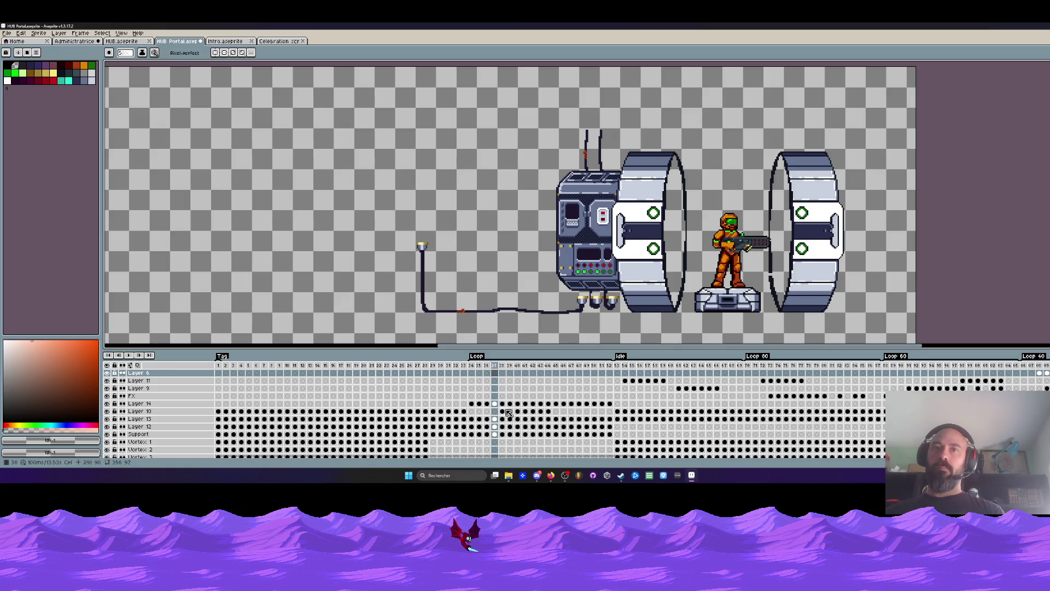
Step: Shift the cels for frames 38–44 three frames earlier and play from frame 35
{"action": "left_click_drag", "start_coordinate": [503, 408], "coordinate": [549, 410]}
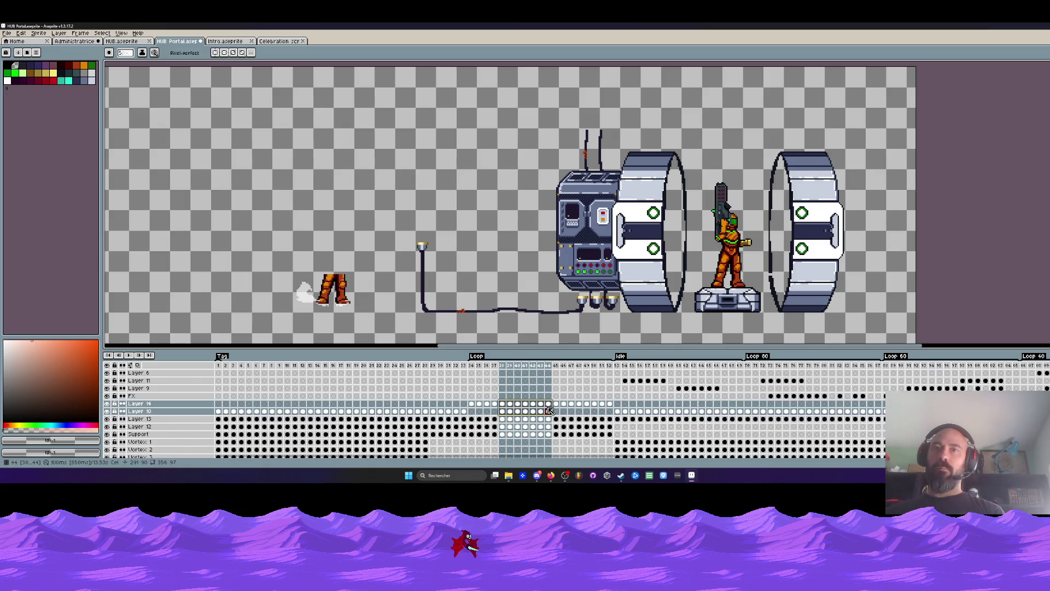
{"action": "left_click_drag", "start_coordinate": [482, 406], "coordinate": [483, 403]}
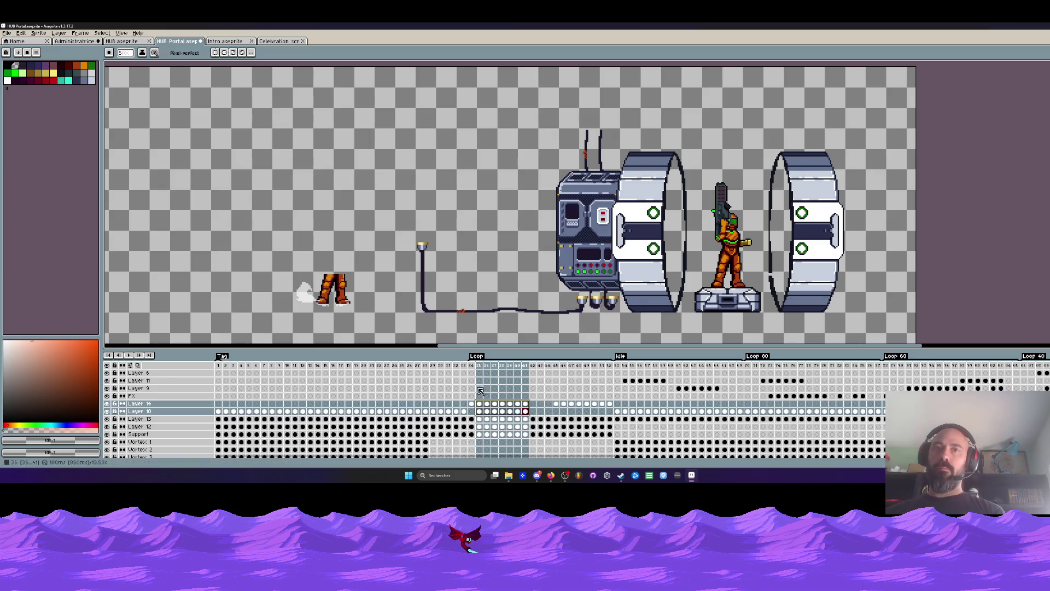
{"action": "left_click", "coordinate": [472, 368]}
{"action": "key", "text": "Return"}
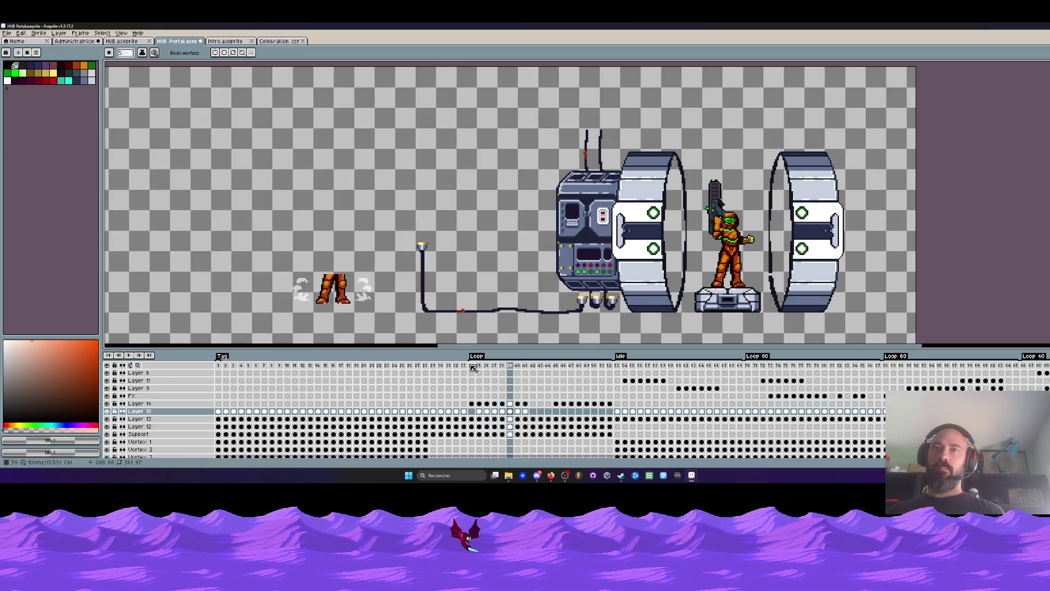
Step: Select Layer 14 cels 45–51, play the Loop, then marquee and deselect the astronaut's upper body
{"action": "left_click_drag", "start_coordinate": [610, 404], "coordinate": [556, 406]}
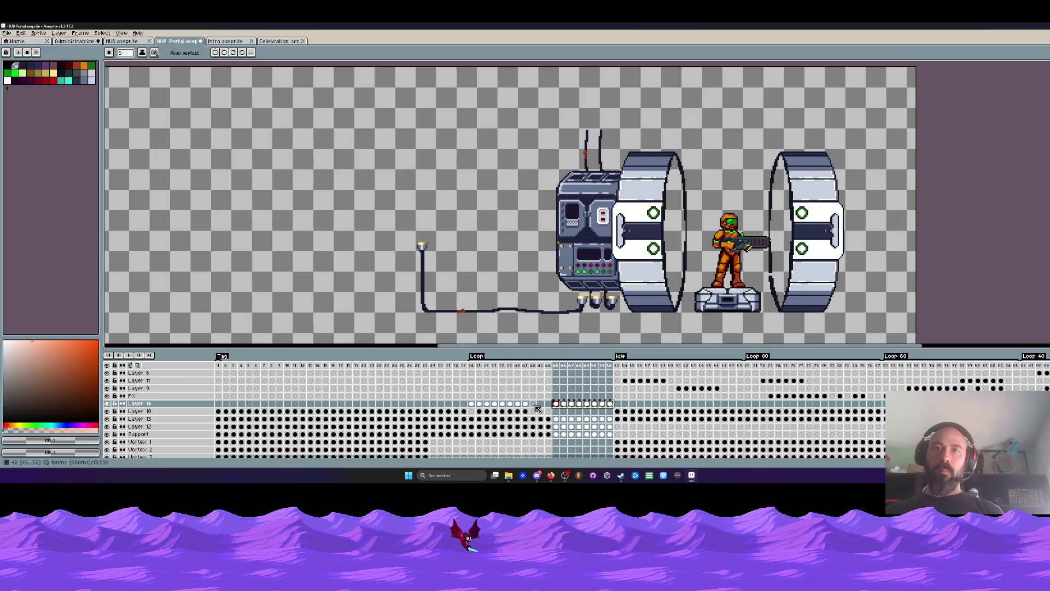
{"action": "left_click", "coordinate": [535, 405]}
{"action": "key", "text": "Return"}
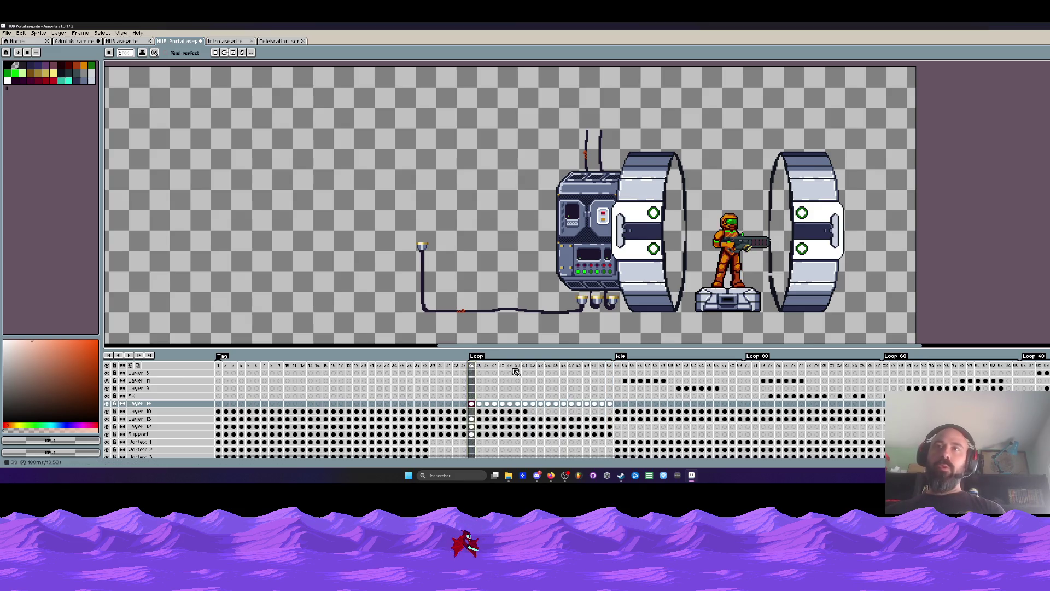
{"action": "scroll", "coordinate": [575, 381], "scroll_direction": "down", "scroll_amount": 1}
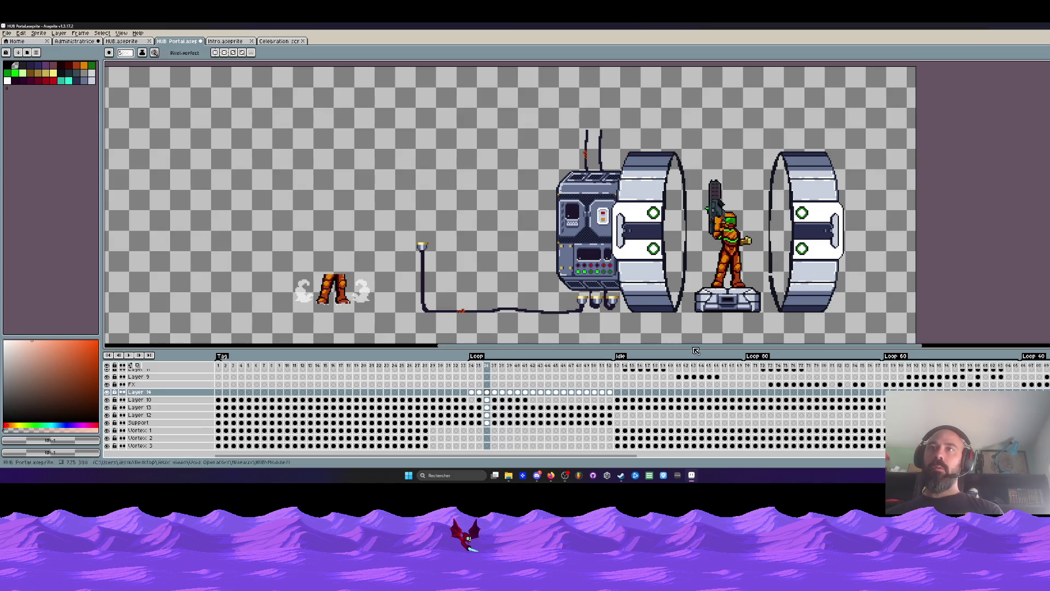
{"action": "scroll", "coordinate": [726, 257], "scroll_direction": "up", "scroll_amount": 1}
{"action": "key", "text": "m"}
{"action": "left_click_drag", "start_coordinate": [667, 81], "coordinate": [795, 251]}
{"action": "key", "text": "ctrl+d"}
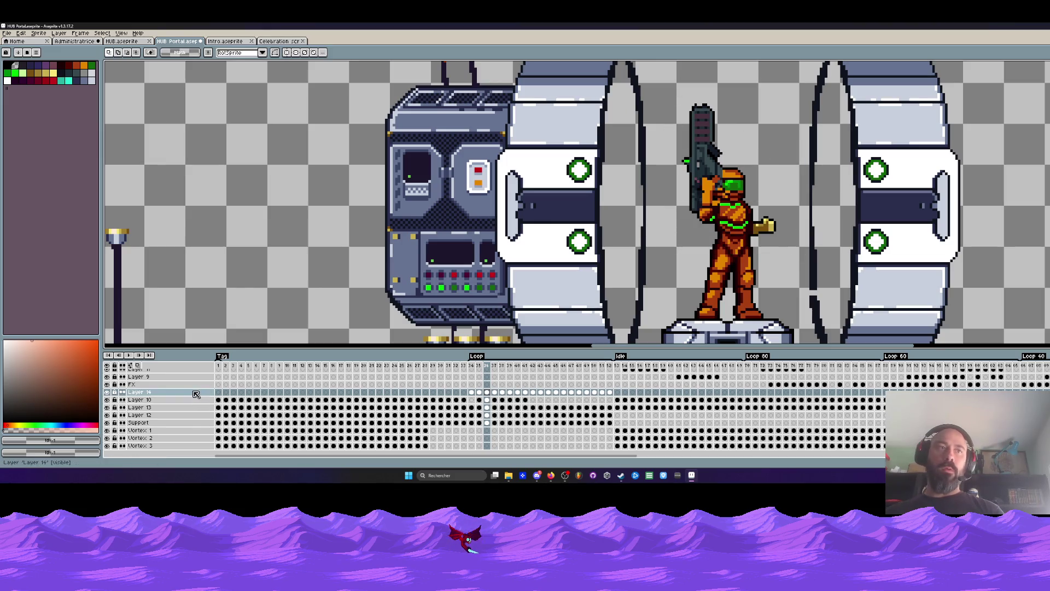
Step: Merge Layer 14 down and transform the astronaut's selection on the current frame
{"action": "right_click", "coordinate": [196, 392]}
{"action": "left_click", "coordinate": [223, 440]}
{"action": "left_click_drag", "start_coordinate": [669, 79], "coordinate": [795, 248]}
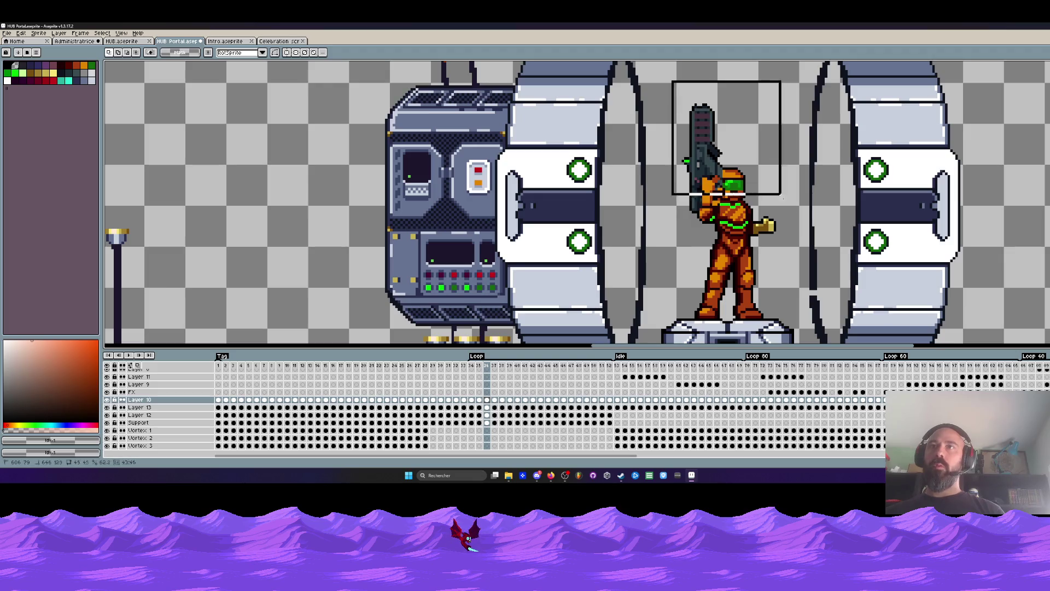
{"action": "scroll", "coordinate": [759, 256], "scroll_direction": "up", "scroll_amount": 1}
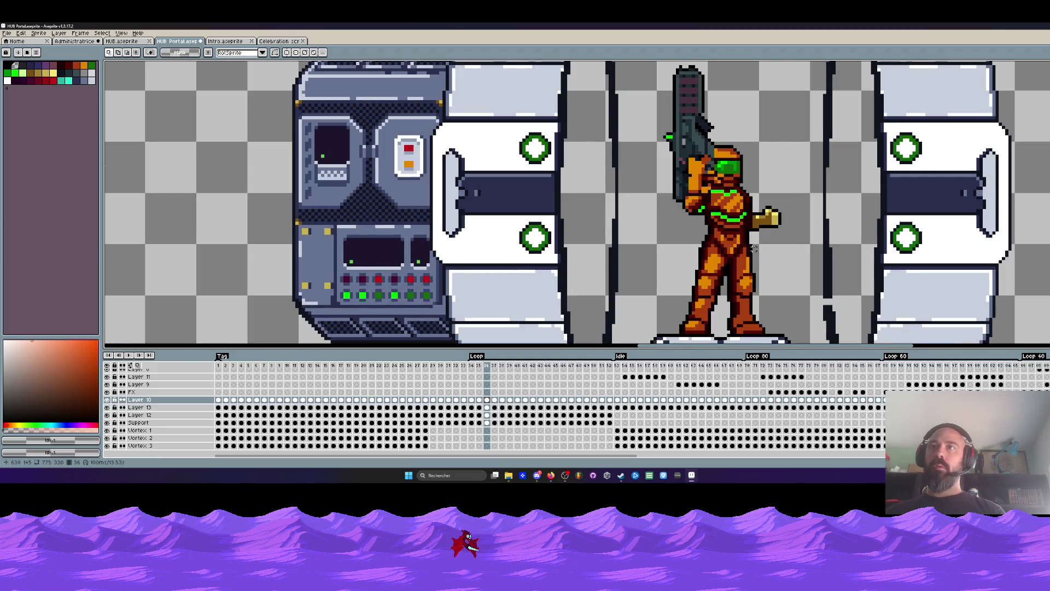
{"action": "scroll", "coordinate": [720, 255], "scroll_direction": "up", "scroll_amount": 1}
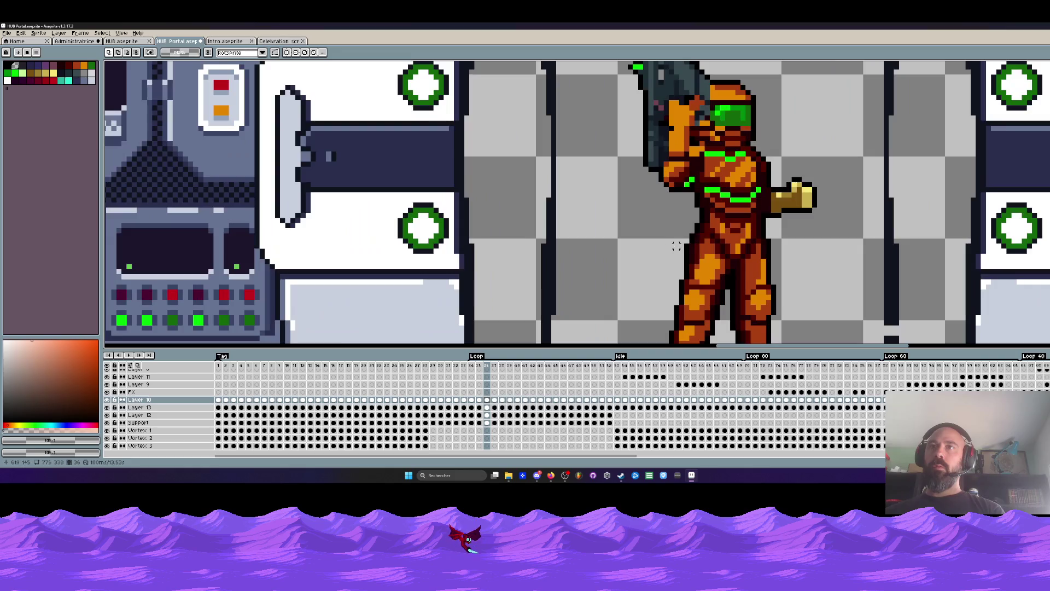
{"action": "scroll", "coordinate": [699, 246], "scroll_direction": "down", "scroll_amount": 1}
{"action": "scroll", "coordinate": [488, 249], "scroll_direction": "down", "scroll_amount": 1}
{"action": "scroll", "coordinate": [624, 72], "scroll_direction": "up", "scroll_amount": 1}
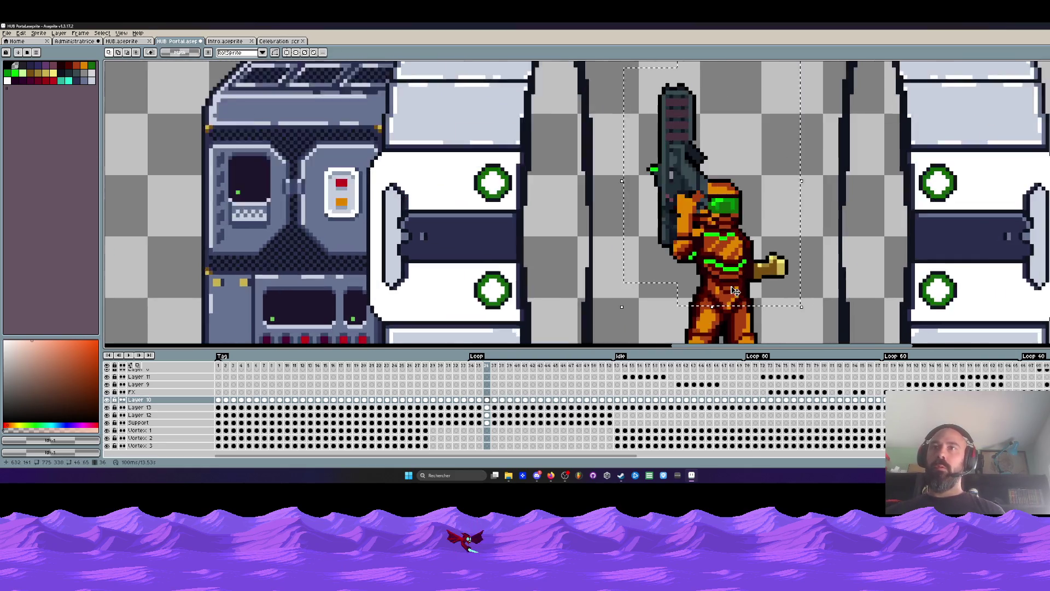
{"action": "scroll", "coordinate": [728, 279], "scroll_direction": "up", "scroll_amount": 1}
{"action": "left_click", "coordinate": [729, 280]}
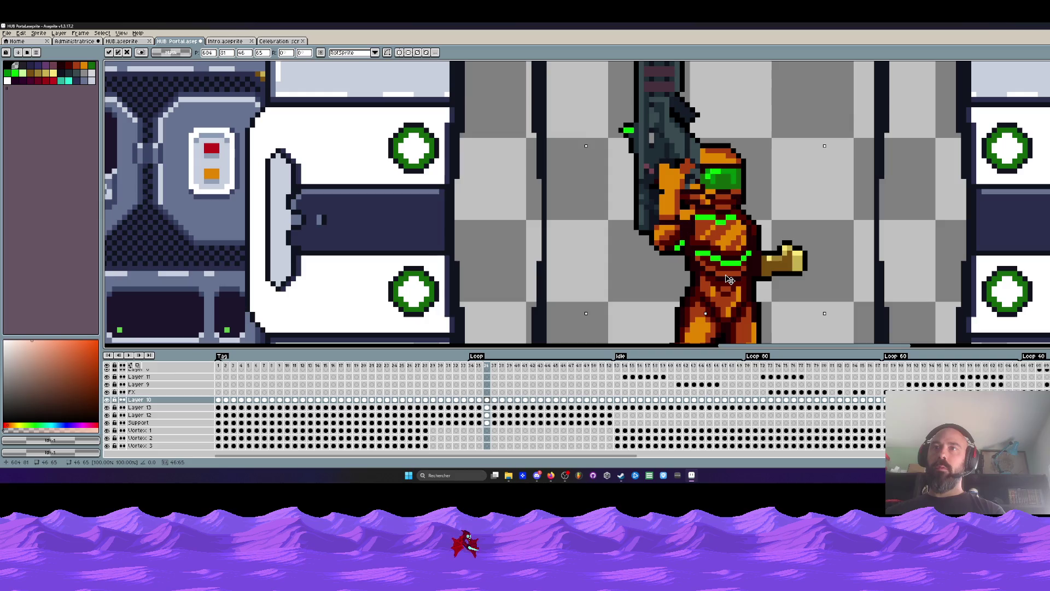
{"action": "scroll", "coordinate": [729, 279], "scroll_direction": "down", "scroll_amount": 2}
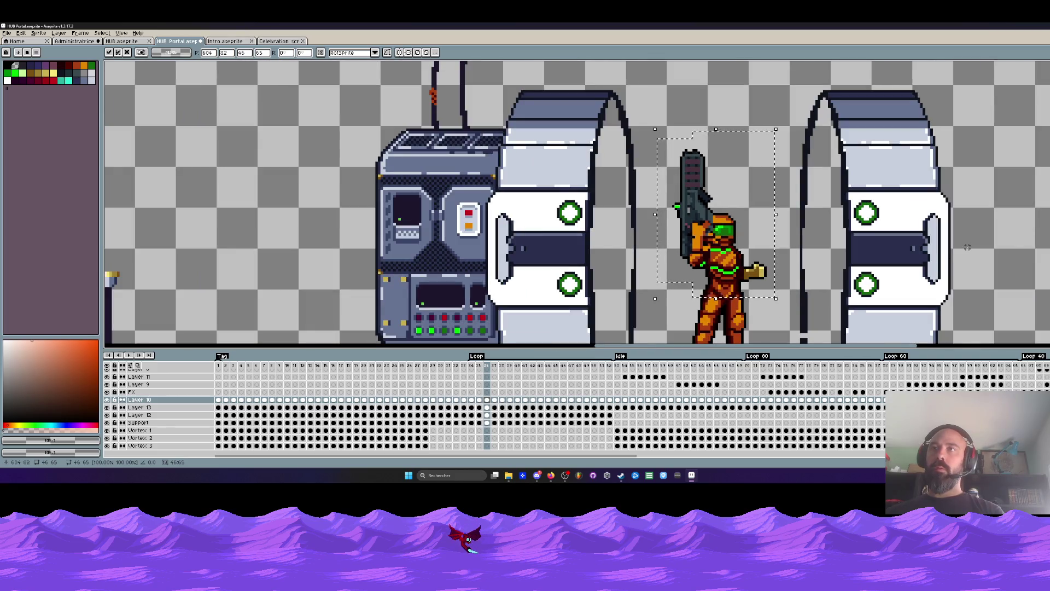
{"action": "key", "text": "Return"}
{"action": "key", "text": "Right"}
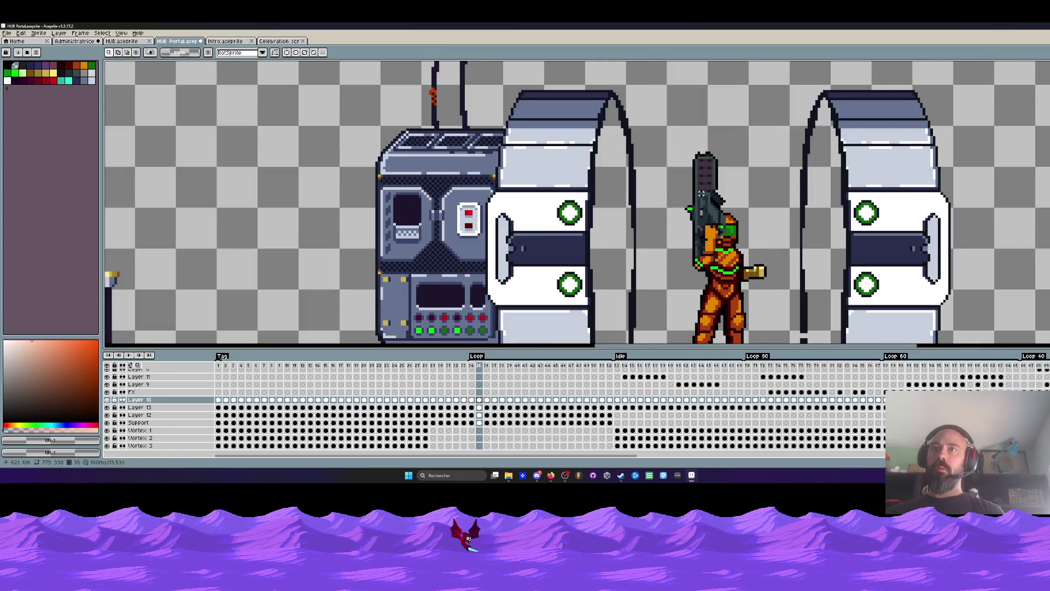
Step: Reselect the soldier with his outstretched hand on the next frames and reposition him
{"action": "left_click_drag", "start_coordinate": [660, 120], "coordinate": [775, 296]}
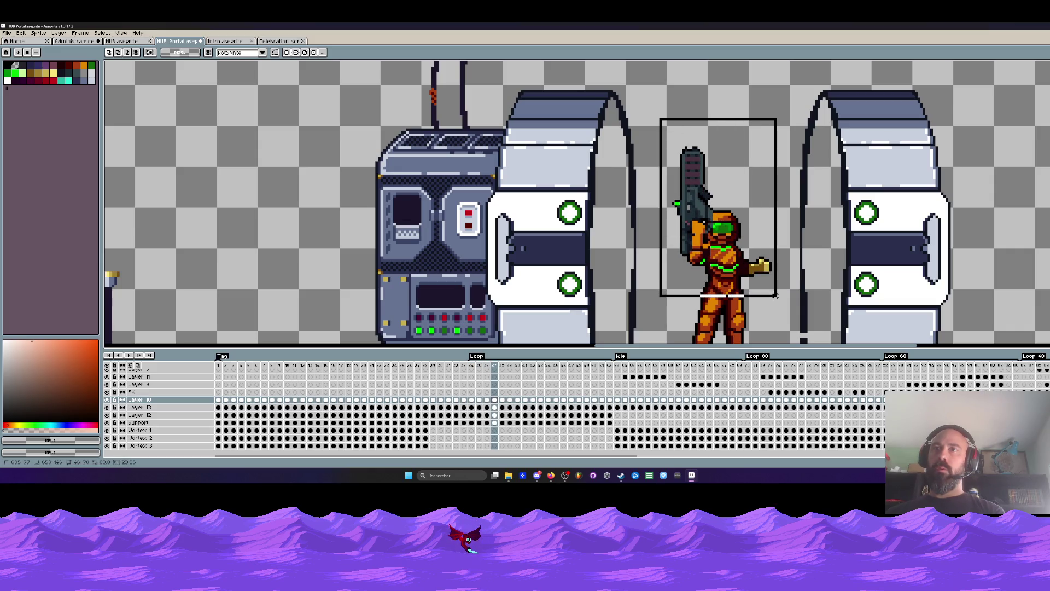
{"action": "scroll", "coordinate": [738, 279], "scroll_direction": "up", "scroll_amount": 1}
{"action": "scroll", "coordinate": [733, 276], "scroll_direction": "down", "scroll_amount": 2}
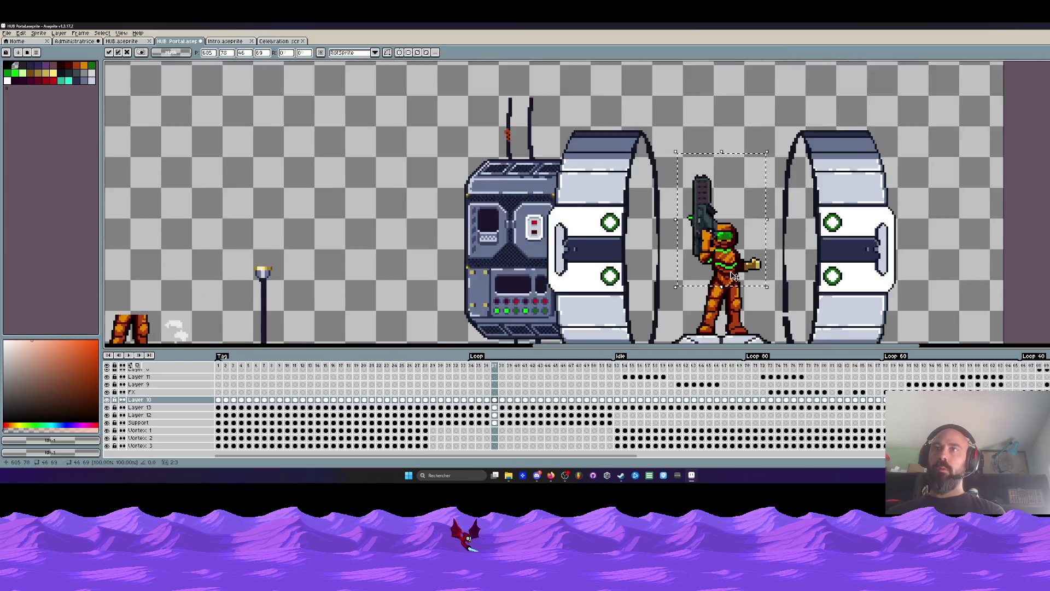
{"action": "scroll", "coordinate": [732, 277], "scroll_direction": "down", "scroll_amount": 1}
{"action": "key", "text": "ctrl+d"}
{"action": "scroll", "coordinate": [733, 277], "scroll_direction": "up", "scroll_amount": 2}
{"action": "left_click_drag", "start_coordinate": [673, 159], "coordinate": [780, 330]}
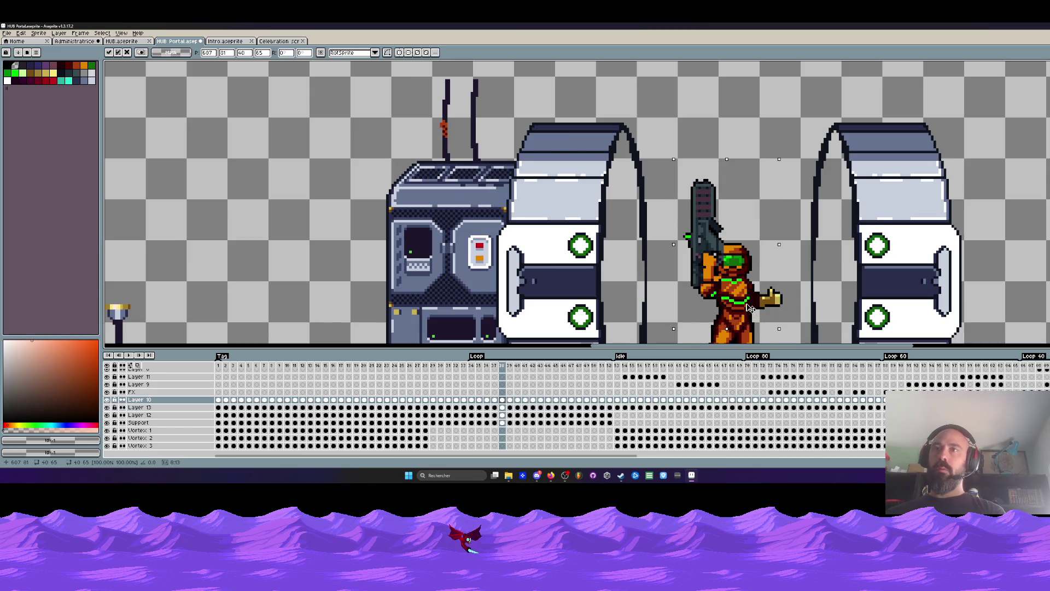
{"action": "scroll", "coordinate": [748, 288], "scroll_direction": "down", "scroll_amount": 3}
{"action": "key", "text": "ctrl+d"}
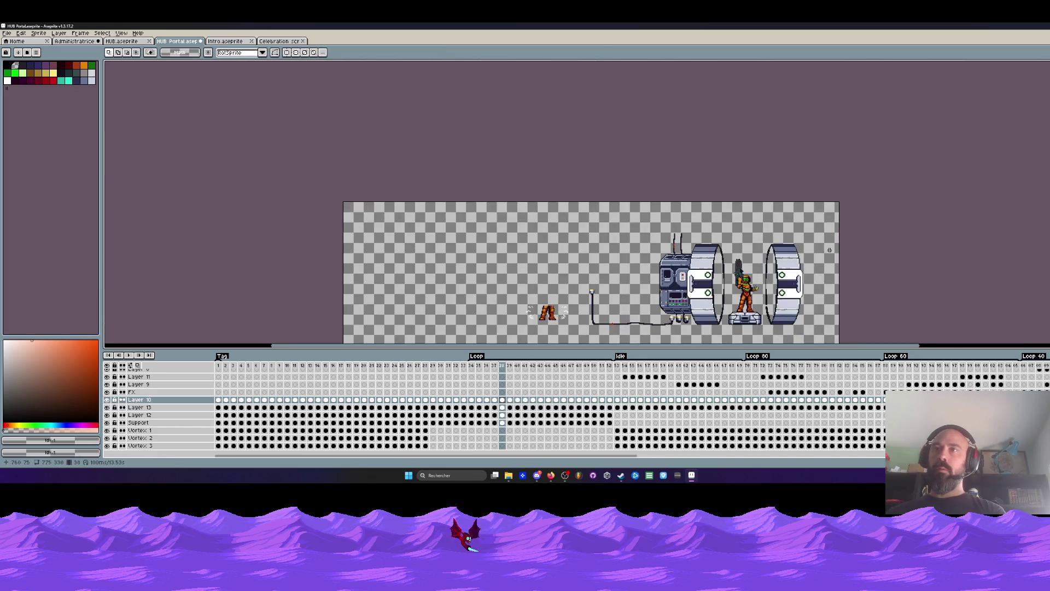
{"action": "scroll", "coordinate": [829, 250], "scroll_direction": "up", "scroll_amount": 1}
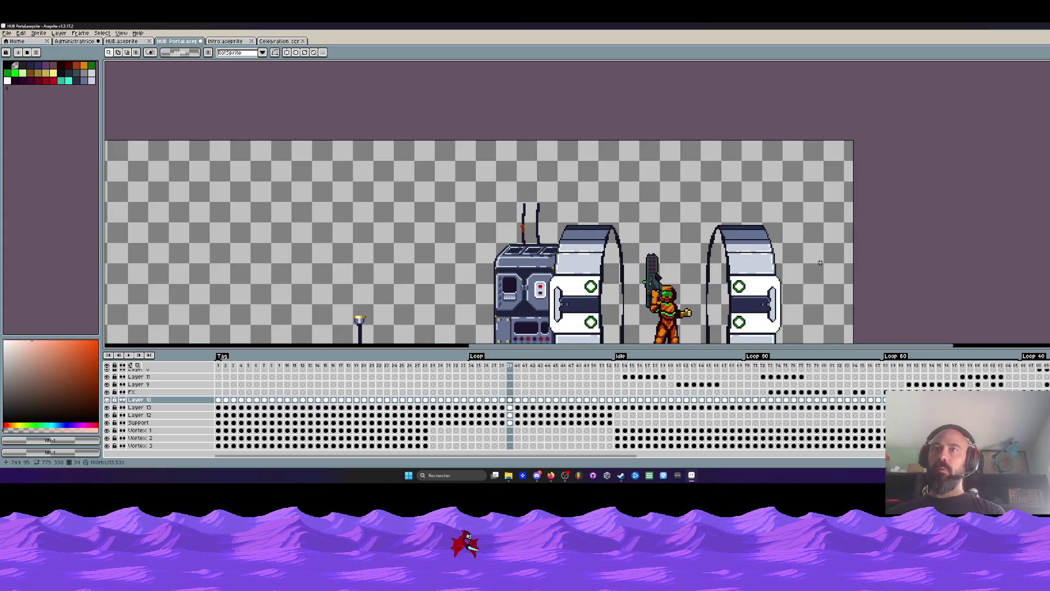
{"action": "scroll", "coordinate": [821, 263], "scroll_direction": "down", "scroll_amount": 1}
{"action": "scroll", "coordinate": [820, 262], "scroll_direction": "up", "scroll_amount": 2}
{"action": "left_click_drag", "start_coordinate": [625, 193], "coordinate": [710, 319]}
{"action": "scroll", "coordinate": [688, 312], "scroll_direction": "down", "scroll_amount": 1}
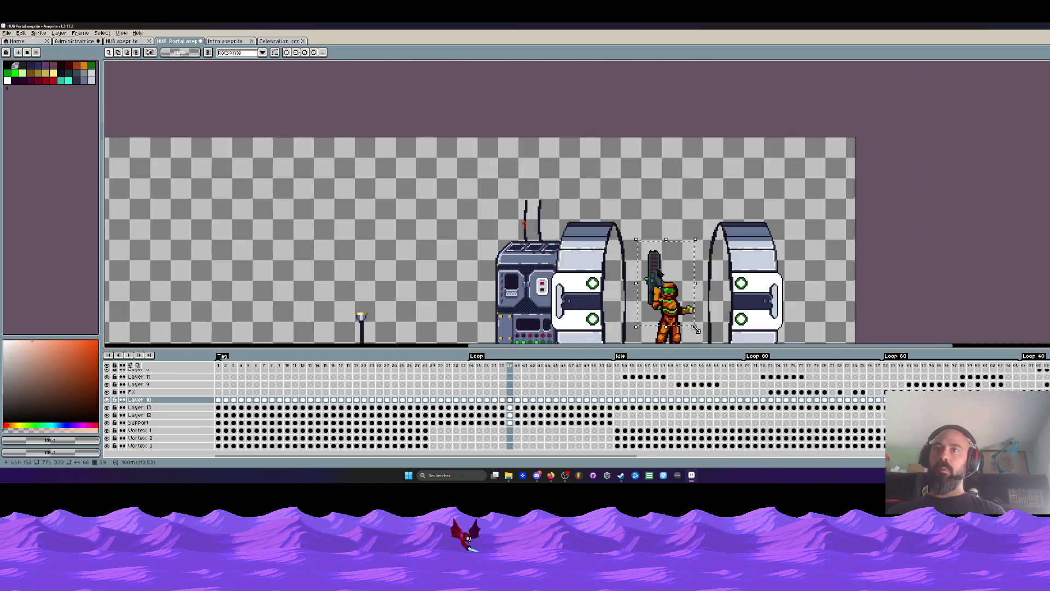
{"action": "scroll", "coordinate": [694, 328], "scroll_direction": "up", "scroll_amount": 2}
{"action": "left_click_drag", "start_coordinate": [662, 315], "coordinate": [579, 138]}
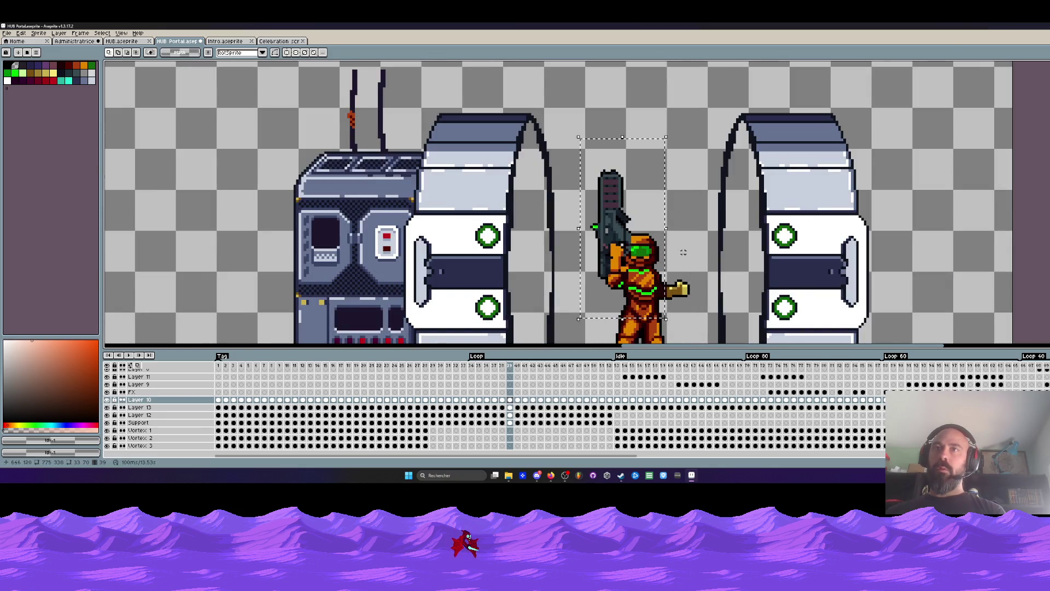
{"action": "left_click_drag", "start_coordinate": [702, 258], "coordinate": [648, 313]}
{"action": "left_click", "coordinate": [649, 309]}
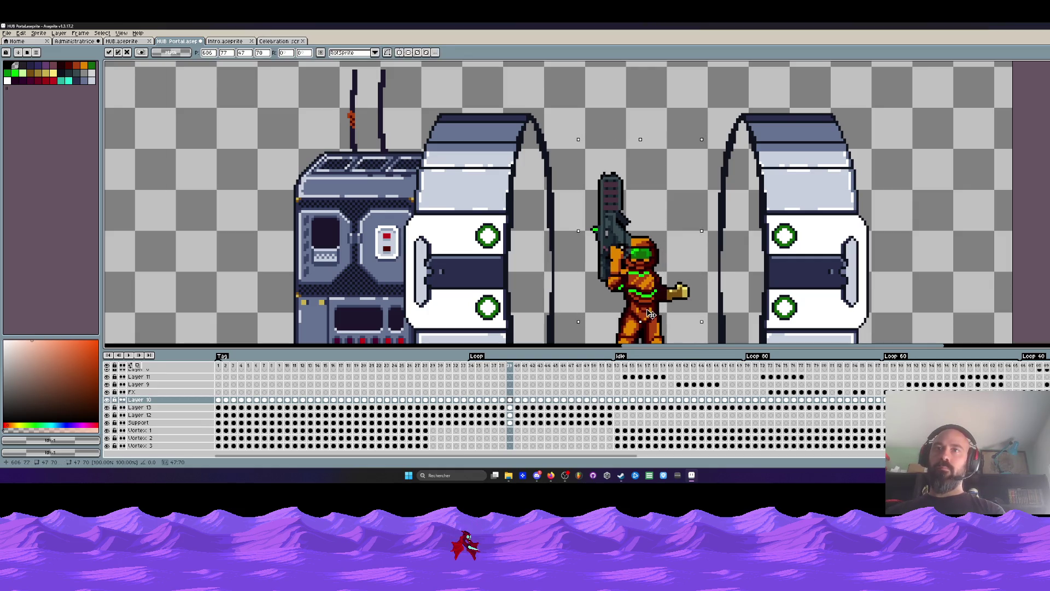
{"action": "left_click", "coordinate": [884, 257]}
{"action": "key", "text": "Right"}
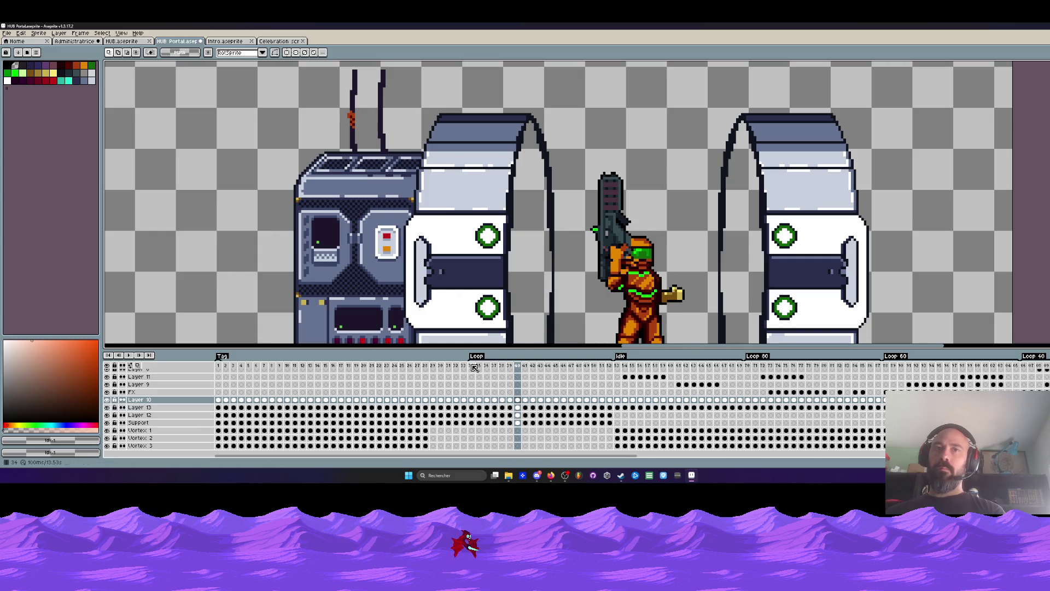
Step: Play the Loop tag, stop at frame 38 and step through frames 38–41
{"action": "left_click", "coordinate": [473, 367]}
{"action": "key", "text": "Return"}
{"action": "scroll", "coordinate": [639, 329], "scroll_direction": "down", "scroll_amount": 3}
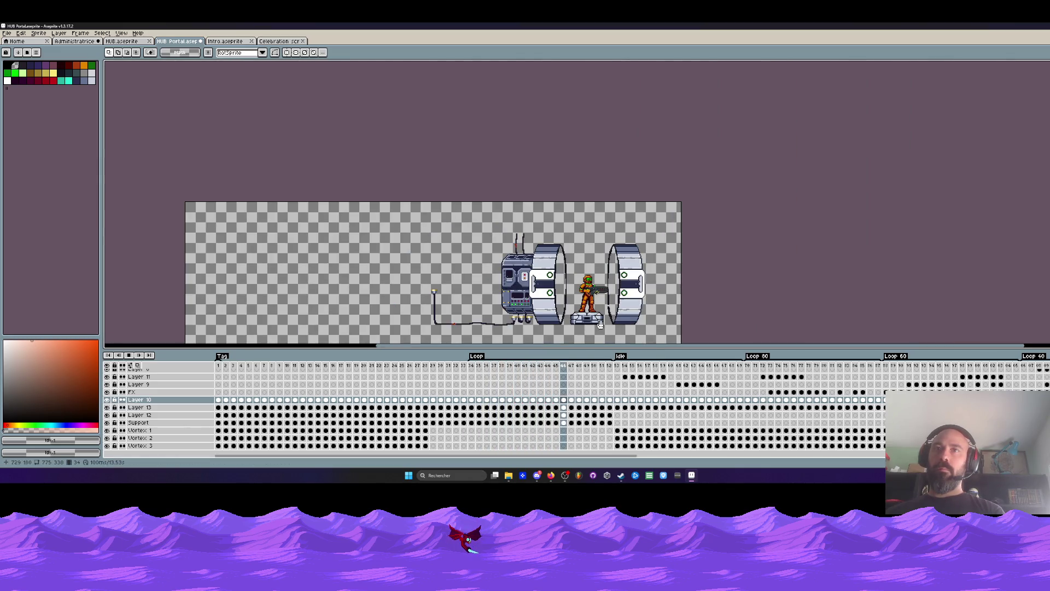
{"action": "left_click", "coordinate": [501, 375]}
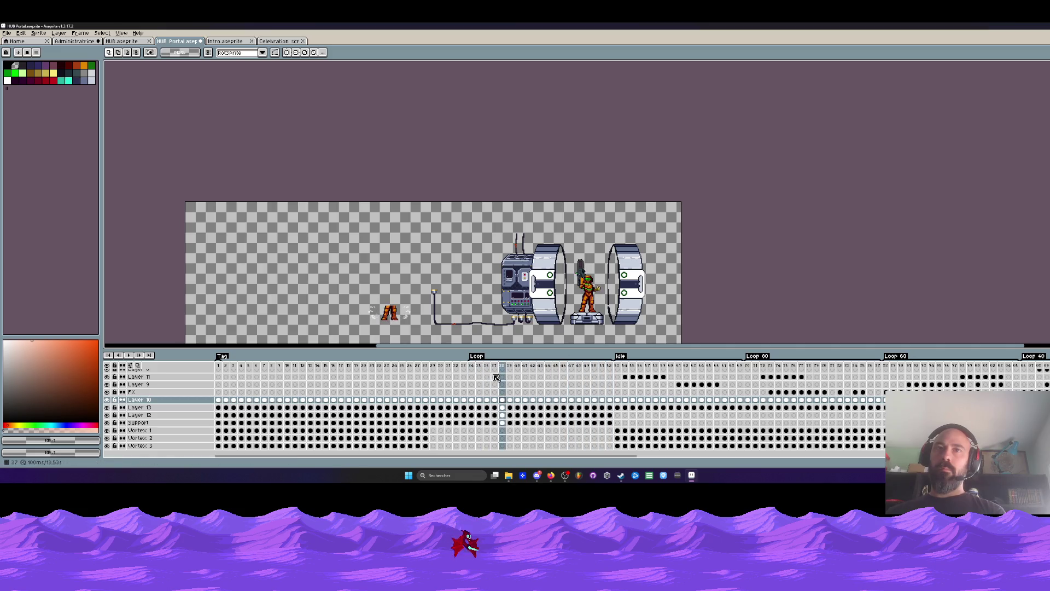
{"action": "scroll", "coordinate": [603, 263], "scroll_direction": "up", "scroll_amount": 2}
{"action": "scroll", "coordinate": [603, 263], "scroll_direction": "up", "scroll_amount": 2}
{"action": "key", "text": "Right"}
{"action": "key", "text": "Right"}
{"action": "key", "text": "Right"}
{"action": "key", "text": "Right"}
{"action": "key", "text": "Left"}
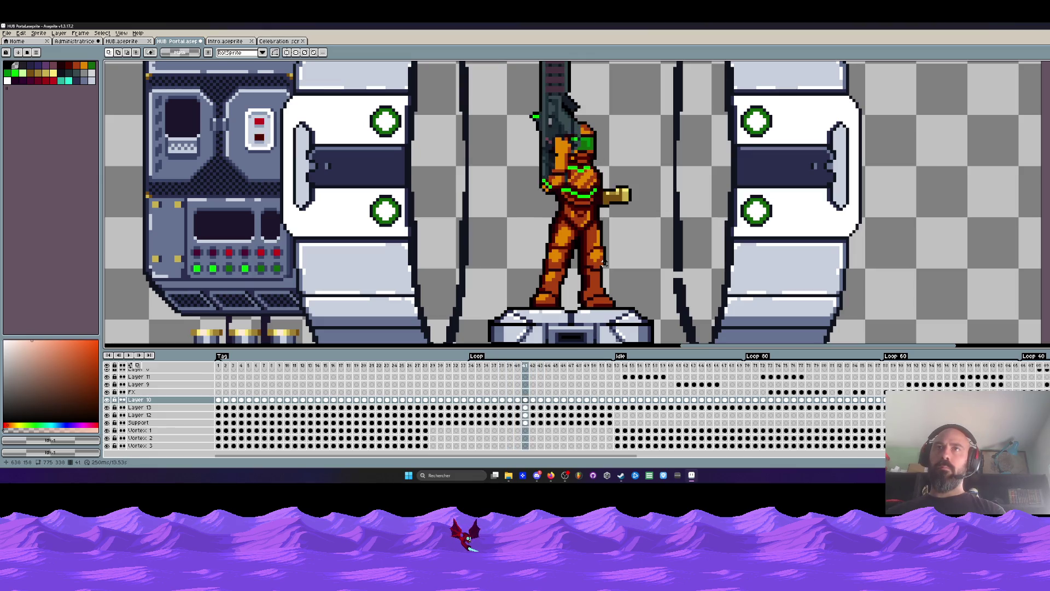
{"action": "key", "text": "Left"}
{"action": "key", "text": "Left"}
{"action": "key", "text": "Left"}
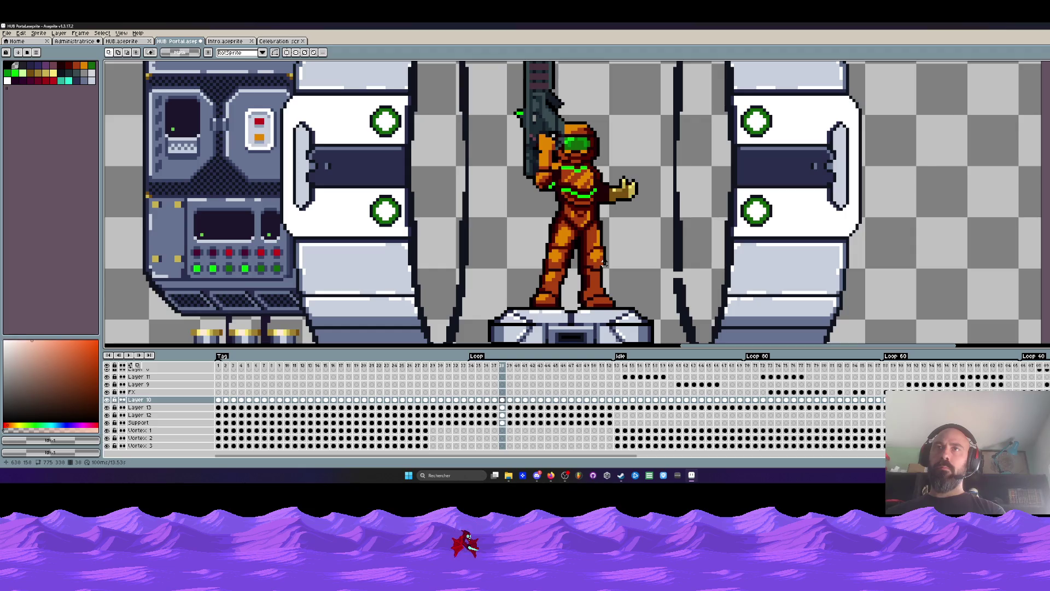
{"action": "scroll", "coordinate": [603, 262], "scroll_direction": "down", "scroll_amount": 2}
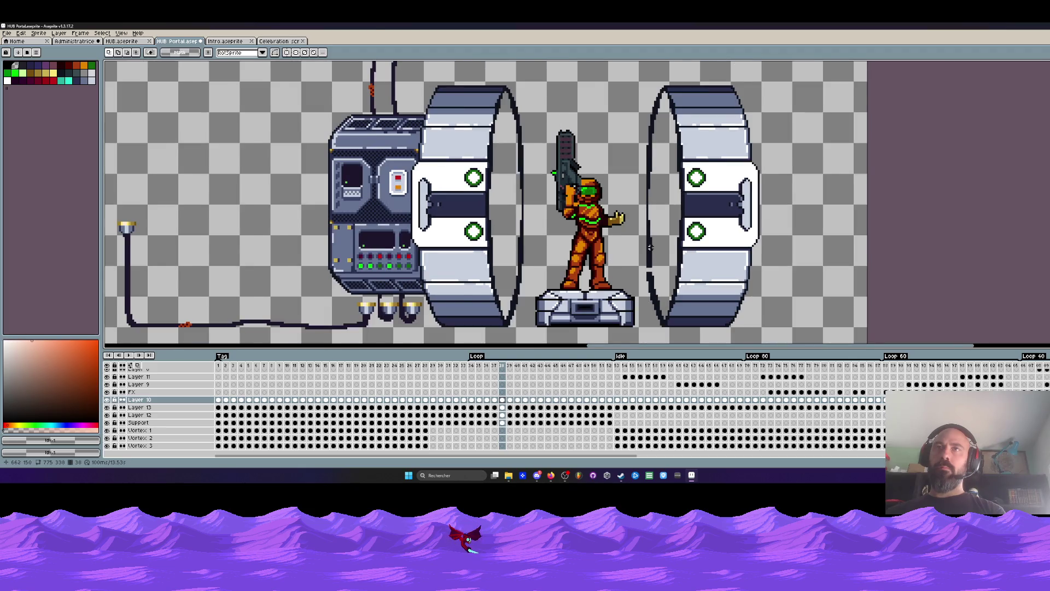
{"action": "scroll", "coordinate": [650, 247], "scroll_direction": "down", "scroll_amount": 1}
{"action": "scroll", "coordinate": [632, 213], "scroll_direction": "up", "scroll_amount": 3}
{"action": "scroll", "coordinate": [611, 171], "scroll_direction": "up", "scroll_amount": 1}
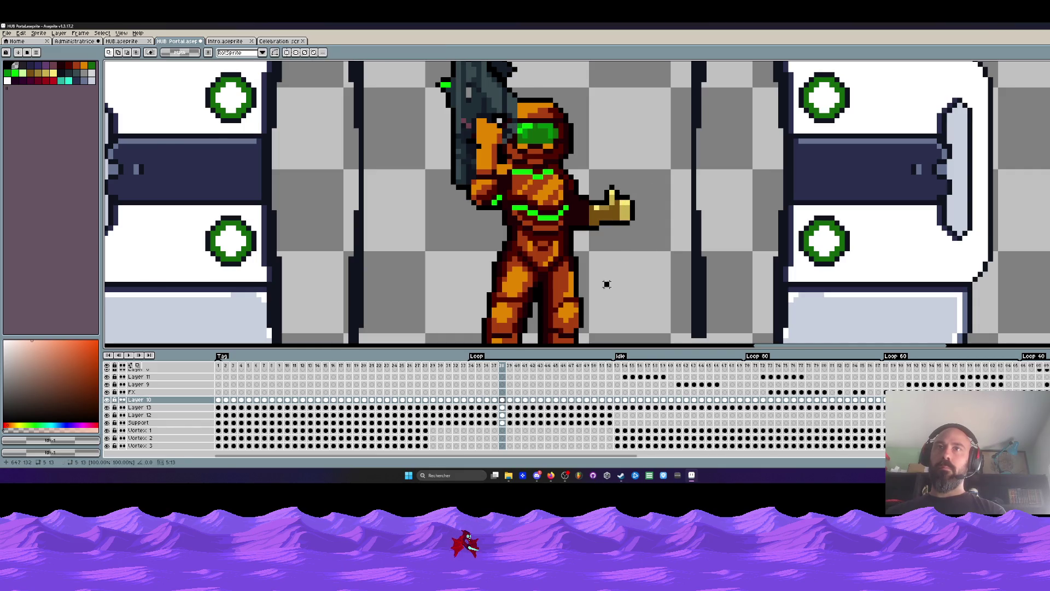
{"action": "scroll", "coordinate": [606, 284], "scroll_direction": "down", "scroll_amount": 2}
{"action": "scroll", "coordinate": [625, 256], "scroll_direction": "down", "scroll_amount": 1}
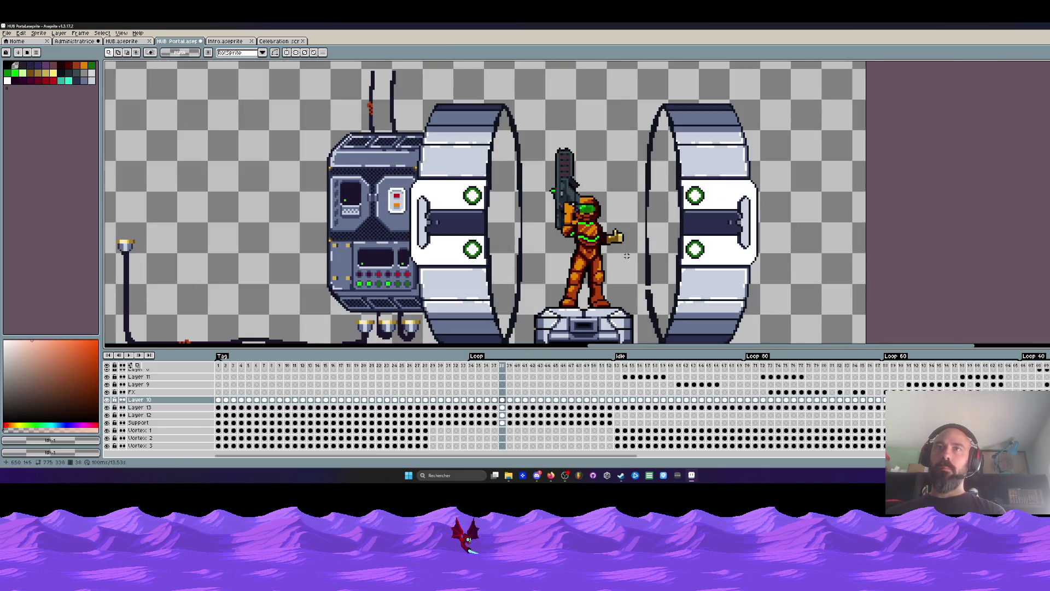
Step: Set a new duration on frame 38, preview, then set a duration for frames 34–52
{"action": "double_click", "coordinate": [503, 366]}
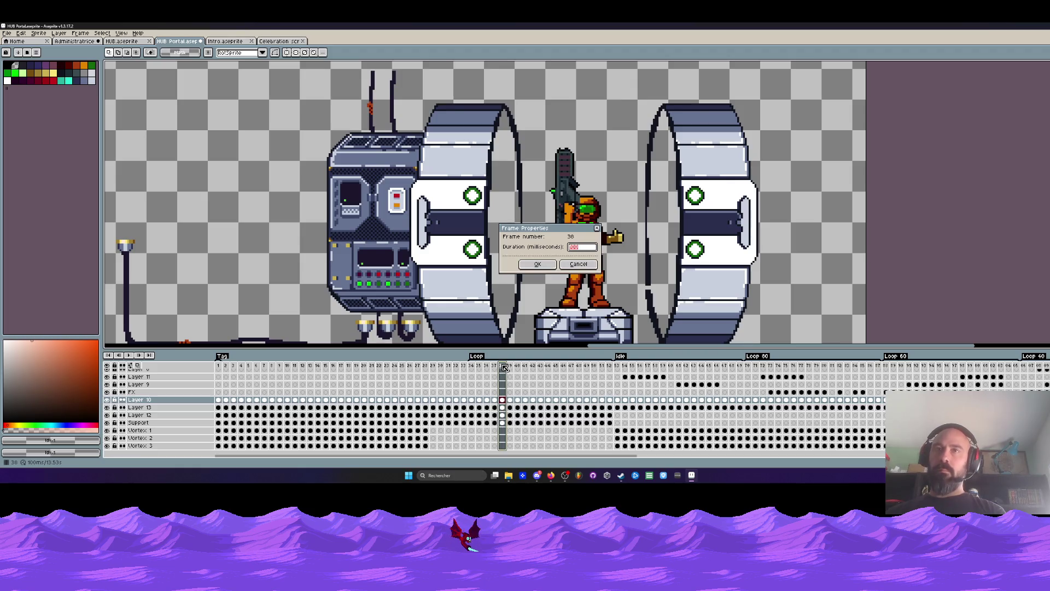
{"action": "left_click", "coordinate": [545, 258]}
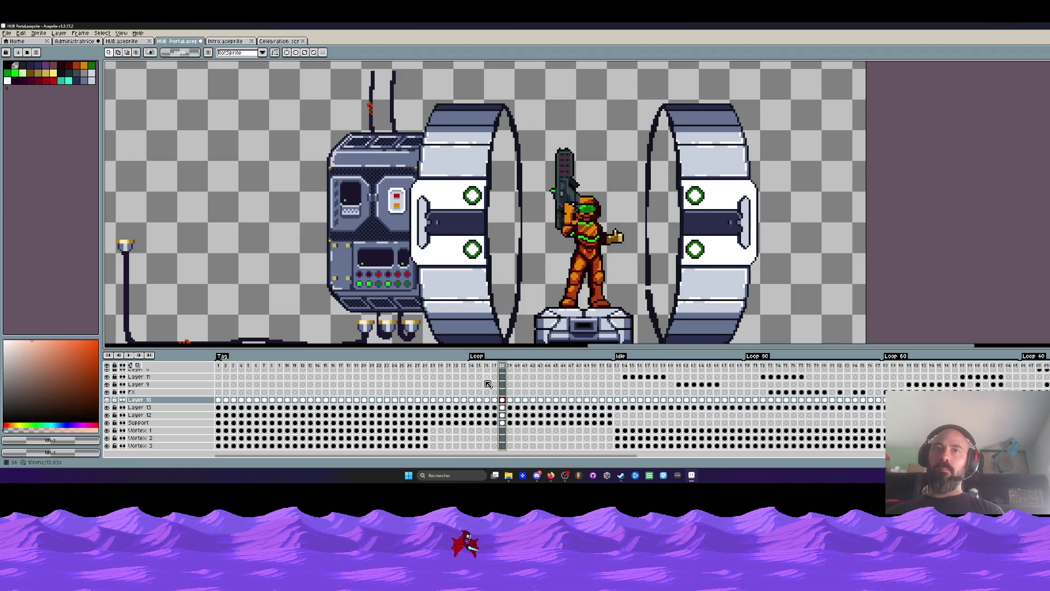
{"action": "key", "text": "Return"}
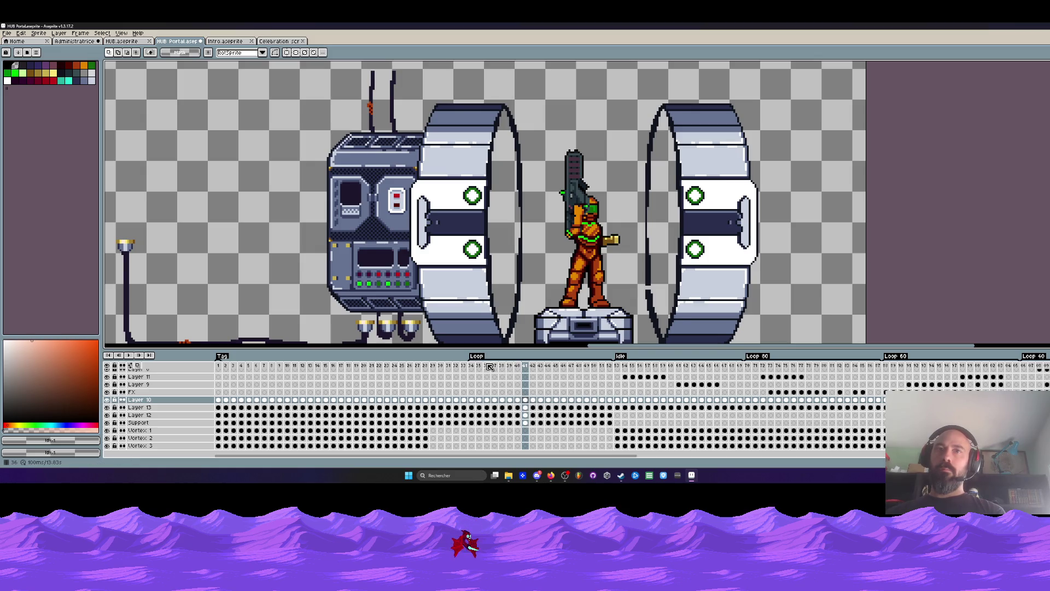
{"action": "left_click_drag", "start_coordinate": [475, 371], "coordinate": [609, 373]}
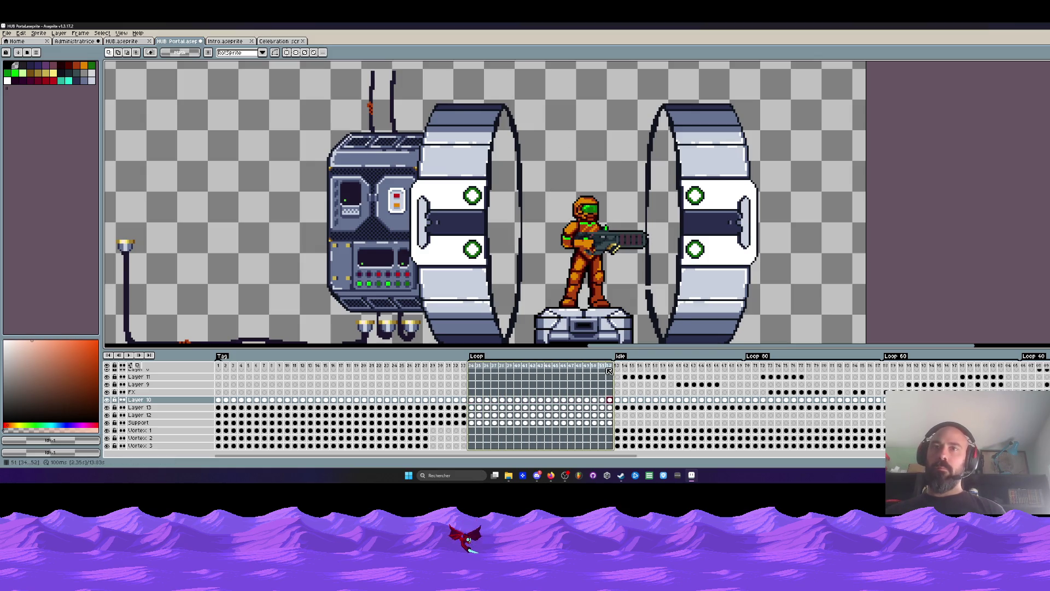
{"action": "double_click", "coordinate": [610, 371]}
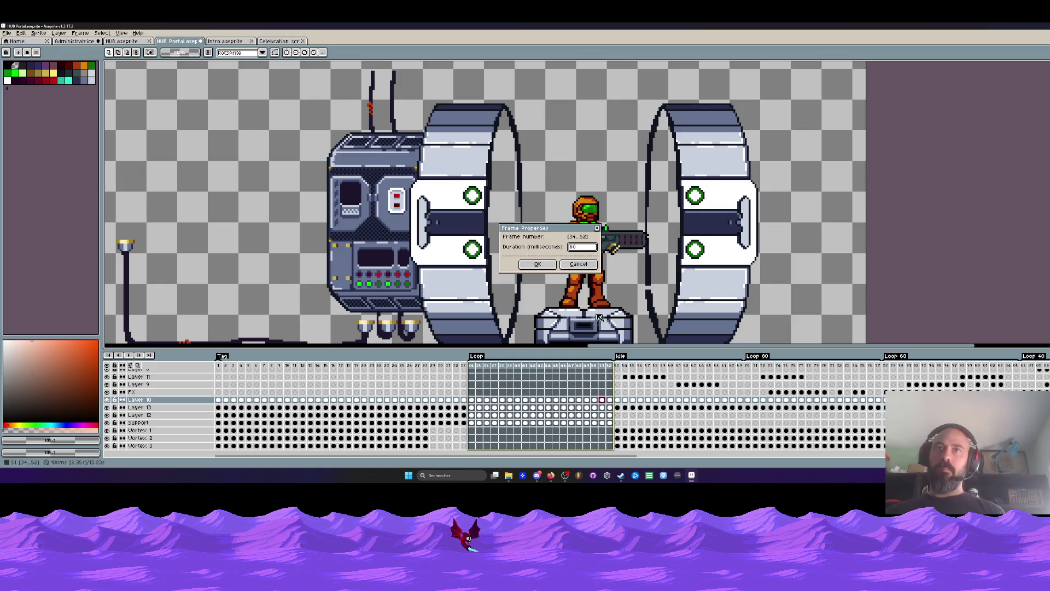
{"action": "left_click", "coordinate": [546, 263]}
Step: Give frame 38 a longer hold again and play to check, stopping at frame 38
{"action": "left_click", "coordinate": [497, 368]}
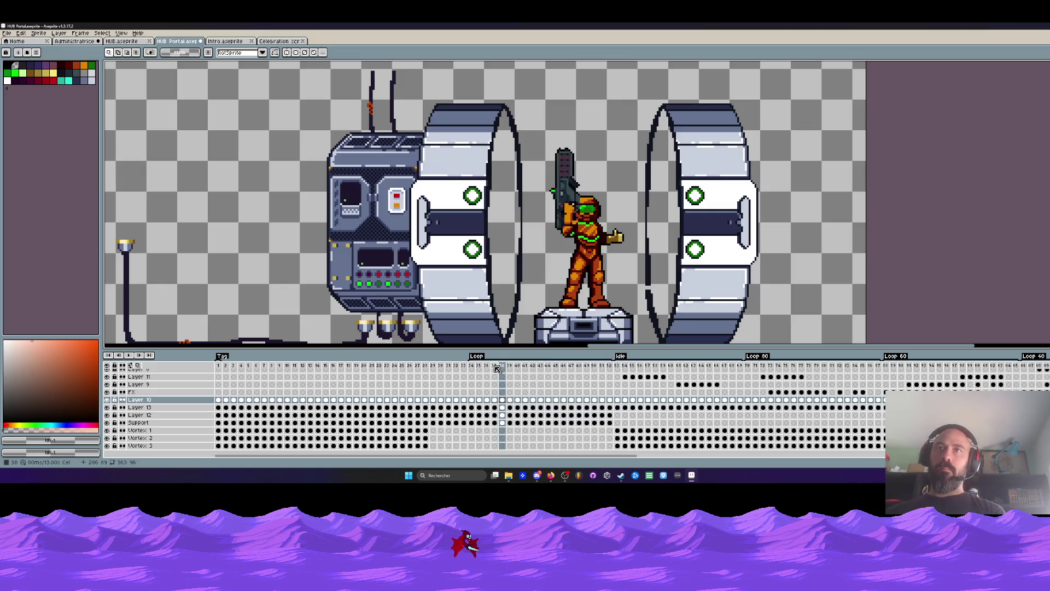
{"action": "double_click", "coordinate": [502, 368]}
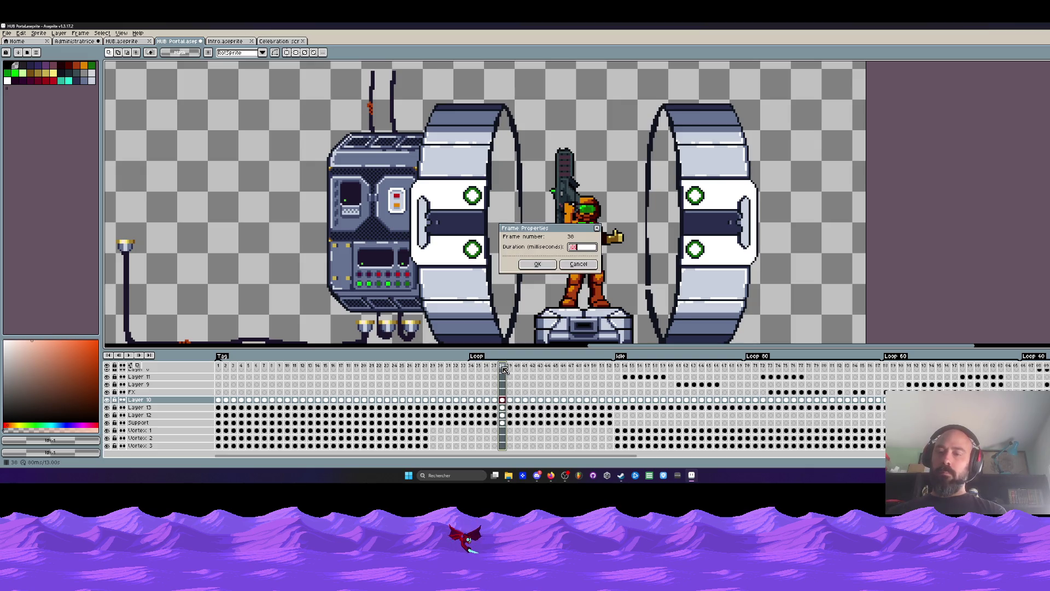
{"action": "left_click", "coordinate": [536, 264]}
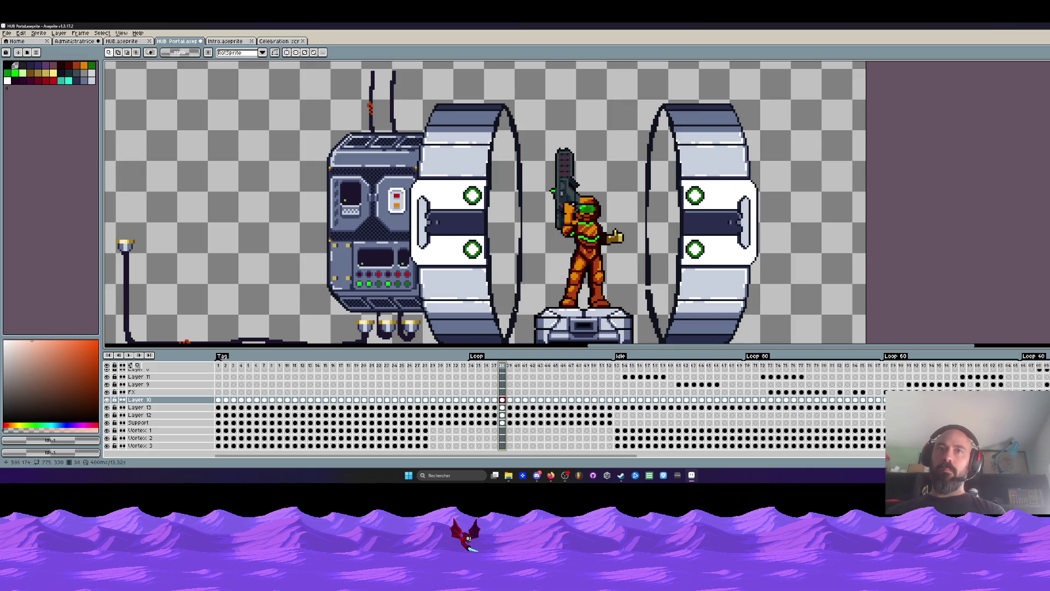
{"action": "key", "text": "Return"}
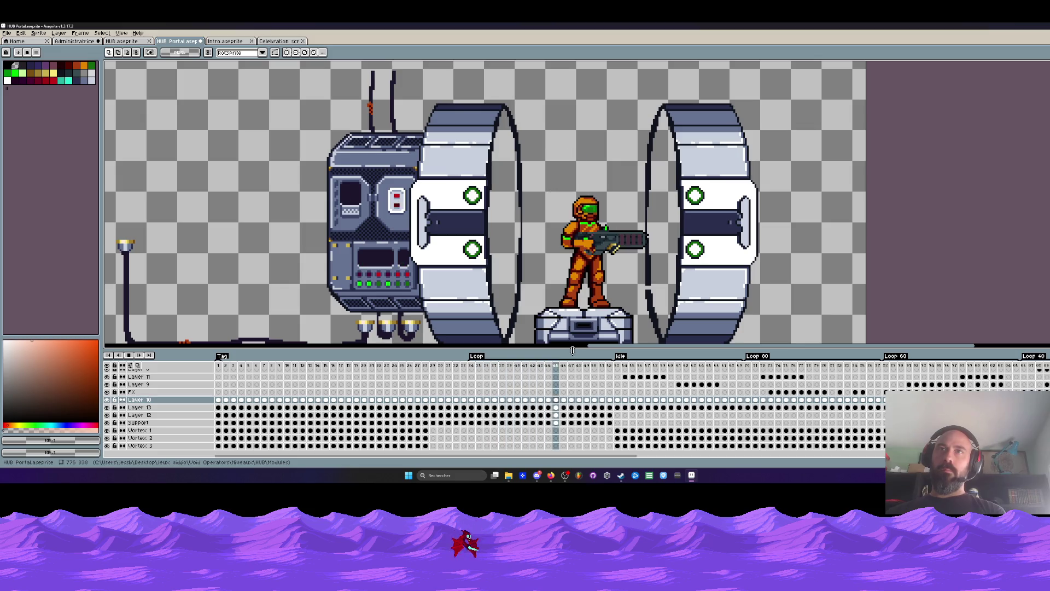
{"action": "left_click", "coordinate": [501, 377]}
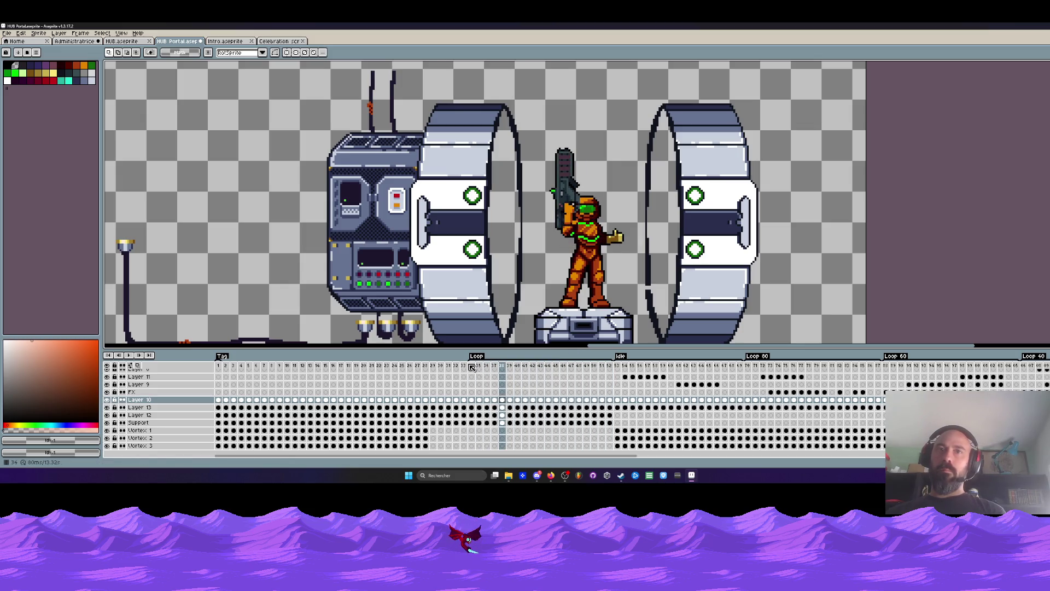
Step: Retime frames 34–52 once more, replay, and re-enter frame 38's duration
{"action": "left_click_drag", "start_coordinate": [472, 367], "coordinate": [611, 366]}
{"action": "double_click", "coordinate": [610, 367]}
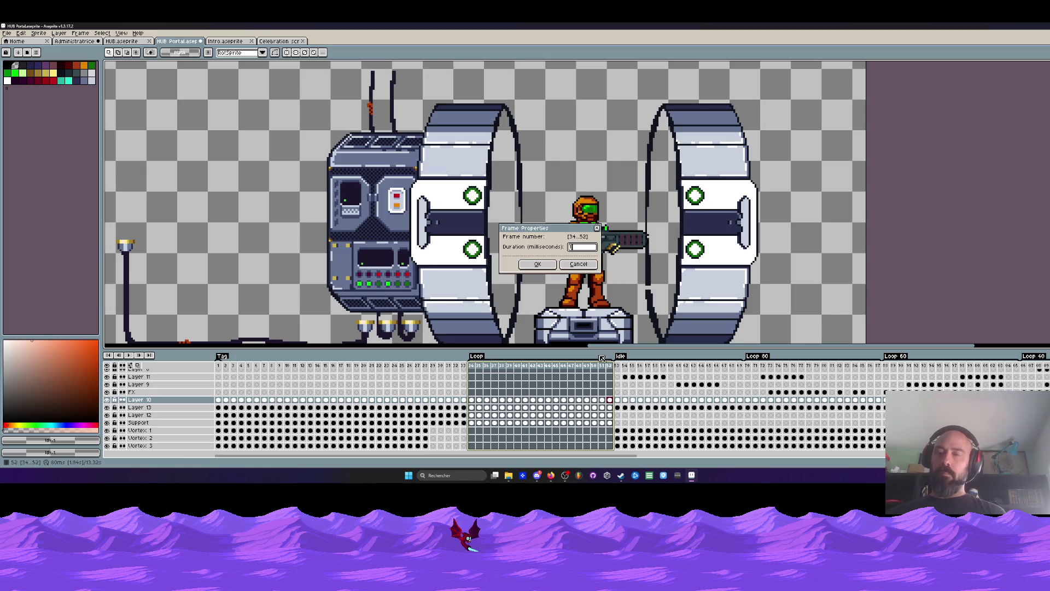
{"action": "type", "text": "100"}
{"action": "left_click", "coordinate": [537, 264]}
{"action": "key", "text": "Return"}
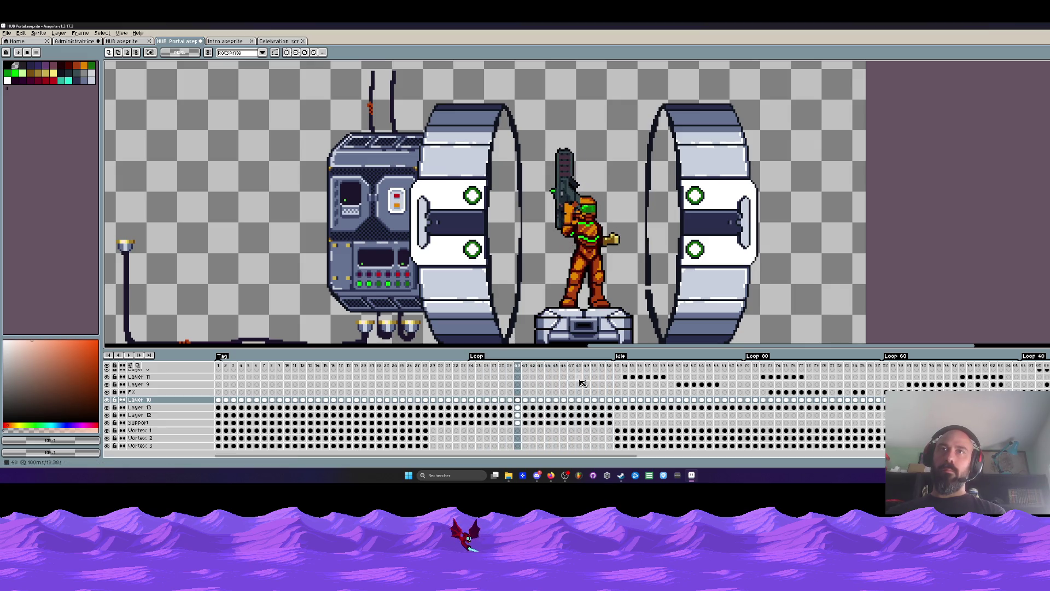
{"action": "double_click", "coordinate": [504, 366]}
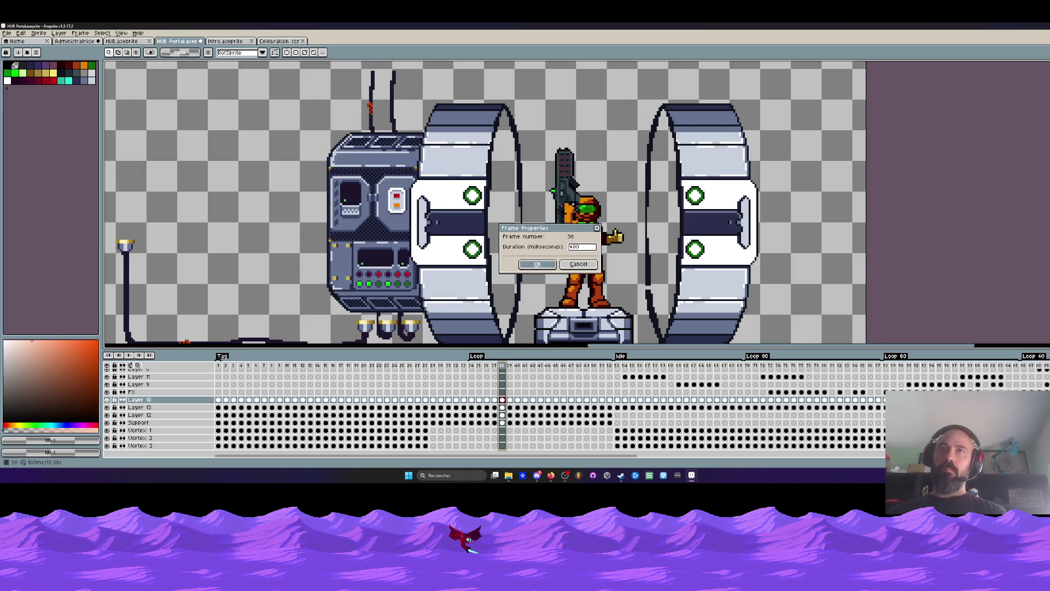
{"action": "key", "text": "Return"}
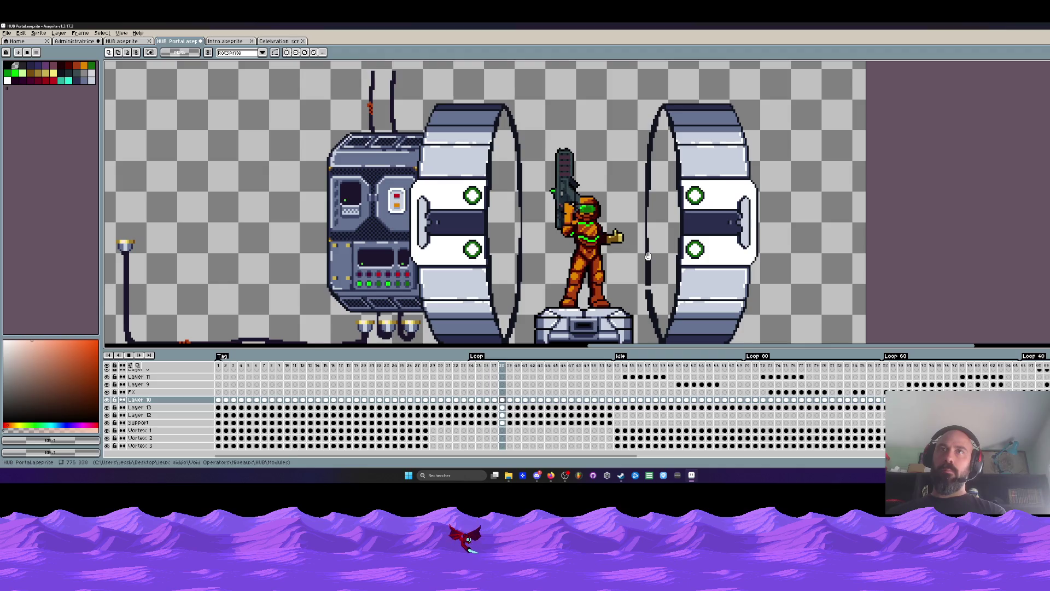
{"action": "scroll", "coordinate": [647, 257], "scroll_direction": "down", "scroll_amount": 5}
{"action": "scroll", "coordinate": [645, 246], "scroll_direction": "up", "scroll_amount": 2}
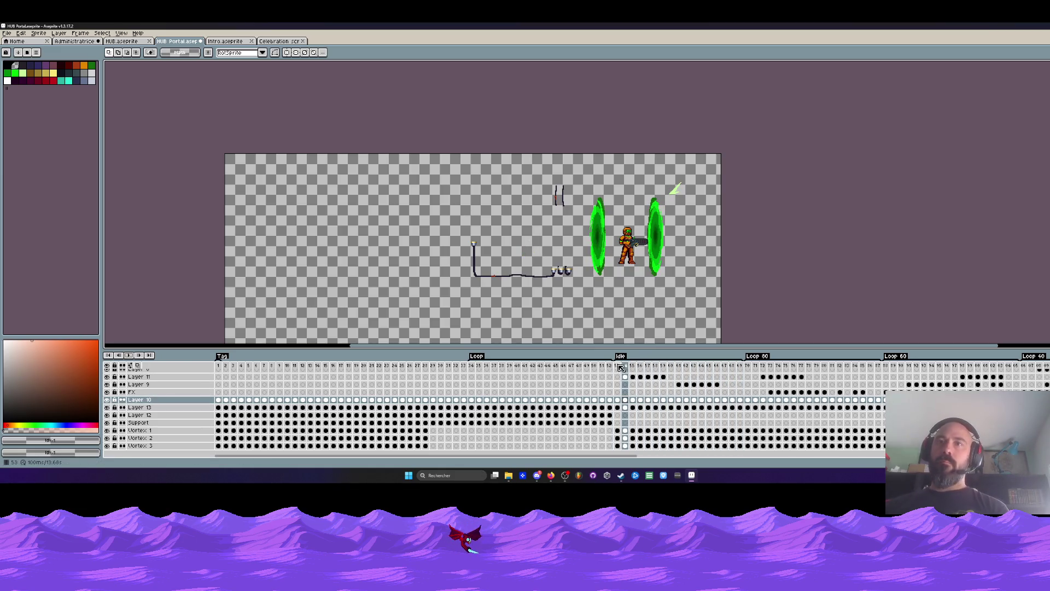
Step: Survey the timeline, comparing the machine frames with the green-portal frames around frame 53
{"action": "left_click_drag", "start_coordinate": [472, 366], "coordinate": [609, 371]}
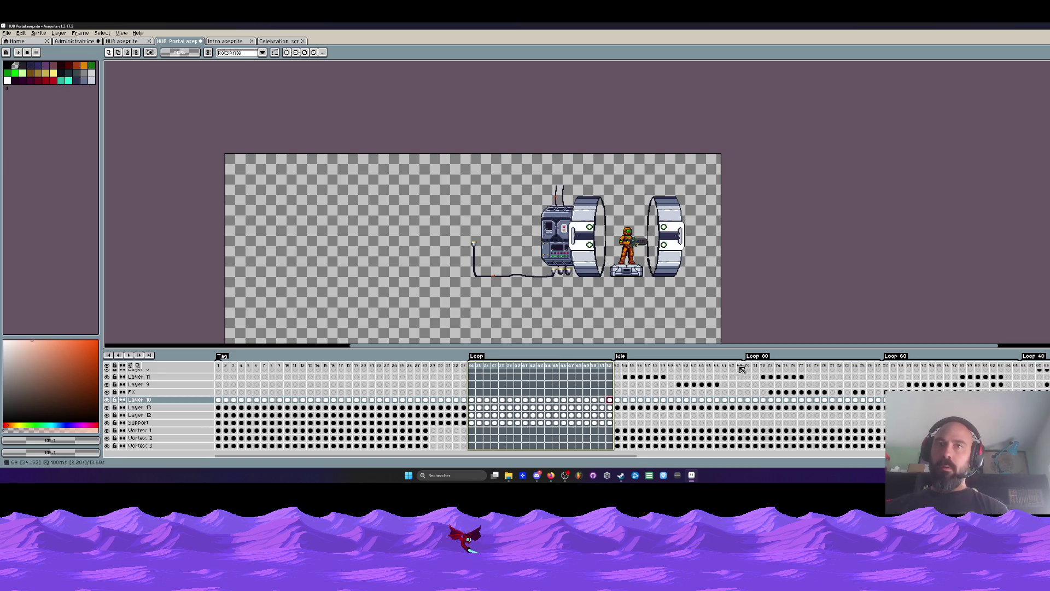
{"action": "left_click", "coordinate": [625, 371]}
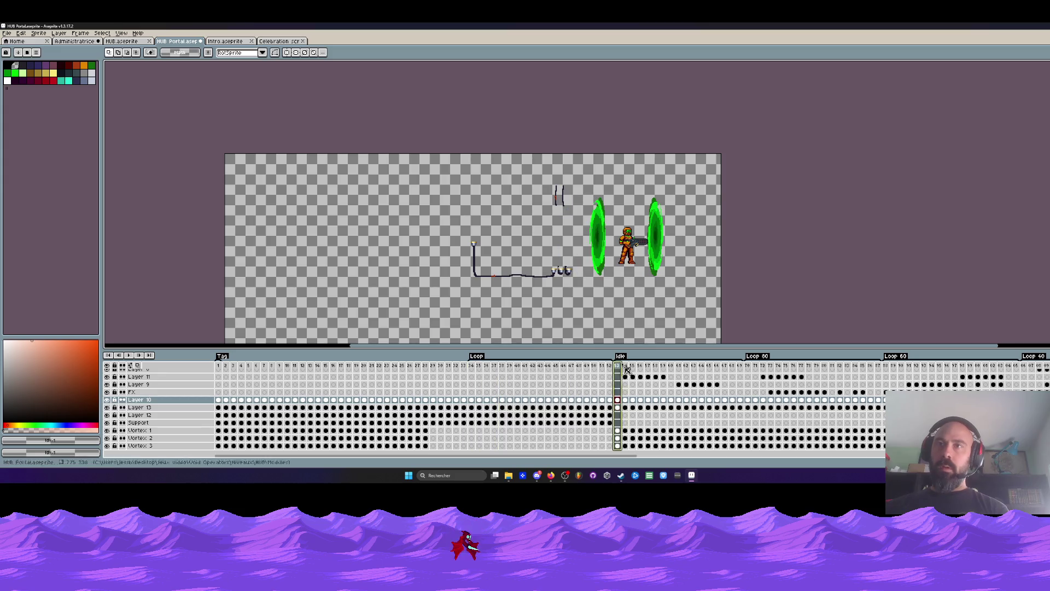
{"action": "left_click", "coordinate": [743, 369]}
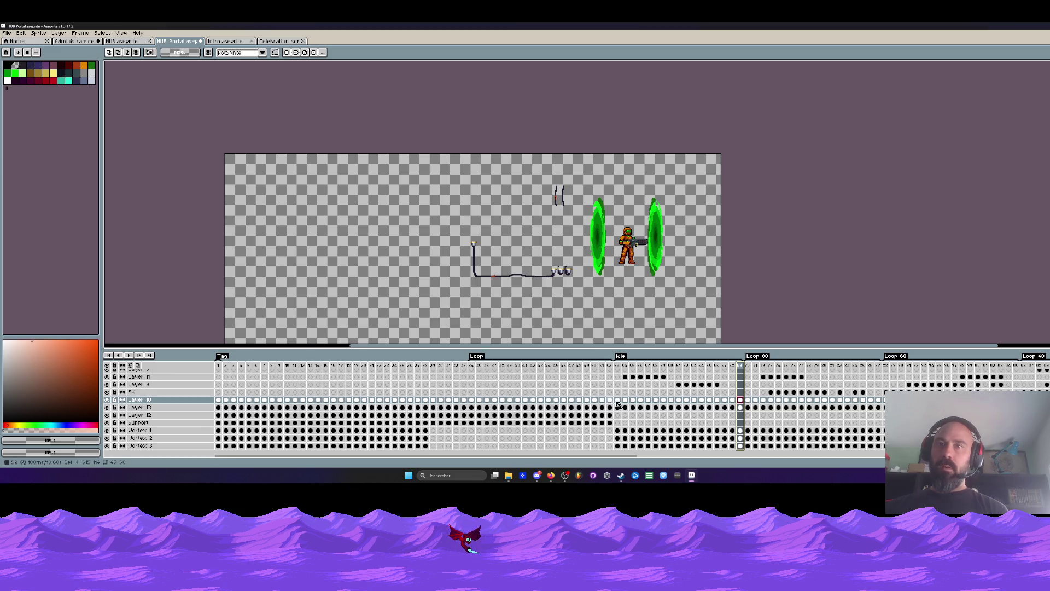
{"action": "mouse_move", "coordinate": [621, 402]}
{"action": "left_mouse_down"}
{"action": "mouse_move", "coordinate": [740, 402]}
{"action": "mouse_move", "coordinate": [612, 406]}
{"action": "left_mouse_up"}
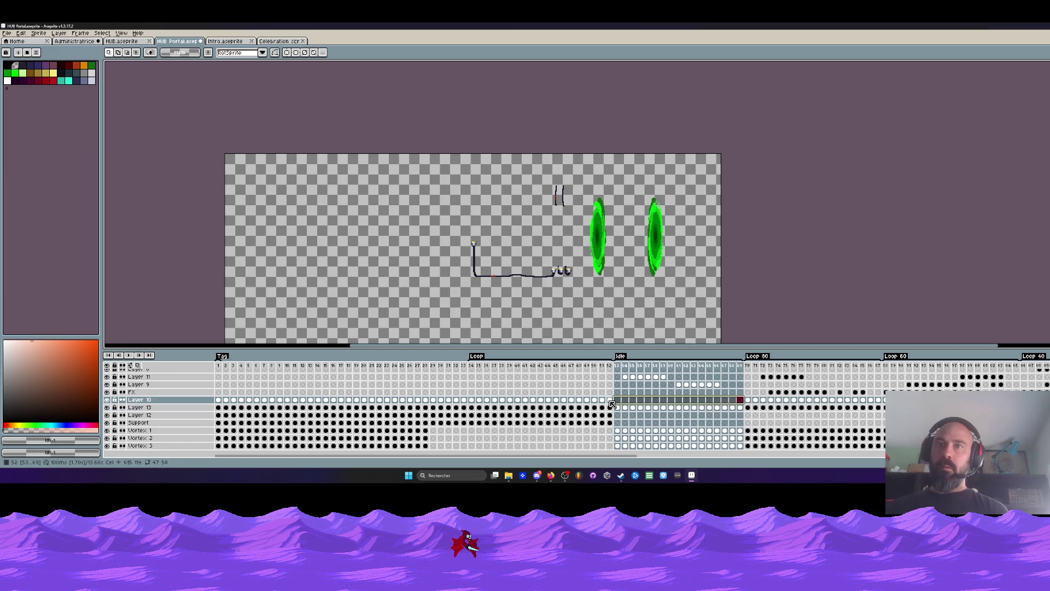
{"action": "left_click_drag", "start_coordinate": [470, 402], "coordinate": [730, 402]}
Step: Select the surplus frames 36–52 and delete them so the Idle loop follows the machine frames
{"action": "left_click_drag", "start_coordinate": [610, 371], "coordinate": [476, 406]}
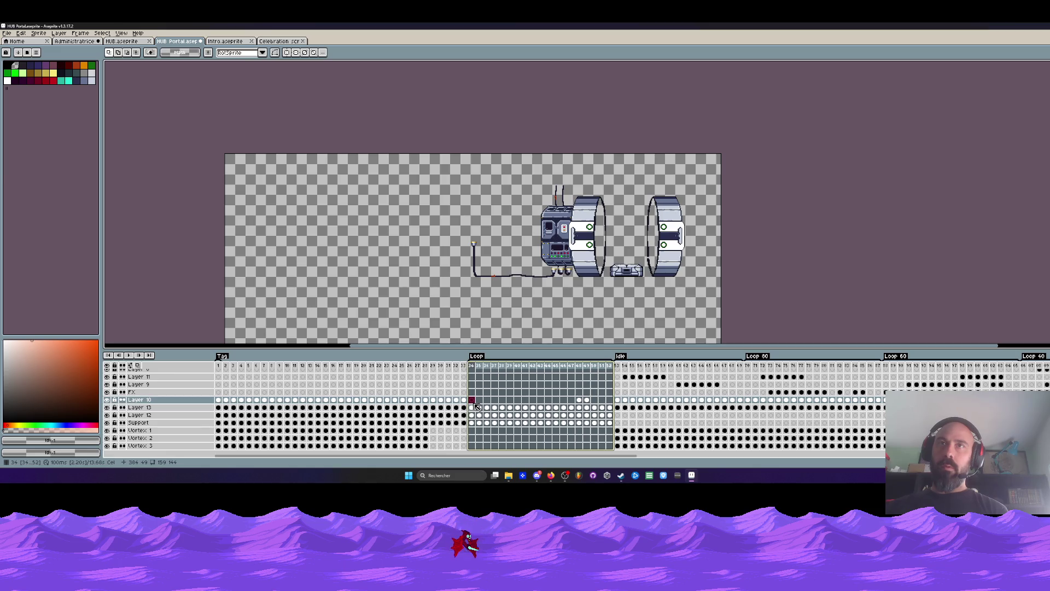
{"action": "left_click_drag", "start_coordinate": [477, 406], "coordinate": [475, 414]}
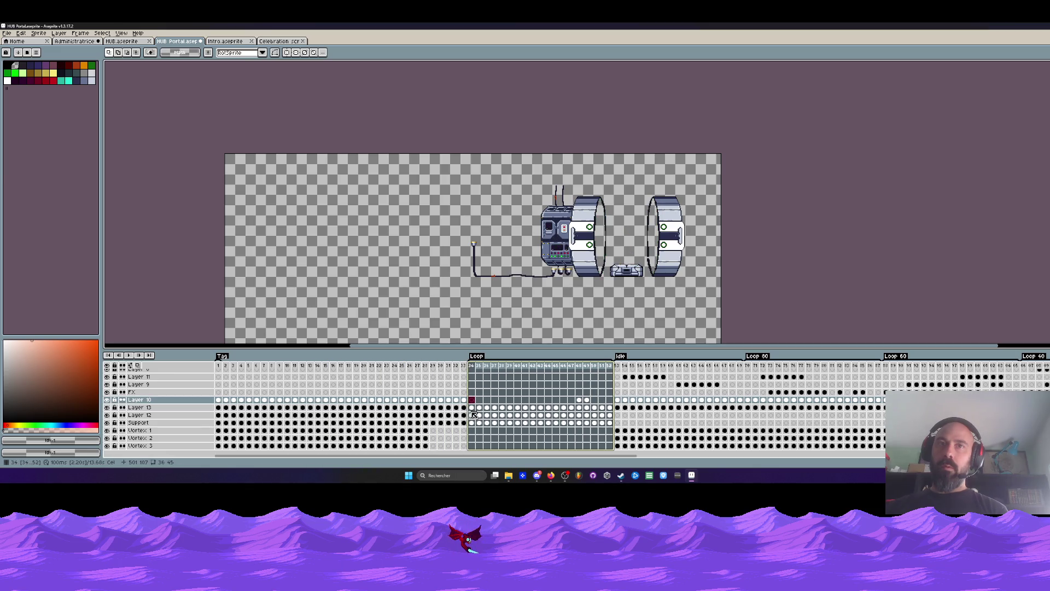
{"action": "left_click_drag", "start_coordinate": [443, 371], "coordinate": [610, 402]}
{"action": "key", "text": "Delete"}
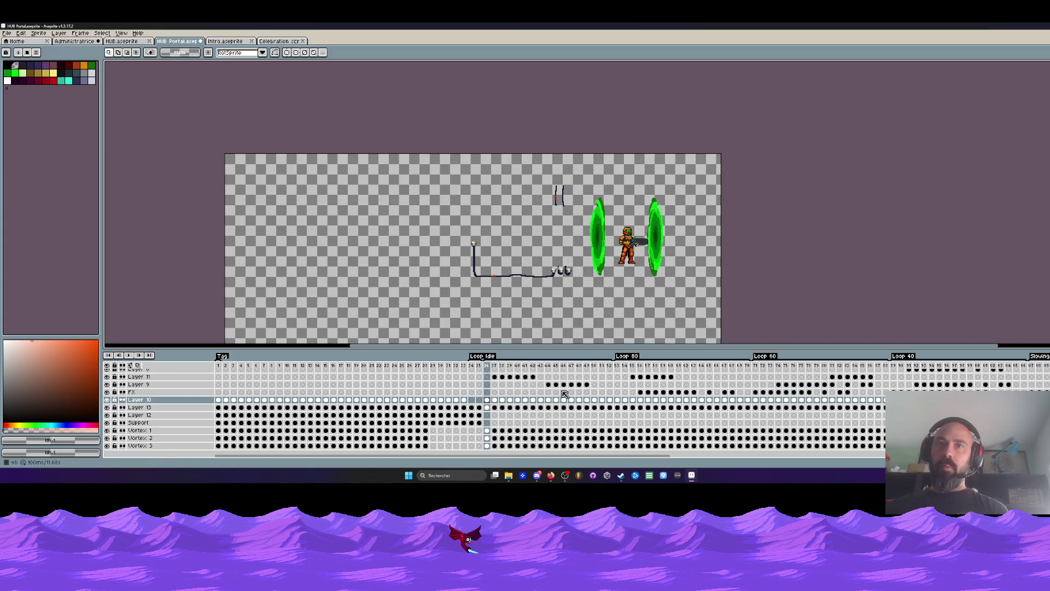
Step: Move the Layer 12 and Support cels from frames 34–35 forward to frame 36
{"action": "left_click_drag", "start_coordinate": [493, 370], "coordinate": [598, 369]}
{"action": "left_click", "coordinate": [474, 369]}
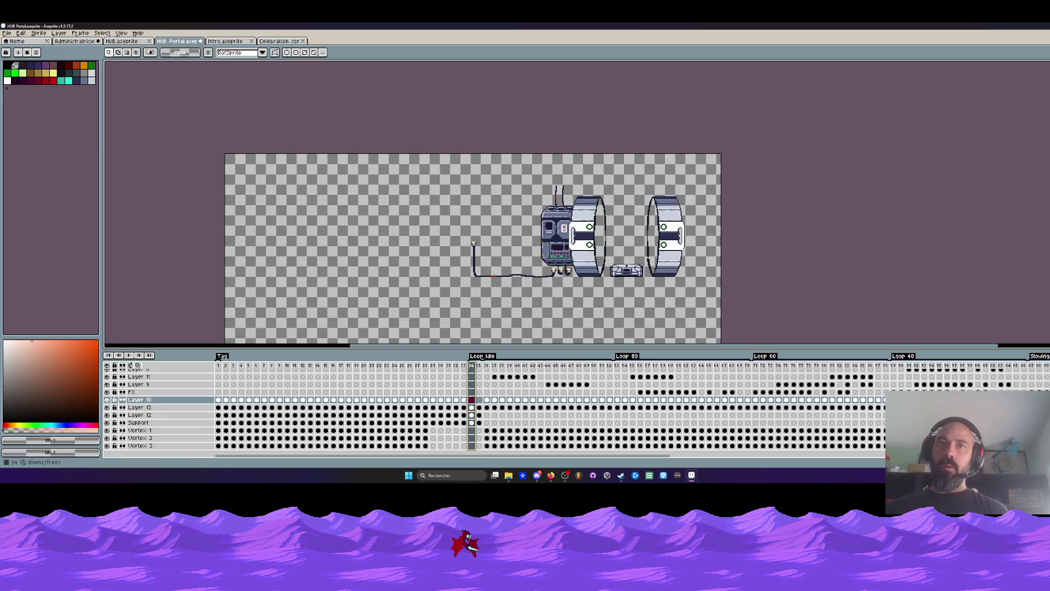
{"action": "left_click_drag", "start_coordinate": [474, 370], "coordinate": [479, 372]}
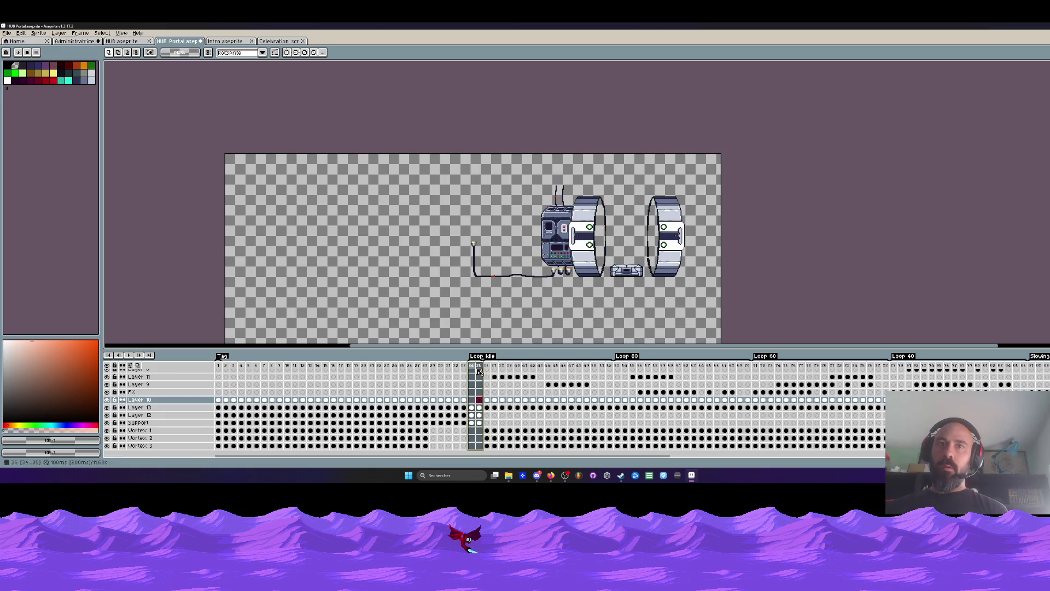
{"action": "left_click_drag", "start_coordinate": [476, 416], "coordinate": [474, 423]}
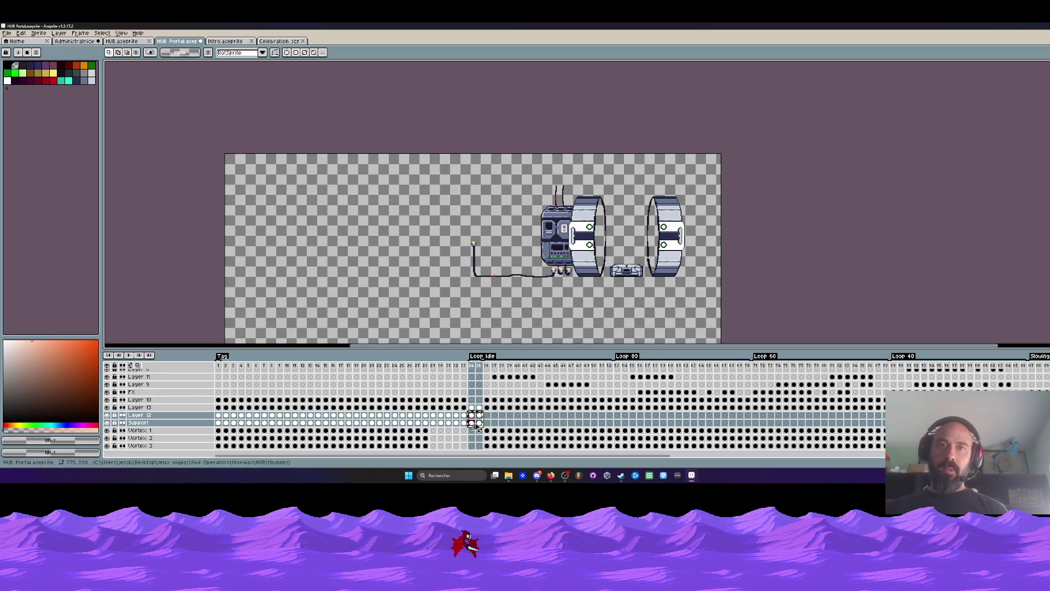
{"action": "left_click_drag", "start_coordinate": [476, 424], "coordinate": [489, 416]}
Step: Step through frames 40–52 to check the moved cels against the machine casings
{"action": "left_click", "coordinate": [500, 416]}
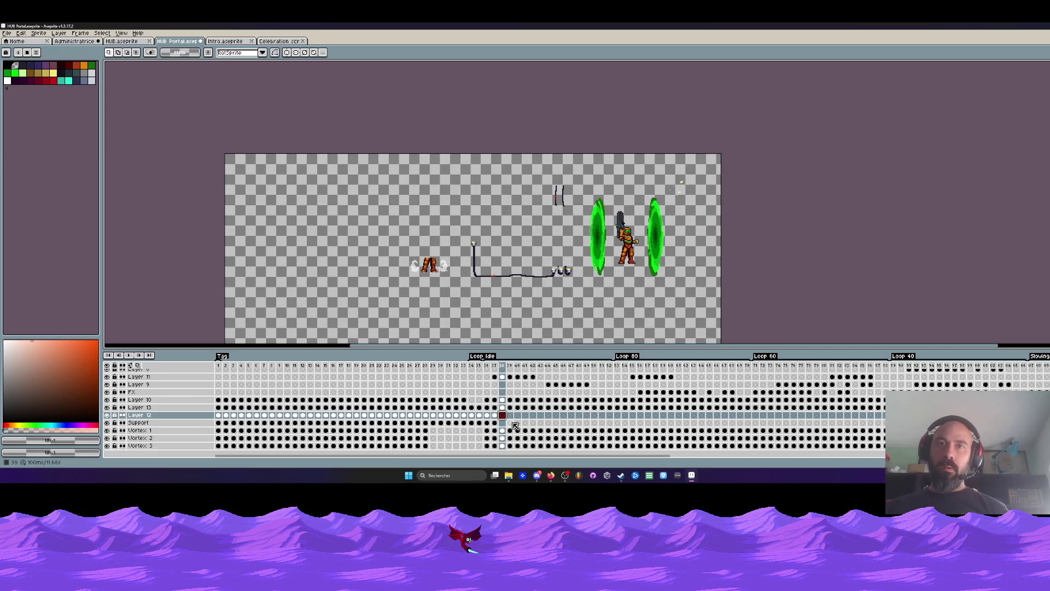
{"action": "left_click", "coordinate": [516, 417]}
{"action": "left_click", "coordinate": [548, 416]}
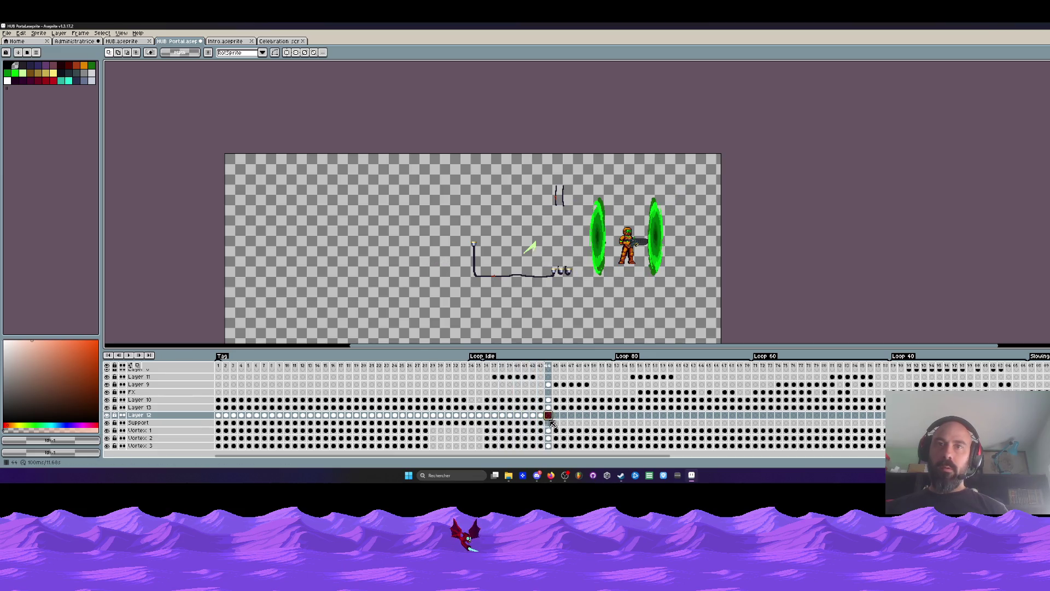
{"action": "left_click", "coordinate": [578, 416]}
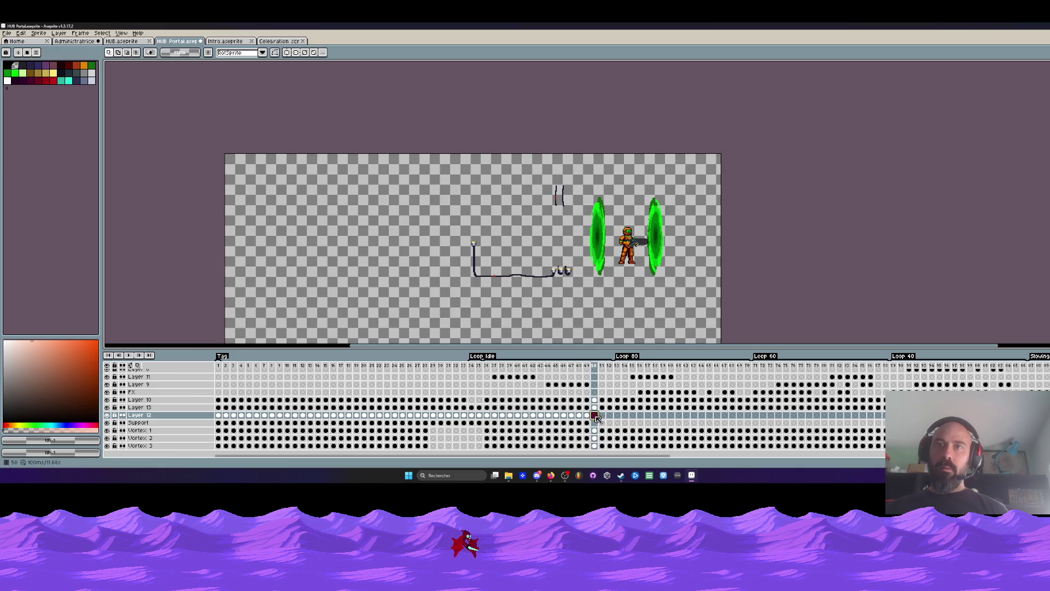
{"action": "left_click", "coordinate": [609, 377]}
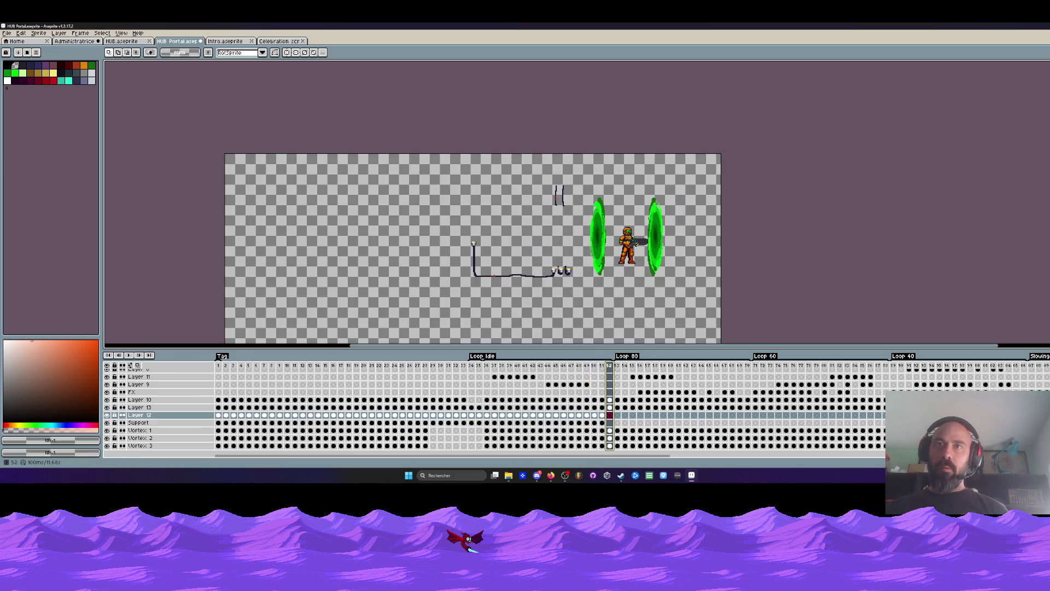
{"action": "left_click", "coordinate": [610, 416]}
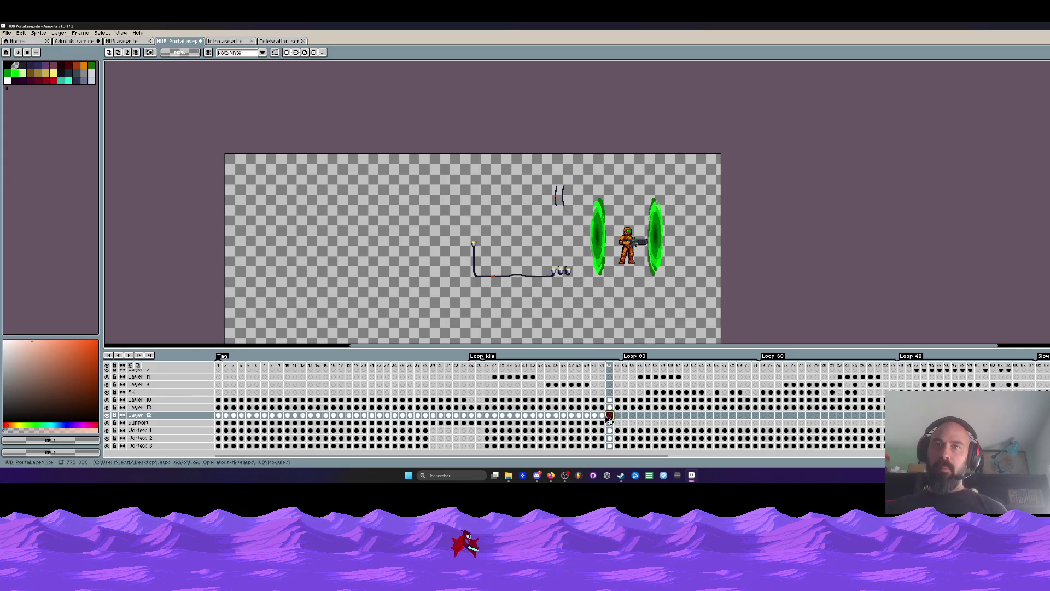
{"action": "left_click", "coordinate": [596, 422]}
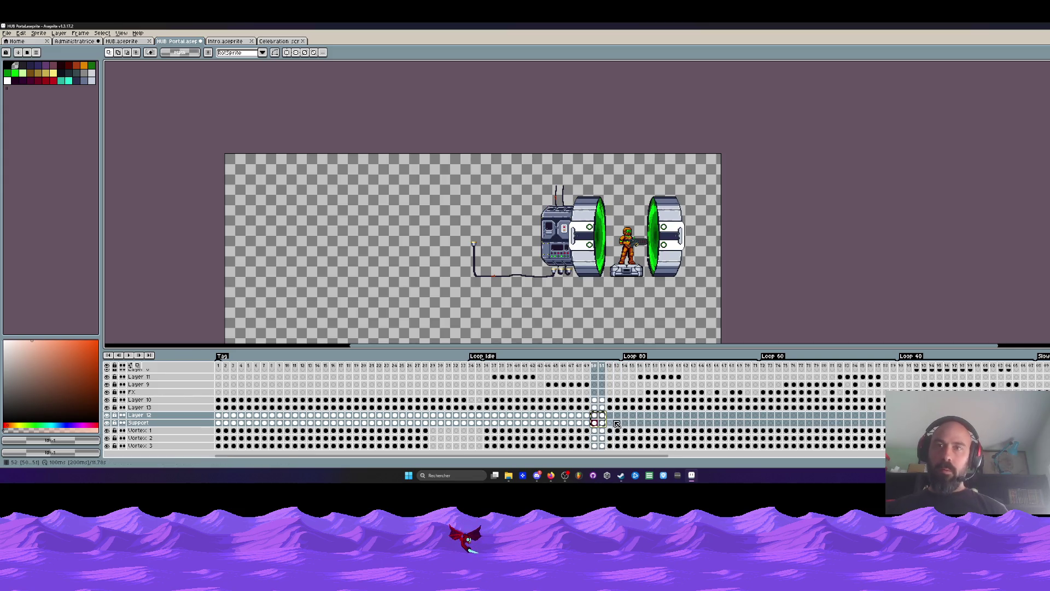
{"action": "left_click", "coordinate": [614, 418]}
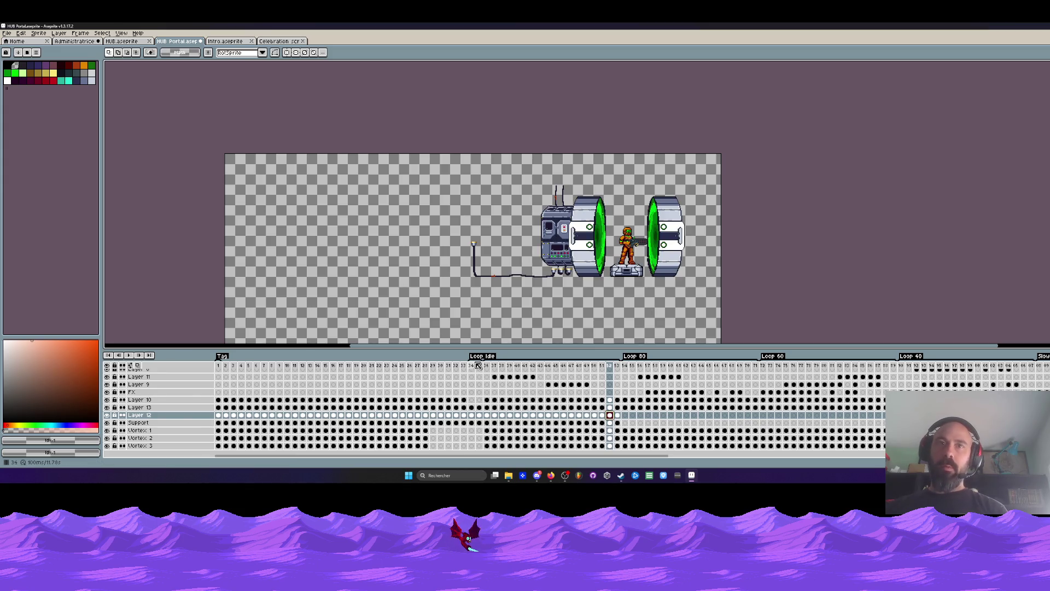
Step: Play the animation from the empty-portal frame to preview the Idle loop
{"action": "left_click", "coordinate": [476, 364]}
{"action": "left_click", "coordinate": [488, 372]}
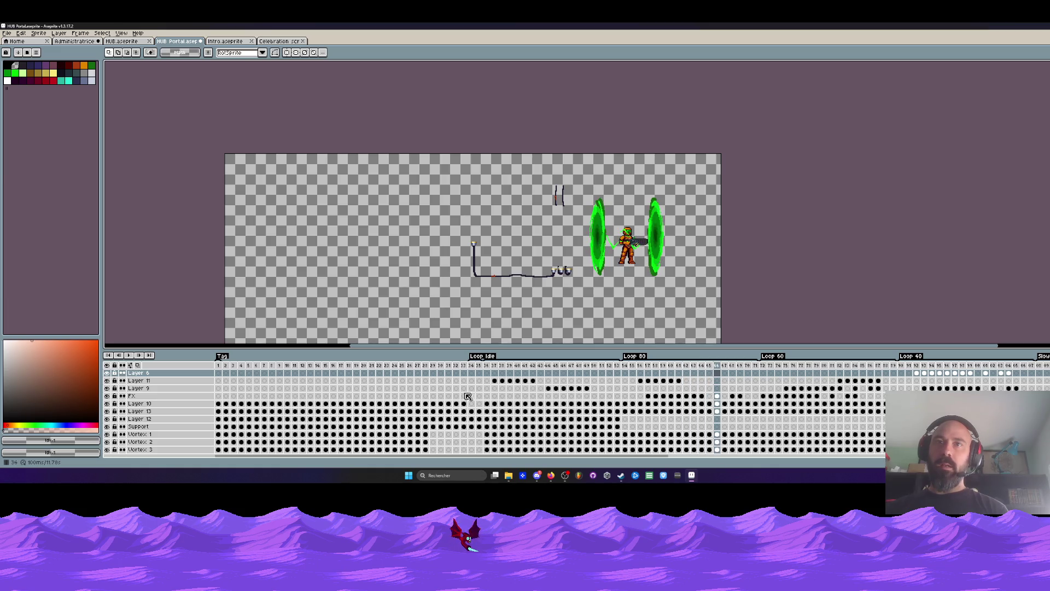
Step: Rename the Loop Idle tag at frame 36 to Loop Start
{"action": "left_click", "coordinate": [487, 368]}
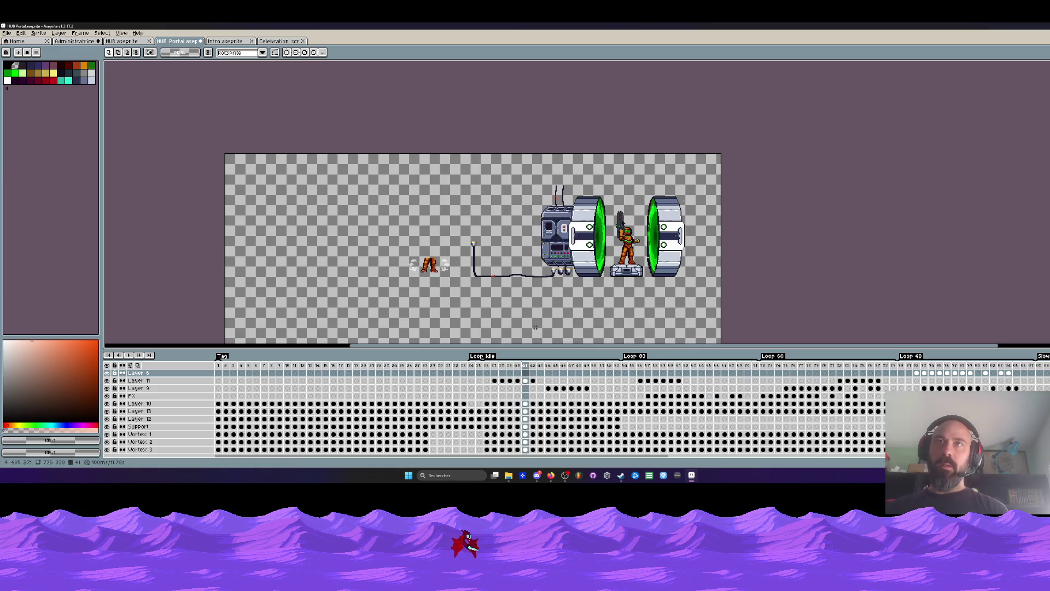
{"action": "left_click", "coordinate": [480, 369]}
{"action": "left_click", "coordinate": [488, 368]}
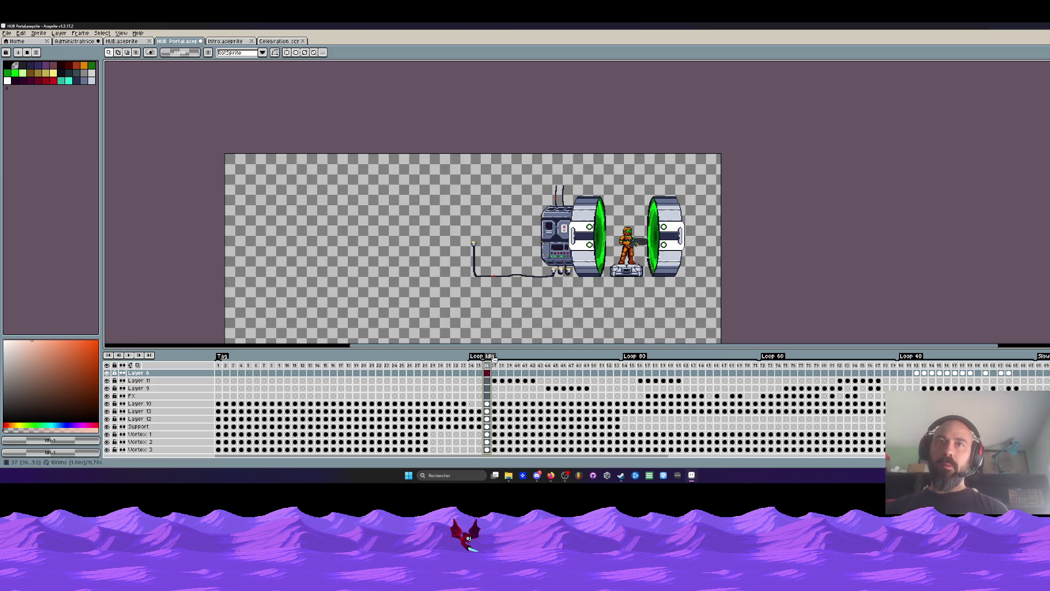
{"action": "double_click", "coordinate": [494, 358]}
{"action": "type", "text": "Start"}
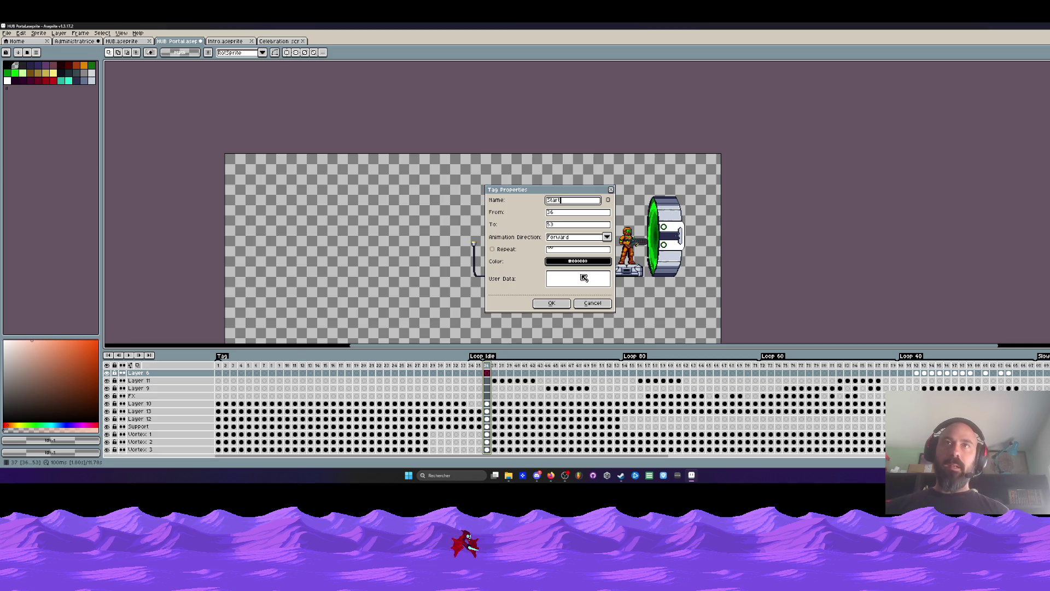
{"action": "left_click", "coordinate": [551, 304]}
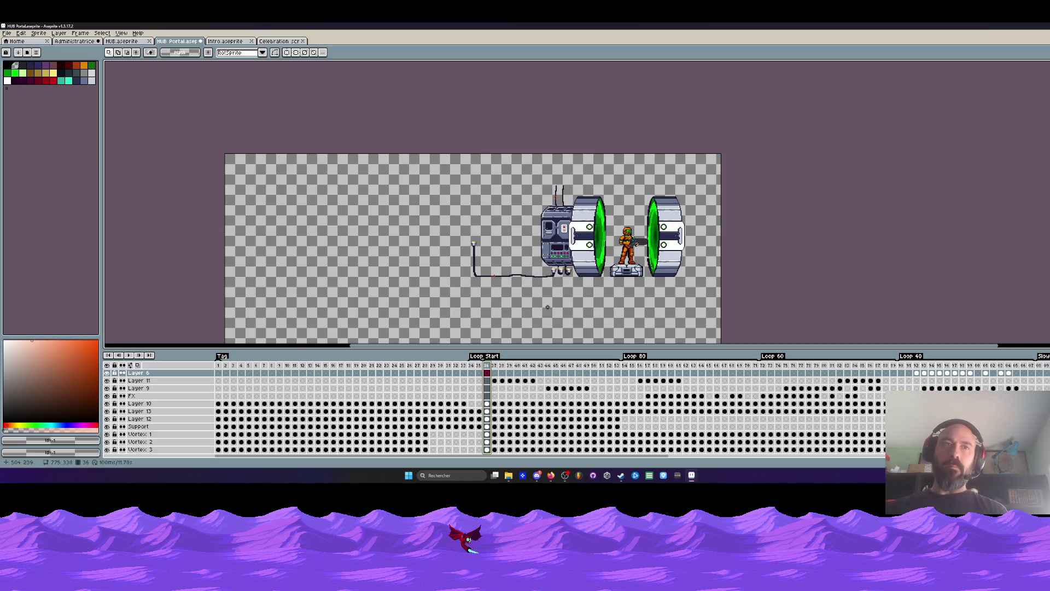
Step: Clear Layer 10 in frames 1–33 to remove the soldier there, then replay the animation from the start
{"action": "left_click_drag", "start_coordinate": [222, 366], "coordinate": [470, 391]}
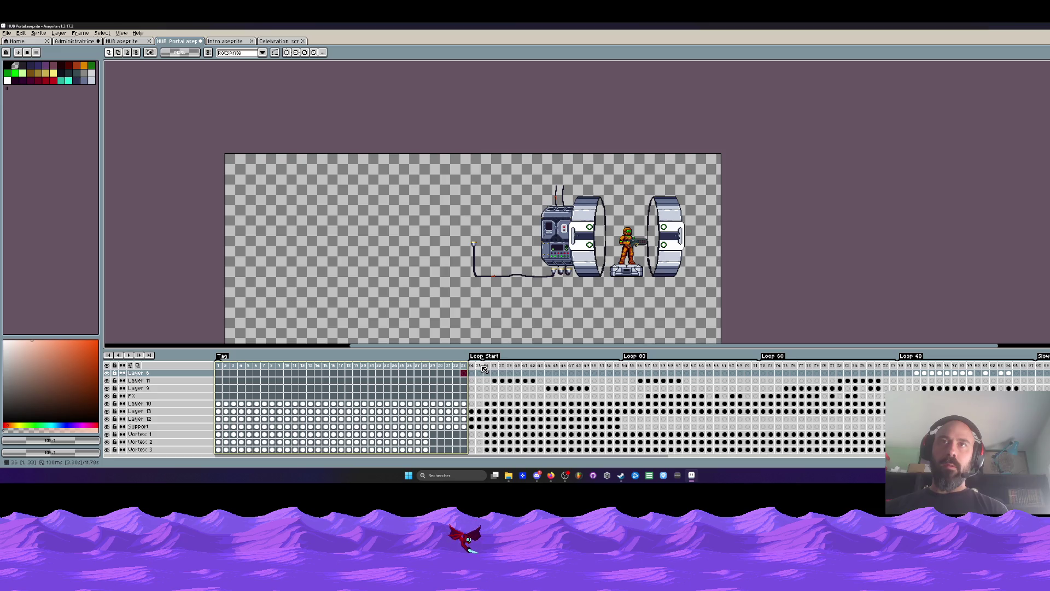
{"action": "left_click_drag", "start_coordinate": [483, 368], "coordinate": [475, 368]}
{"action": "left_click_drag", "start_coordinate": [468, 405], "coordinate": [222, 407]}
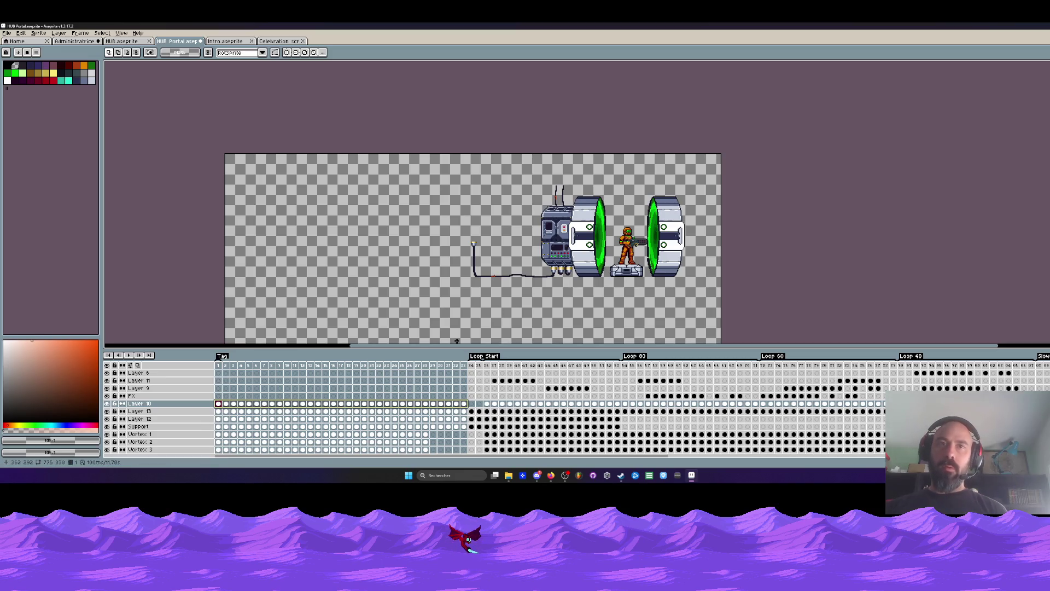
{"action": "key", "text": "Delete"}
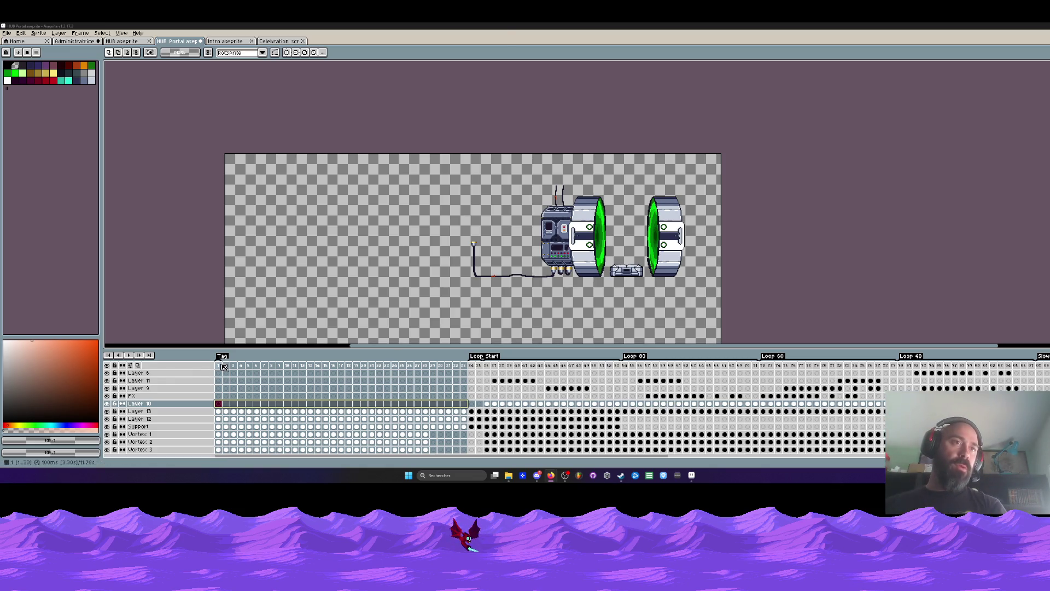
{"action": "key", "text": "Return"}
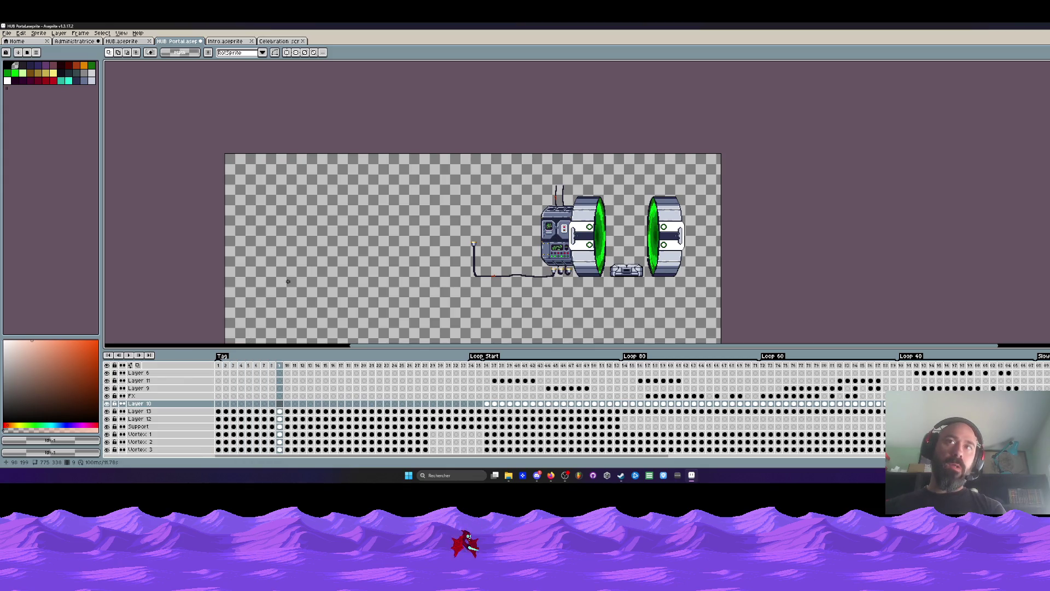
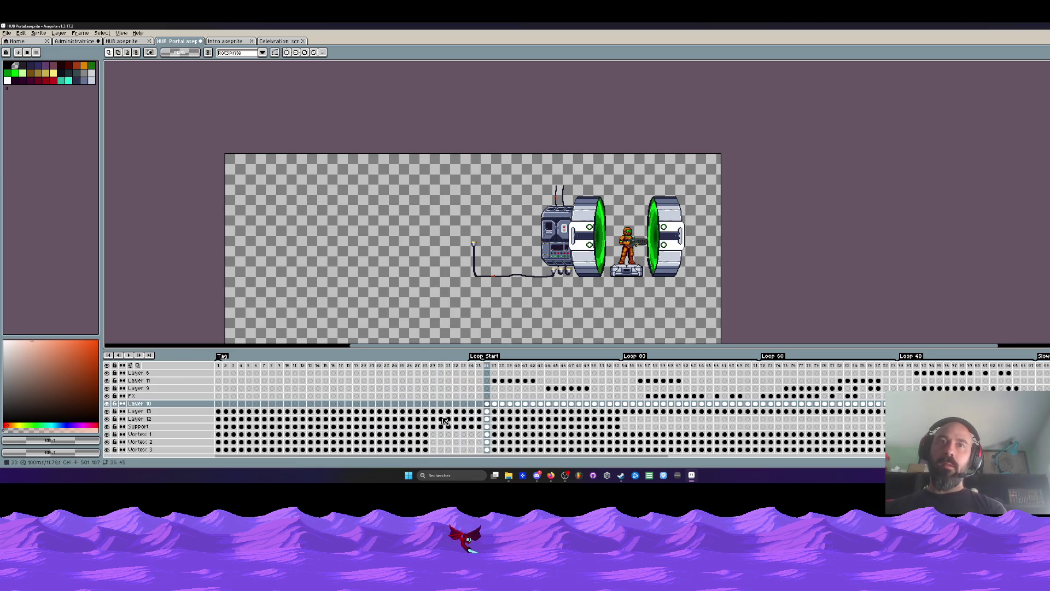
{"action": "scroll", "coordinate": [574, 241], "scroll_direction": "up", "scroll_amount": 1}
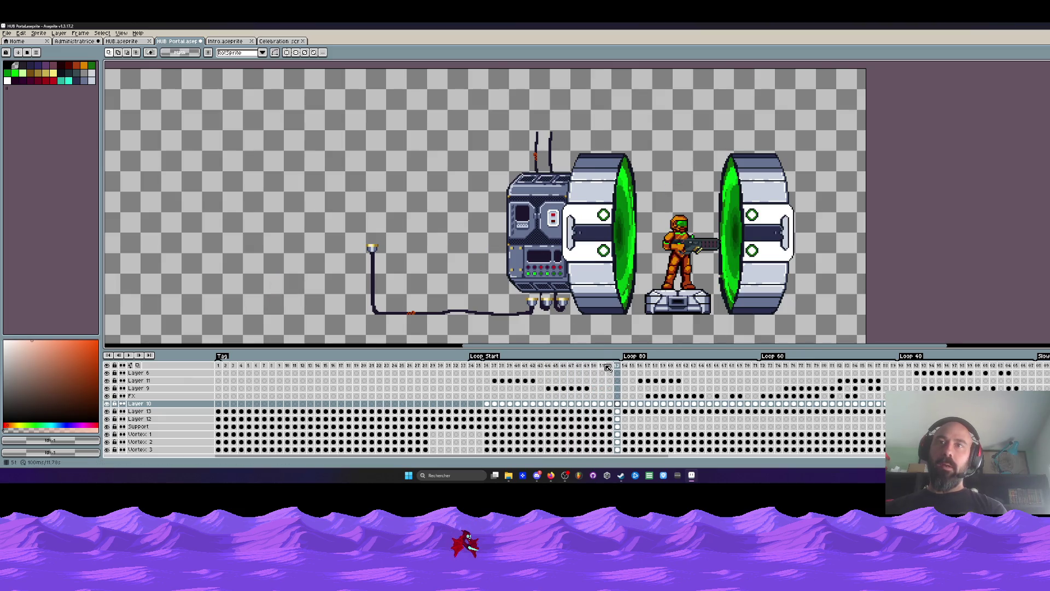
{"action": "scroll", "coordinate": [567, 302], "scroll_direction": "down", "scroll_amount": 3}
{"action": "scroll", "coordinate": [555, 289], "scroll_direction": "up", "scroll_amount": 3}
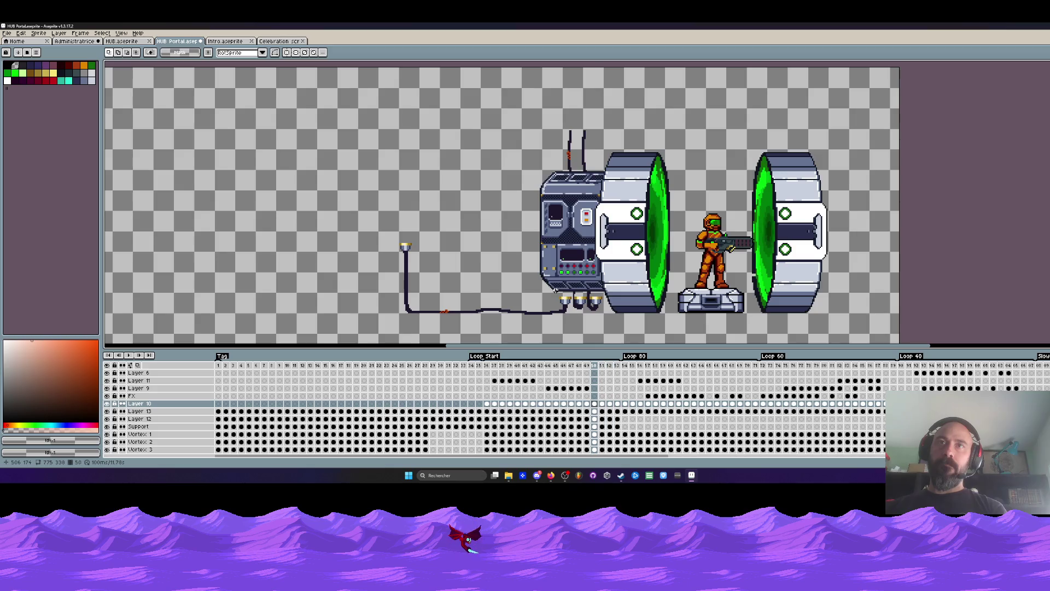
Step: Scrub through frames 36–54 and the later frames, previewing the loop section
{"action": "left_click_drag", "start_coordinate": [620, 420], "coordinate": [491, 428]}
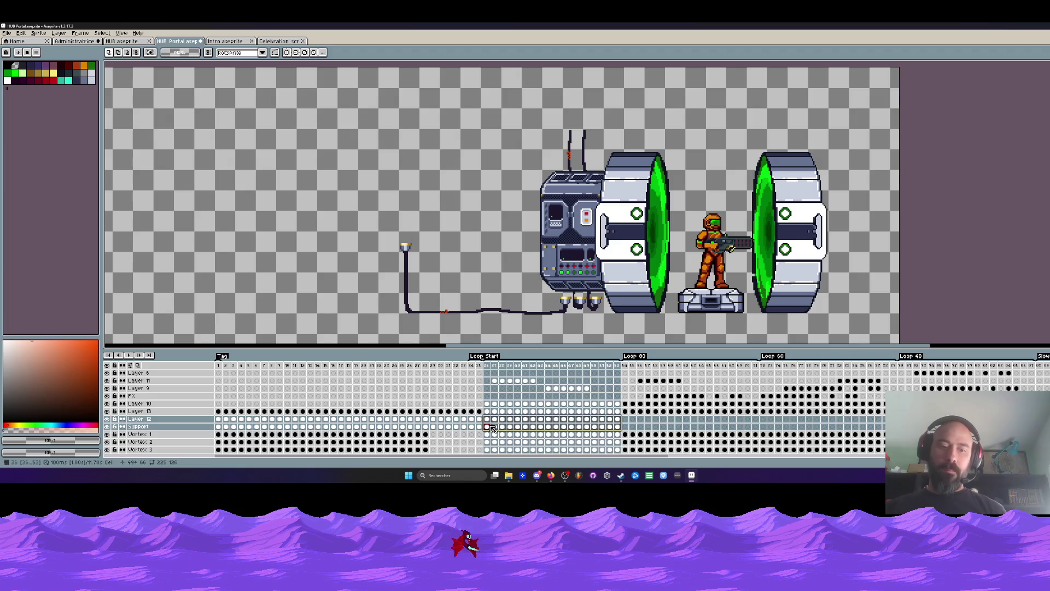
{"action": "left_click", "coordinate": [618, 420]}
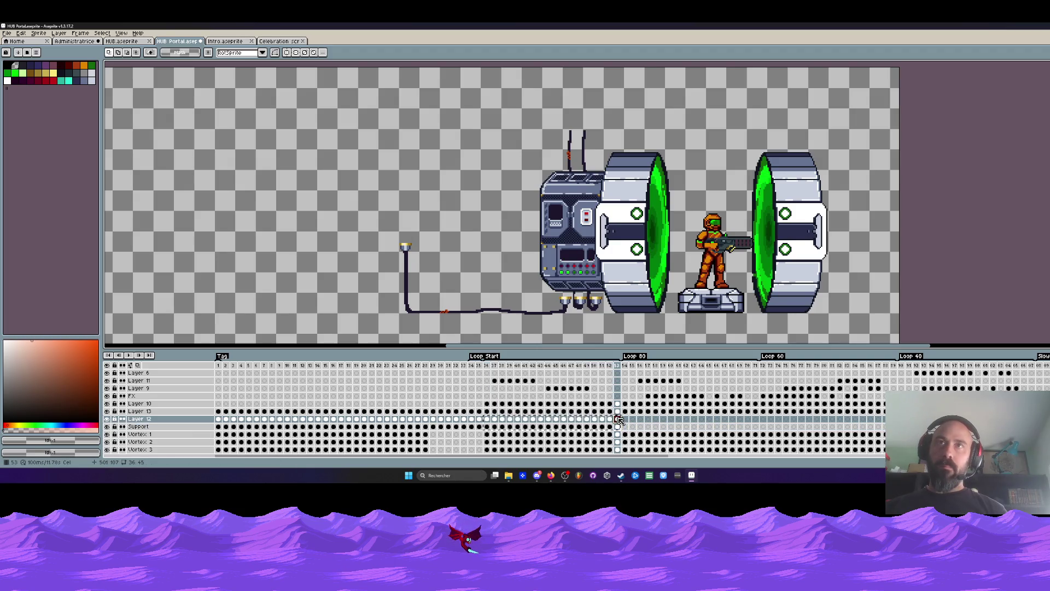
{"action": "left_click", "coordinate": [489, 421]}
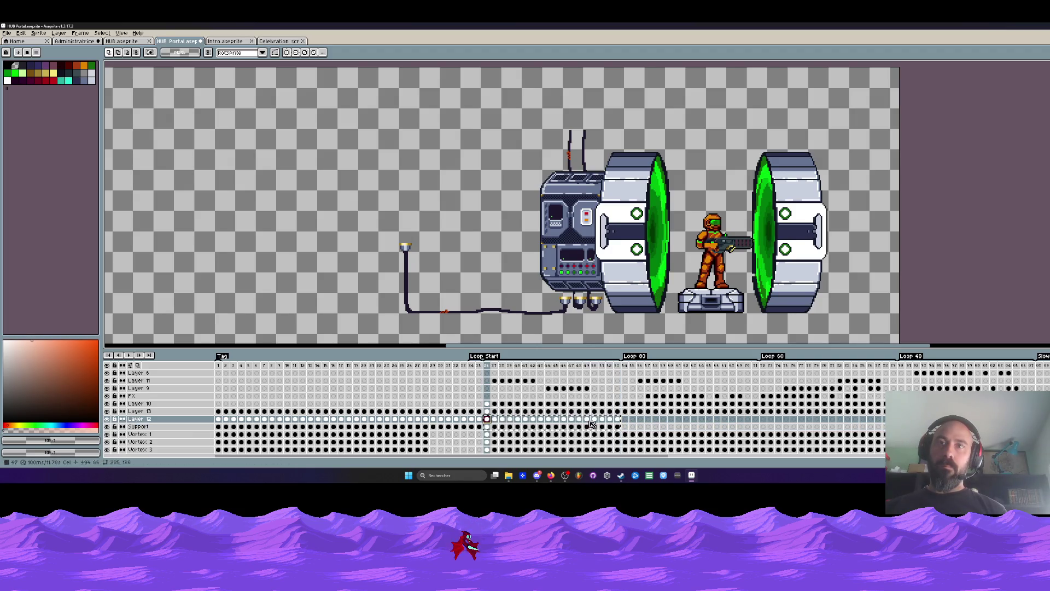
{"action": "left_click", "coordinate": [623, 420]}
{"action": "key", "text": "Return"}
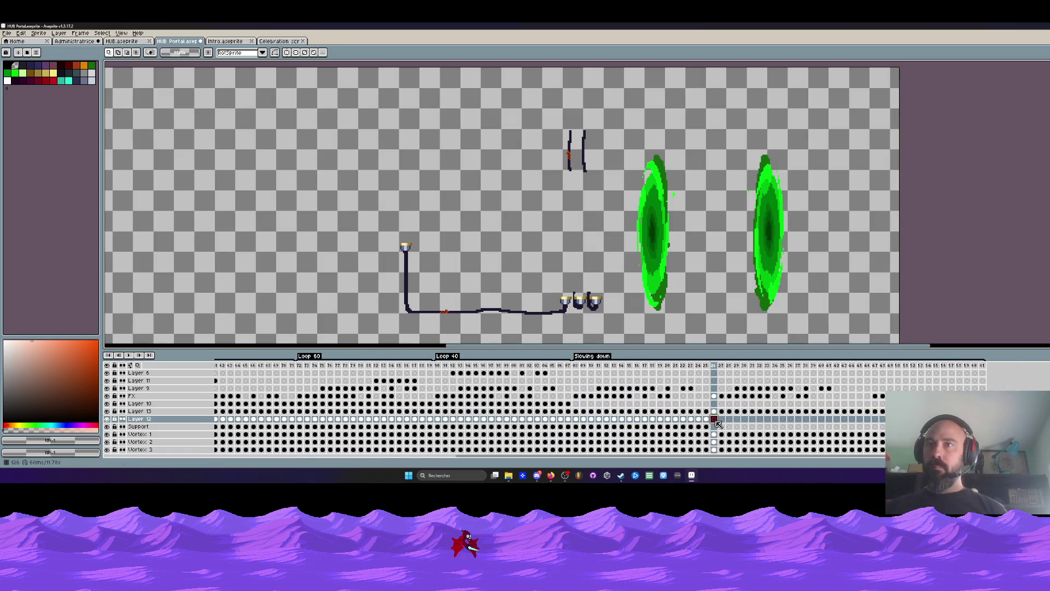
{"action": "left_click", "coordinate": [852, 421]}
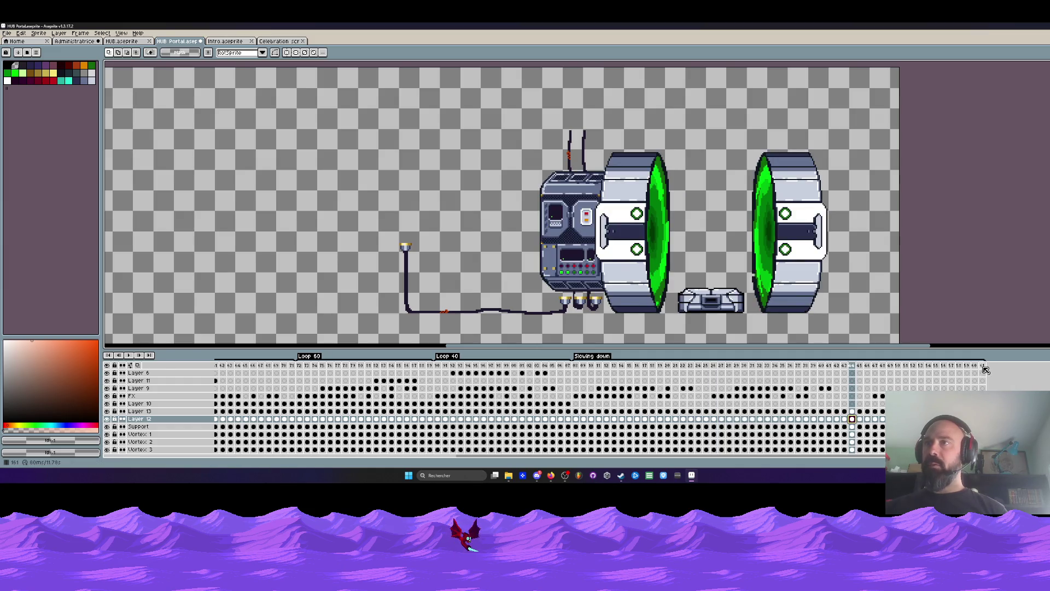
{"action": "left_click_drag", "start_coordinate": [984, 370], "coordinate": [739, 384]}
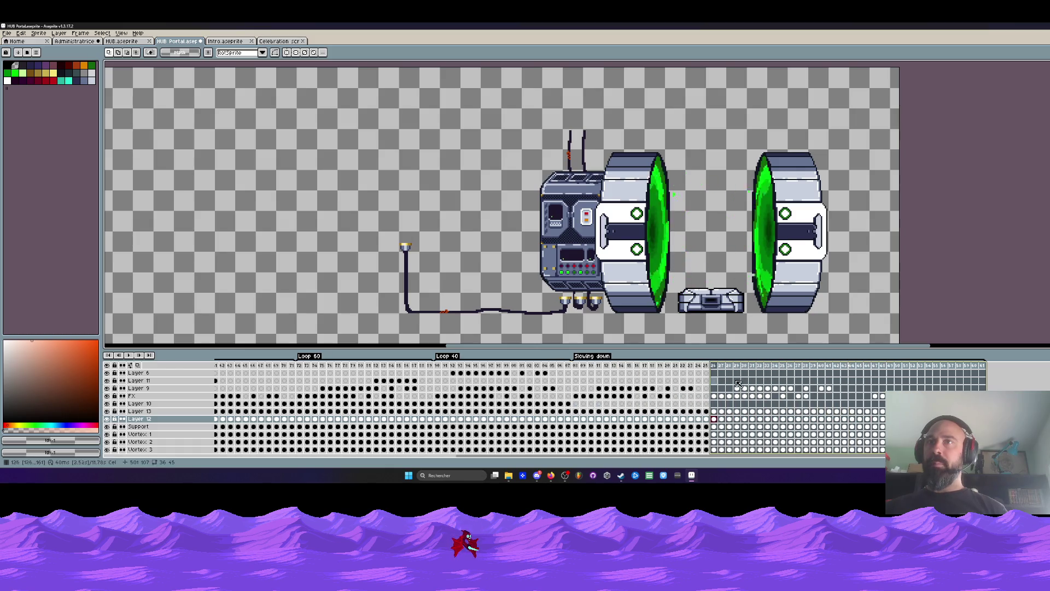
{"action": "mouse_move", "coordinate": [739, 384]}
{"action": "left_mouse_down"}
{"action": "mouse_move", "coordinate": [978, 382]}
{"action": "mouse_move", "coordinate": [987, 366]}
{"action": "left_mouse_up"}
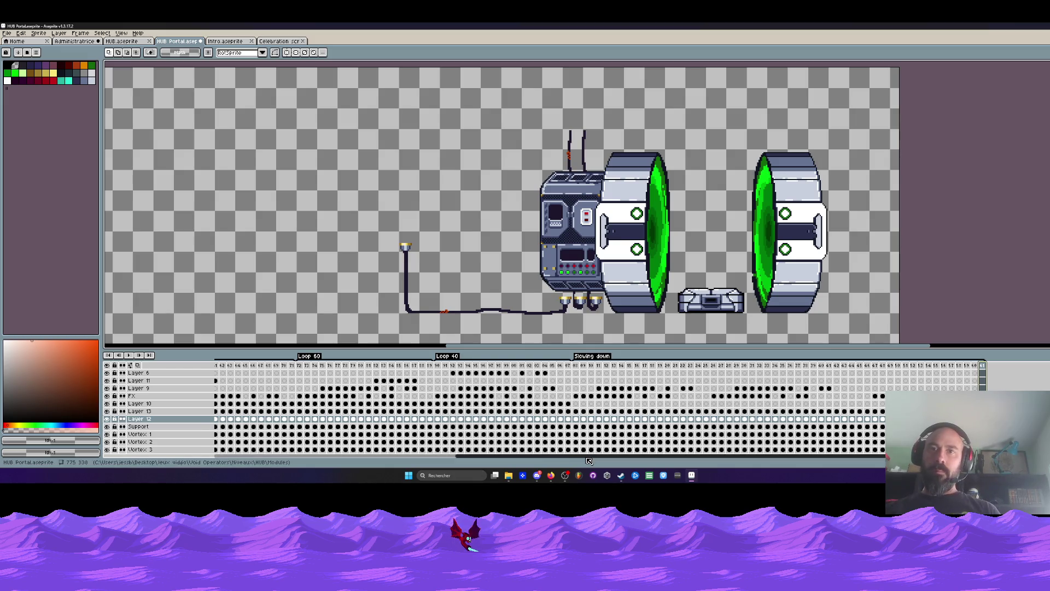
{"action": "scroll", "coordinate": [525, 422], "scroll_direction": "left", "scroll_amount": 3}
{"action": "scroll", "coordinate": [426, 415], "scroll_direction": "left", "scroll_amount": 3}
{"action": "scroll", "coordinate": [335, 405], "scroll_direction": "left", "scroll_amount": 3}
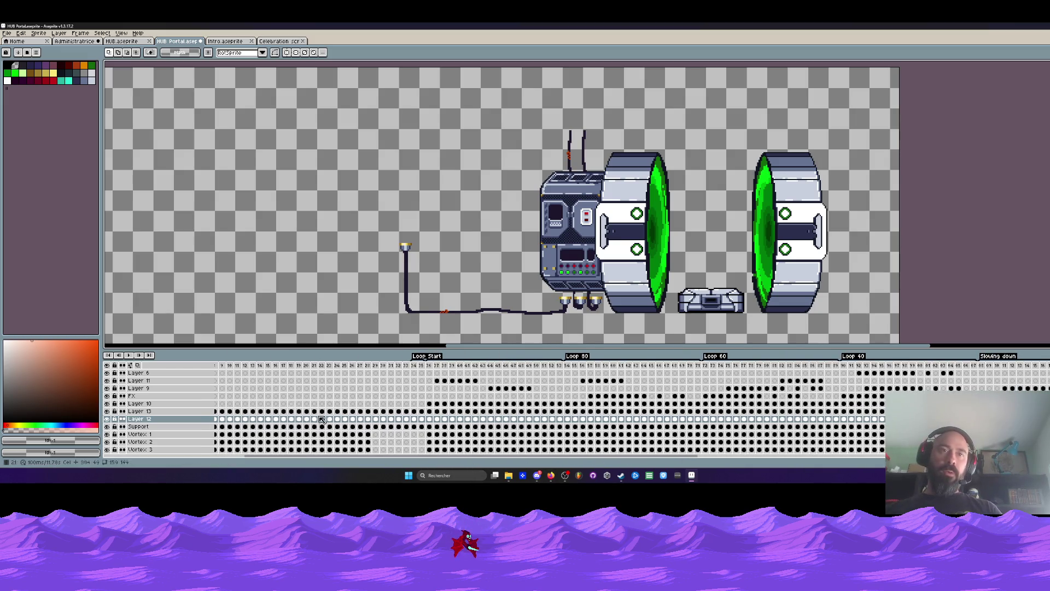
{"action": "scroll", "coordinate": [279, 435], "scroll_direction": "left", "scroll_amount": 3}
Step: Preview the opening frames 1–28 from the start and stop near frame 29
{"action": "left_click", "coordinate": [224, 381]}
{"action": "key", "text": "Return"}
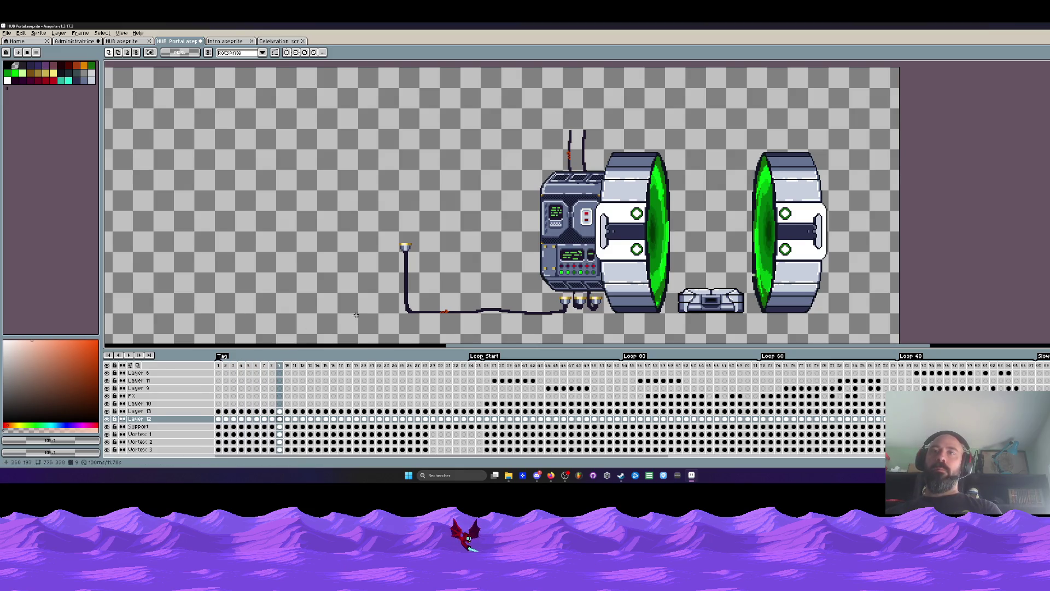
{"action": "scroll", "coordinate": [355, 315], "scroll_direction": "down", "scroll_amount": 1}
{"action": "scroll", "coordinate": [491, 275], "scroll_direction": "up", "scroll_amount": 1}
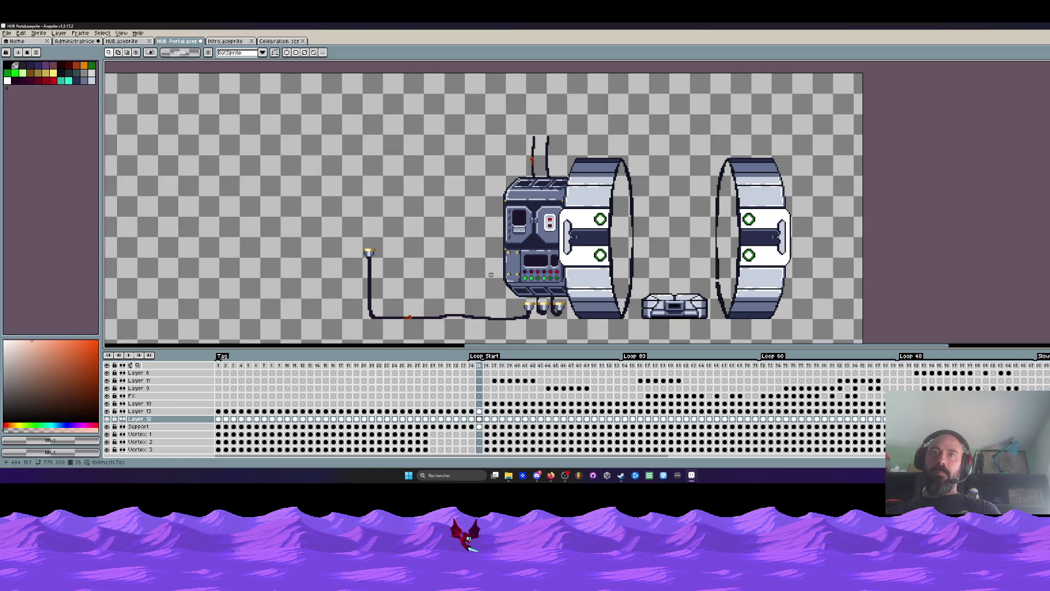
{"action": "left_click_drag", "start_coordinate": [222, 368], "coordinate": [437, 376]}
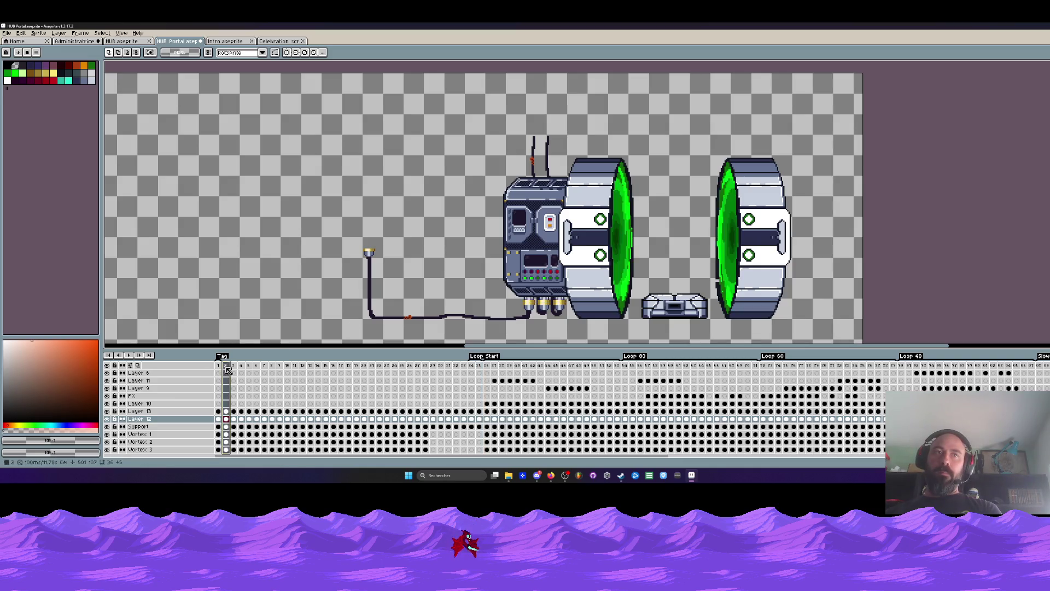
{"action": "key", "text": "Return"}
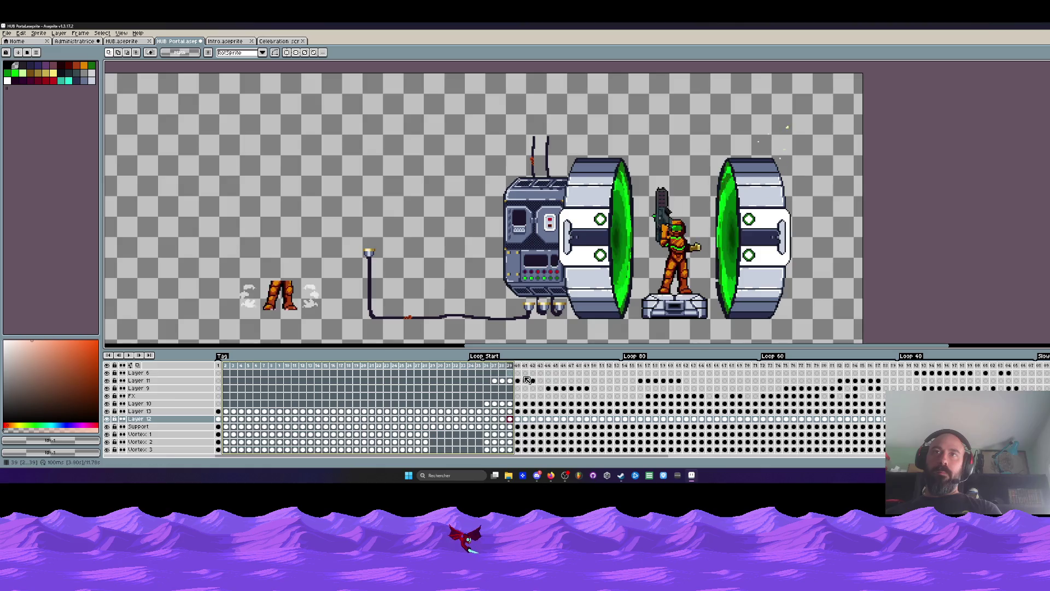
{"action": "left_click", "coordinate": [492, 404]}
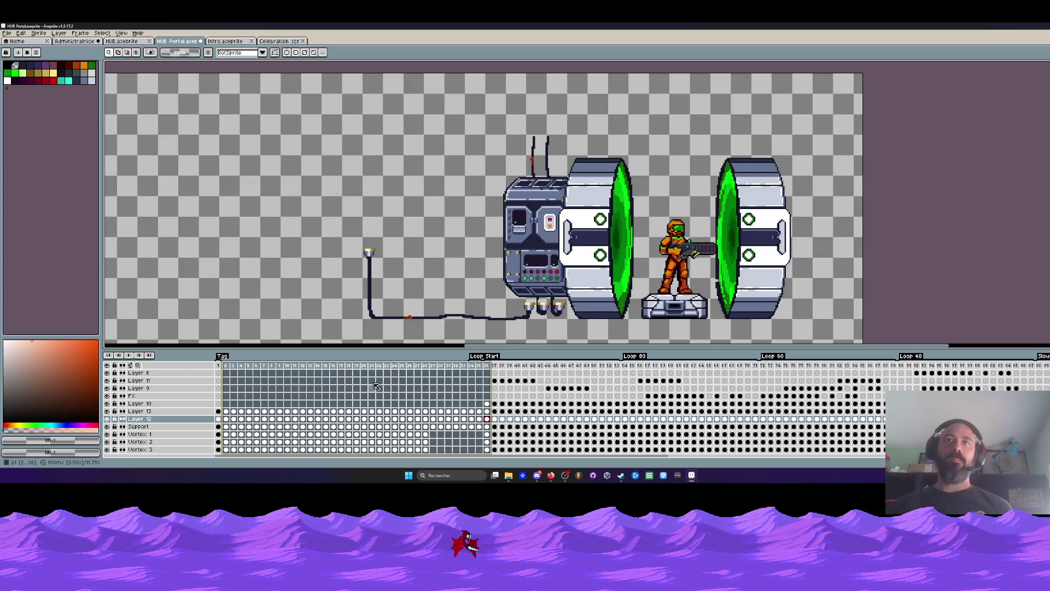
{"action": "left_click", "coordinate": [489, 367]}
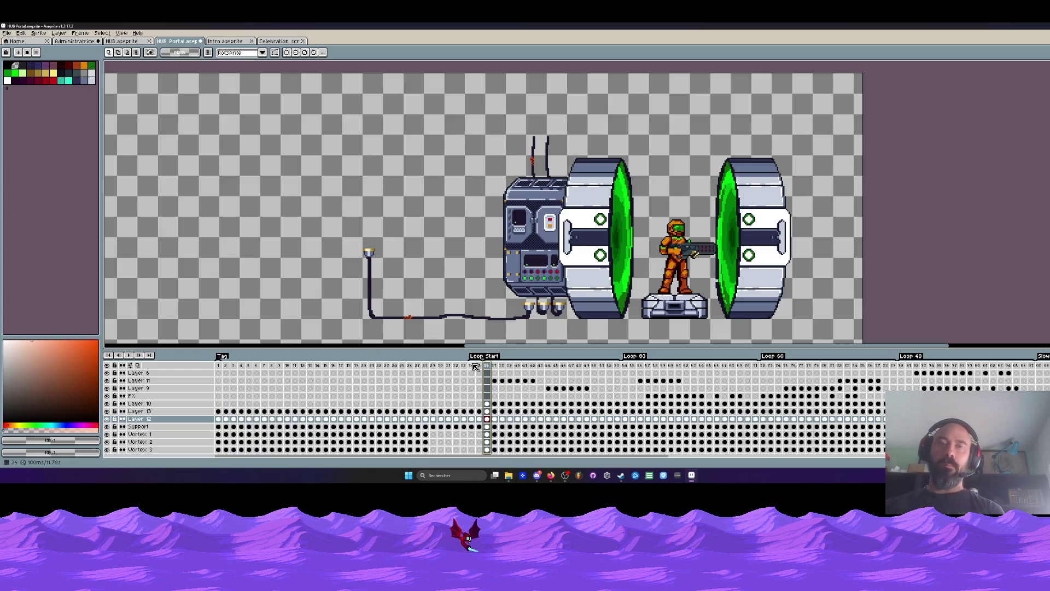
{"action": "scroll", "coordinate": [461, 292], "scroll_direction": "down", "scroll_amount": 1}
{"action": "scroll", "coordinate": [461, 279], "scroll_direction": "up", "scroll_amount": 1}
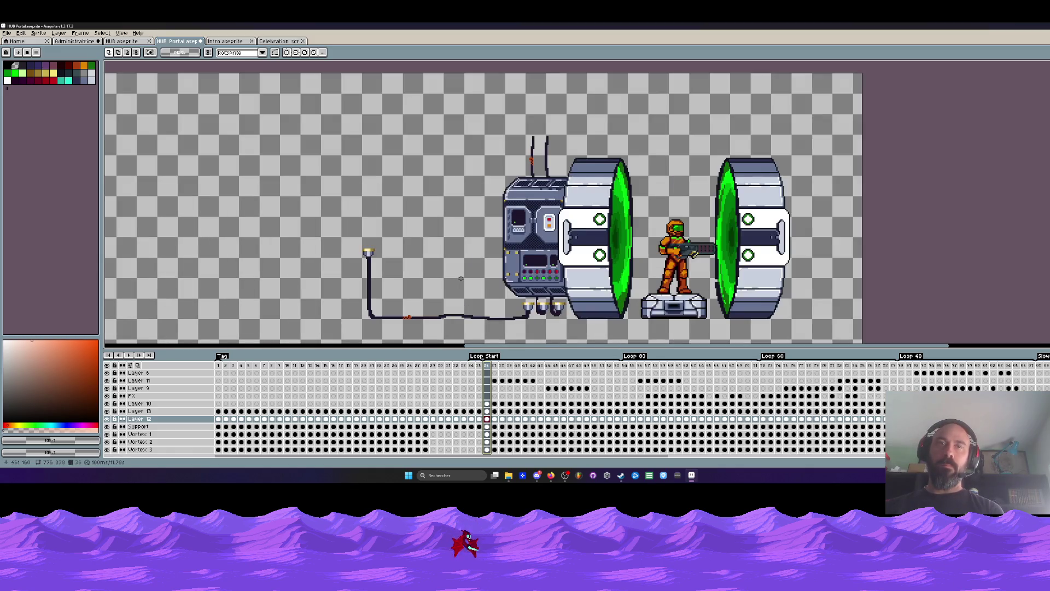
{"action": "scroll", "coordinate": [460, 280], "scroll_direction": "down", "scroll_amount": 1}
{"action": "scroll", "coordinate": [460, 278], "scroll_direction": "up", "scroll_amount": 1}
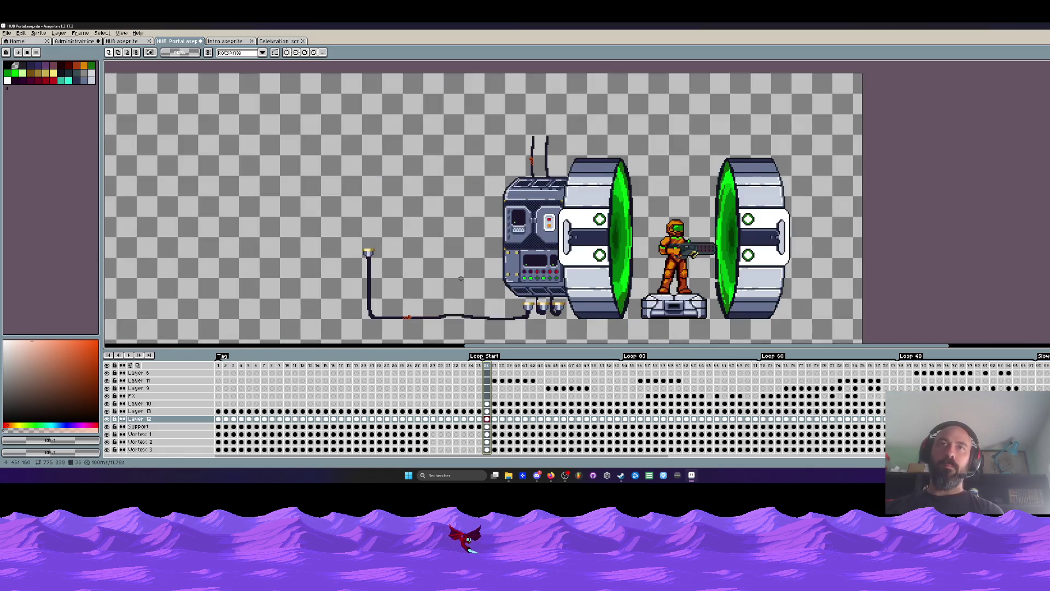
Step: Check the Loop Start tag properties unchanged and preview frames 2–33
{"action": "double_click", "coordinate": [479, 362]}
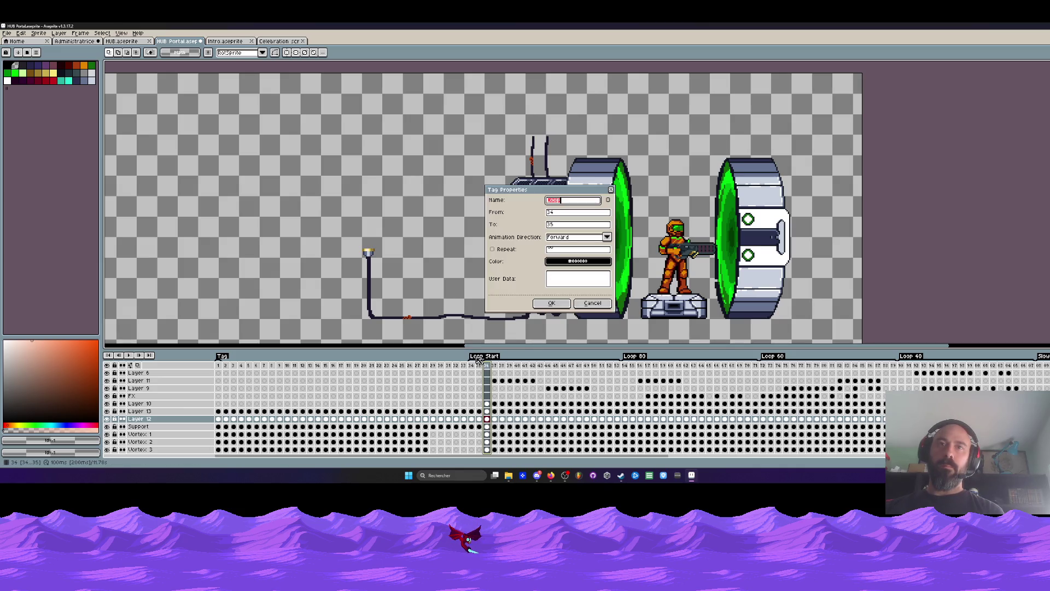
{"action": "left_click", "coordinate": [593, 304]}
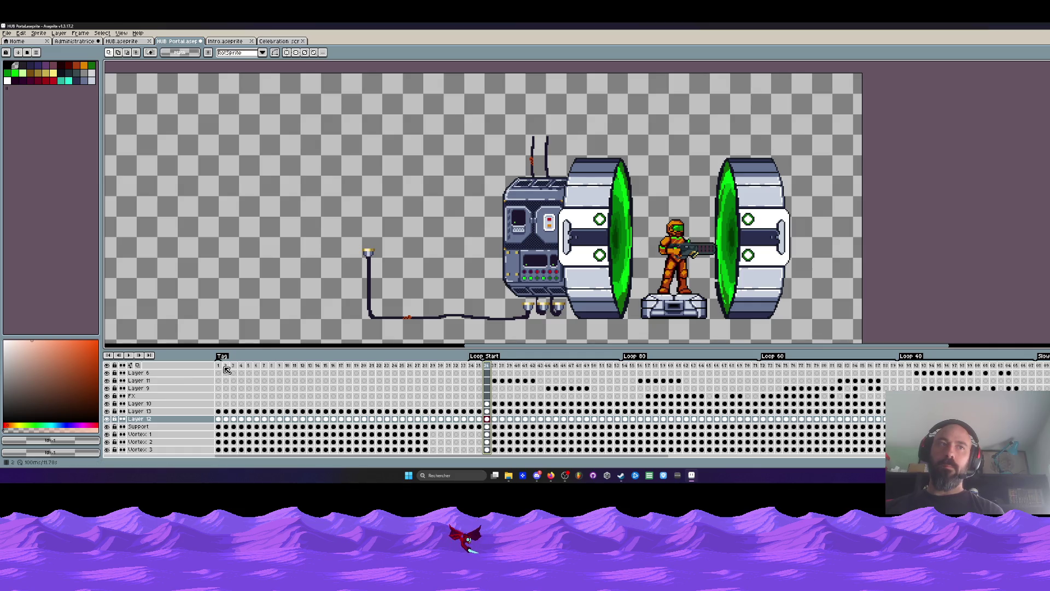
{"action": "left_click_drag", "start_coordinate": [228, 368], "coordinate": [456, 367]}
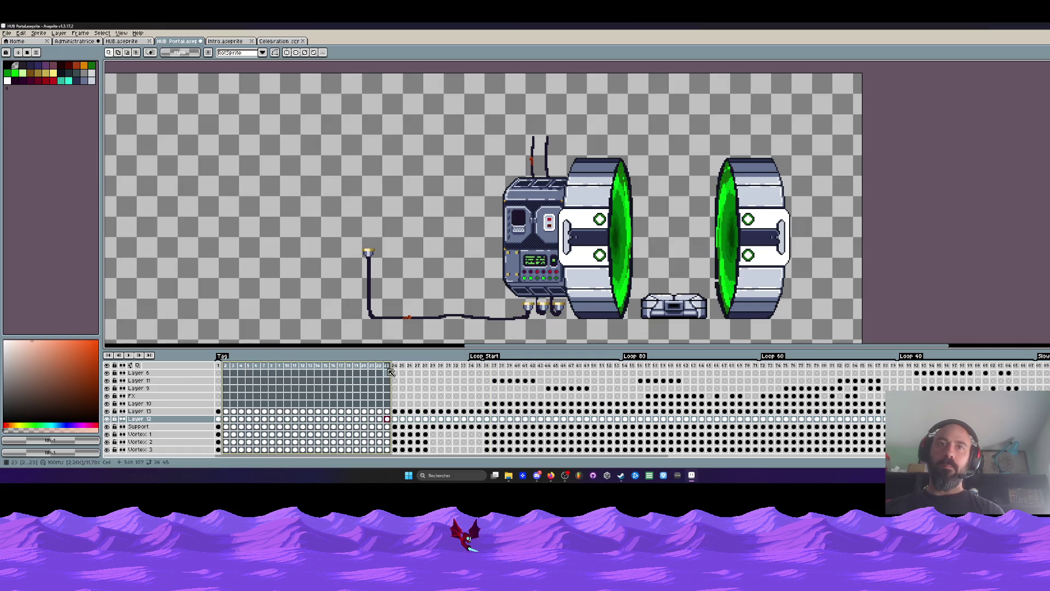
{"action": "scroll", "coordinate": [480, 259], "scroll_direction": "down", "scroll_amount": 2}
{"action": "scroll", "coordinate": [479, 260], "scroll_direction": "up", "scroll_amount": 2}
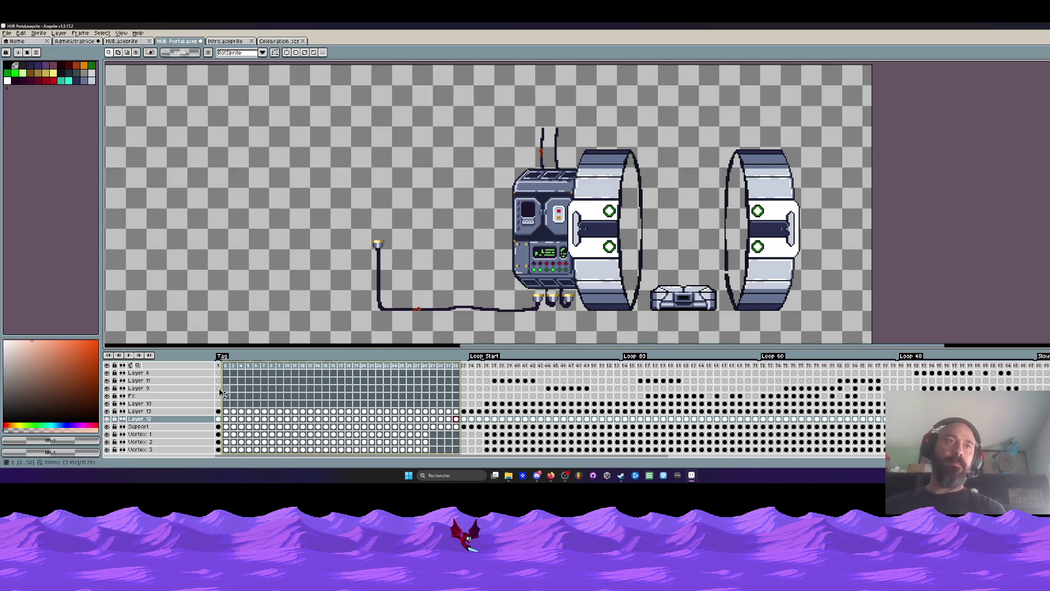
{"action": "left_click_drag", "start_coordinate": [229, 365], "coordinate": [469, 368]}
{"action": "left_click", "coordinate": [473, 369]}
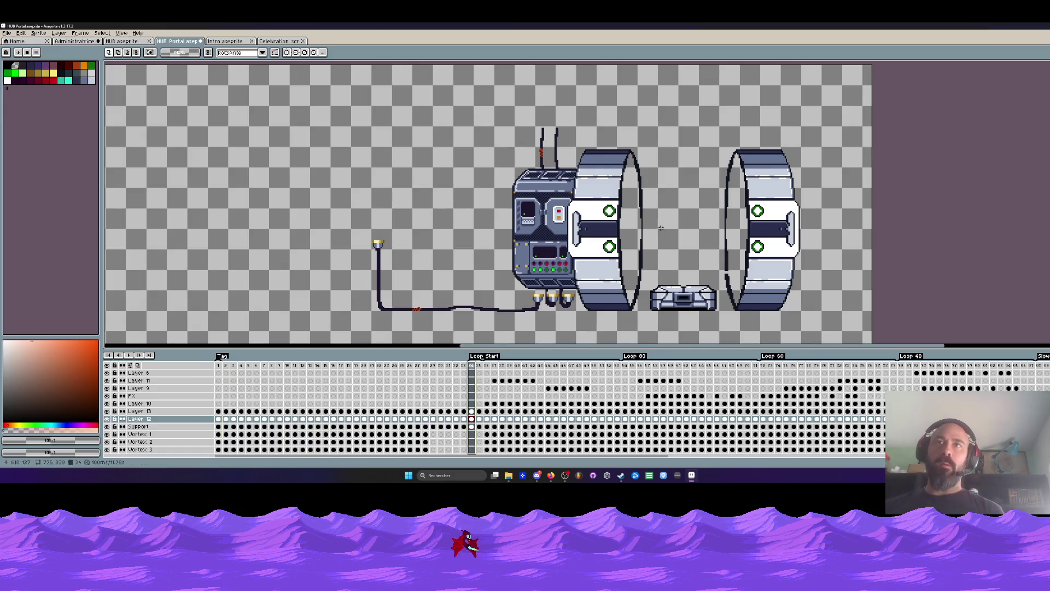
{"action": "key", "text": "Return"}
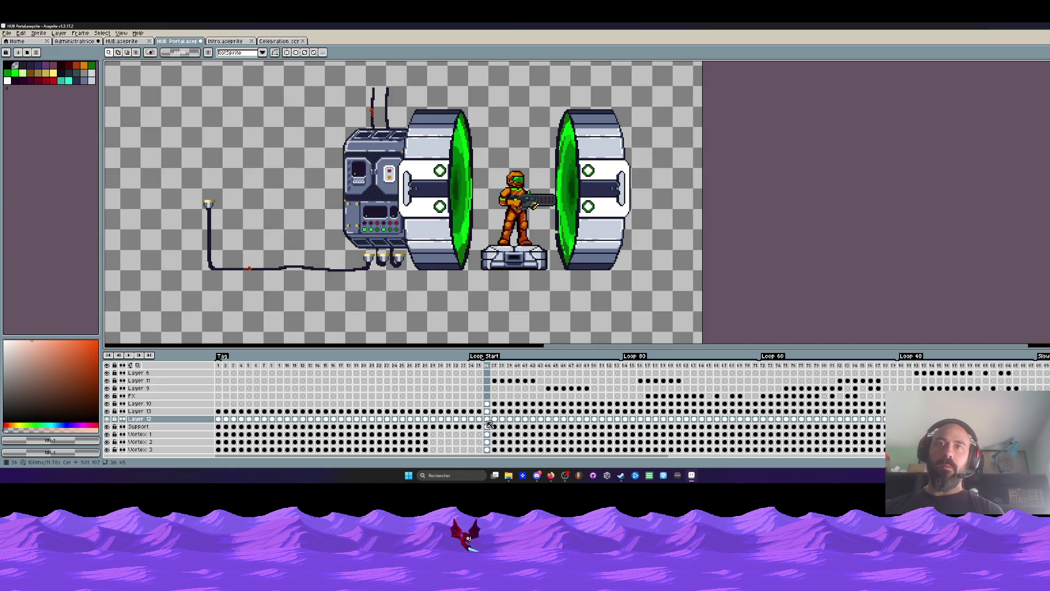
Step: Delete the two frames at the start of the looping section
{"action": "left_click_drag", "start_coordinate": [497, 424], "coordinate": [600, 423]}
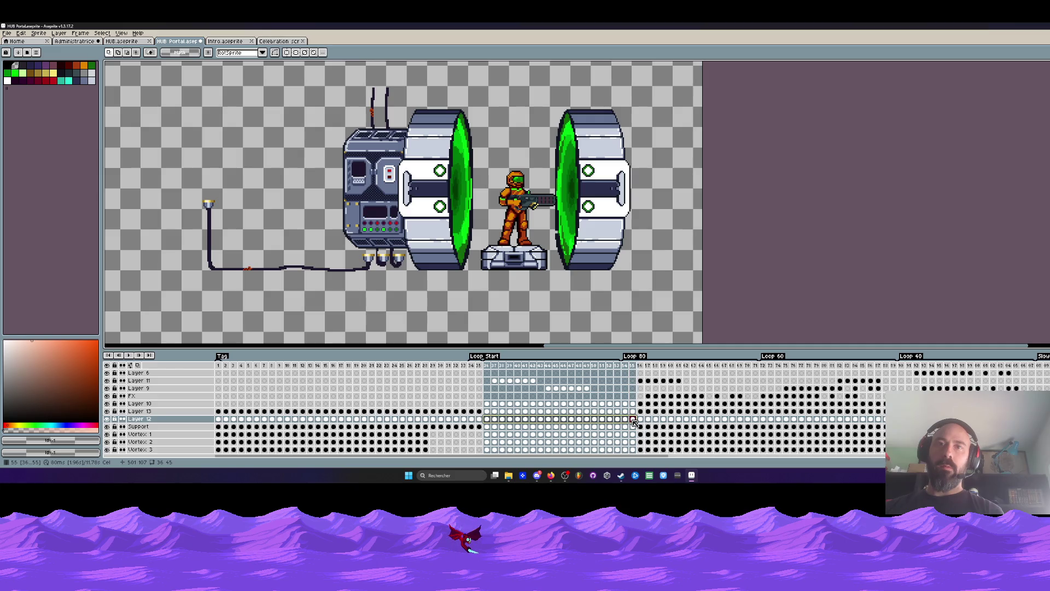
{"action": "left_click_drag", "start_coordinate": [599, 422], "coordinate": [482, 421]}
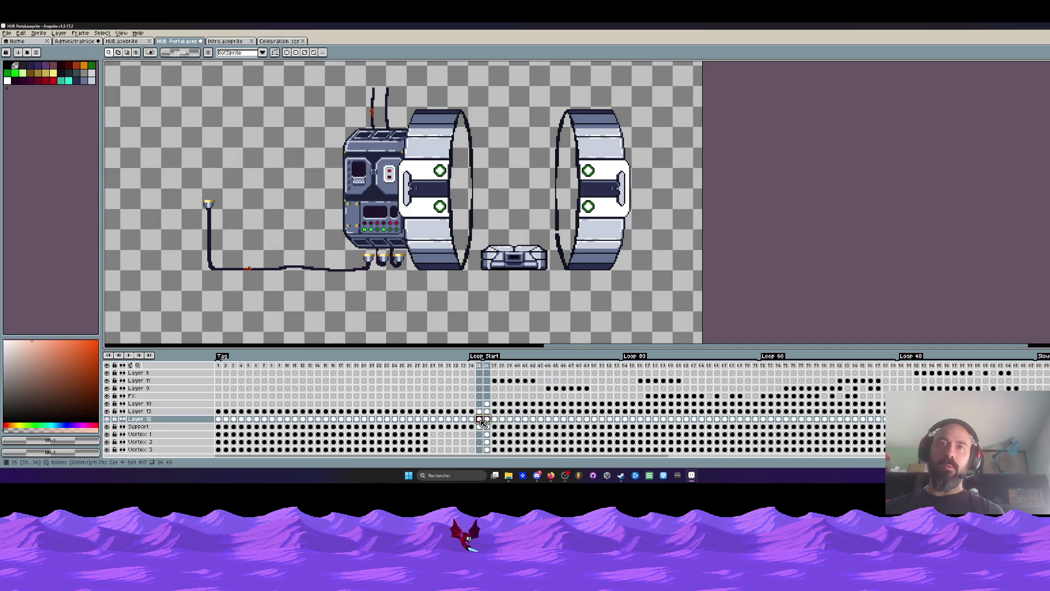
{"action": "left_click", "coordinate": [480, 420]}
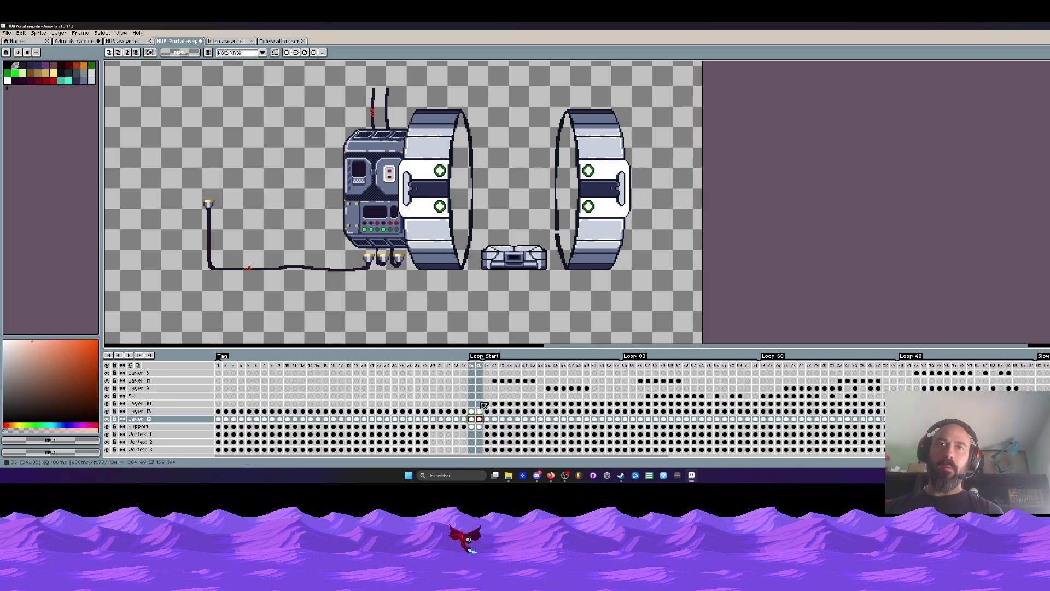
{"action": "key", "text": "alt+c"}
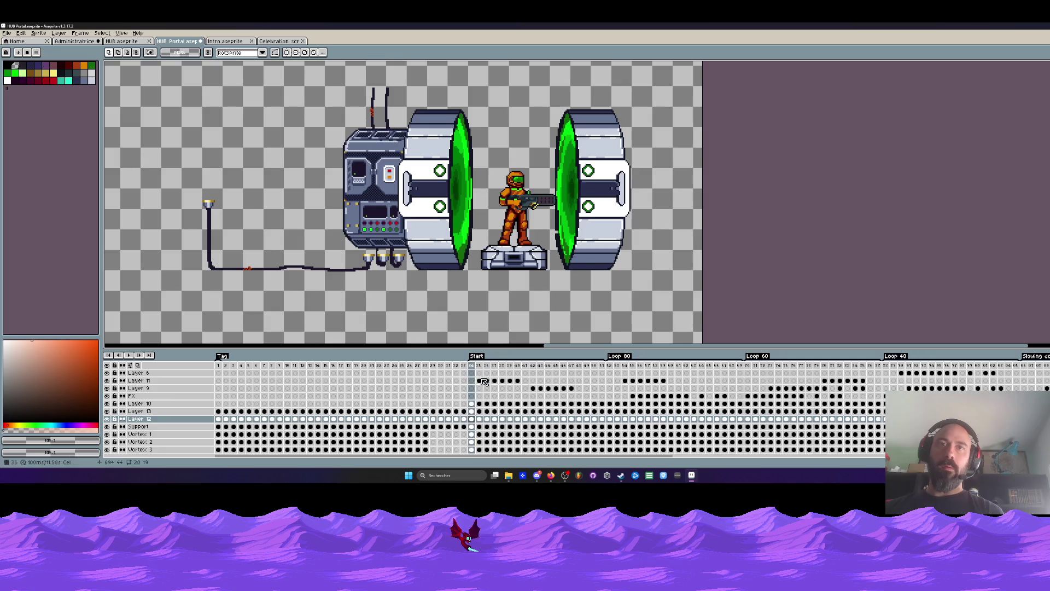
Step: Move all frames before the Start tag one frame later in the timeline
{"action": "left_click_drag", "start_coordinate": [469, 372], "coordinate": [332, 383]}
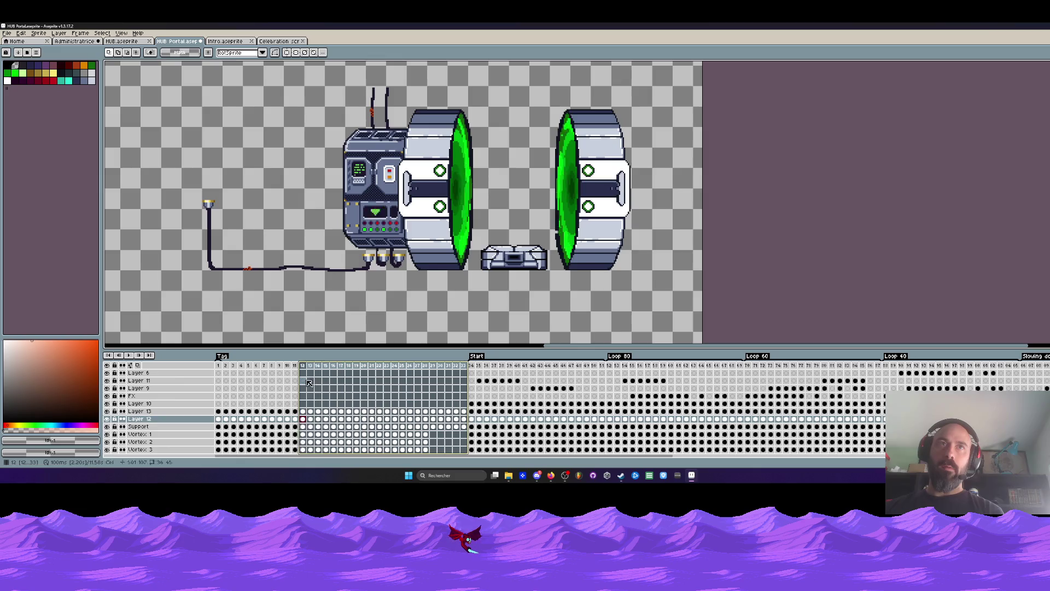
{"action": "key", "text": "Home"}
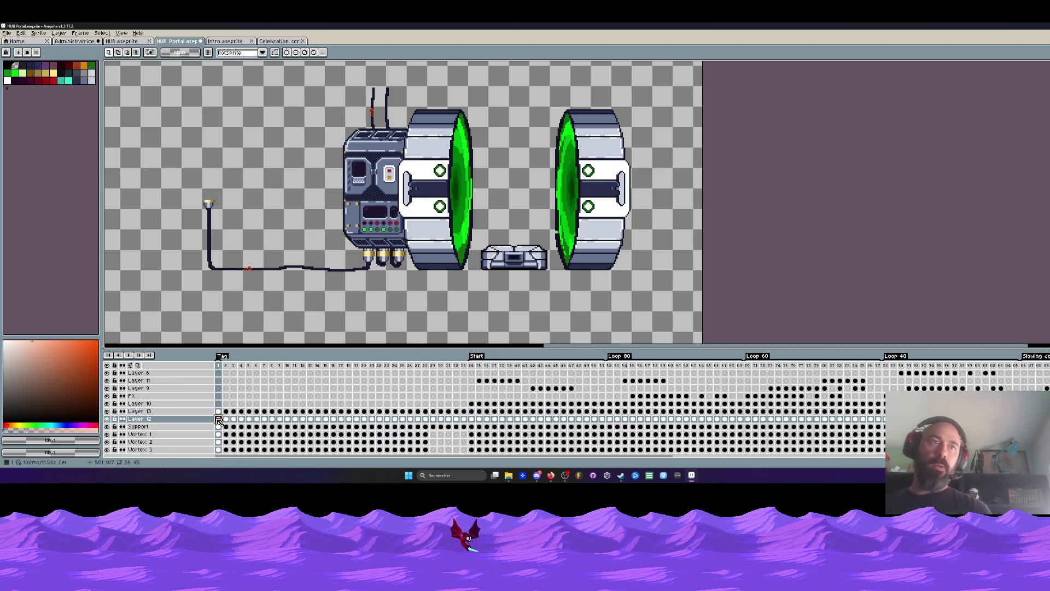
{"action": "scroll", "coordinate": [447, 418], "scroll_direction": "down", "scroll_amount": 1}
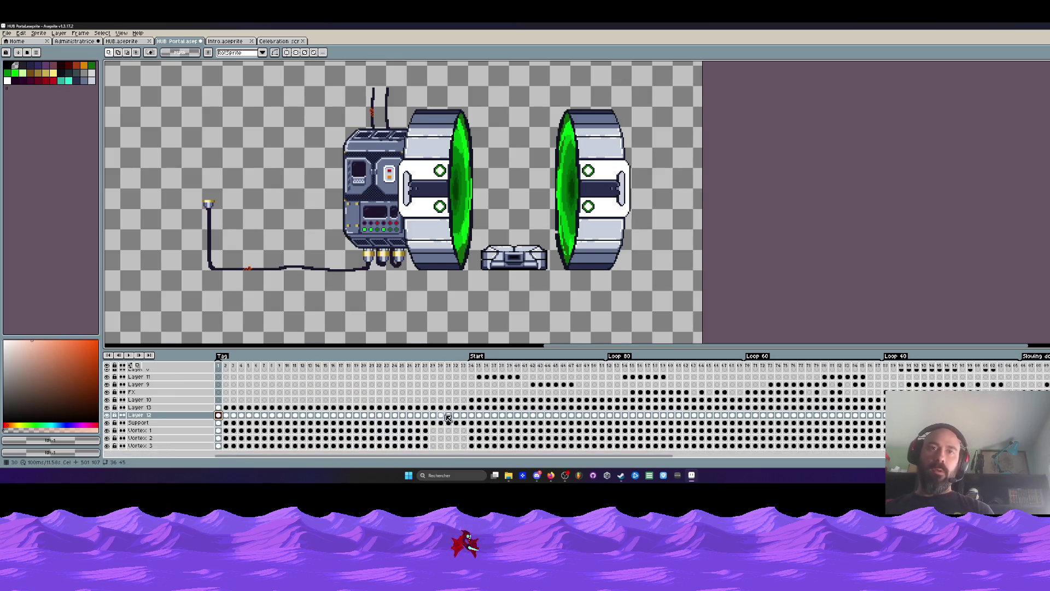
{"action": "scroll", "coordinate": [457, 405], "scroll_direction": "up", "scroll_amount": 1}
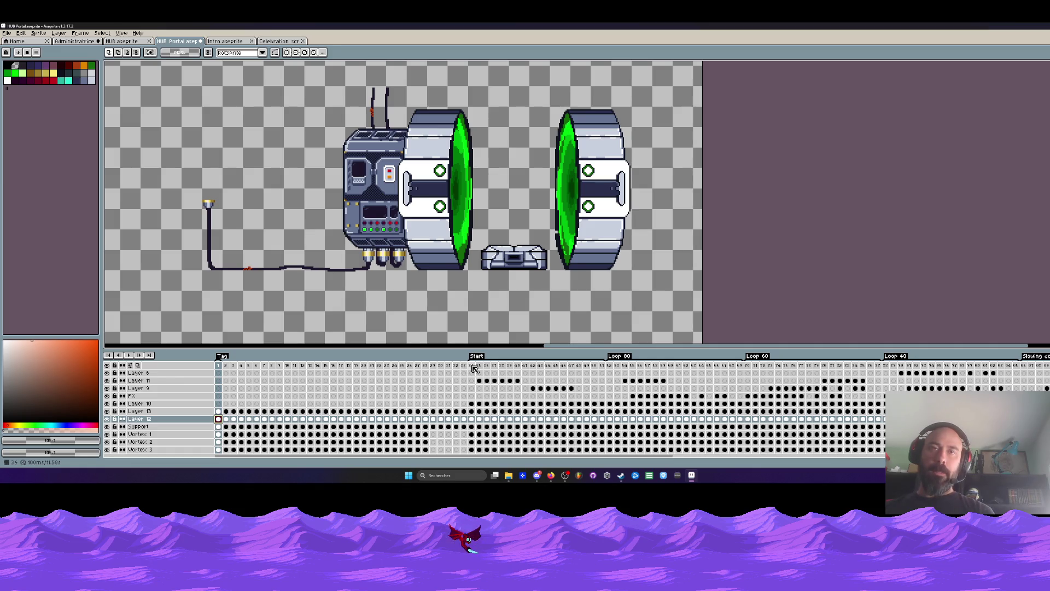
{"action": "left_click", "coordinate": [473, 367]}
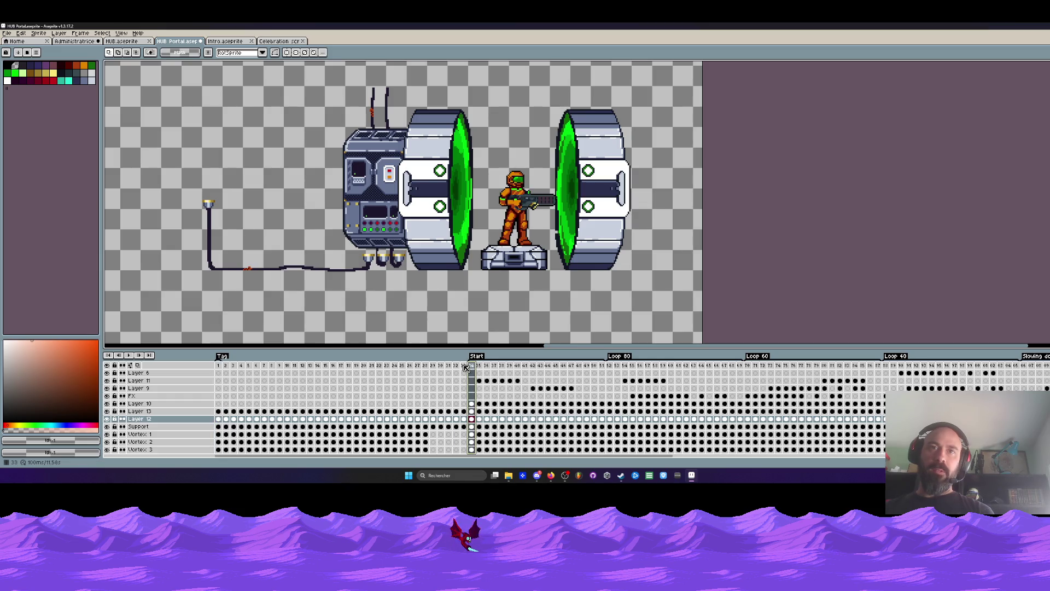
{"action": "left_click_drag", "start_coordinate": [466, 368], "coordinate": [223, 393]}
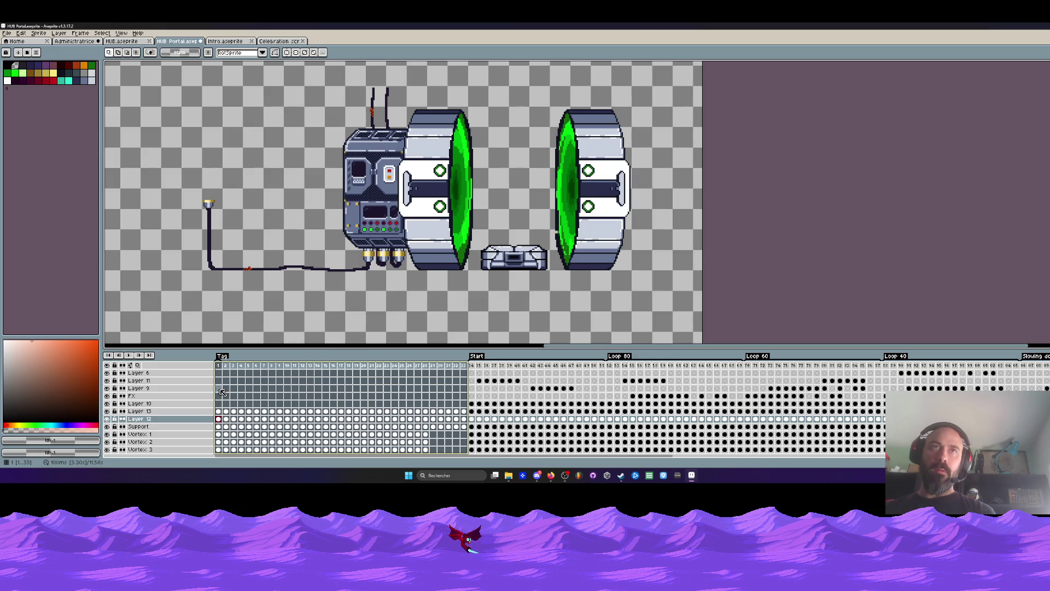
{"action": "left_click_drag", "start_coordinate": [222, 392], "coordinate": [240, 371]}
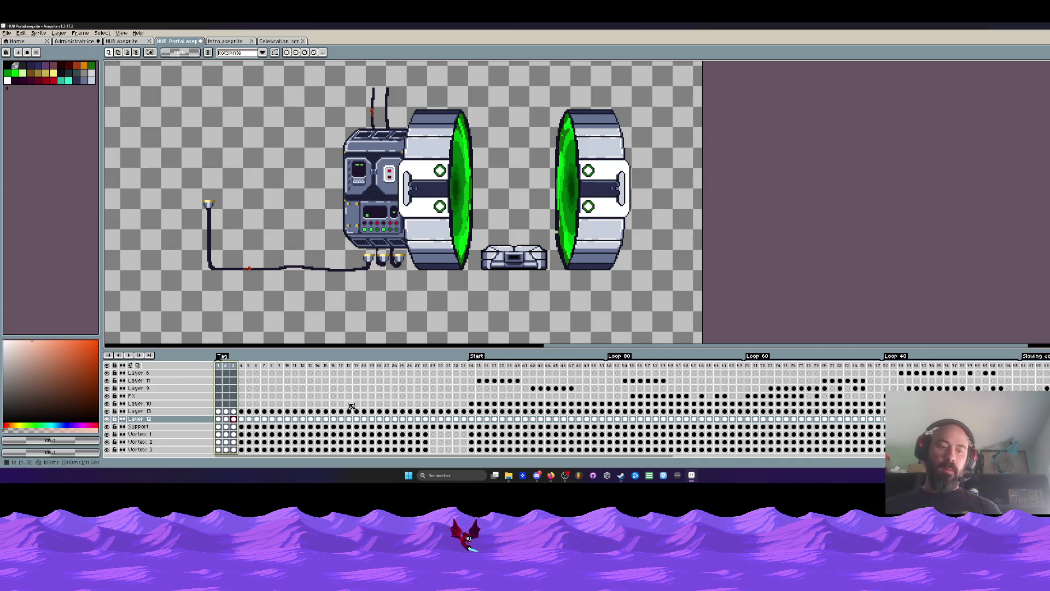
{"action": "left_click", "coordinate": [472, 396]}
{"action": "left_click", "coordinate": [343, 406]}
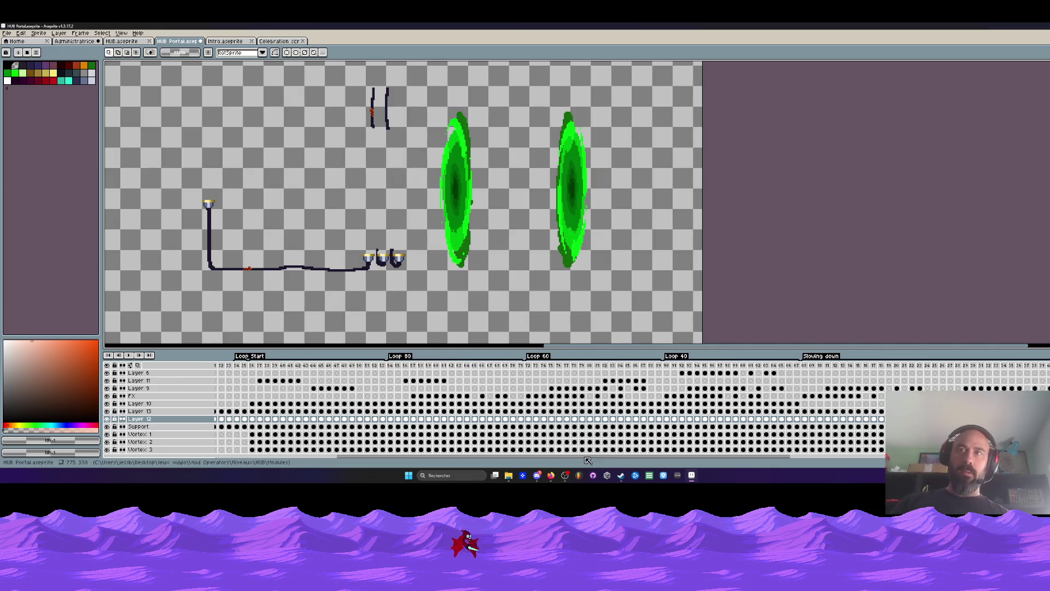
{"action": "scroll", "coordinate": [703, 461], "scroll_direction": "right", "scroll_amount": 5}
{"action": "scroll", "coordinate": [558, 410], "scroll_direction": "right", "scroll_amount": 3}
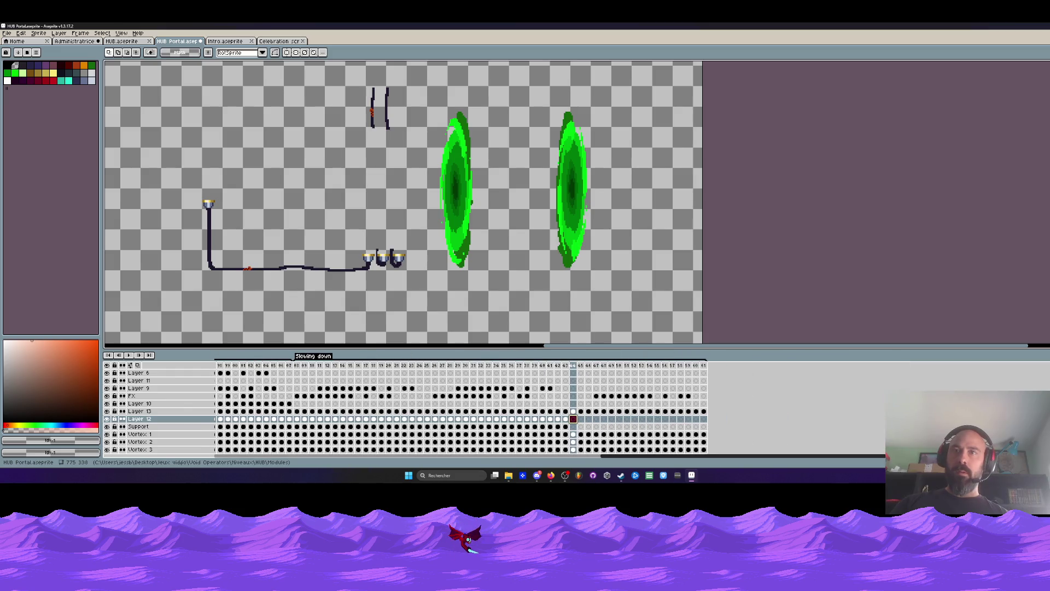
{"action": "scroll", "coordinate": [558, 411], "scroll_direction": "left", "scroll_amount": 10}
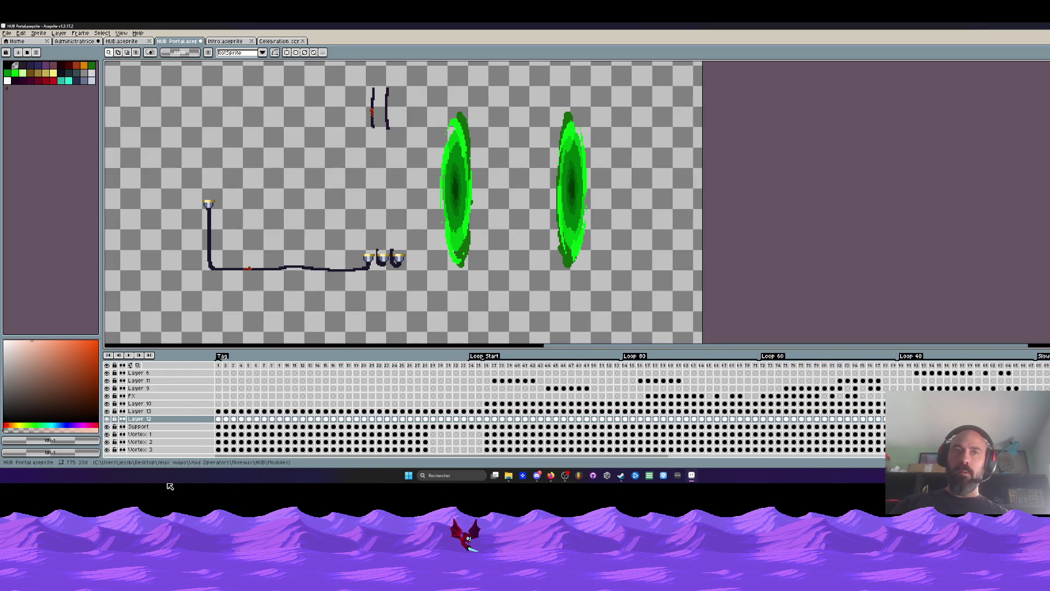
Step: Remove four frames from the opening twelve-frame block on the Support layer
{"action": "left_click", "coordinate": [236, 371]}
{"action": "left_click_drag", "start_coordinate": [236, 370], "coordinate": [231, 377]}
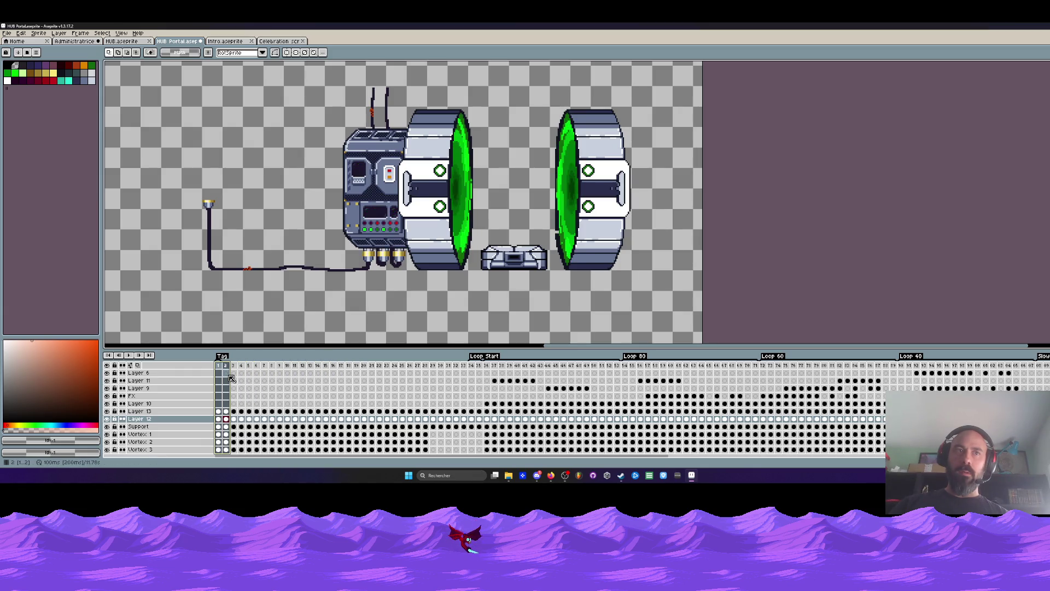
{"action": "scroll", "coordinate": [289, 395], "scroll_direction": "right", "scroll_amount": 4}
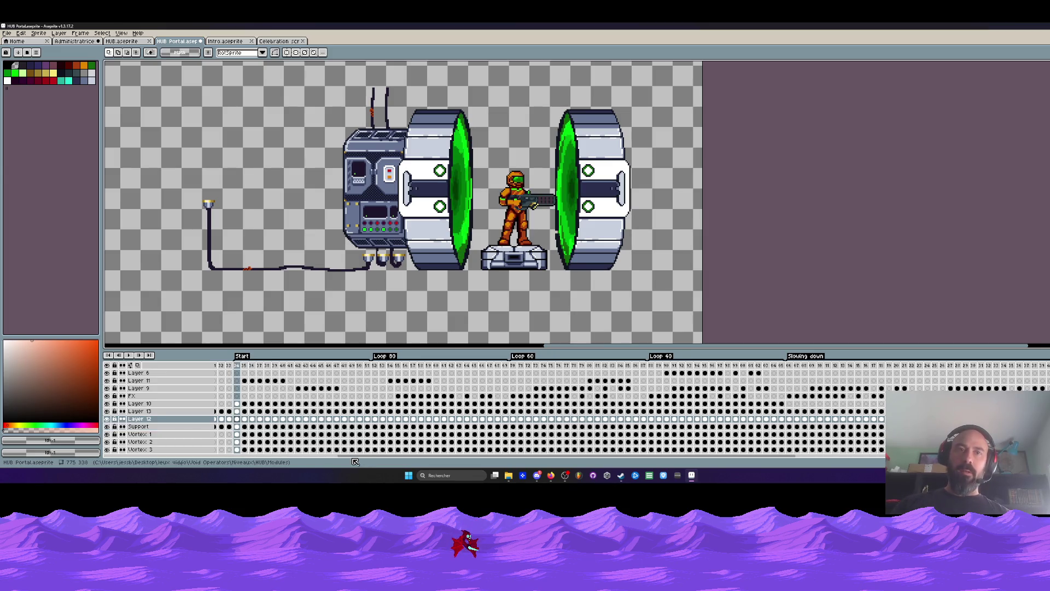
{"action": "left_click_drag", "start_coordinate": [354, 462], "coordinate": [210, 429]}
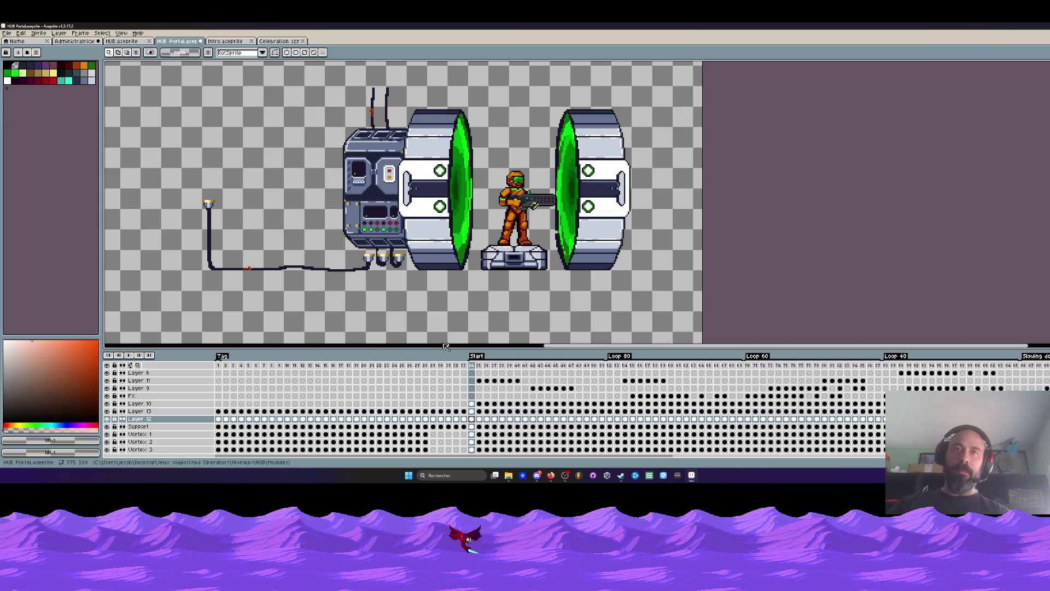
{"action": "left_click", "coordinate": [220, 366]}
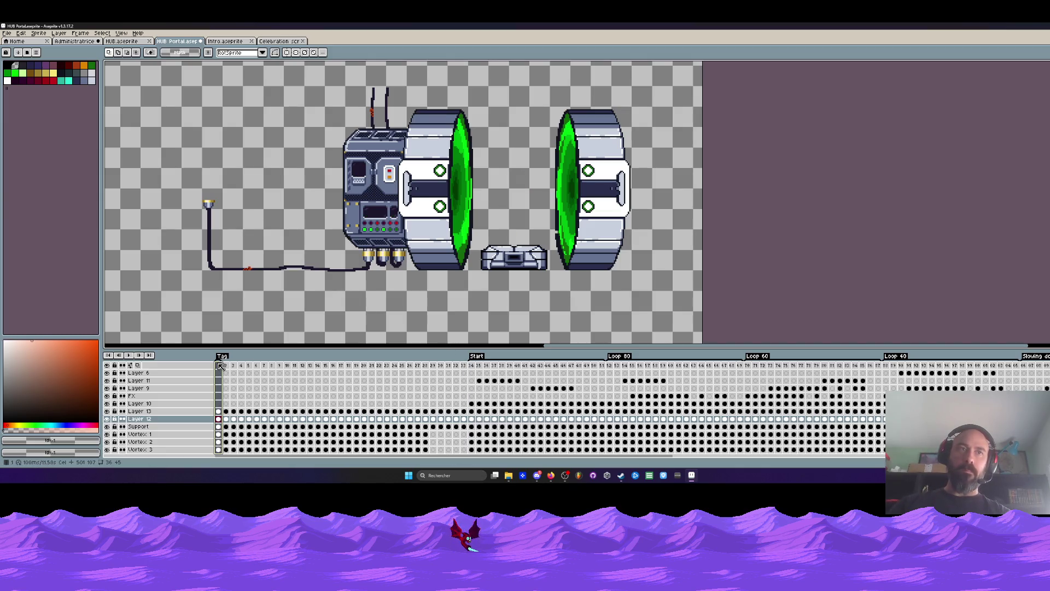
{"action": "mouse_move", "coordinate": [220, 366]}
{"action": "left_mouse_down"}
{"action": "mouse_move", "coordinate": [230, 369]}
{"action": "mouse_move", "coordinate": [217, 367]}
{"action": "left_mouse_up"}
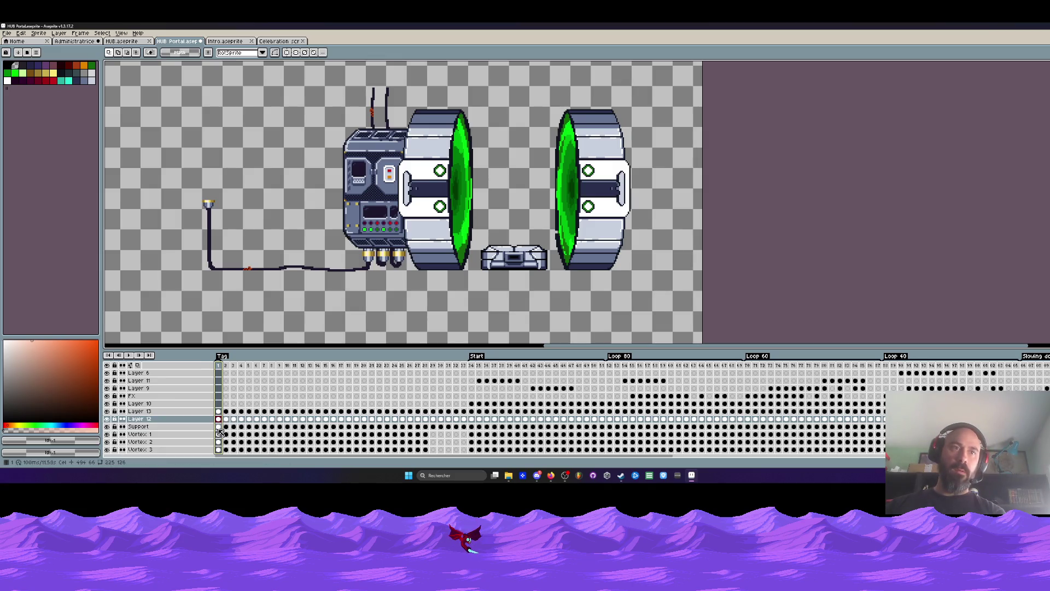
{"action": "left_click", "coordinate": [221, 427]}
{"action": "left_click_drag", "start_coordinate": [222, 431], "coordinate": [302, 428]}
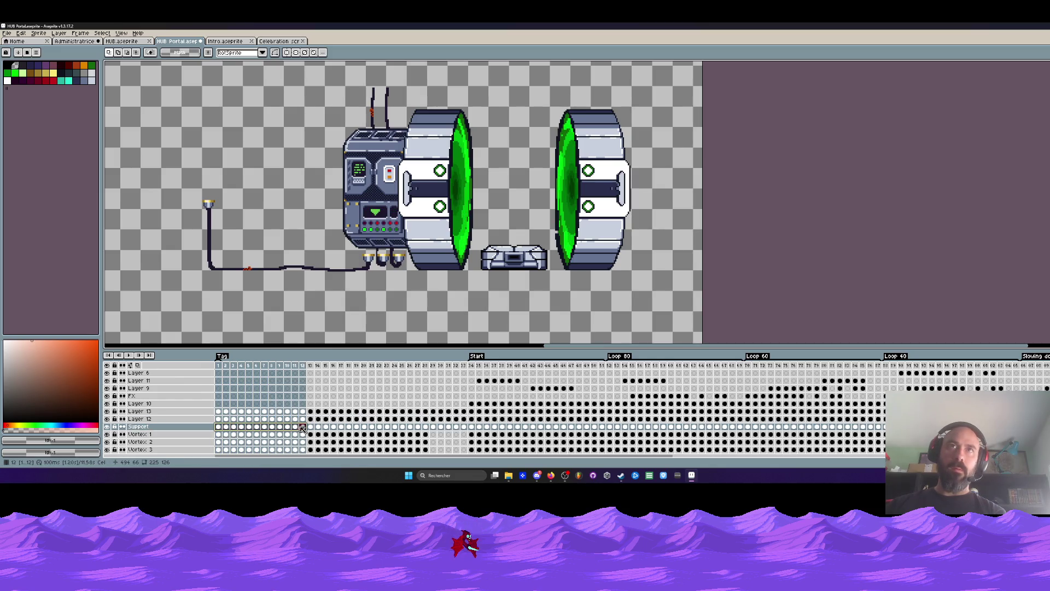
{"action": "key", "text": "ctrl+z"}
{"action": "key", "text": "ctrl+z"}
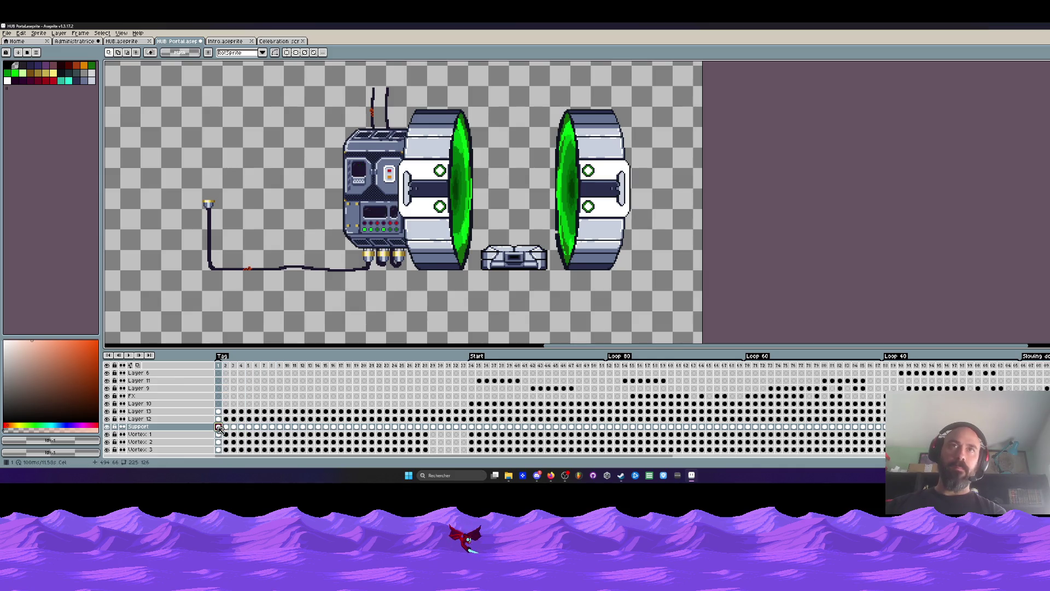
Step: Insert a new frame after frame 1 and select frames 1–11
{"action": "key", "text": "alt+n"}
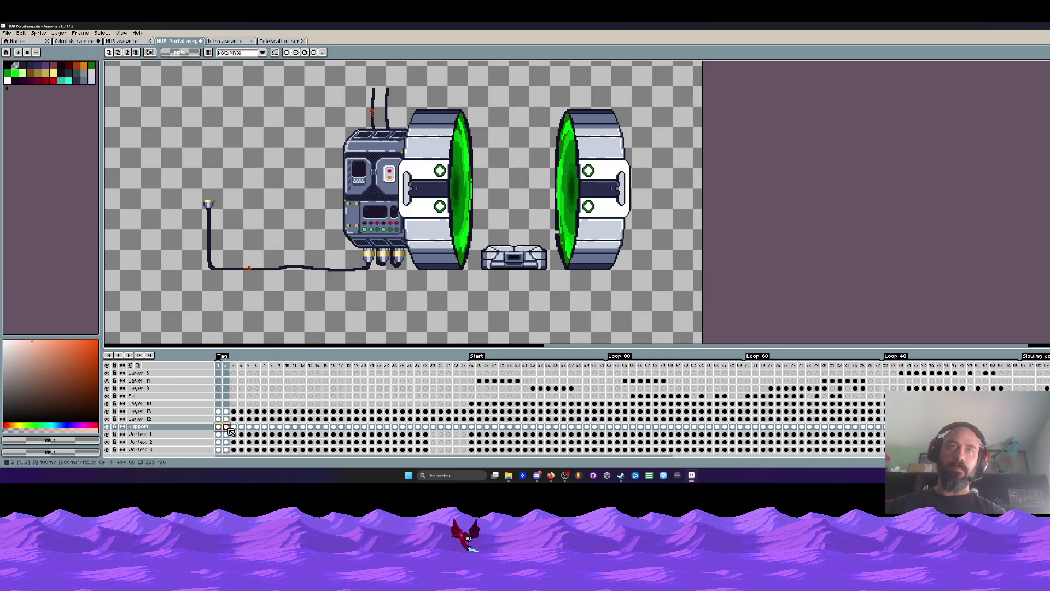
{"action": "left_click_drag", "start_coordinate": [231, 433], "coordinate": [299, 432]}
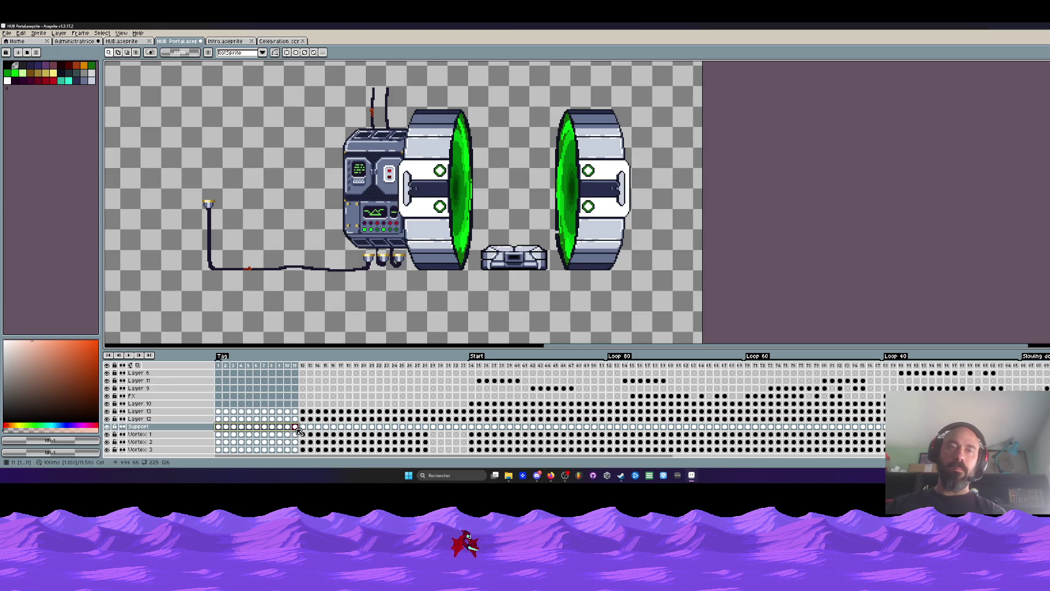
Step: Tag frames 1–9 as a new loop section and preview it
{"action": "left_click", "coordinate": [297, 428]}
{"action": "left_click", "coordinate": [279, 426]}
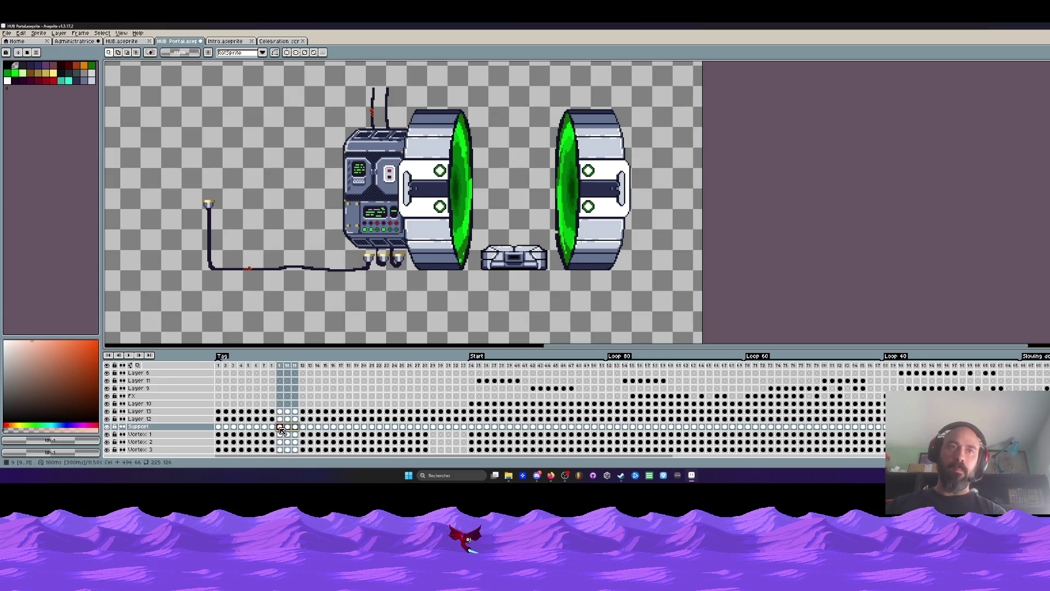
{"action": "left_click_drag", "start_coordinate": [280, 370], "coordinate": [221, 367]}
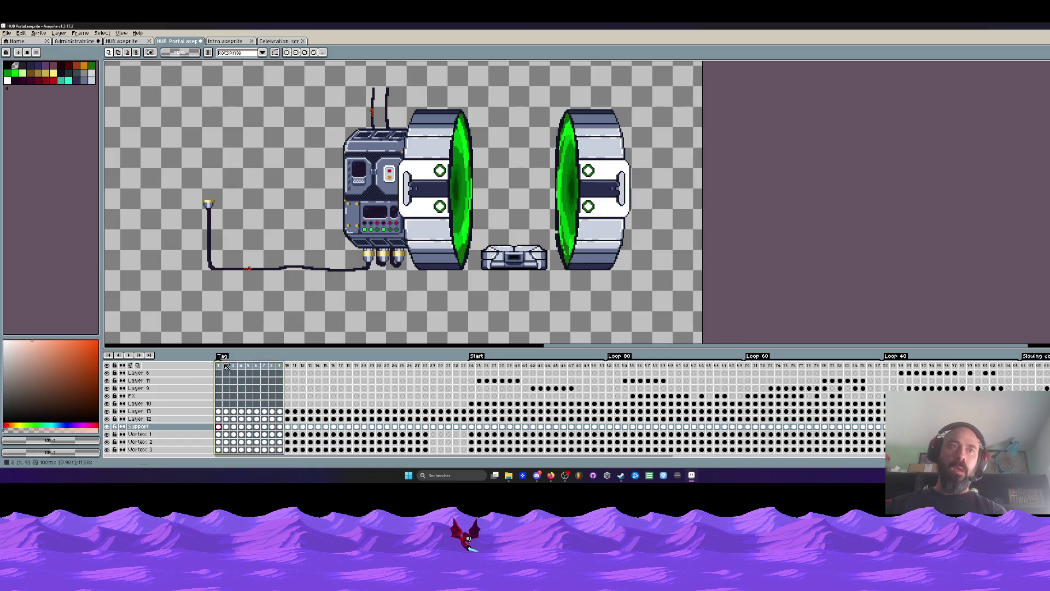
{"action": "right_click", "coordinate": [224, 365]}
{"action": "left_click", "coordinate": [255, 407]}
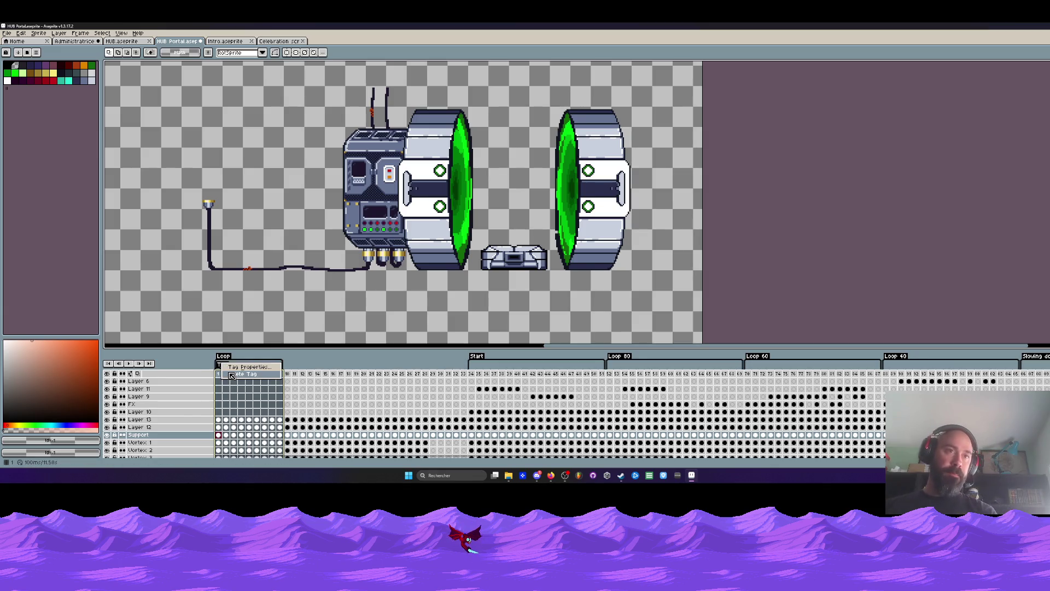
{"action": "scroll", "coordinate": [220, 374], "scroll_direction": "down", "scroll_amount": 1}
{"action": "key", "text": "Return"}
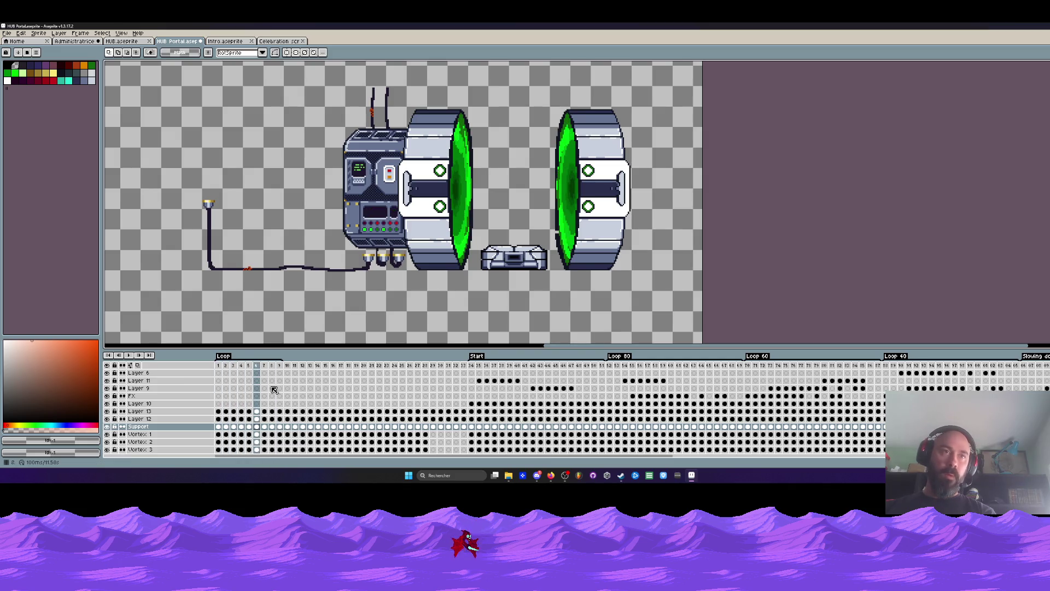
Step: Rename the new opening tag to Idle
{"action": "double_click", "coordinate": [221, 357]}
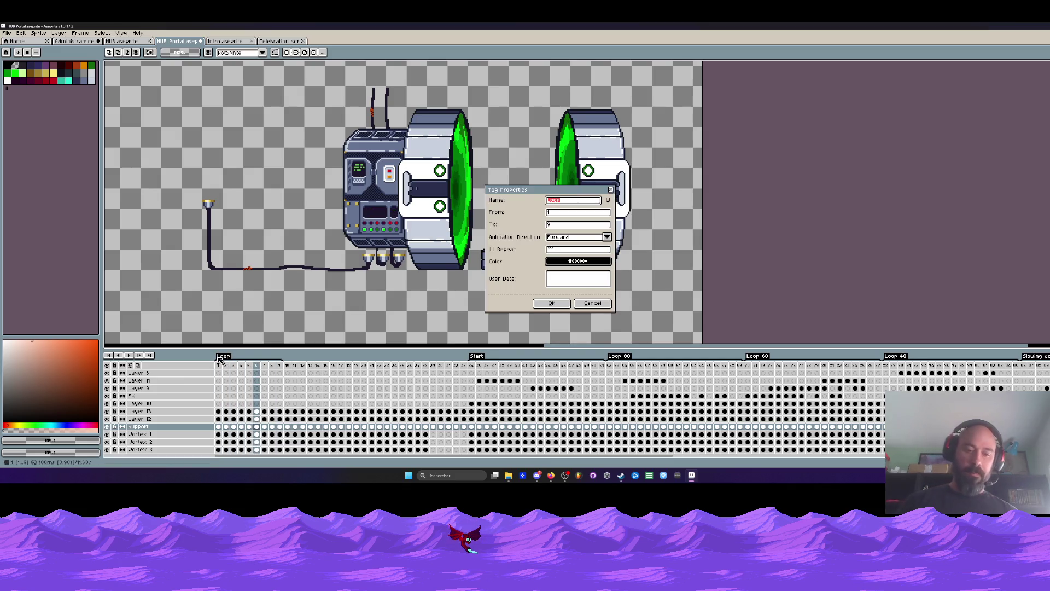
{"action": "left_click", "coordinate": [551, 303]}
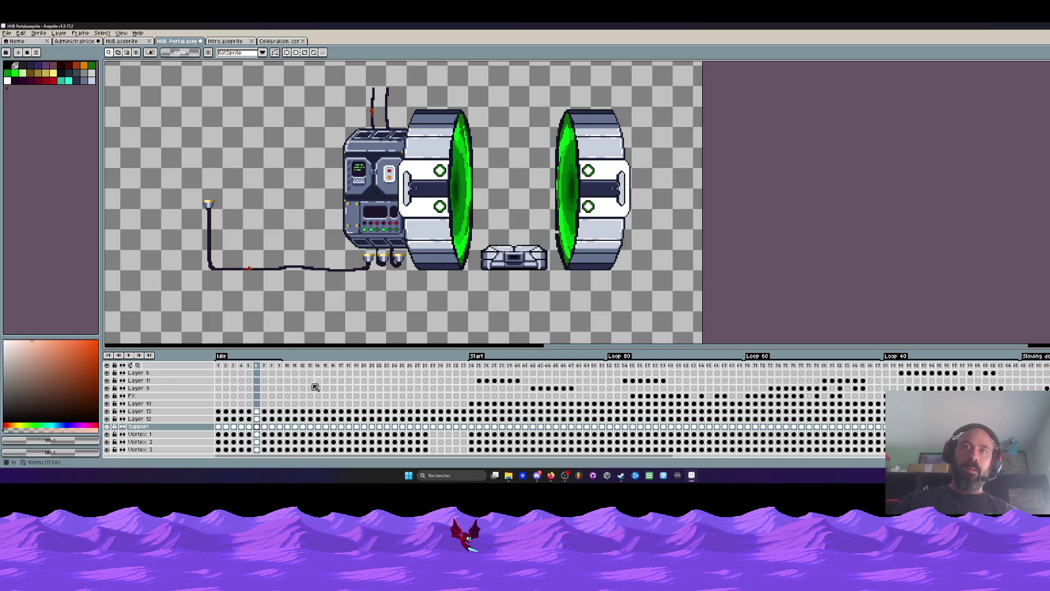
{"action": "left_click", "coordinate": [219, 419]}
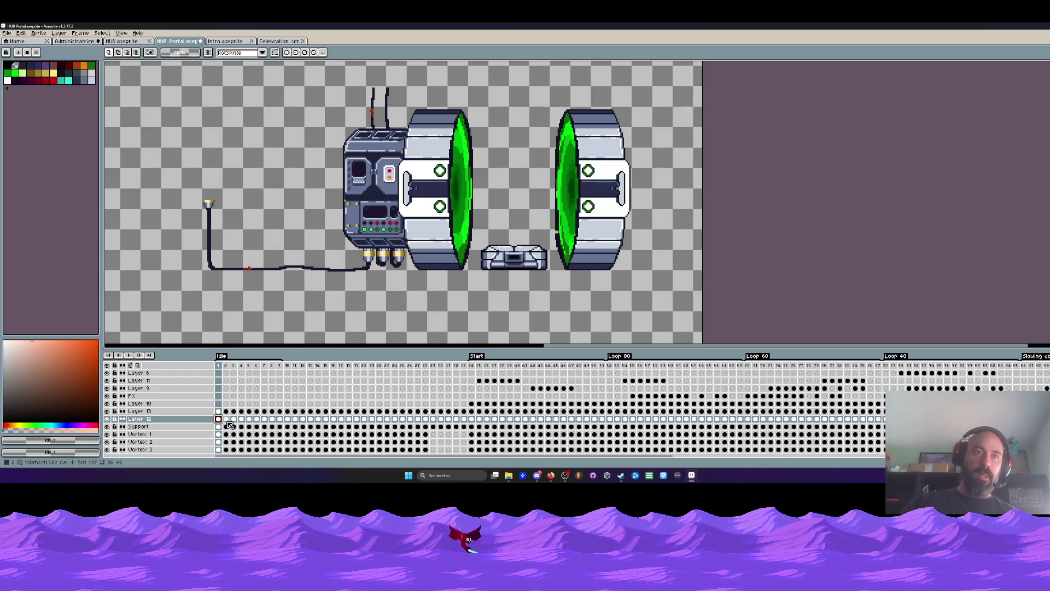
Step: Play the animation from around the Start section to review the portal effects
{"action": "left_click", "coordinate": [227, 420]}
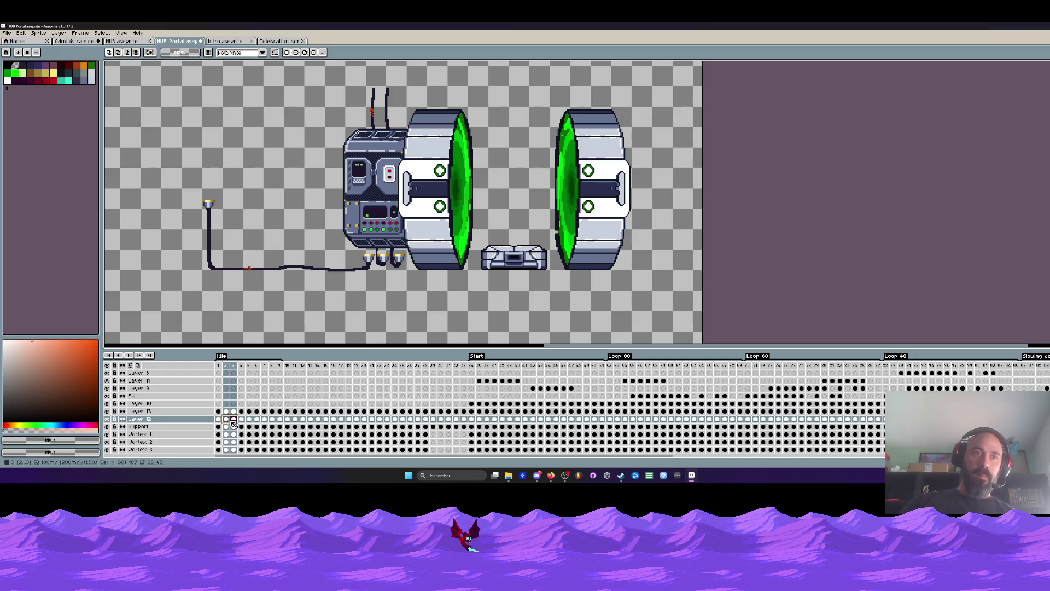
{"action": "left_click_drag", "start_coordinate": [471, 423], "coordinate": [473, 421]}
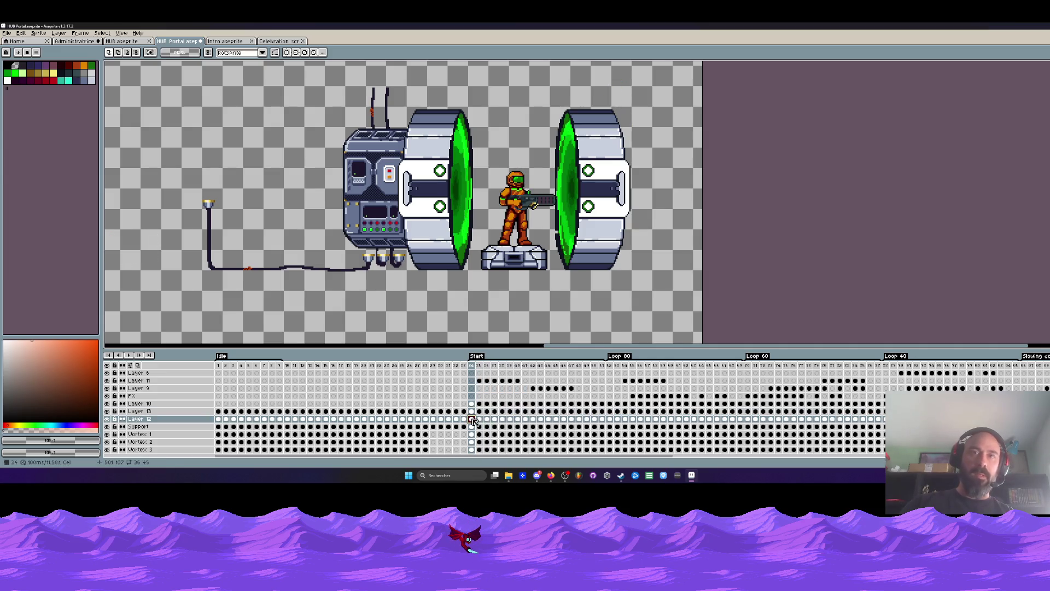
{"action": "left_click", "coordinate": [464, 421]}
{"action": "mouse_move", "coordinate": [464, 421]}
{"action": "left_mouse_down"}
{"action": "mouse_move", "coordinate": [227, 426]}
{"action": "mouse_move", "coordinate": [479, 422]}
{"action": "mouse_move", "coordinate": [481, 408]}
{"action": "left_mouse_up"}
{"action": "left_click", "coordinate": [234, 423]}
{"action": "key", "text": "Return"}
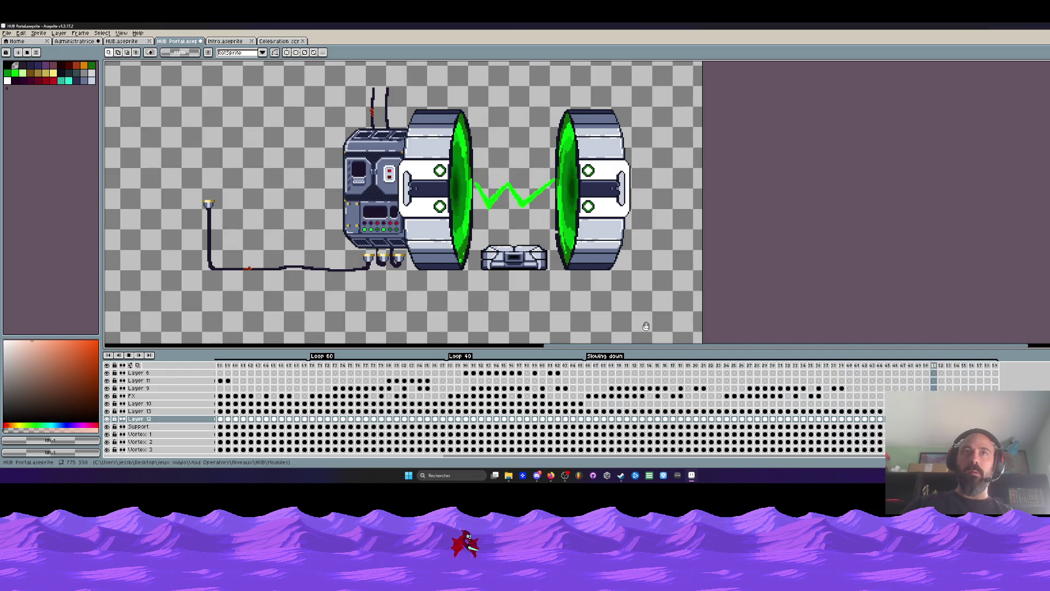
Step: Stop playback at frame 52 and return to the Idle frames at the start
{"action": "left_click_drag", "start_coordinate": [543, 461], "coordinate": [460, 460]}
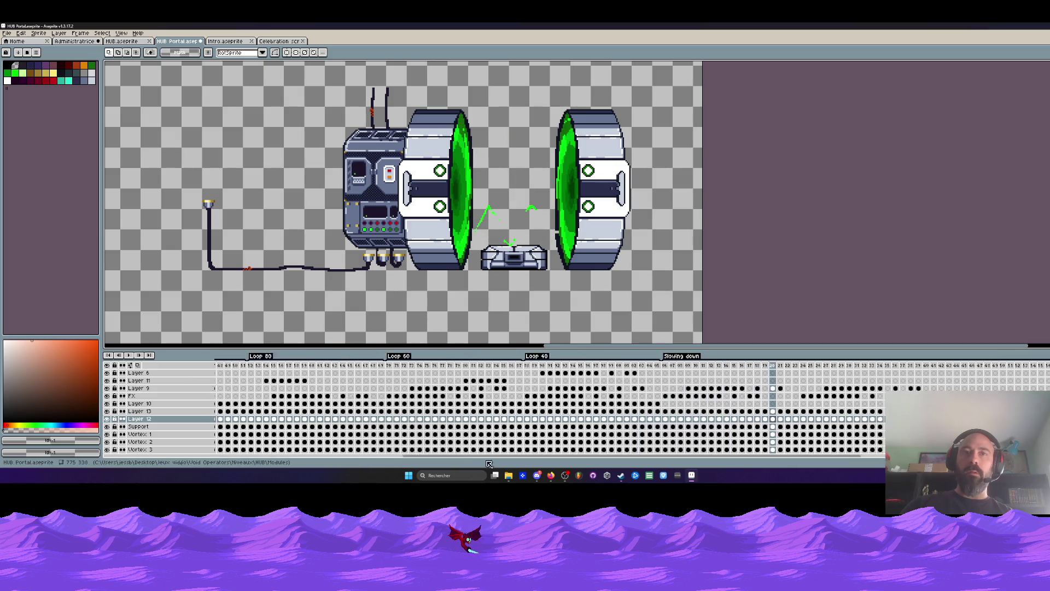
{"action": "left_click", "coordinate": [342, 368]}
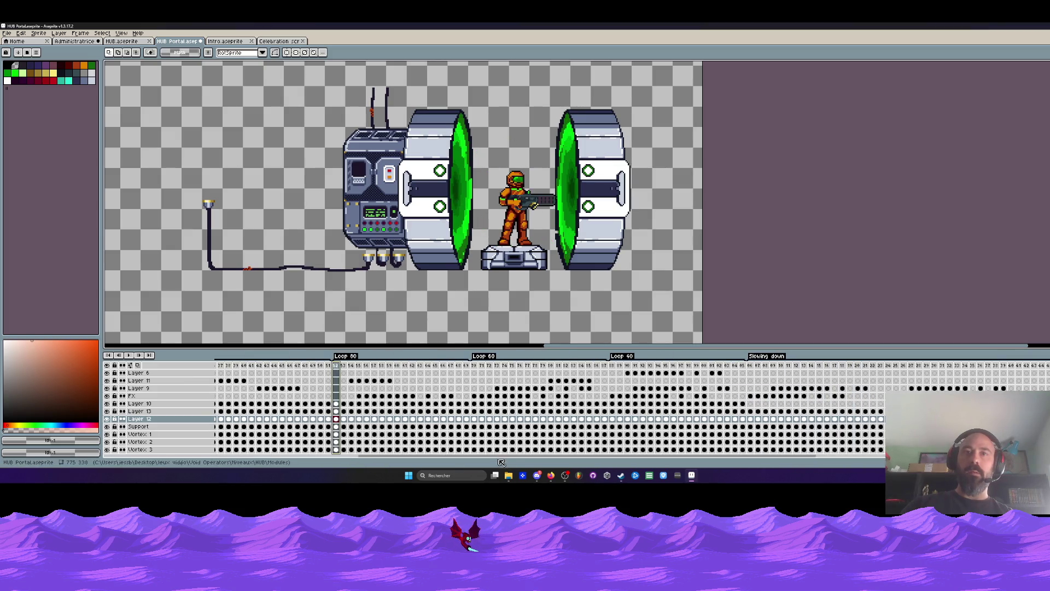
{"action": "left_click_drag", "start_coordinate": [501, 461], "coordinate": [383, 474]}
{"action": "left_click_drag", "start_coordinate": [417, 365], "coordinate": [630, 369]}
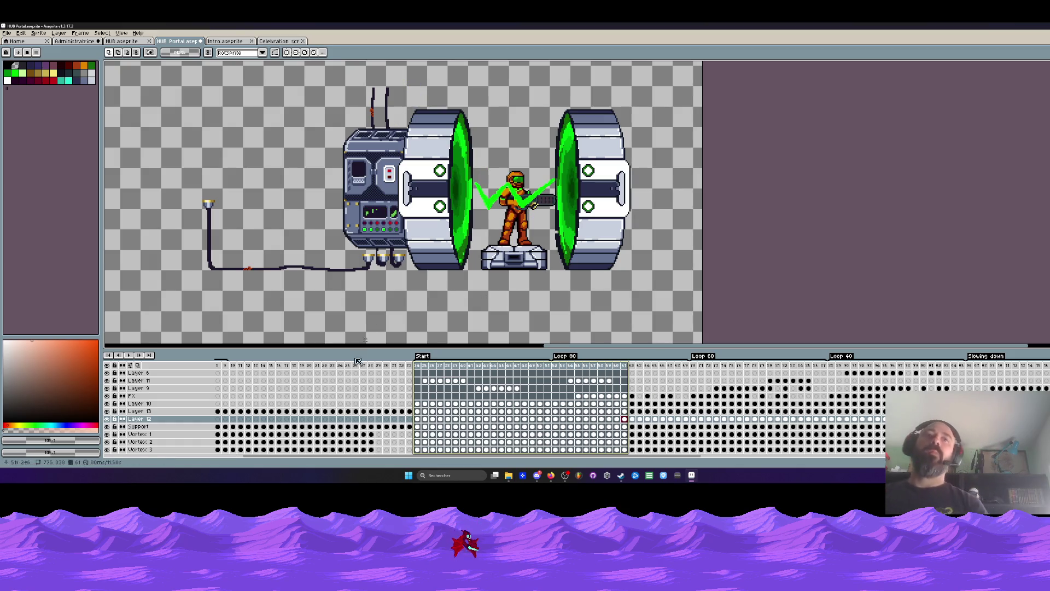
{"action": "left_click", "coordinate": [271, 418]}
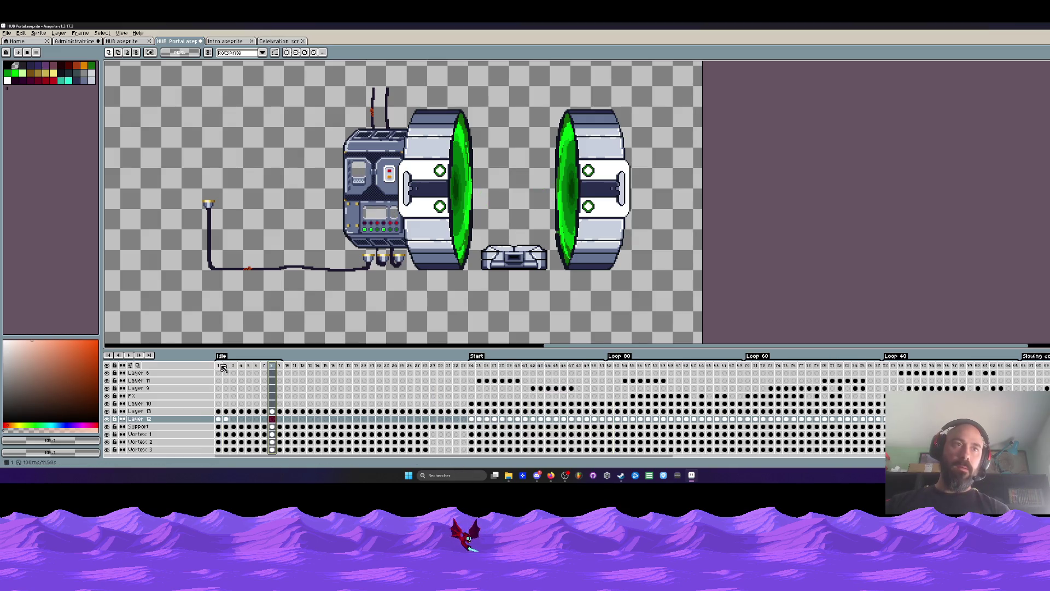
Step: Compare the Idle frames with the frames between them and the Start section
{"action": "left_click_drag", "start_coordinate": [222, 368], "coordinate": [280, 371]}
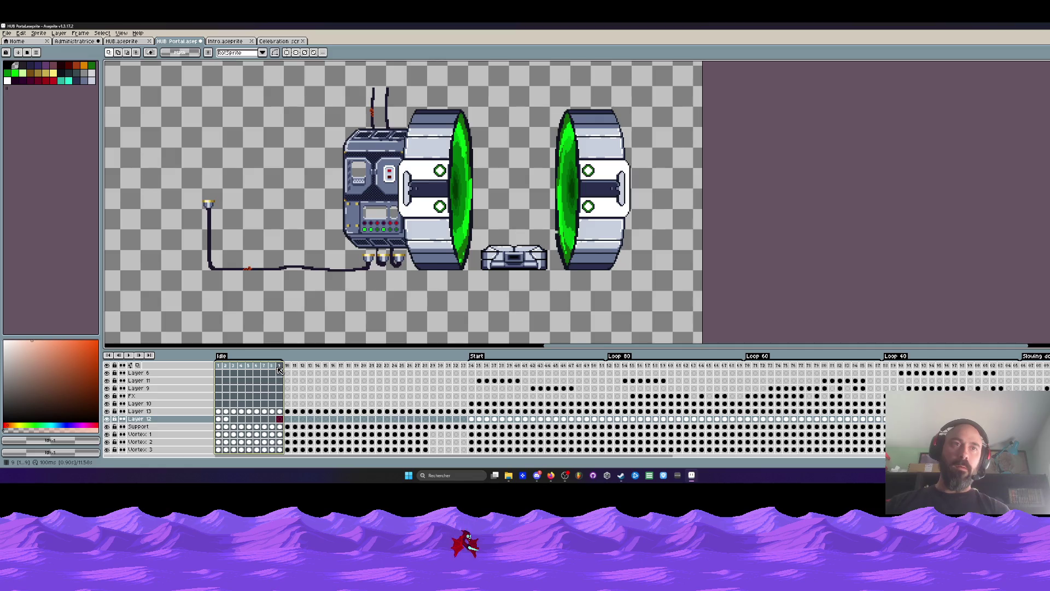
{"action": "left_click_drag", "start_coordinate": [289, 370], "coordinate": [466, 387]}
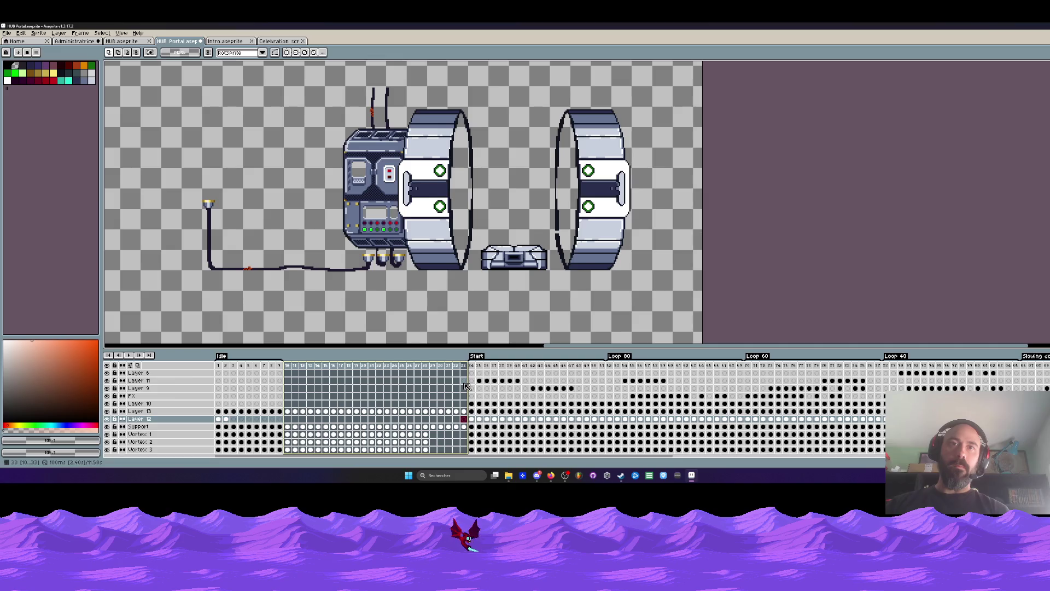
{"action": "left_click", "coordinate": [475, 426]}
{"action": "left_click", "coordinate": [279, 426]}
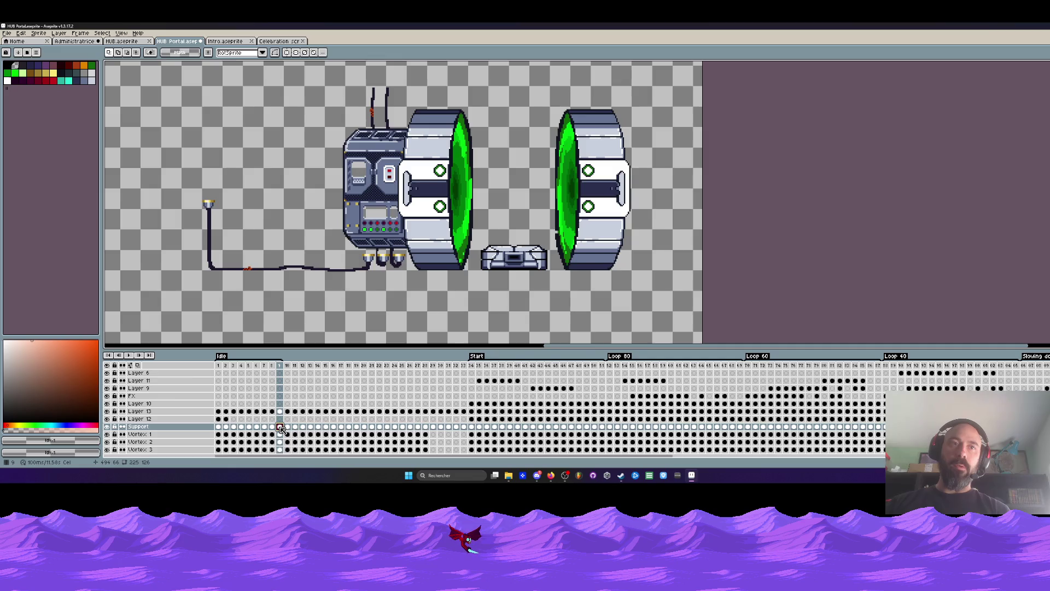
{"action": "left_click", "coordinate": [472, 428]}
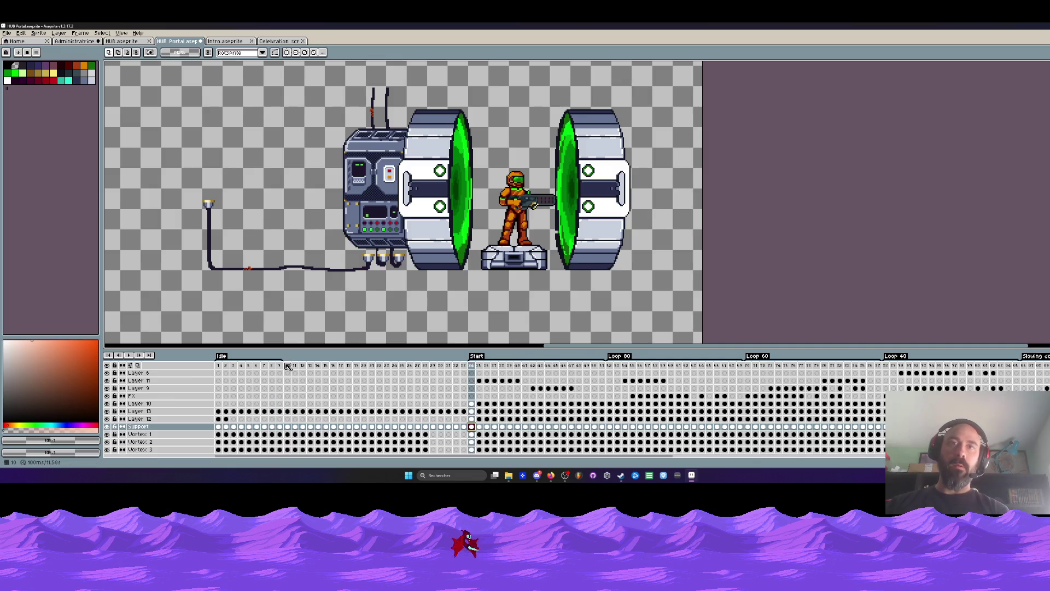
{"action": "left_click_drag", "start_coordinate": [222, 447], "coordinate": [281, 427]}
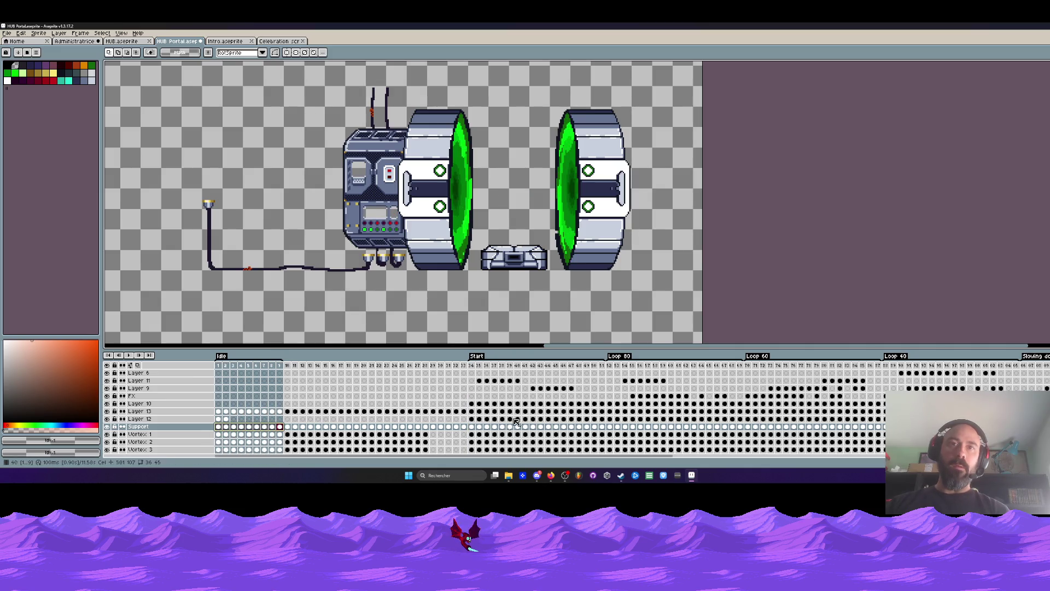
{"action": "left_click", "coordinate": [222, 432]}
{"action": "mouse_move", "coordinate": [471, 457]}
{"action": "left_mouse_down"}
{"action": "mouse_move", "coordinate": [599, 484]}
{"action": "mouse_move", "coordinate": [297, 481]}
{"action": "left_mouse_up"}
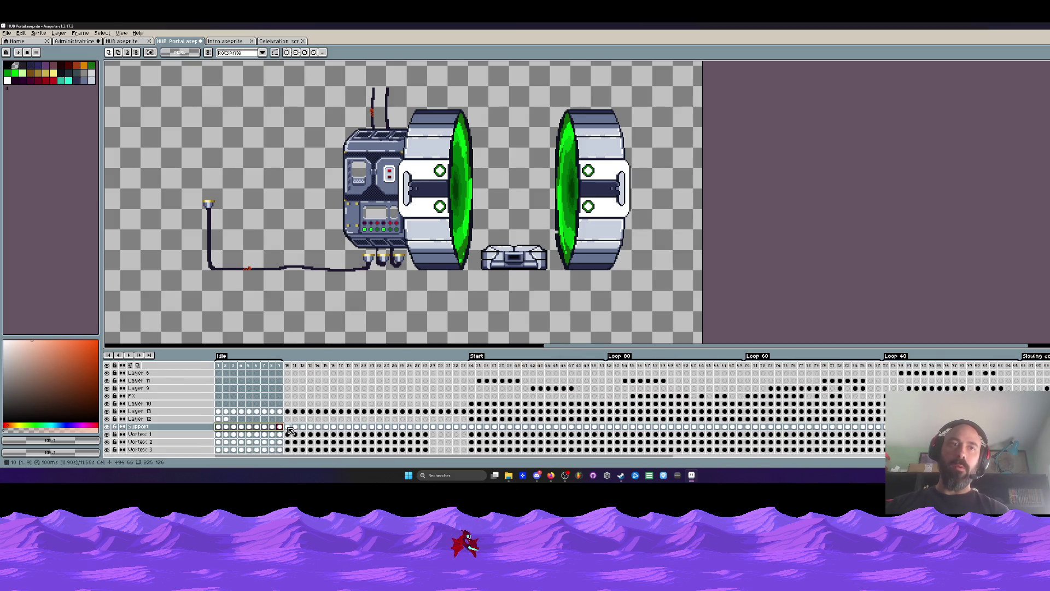
Step: Delete frames 10–32 so Start follows the Idle frames directly
{"action": "left_click_drag", "start_coordinate": [288, 375], "coordinate": [460, 424]}
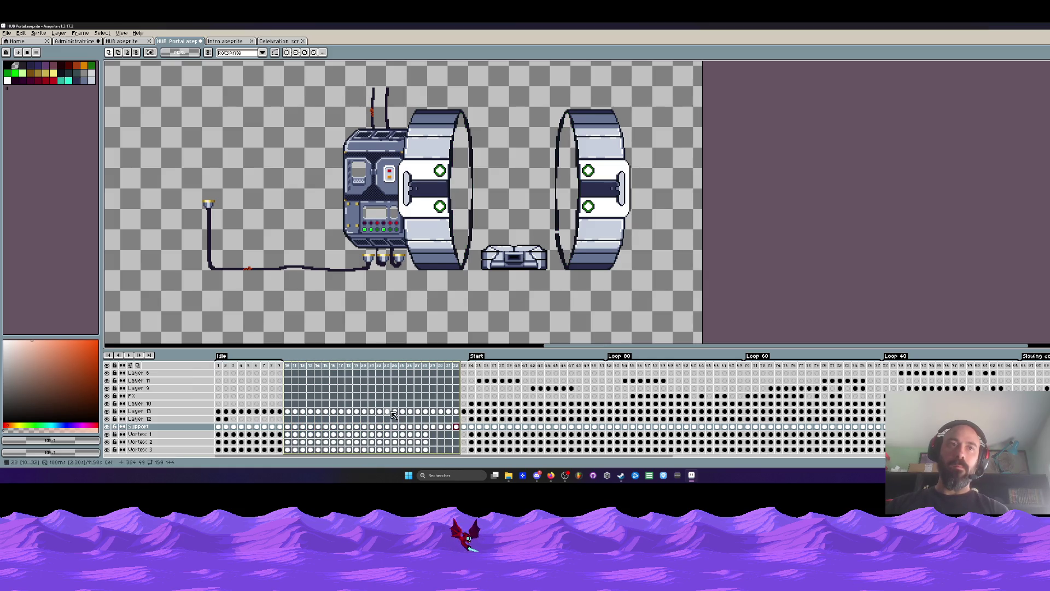
{"action": "key", "text": "alt+c"}
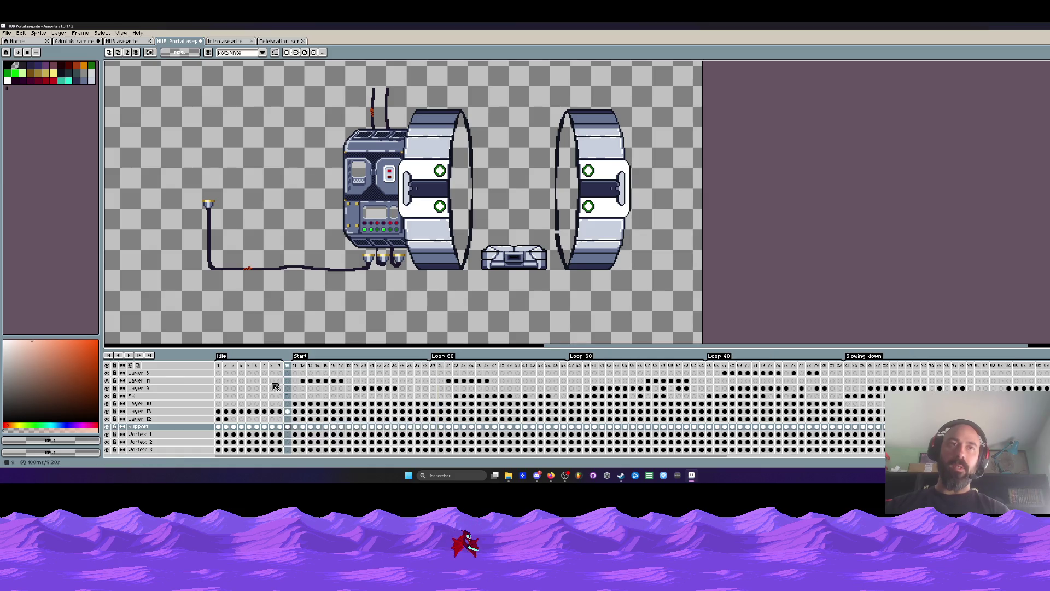
Step: Step through Layer 12's first cels and play the idle loop to check it
{"action": "key", "text": "Return"}
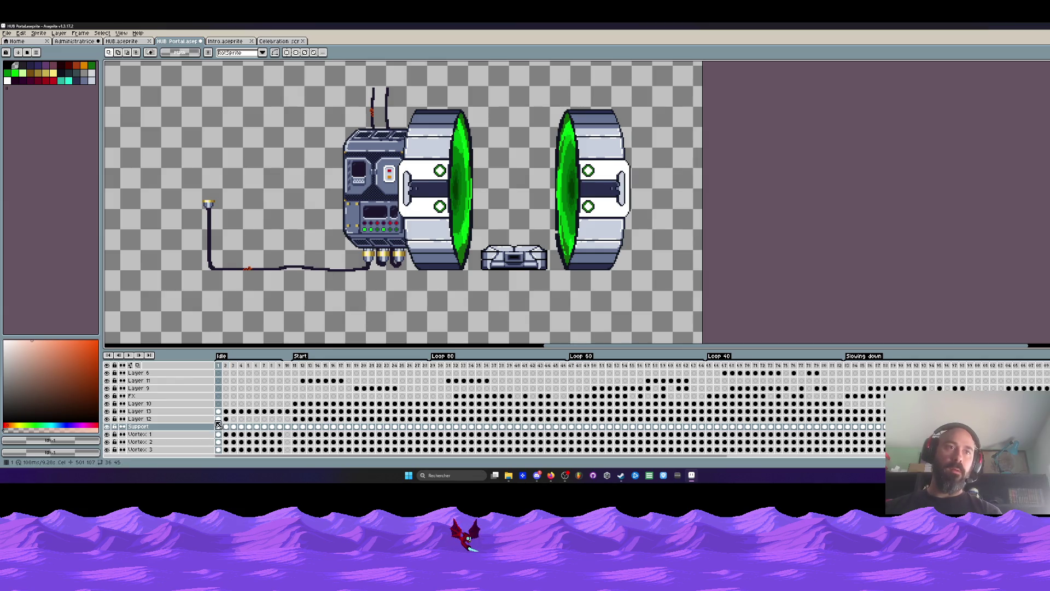
{"action": "left_click_drag", "start_coordinate": [218, 418], "coordinate": [227, 420]}
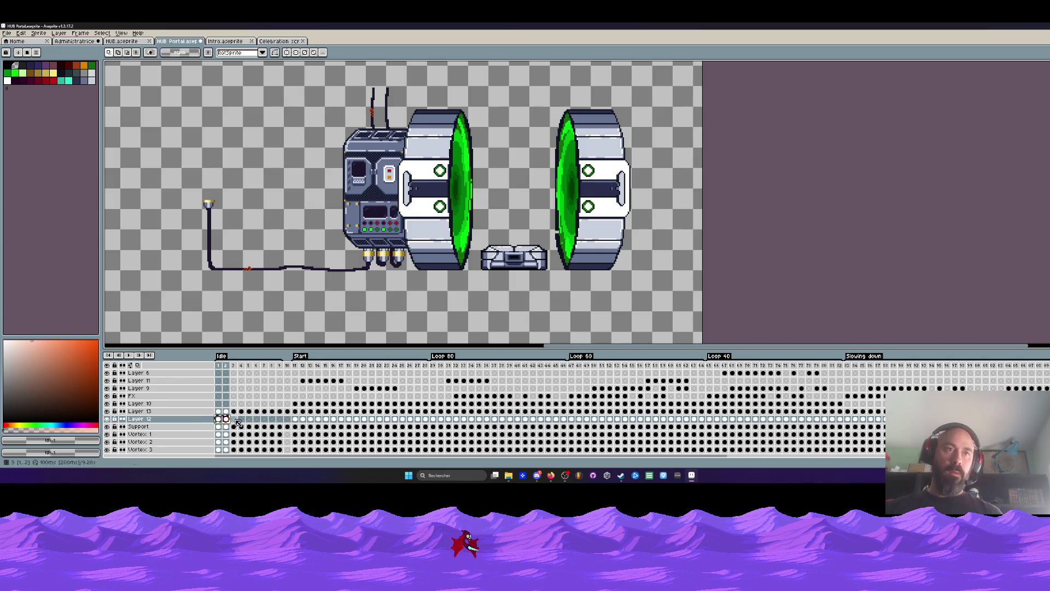
{"action": "left_click", "coordinate": [237, 420]}
{"action": "left_click", "coordinate": [251, 421]}
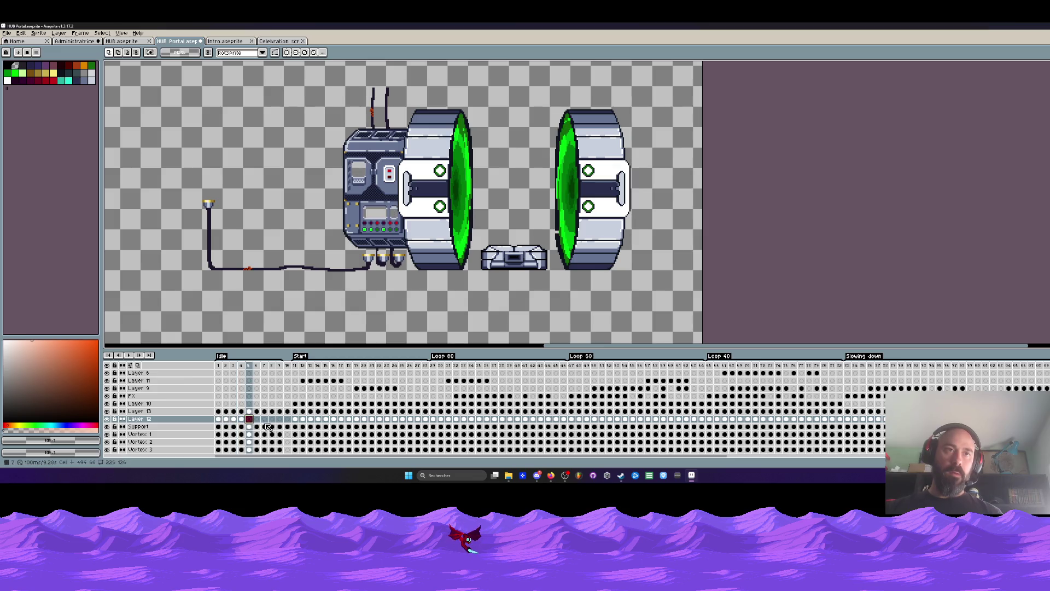
{"action": "left_click", "coordinate": [264, 420]}
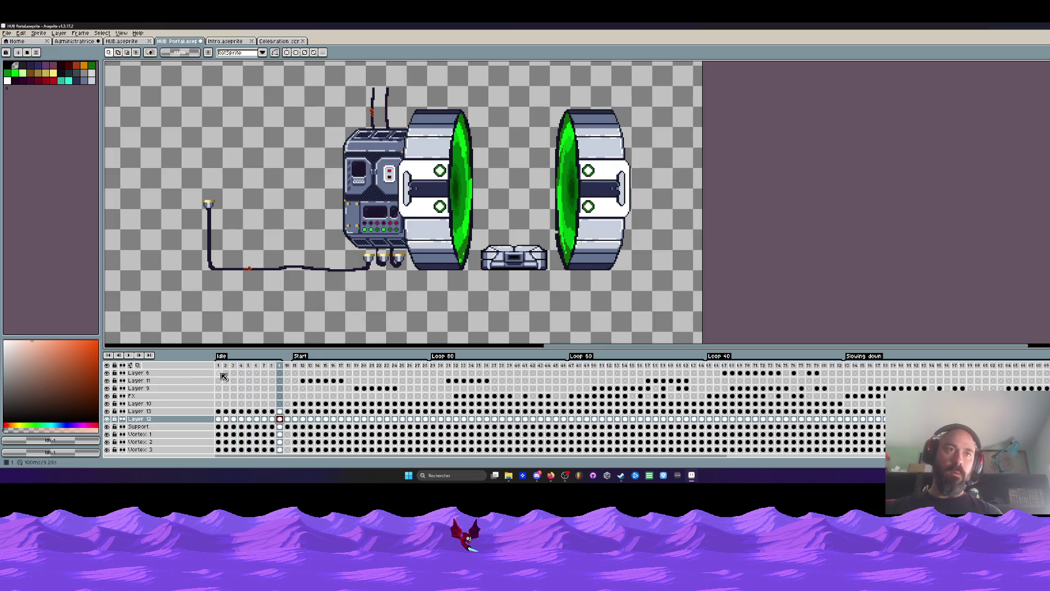
{"action": "key", "text": "Right"}
{"action": "key", "text": "Left"}
{"action": "key", "text": "Right"}
{"action": "left_click", "coordinate": [287, 366]}
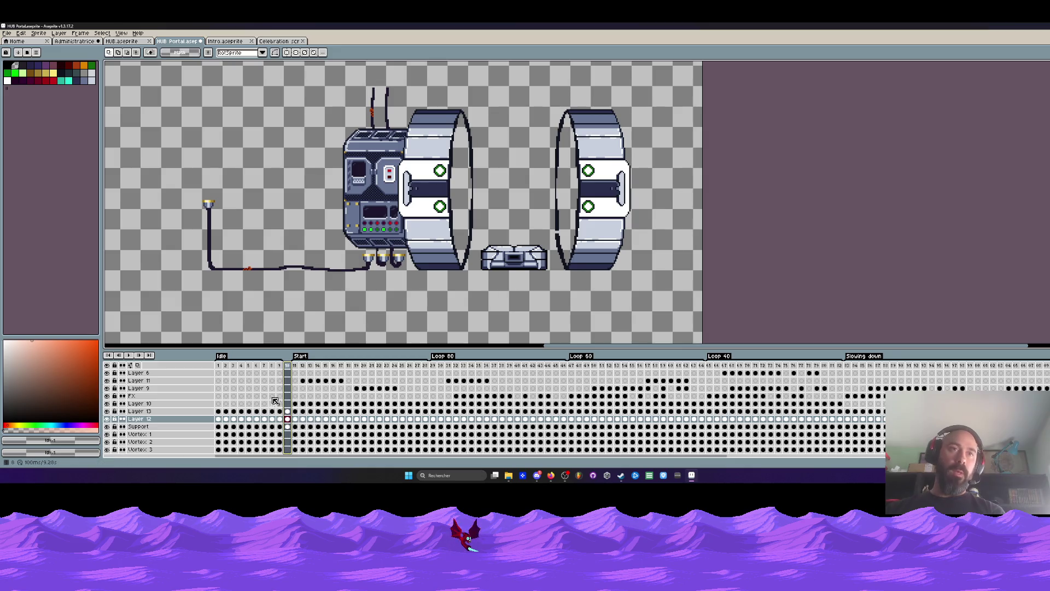
{"action": "left_click", "coordinate": [218, 367]}
{"action": "key", "text": "Return"}
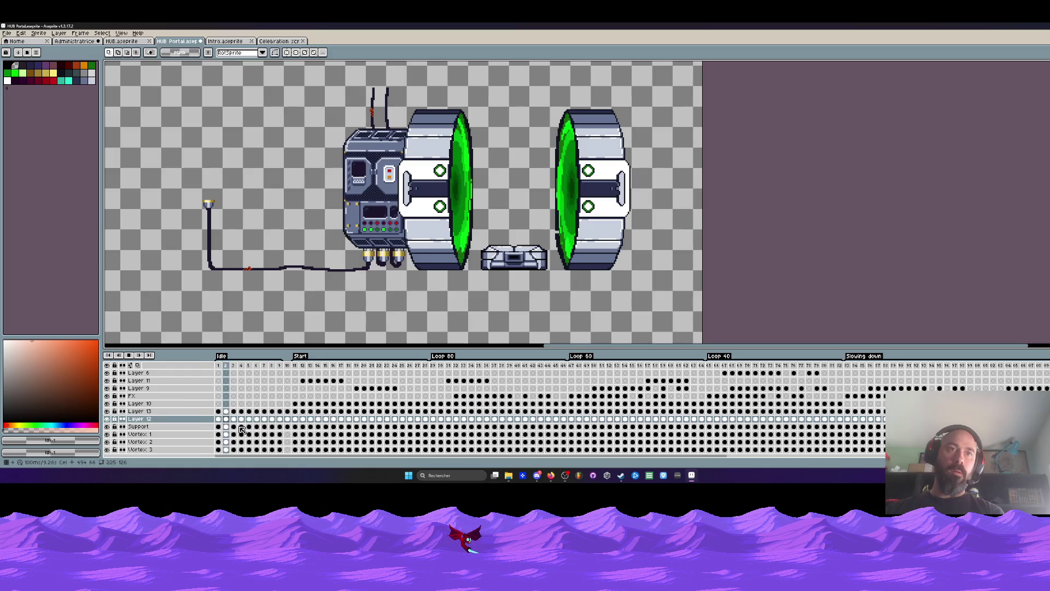
Step: Move Layer 13's empty cels to frame 3, toggling its visibility to verify
{"action": "left_click", "coordinate": [107, 412]}
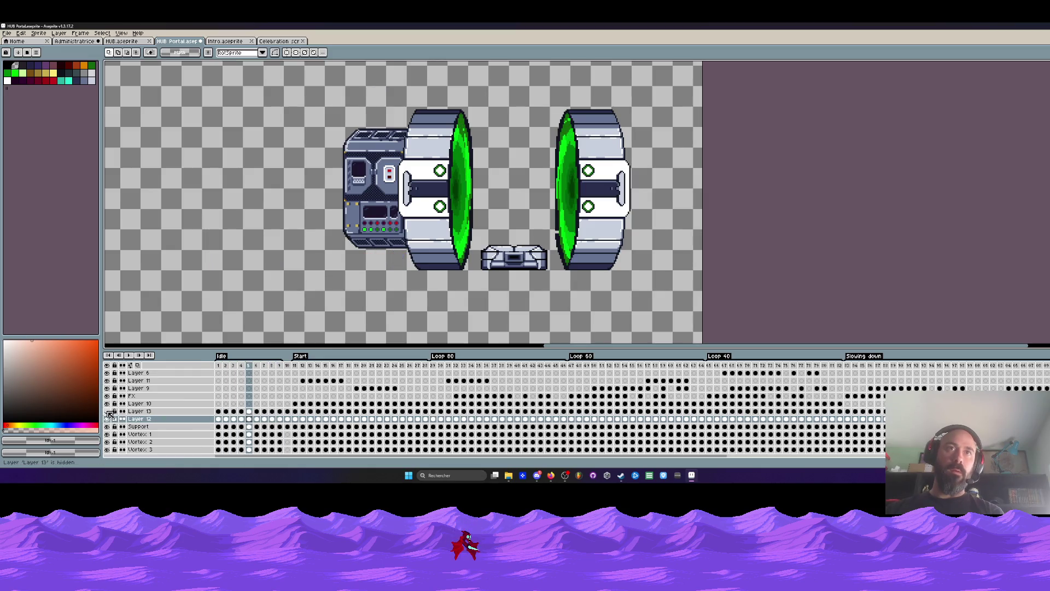
{"action": "left_click", "coordinate": [140, 411]}
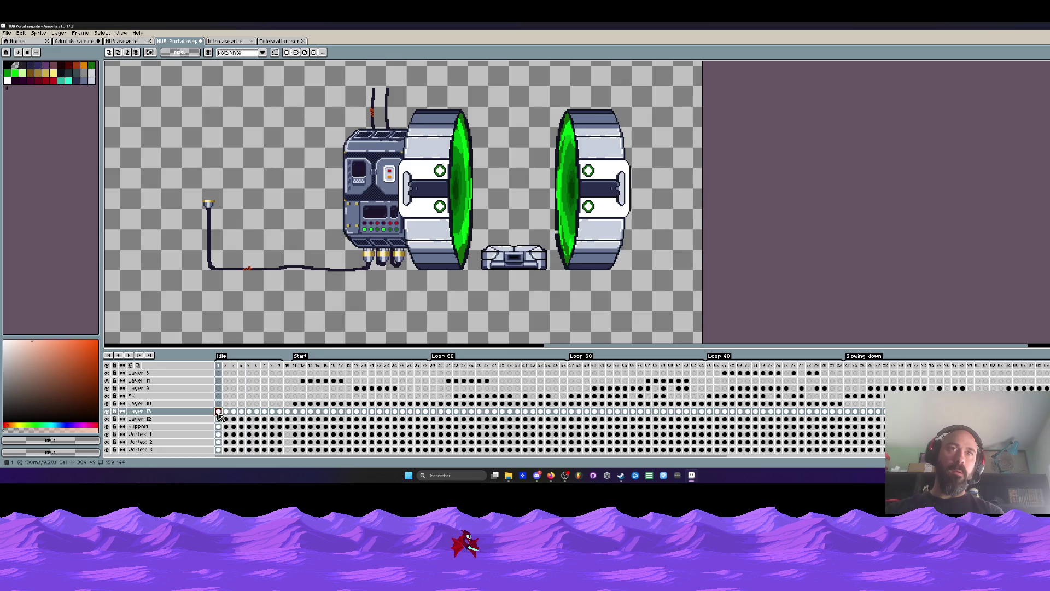
{"action": "left_click", "coordinate": [107, 411]}
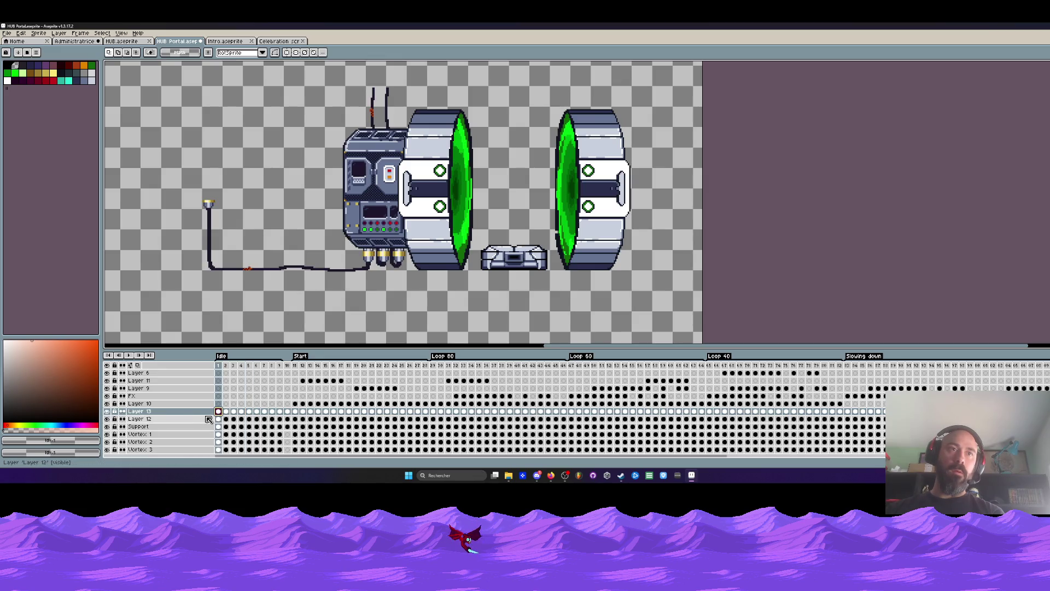
{"action": "left_click_drag", "start_coordinate": [218, 414], "coordinate": [262, 427]}
{"action": "left_click", "coordinate": [108, 411]}
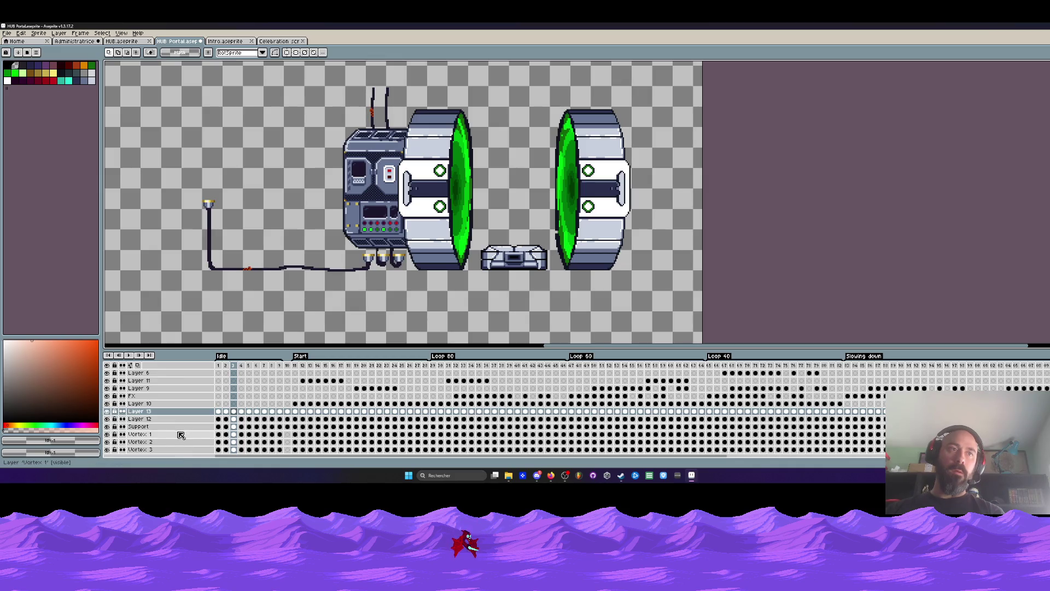
{"action": "left_click", "coordinate": [218, 428]}
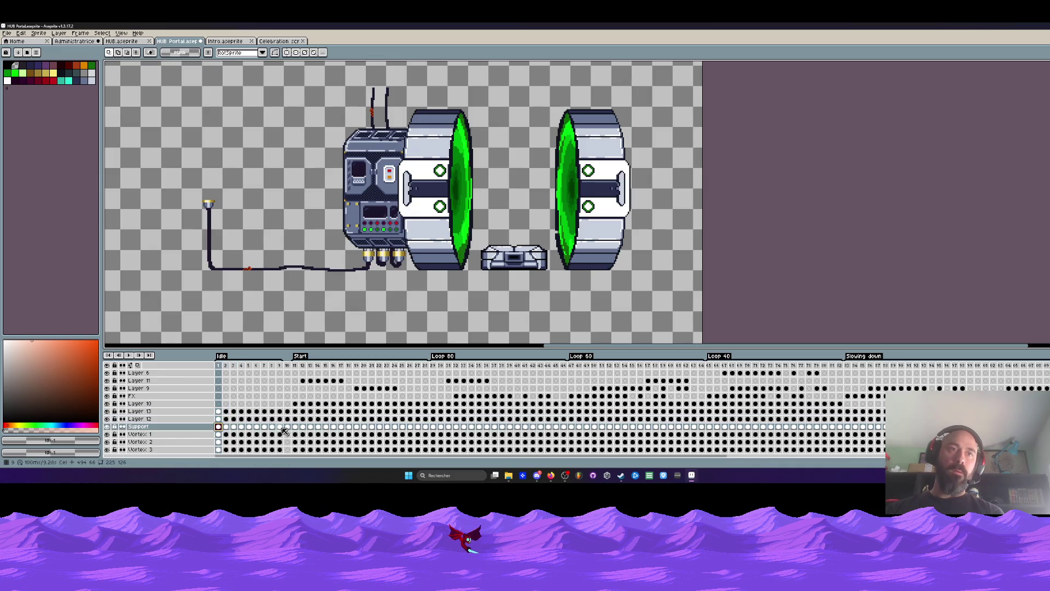
{"action": "key", "text": "Right"}
{"action": "key", "text": "Right"}
{"action": "key", "text": "Left"}
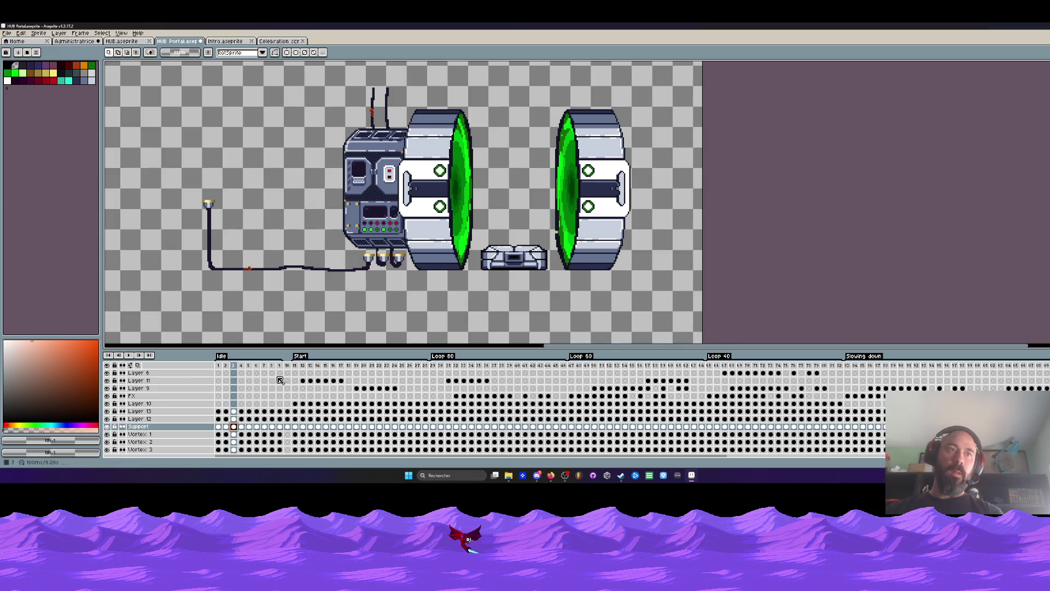
{"action": "scroll", "coordinate": [356, 259], "scroll_direction": "up", "scroll_amount": 2}
{"action": "scroll", "coordinate": [404, 220], "scroll_direction": "up", "scroll_amount": 1}
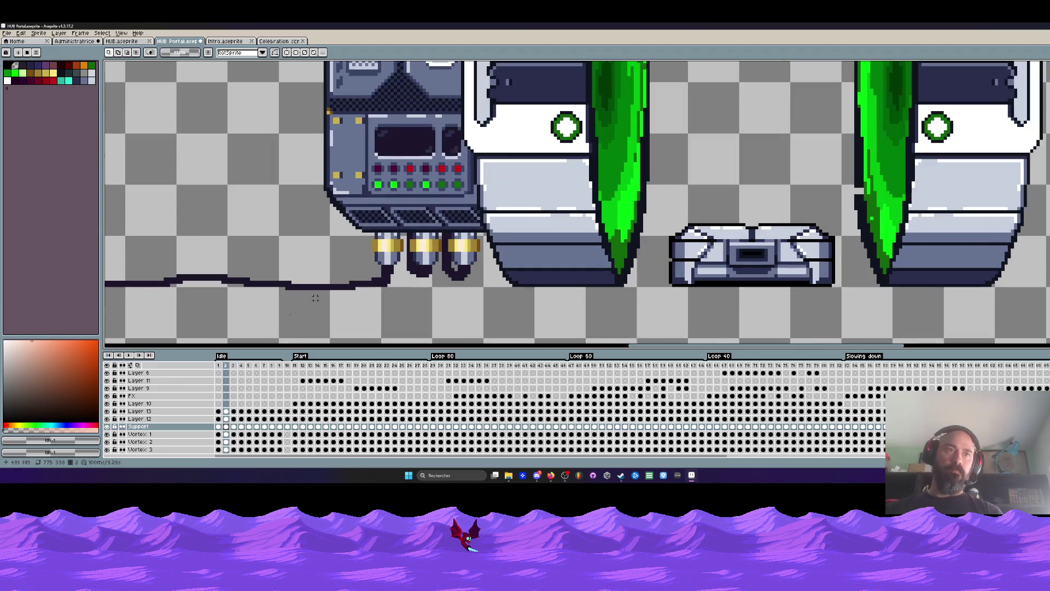
Step: Paste the lit yellow thruster pixels on Layer 14 and extend them through frame 8
{"action": "left_click", "coordinate": [108, 427]}
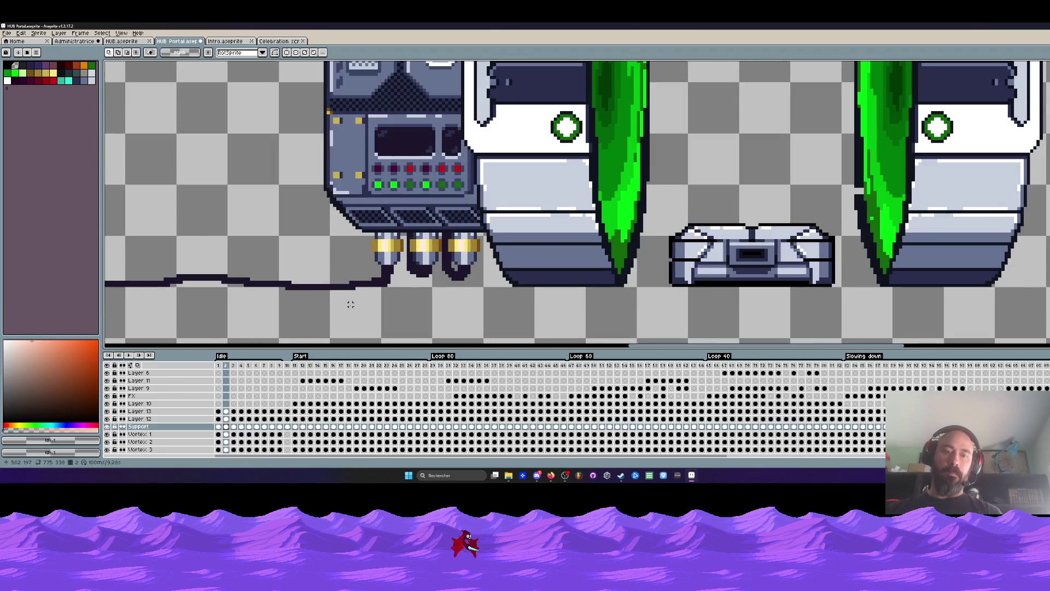
{"action": "scroll", "coordinate": [466, 204], "scroll_direction": "up", "scroll_amount": 2}
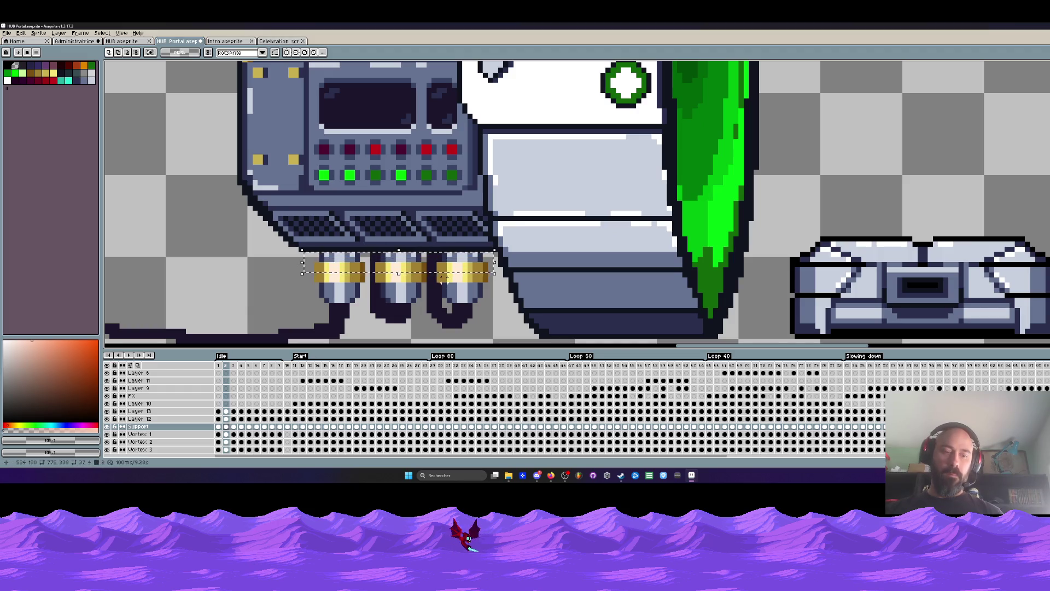
{"action": "left_click", "coordinate": [227, 426]}
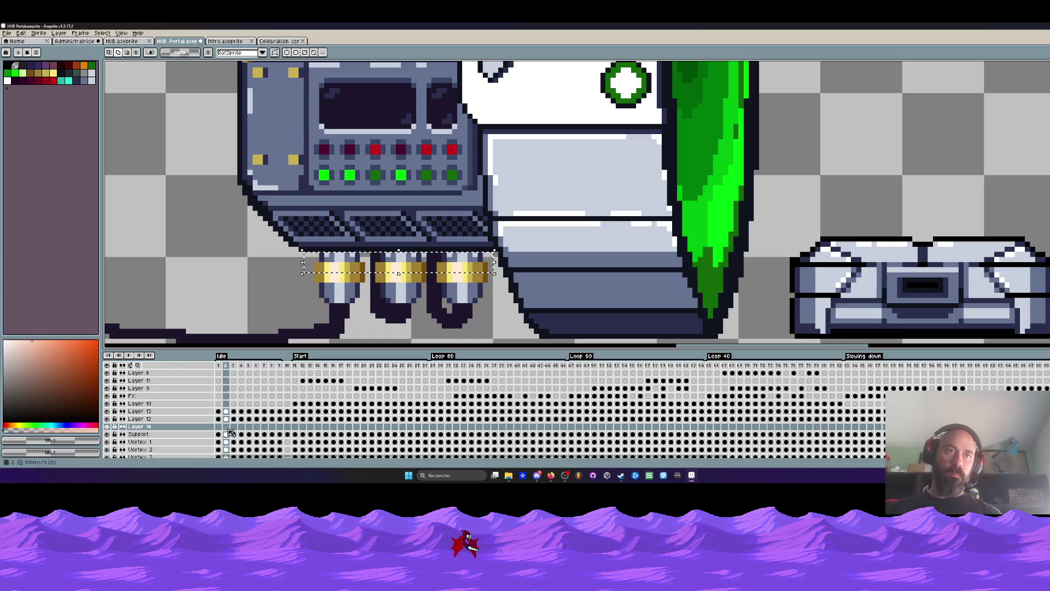
{"action": "left_click", "coordinate": [235, 428]}
{"action": "key", "text": "ctrl+v"}
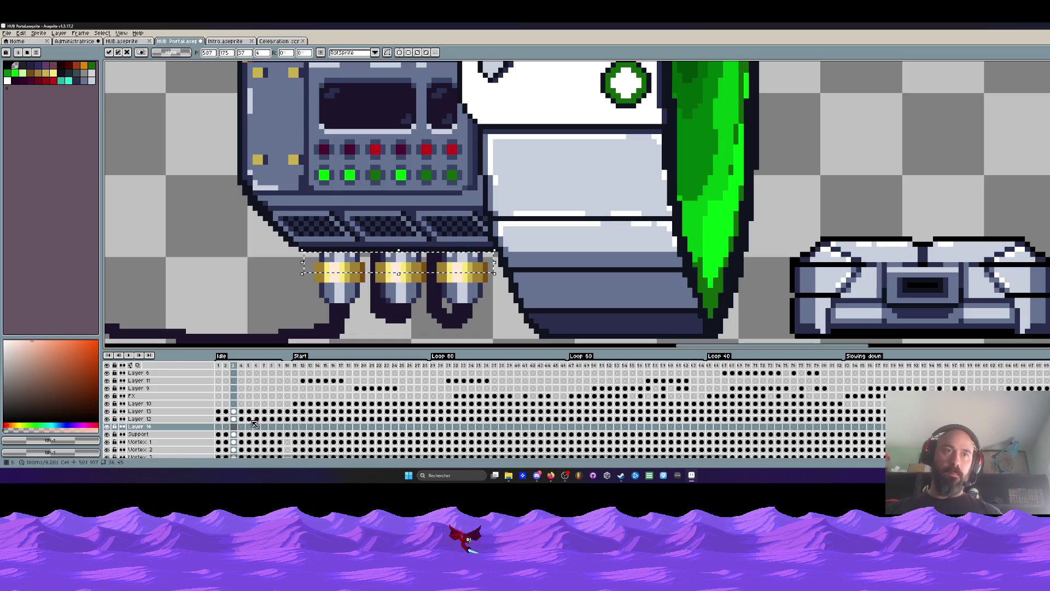
{"action": "key", "text": "period"}
{"action": "key", "text": "period"}
{"action": "key", "text": "period"}
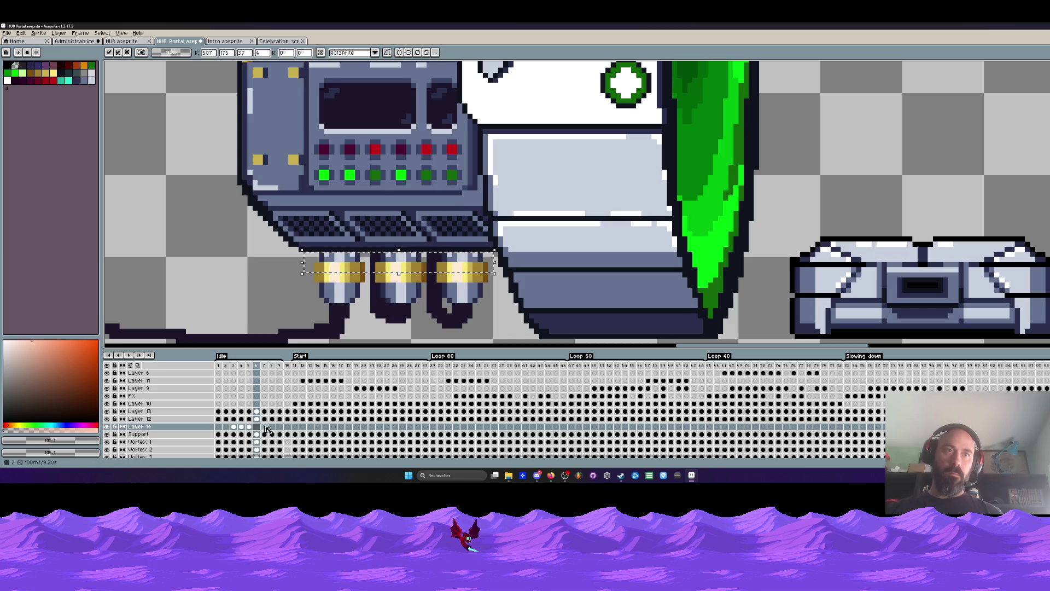
{"action": "key", "text": "period"}
{"action": "key", "text": "period"}
{"action": "key", "text": "period"}
{"action": "key", "text": "period"}
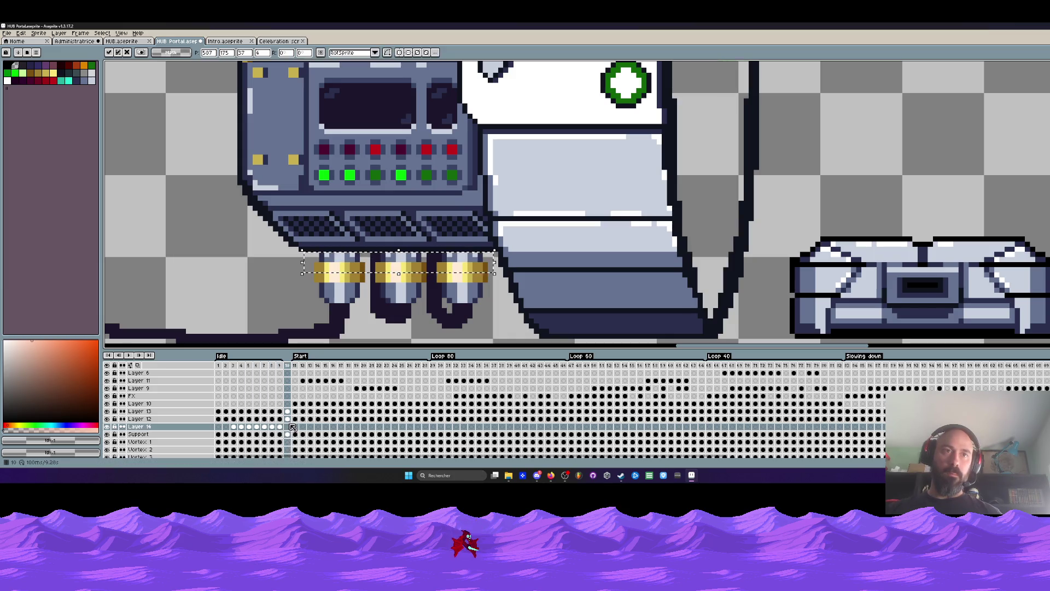
{"action": "left_click_drag", "start_coordinate": [281, 432], "coordinate": [233, 426]}
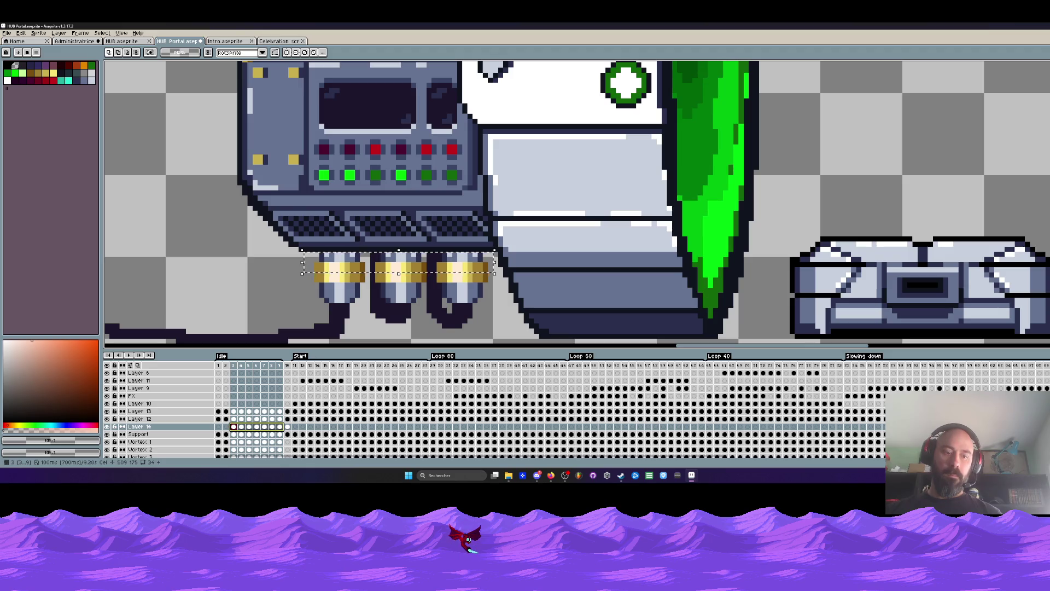
{"action": "key", "text": "period"}
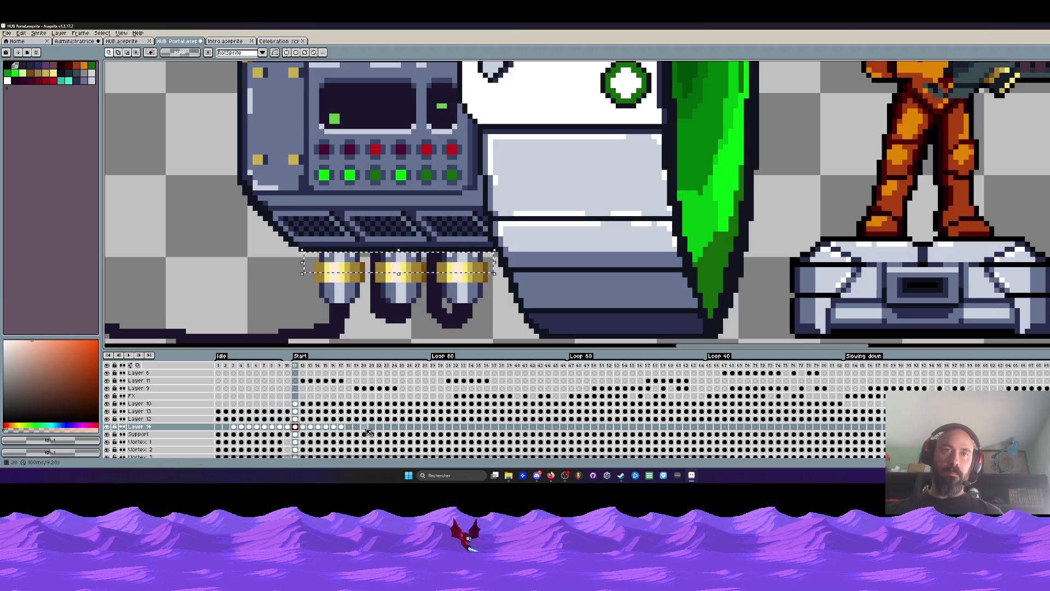
Step: Play the animation from frame 25 to preview the thruster glow
{"action": "left_click_drag", "start_coordinate": [398, 429], "coordinate": [234, 427]}
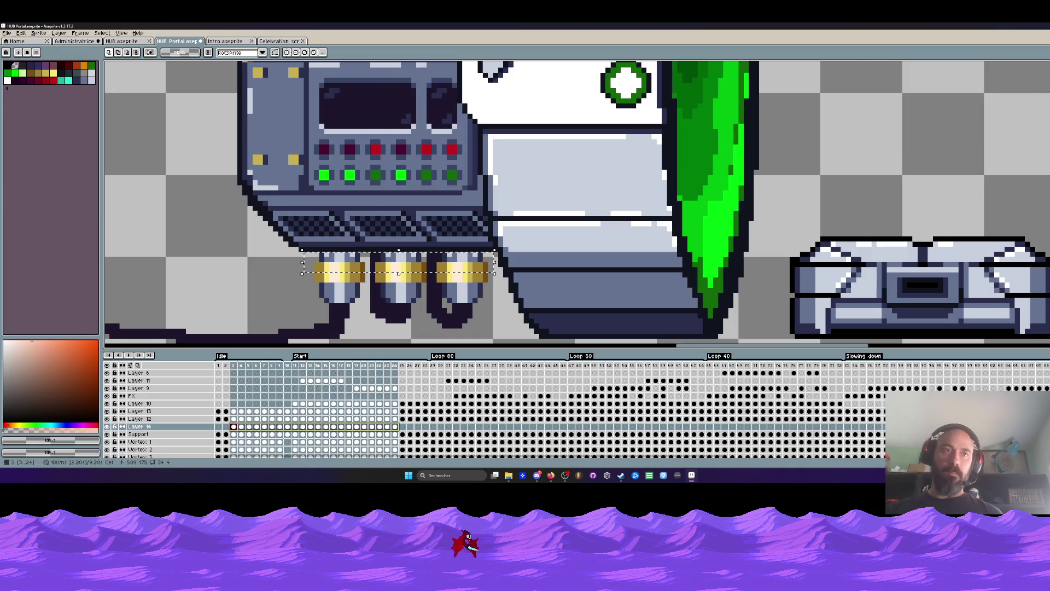
{"action": "left_click", "coordinate": [402, 427]}
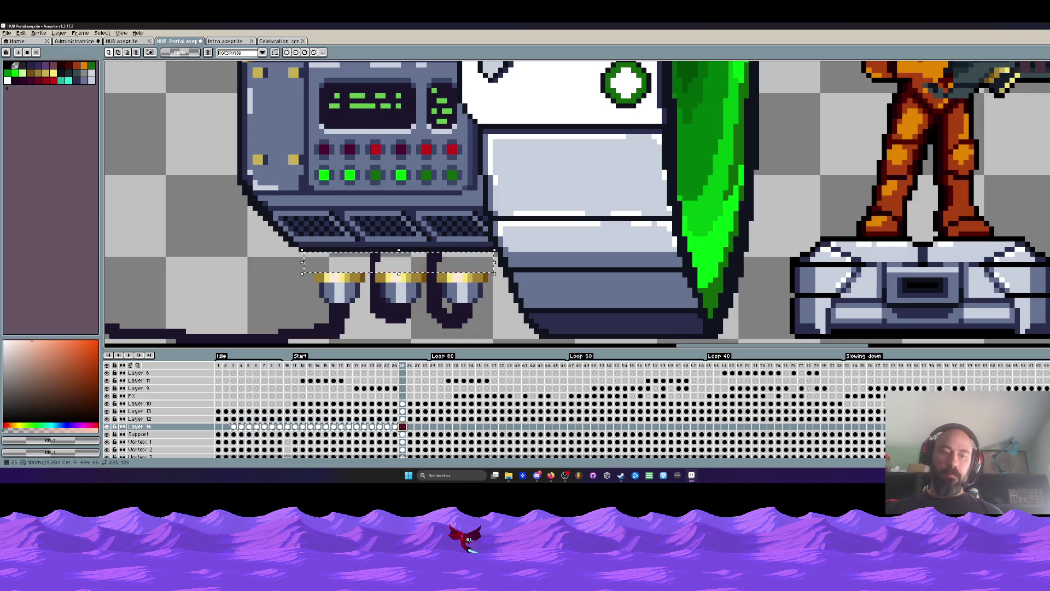
{"action": "key", "text": "Return"}
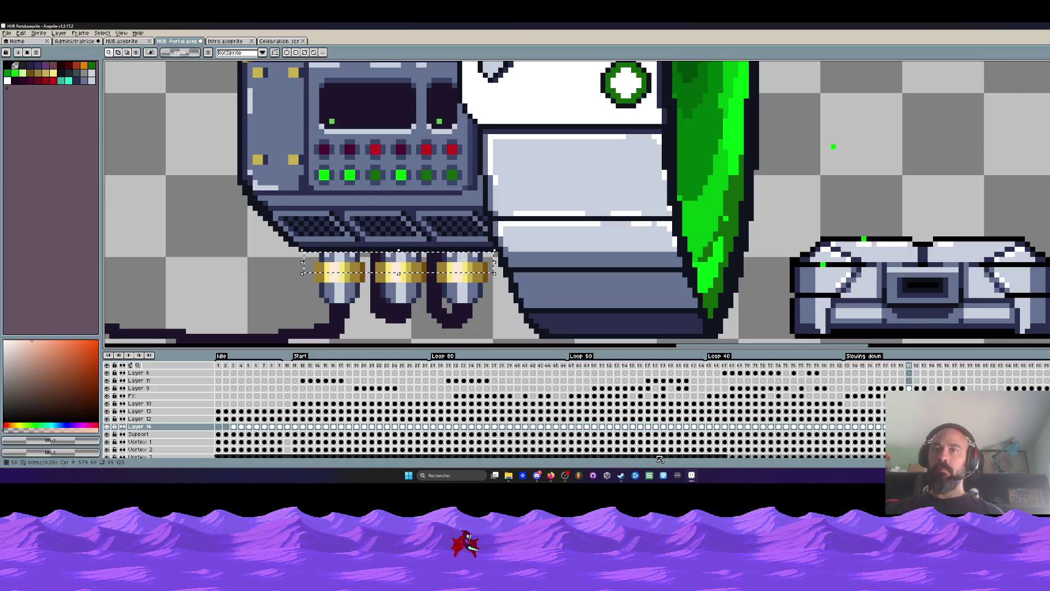
{"action": "left_click", "coordinate": [610, 427]}
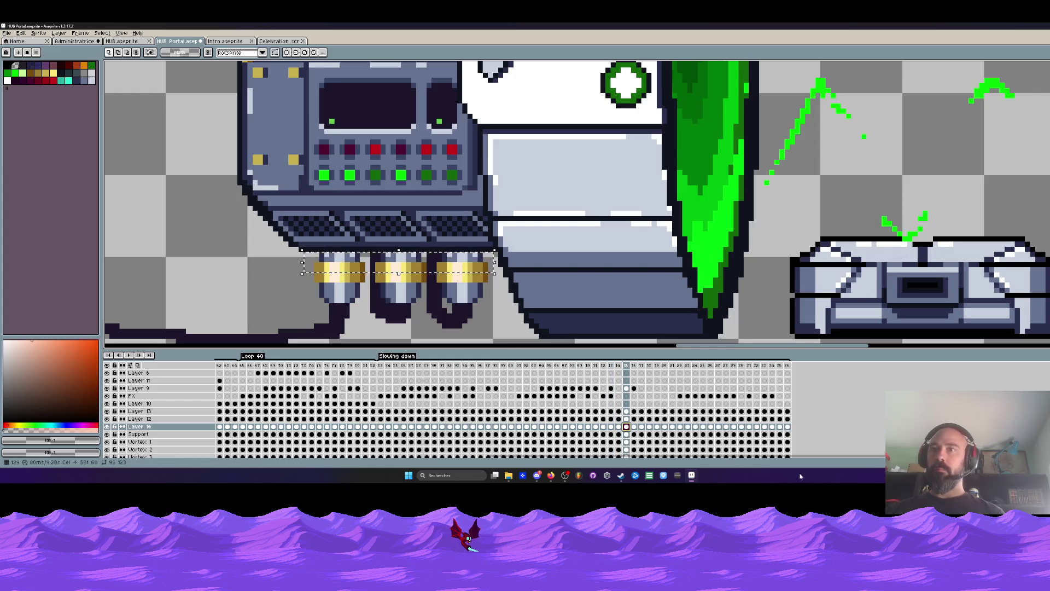
Step: Merge Layer 14 down into the Support layer and play from frame 1
{"action": "key", "text": "Home"}
{"action": "right_click", "coordinate": [172, 429]}
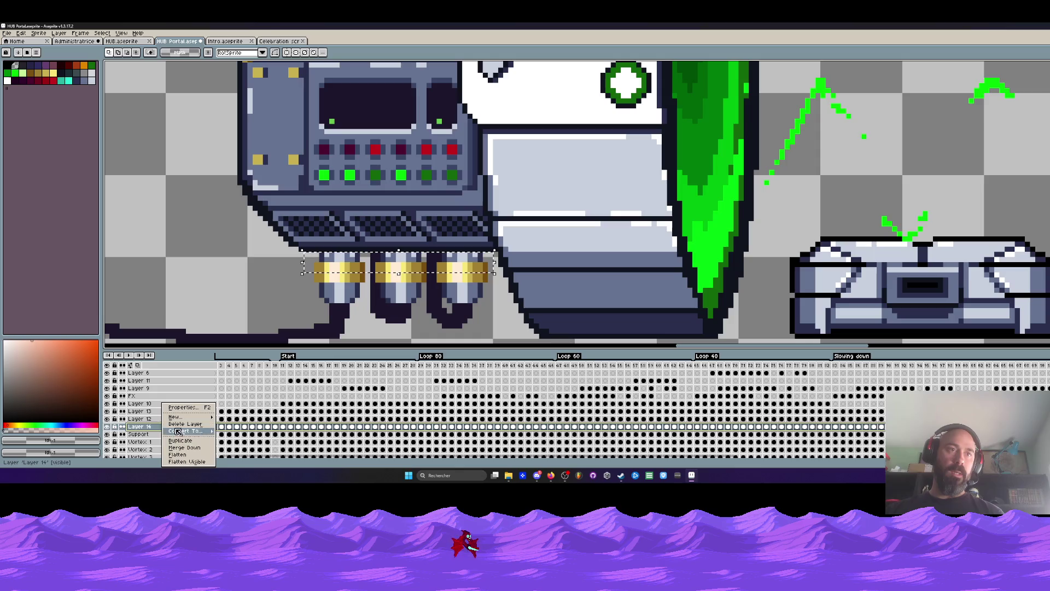
{"action": "left_click", "coordinate": [190, 449]}
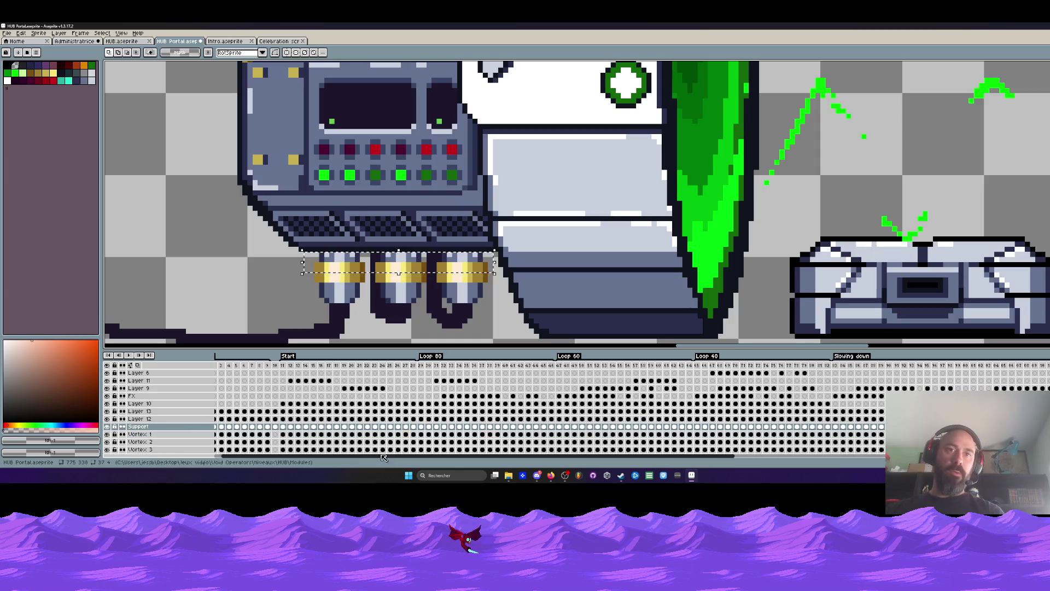
{"action": "scroll", "coordinate": [182, 381], "scroll_direction": "left", "scroll_amount": 1}
{"action": "left_click", "coordinate": [219, 365]}
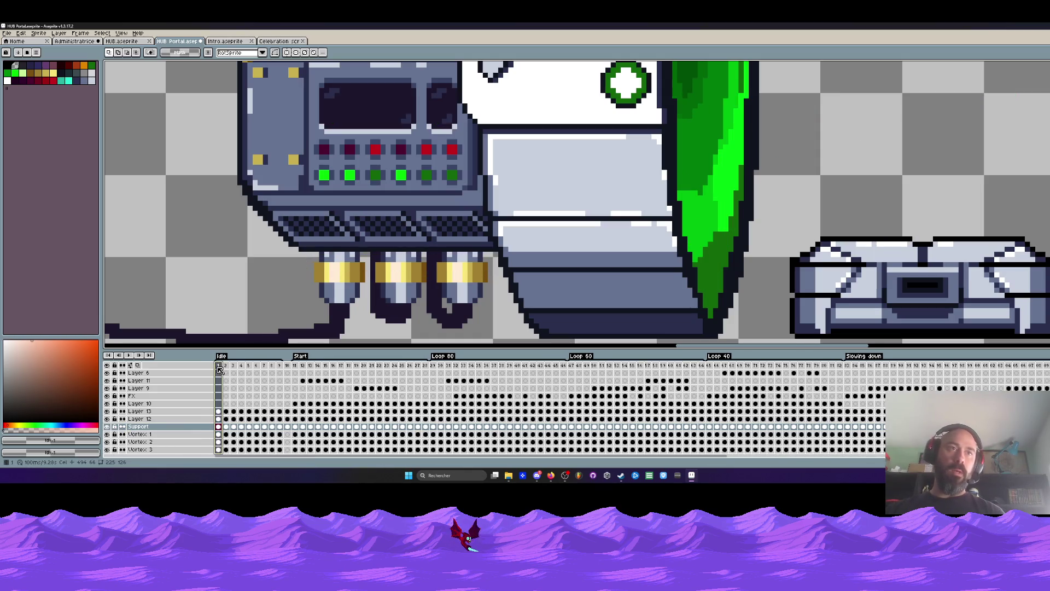
{"action": "key", "text": "Return"}
{"action": "scroll", "coordinate": [291, 294], "scroll_direction": "down", "scroll_amount": 1}
{"action": "scroll", "coordinate": [291, 294], "scroll_direction": "down", "scroll_amount": 1}
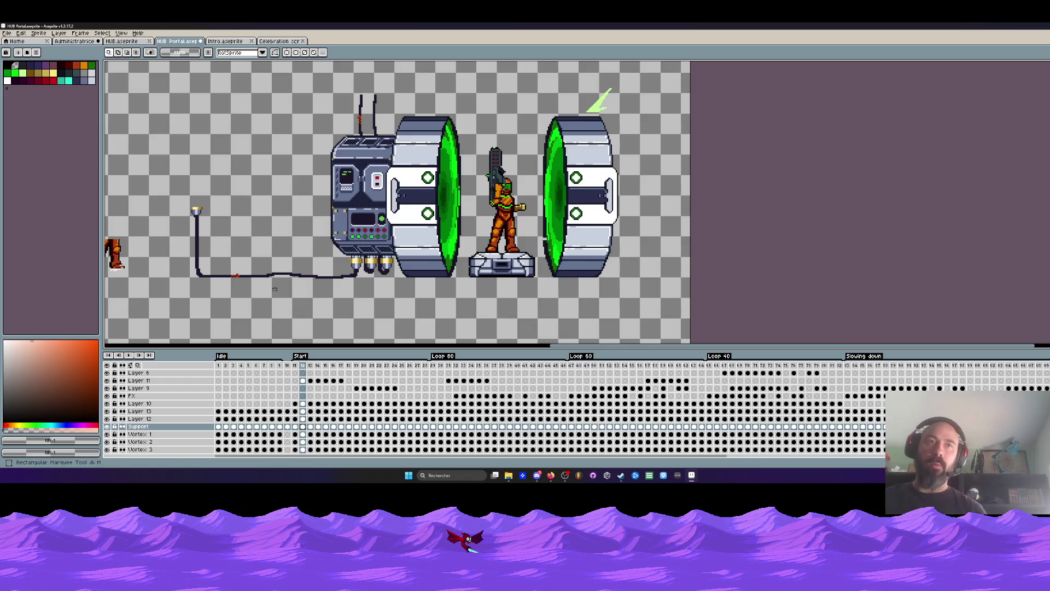
{"action": "scroll", "coordinate": [322, 242], "scroll_direction": "down", "scroll_amount": 2}
{"action": "scroll", "coordinate": [599, 185], "scroll_direction": "up", "scroll_amount": 2}
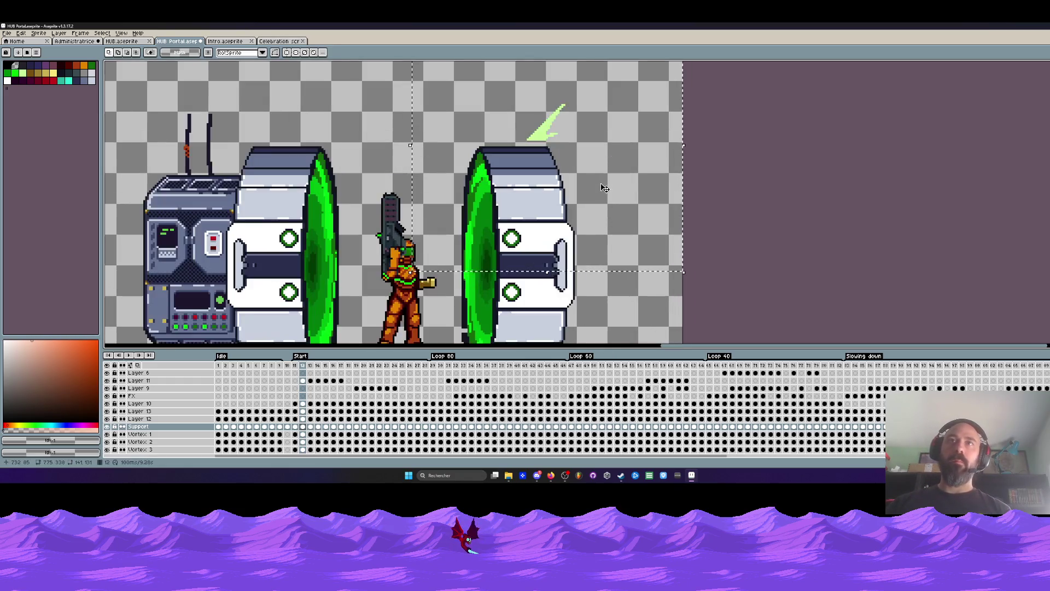
Step: Move the green spark in frames 12–17 down and right and commit the new position
{"action": "left_click_drag", "start_coordinate": [341, 381], "coordinate": [305, 383]}
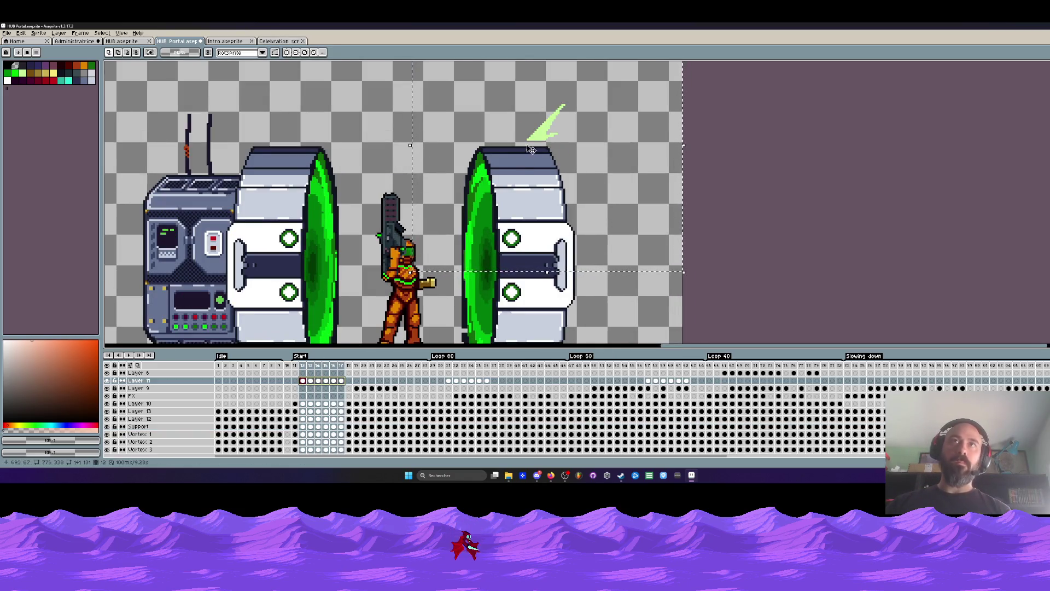
{"action": "left_click_drag", "start_coordinate": [548, 137], "coordinate": [579, 142]}
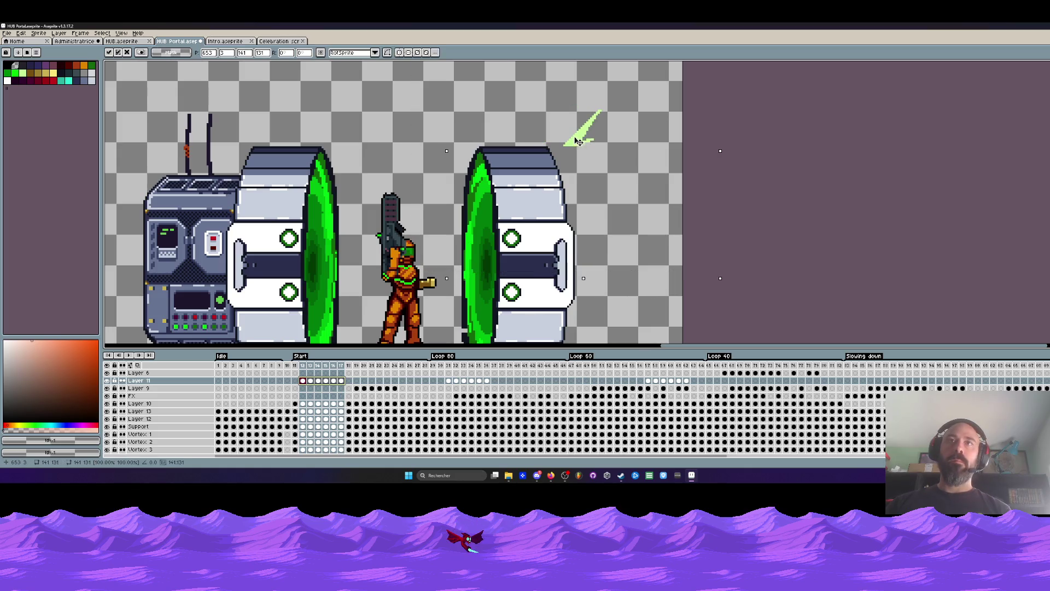
{"action": "scroll", "coordinate": [572, 165], "scroll_direction": "down", "scroll_amount": 3}
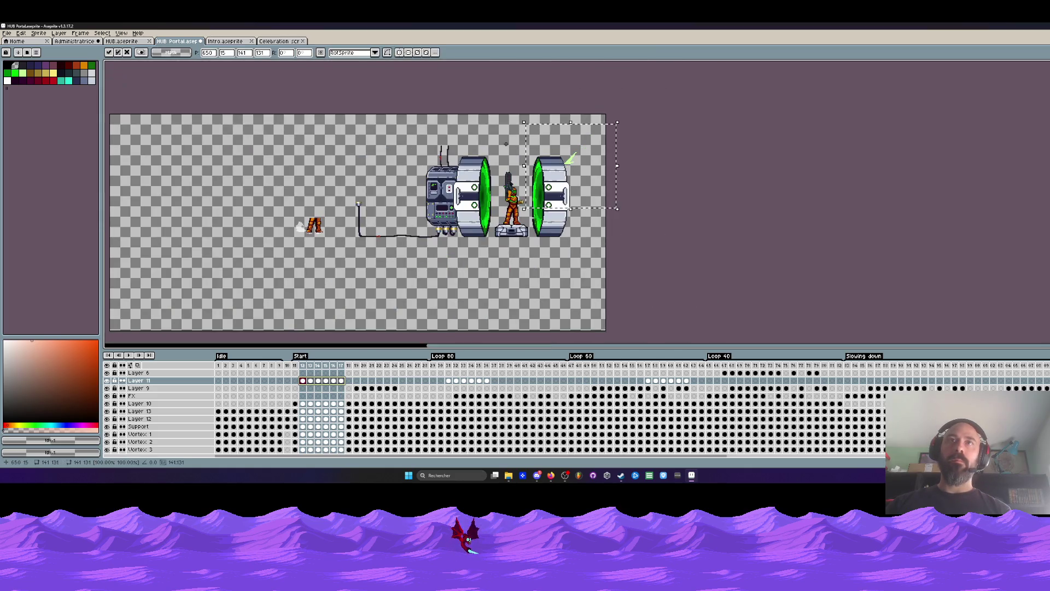
{"action": "key", "text": "Return"}
Step: Move the spark in frames 20–25 down toward the control computer, then replay the animation
{"action": "left_click", "coordinate": [357, 388]}
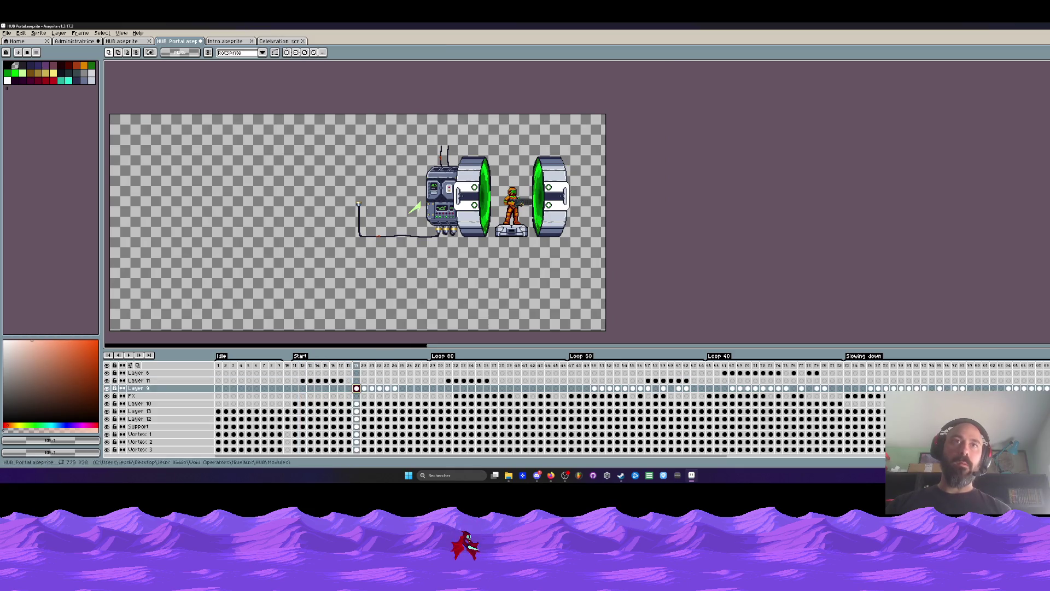
{"action": "left_click", "coordinate": [397, 364], "text": "shift"}
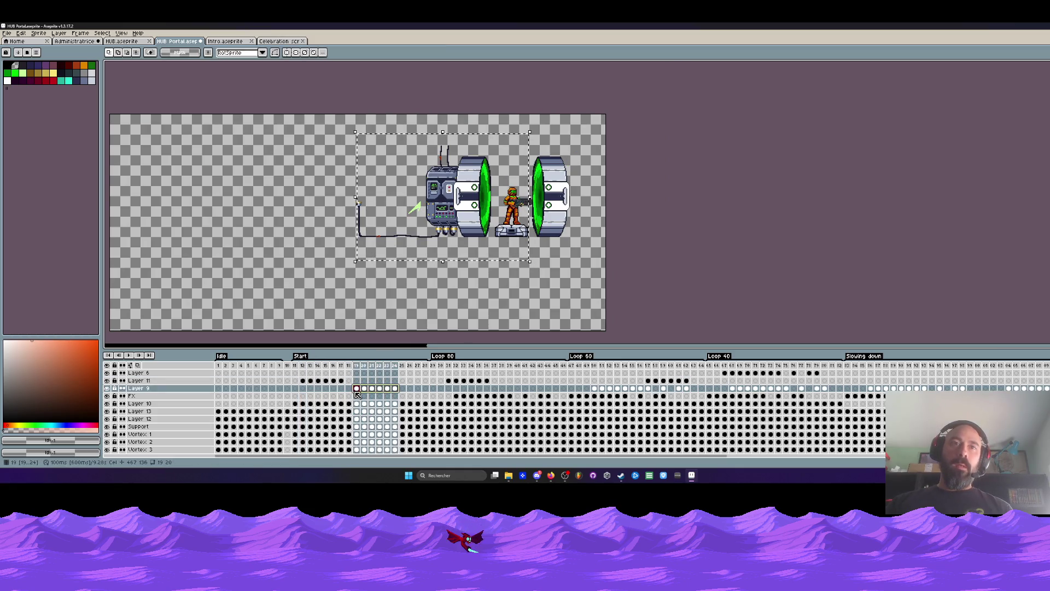
{"action": "scroll", "coordinate": [450, 204], "scroll_direction": "up", "scroll_amount": 3}
{"action": "left_click_drag", "start_coordinate": [358, 230], "coordinate": [385, 285]}
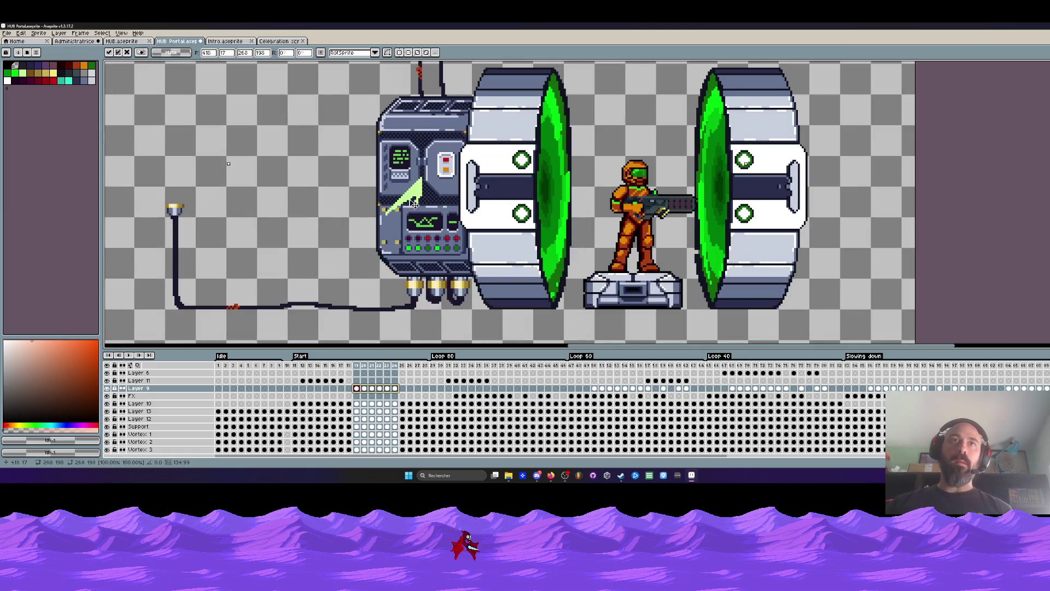
{"action": "scroll", "coordinate": [375, 227], "scroll_direction": "down", "scroll_amount": 3}
{"action": "key", "text": "Return"}
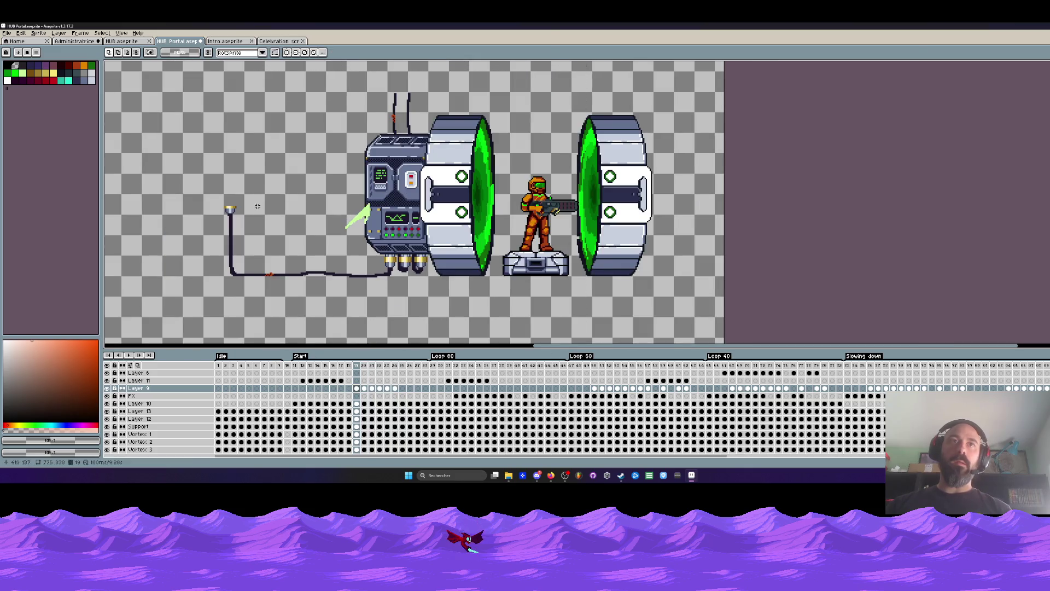
{"action": "left_click", "coordinate": [303, 388]}
{"action": "key", "text": "Return"}
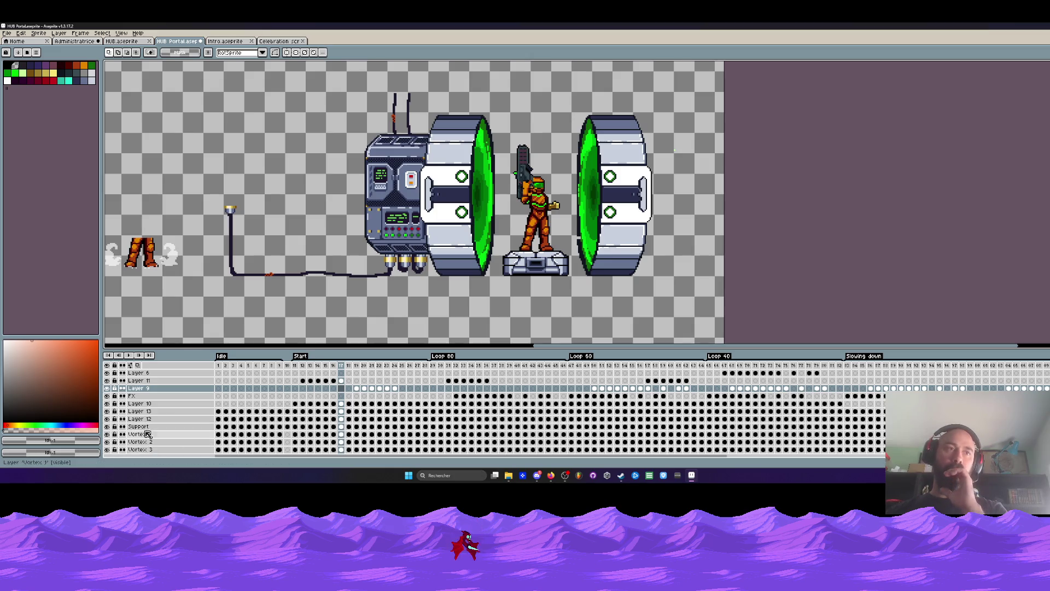
Step: Set Layer 12's layer colour to orange #f7a547 in its Layer Properties
{"action": "right_click", "coordinate": [146, 427]}
{"action": "right_click", "coordinate": [135, 420]}
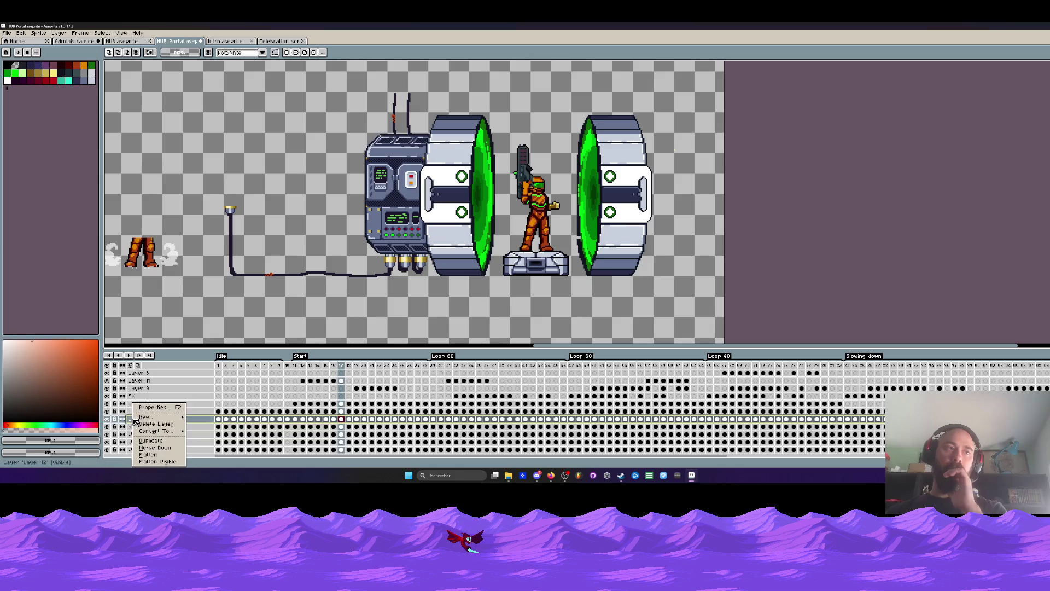
{"action": "left_click", "coordinate": [219, 424]}
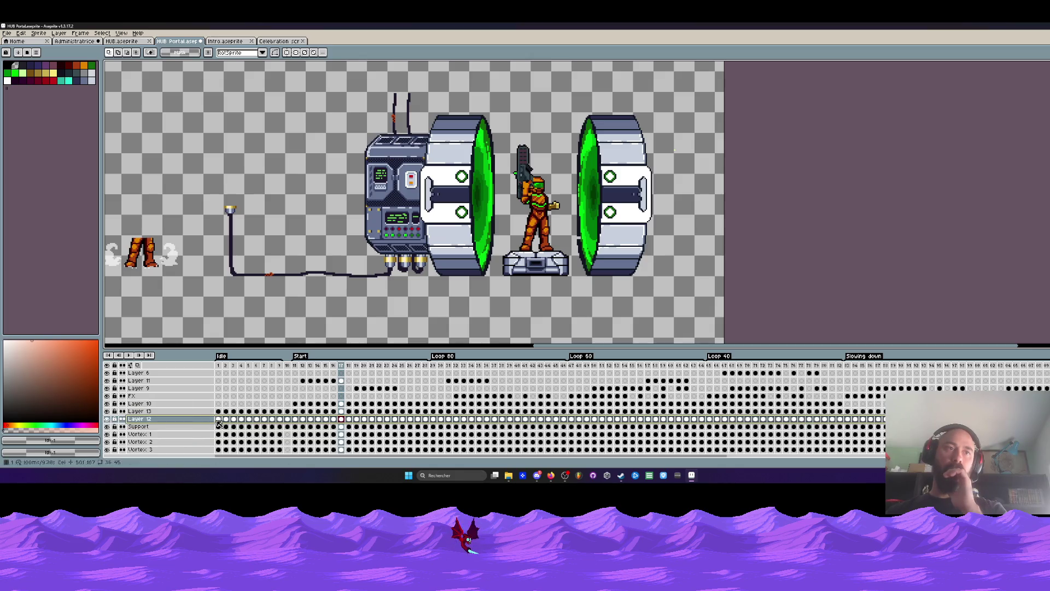
{"action": "double_click", "coordinate": [185, 421]}
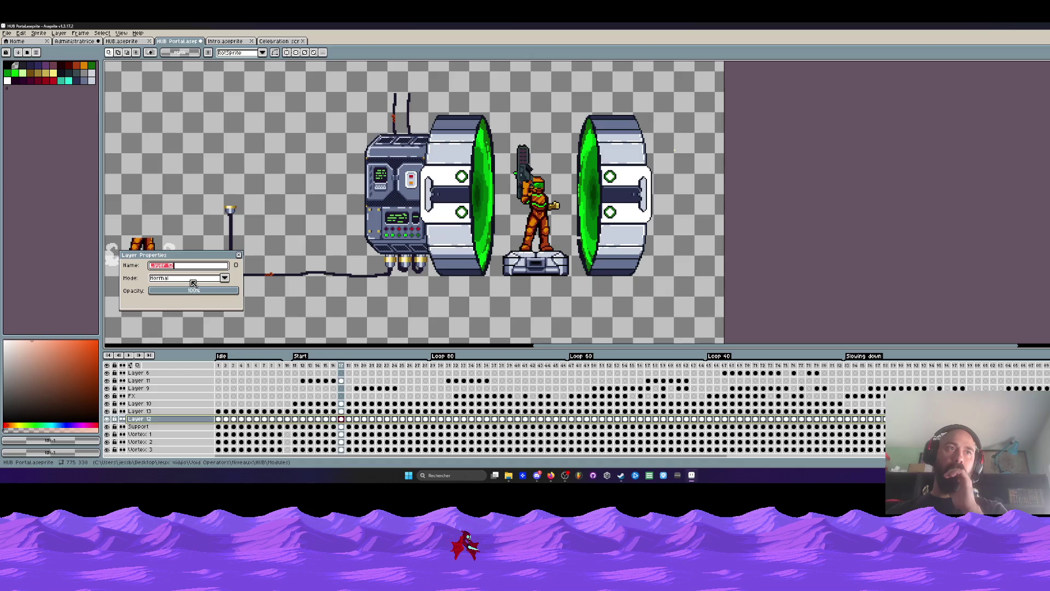
{"action": "left_click", "coordinate": [237, 266]}
{"action": "left_click", "coordinate": [196, 302]}
{"action": "left_click", "coordinate": [232, 268]}
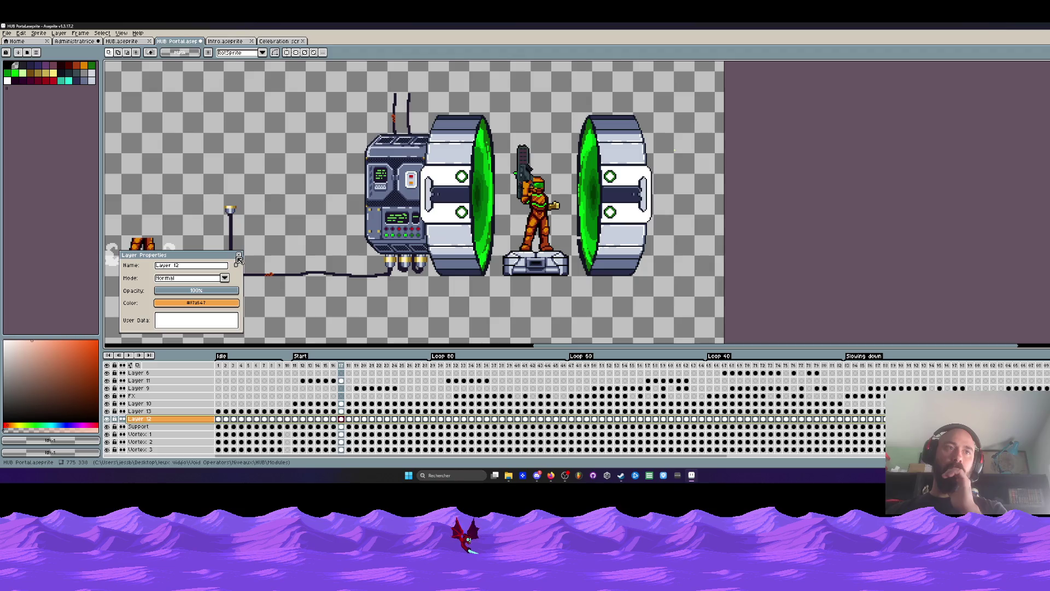
{"action": "left_click", "coordinate": [240, 256]}
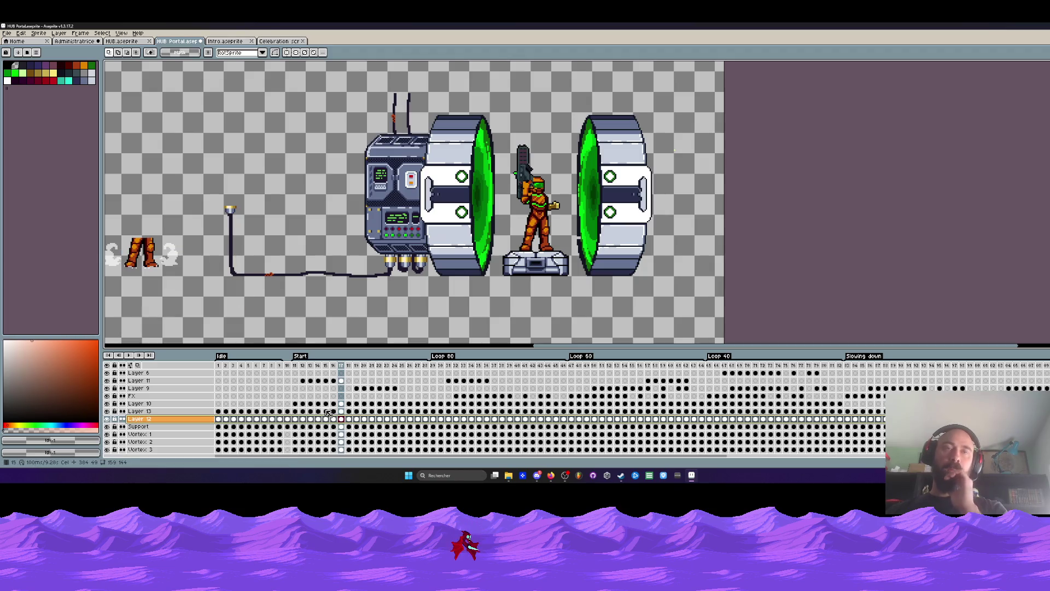
Step: Replay the animation from frame 11 to check the white lightning
{"action": "left_click", "coordinate": [298, 369]}
{"action": "key", "text": "Return"}
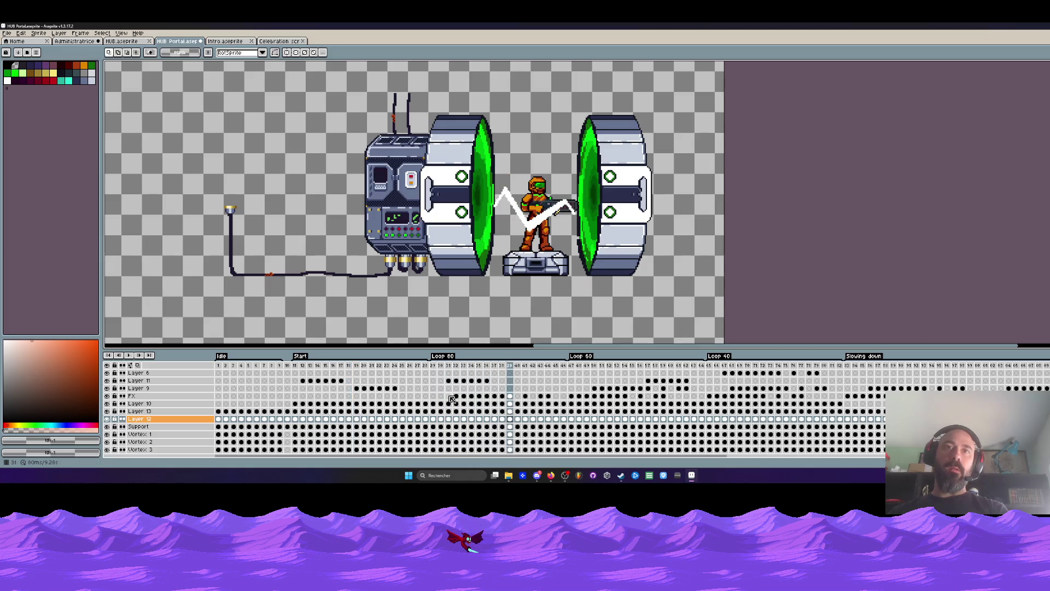
Step: Stop at frame 31, select the spark area across frames 31–37 and replay from frame 30
{"action": "left_click", "coordinate": [450, 382]}
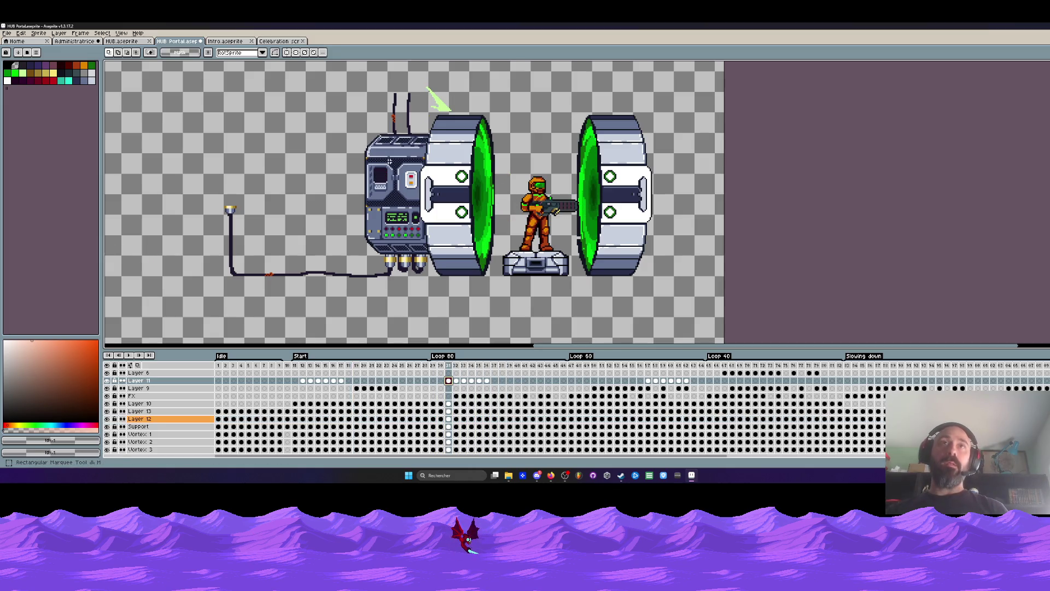
{"action": "left_click_drag", "start_coordinate": [344, 72], "coordinate": [548, 212]}
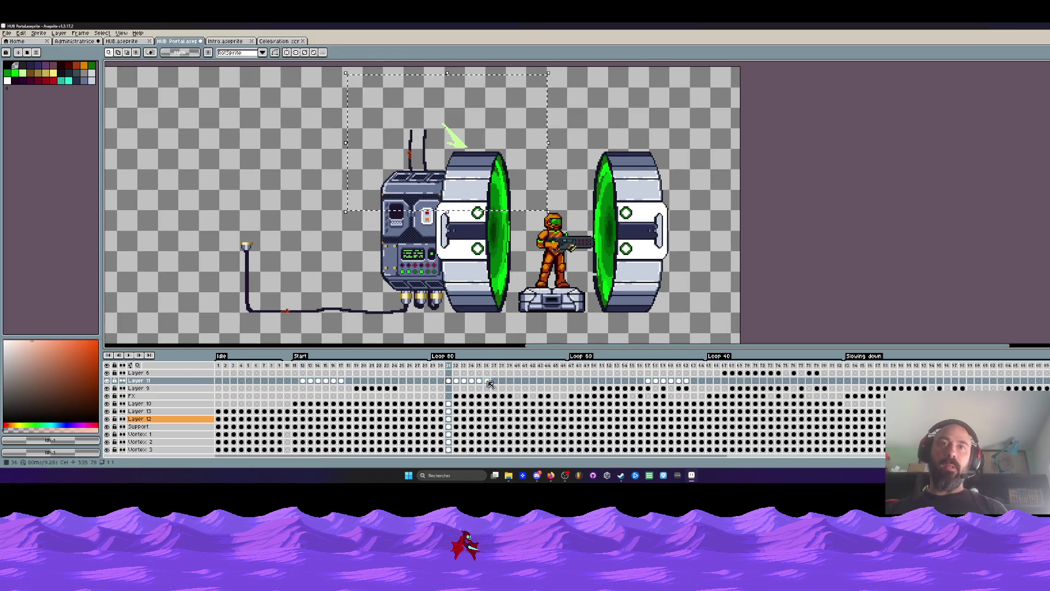
{"action": "left_click_drag", "start_coordinate": [490, 385], "coordinate": [449, 384]}
{"action": "scroll", "coordinate": [446, 213], "scroll_direction": "up", "scroll_amount": 1}
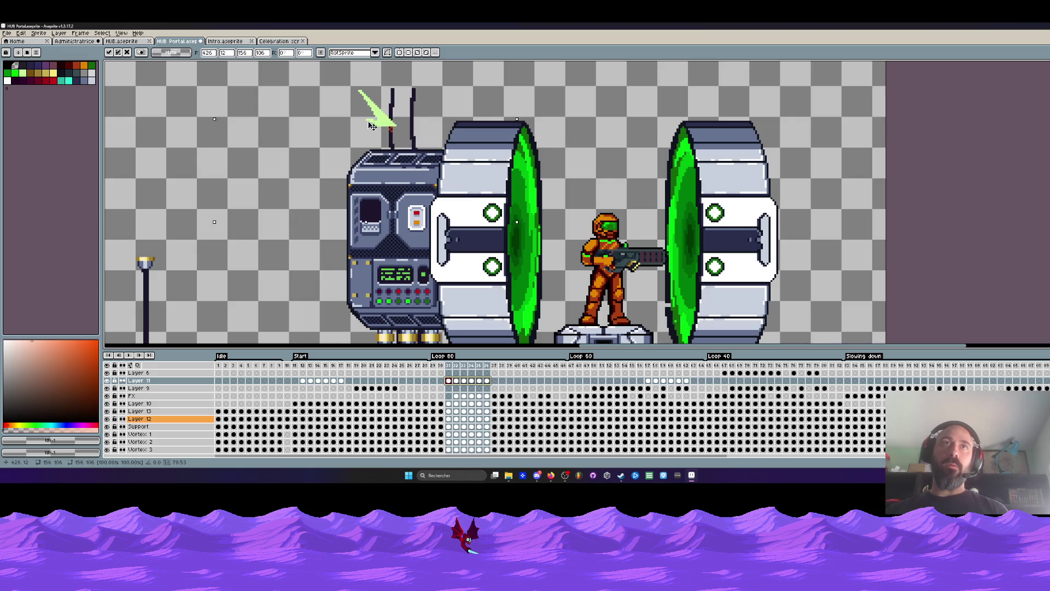
{"action": "scroll", "coordinate": [368, 123], "scroll_direction": "down", "scroll_amount": 2}
{"action": "left_click", "coordinate": [435, 368]}
{"action": "key", "text": "Return"}
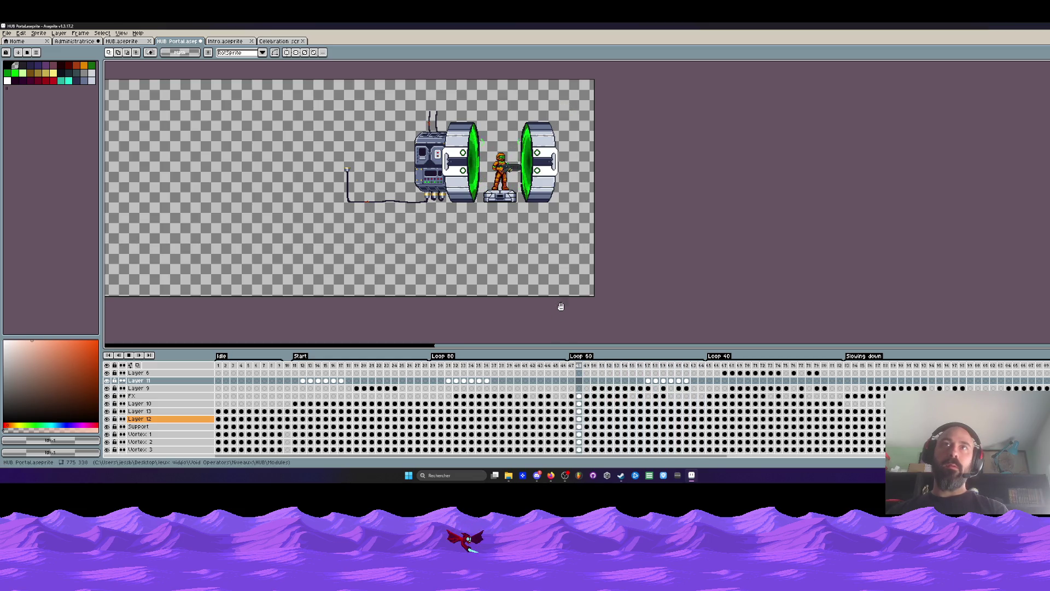
{"action": "scroll", "coordinate": [543, 156], "scroll_direction": "up", "scroll_amount": 2}
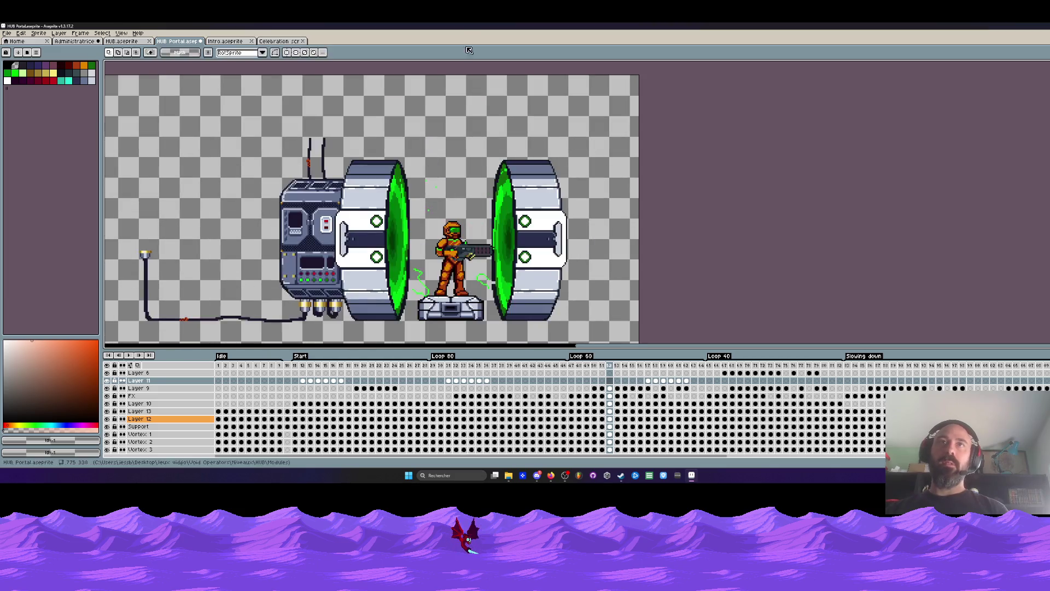
Step: Move the spark in frames 52–57 down beside the right portal and replay the result
{"action": "left_click_drag", "start_coordinate": [704, 269], "coordinate": [704, 270]}
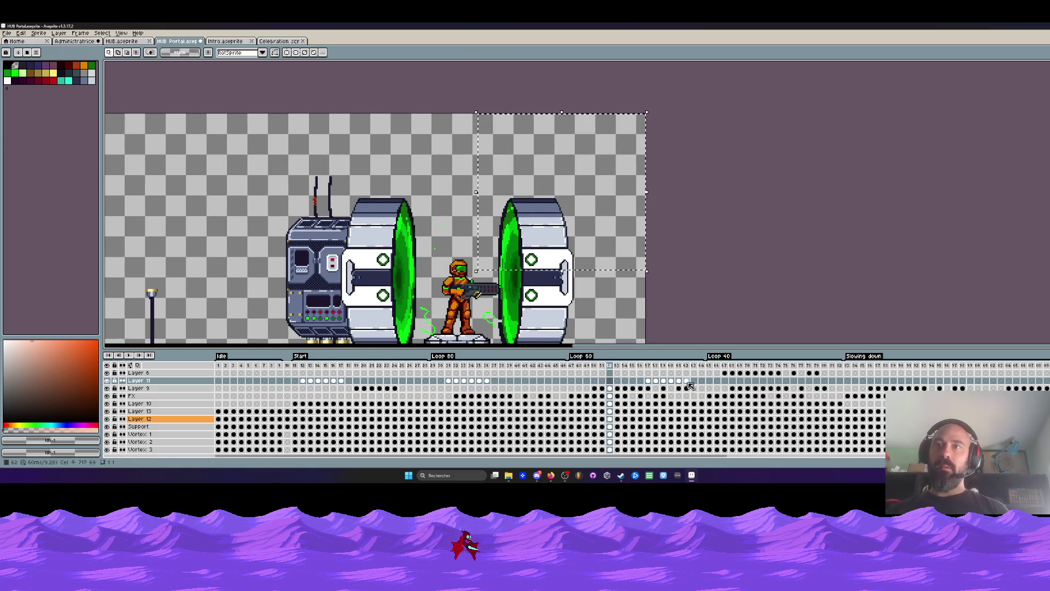
{"action": "left_click_drag", "start_coordinate": [689, 365], "coordinate": [646, 367]}
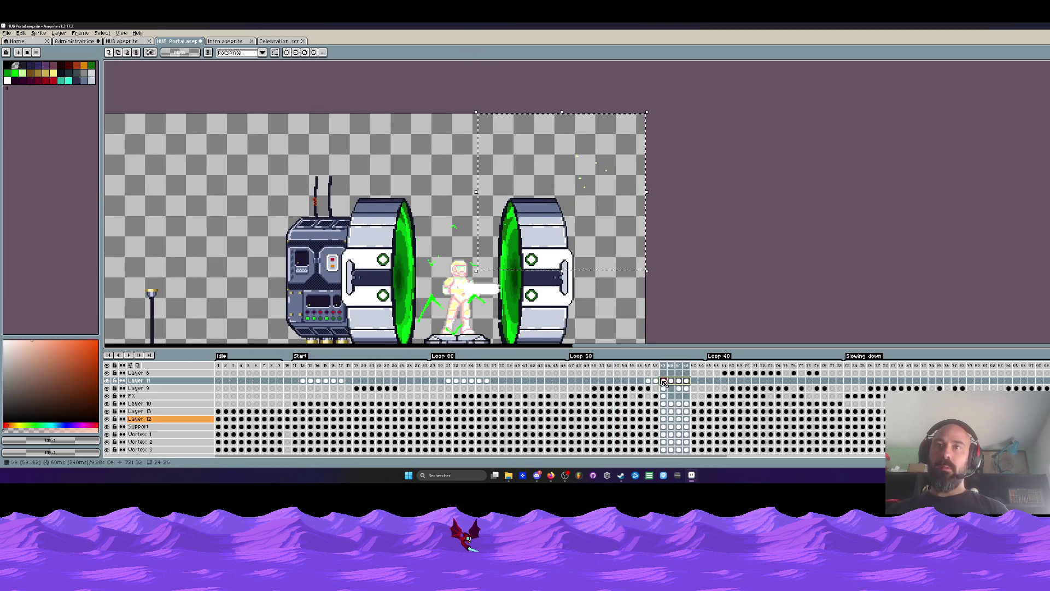
{"action": "left_click", "coordinate": [577, 188]}
{"action": "left_click_drag", "start_coordinate": [537, 178], "coordinate": [598, 269]}
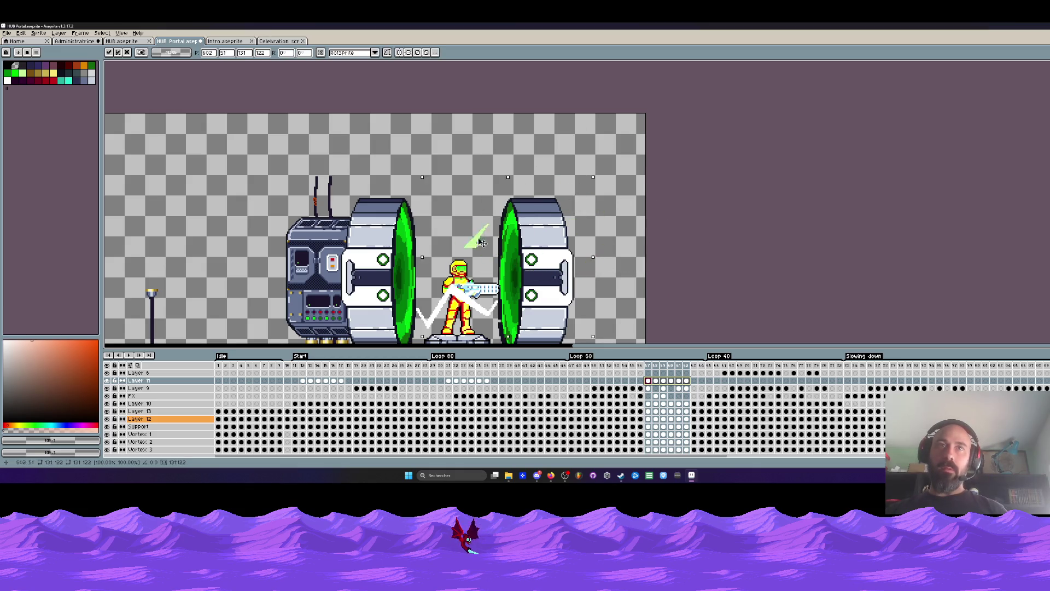
{"action": "scroll", "coordinate": [574, 206], "scroll_direction": "down", "scroll_amount": 2}
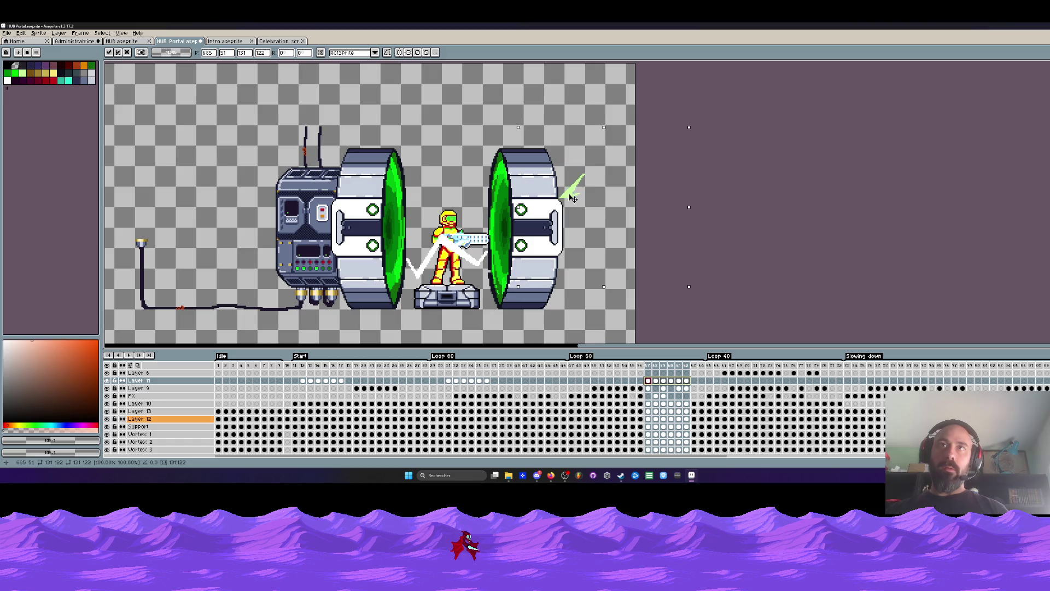
{"action": "left_click", "coordinate": [428, 91]}
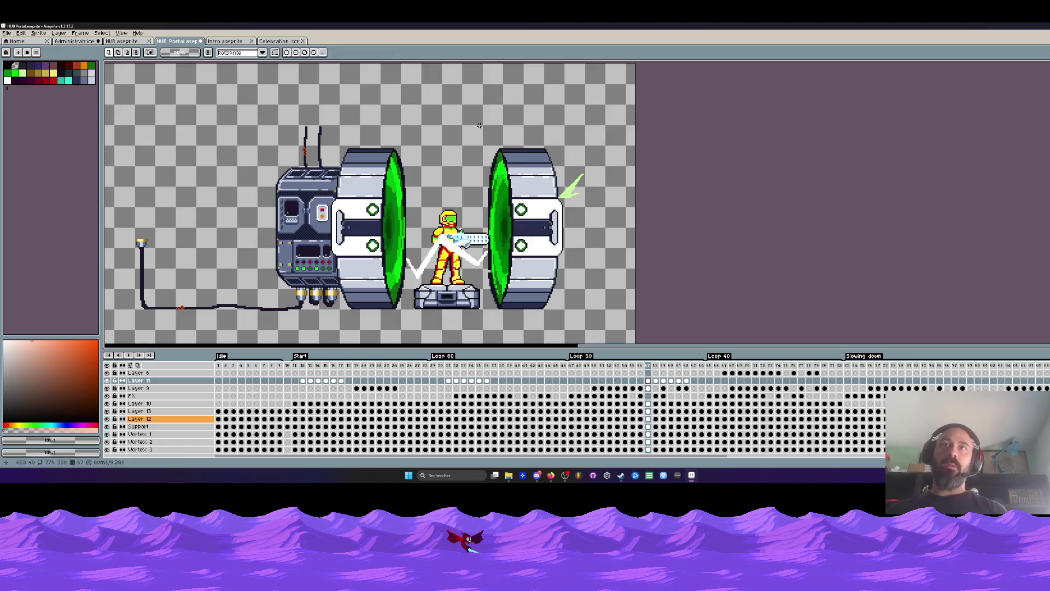
{"action": "key", "text": "Return"}
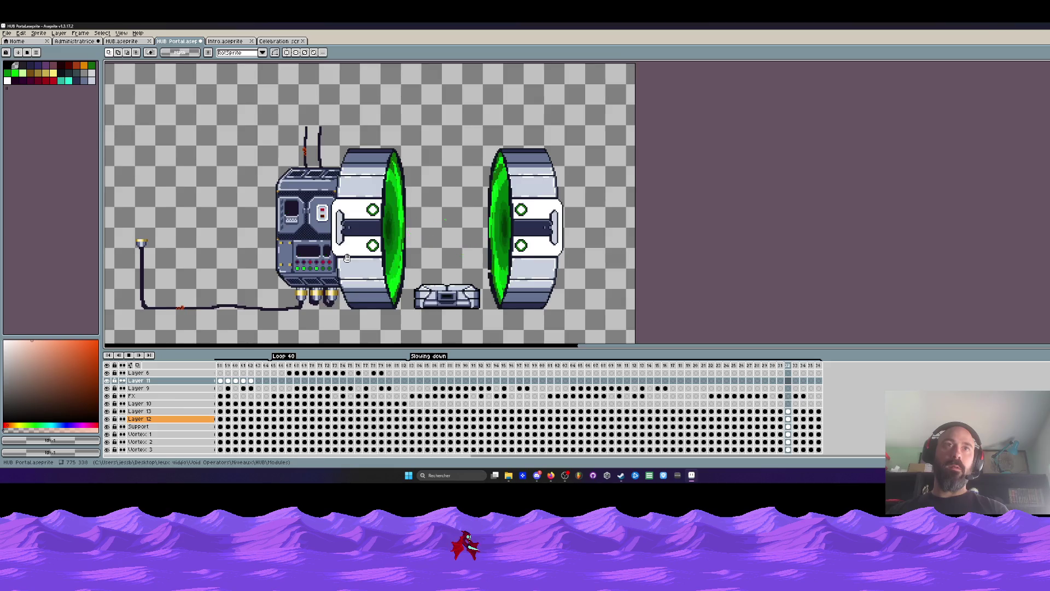
{"action": "scroll", "coordinate": [345, 263], "scroll_direction": "down", "scroll_amount": 1}
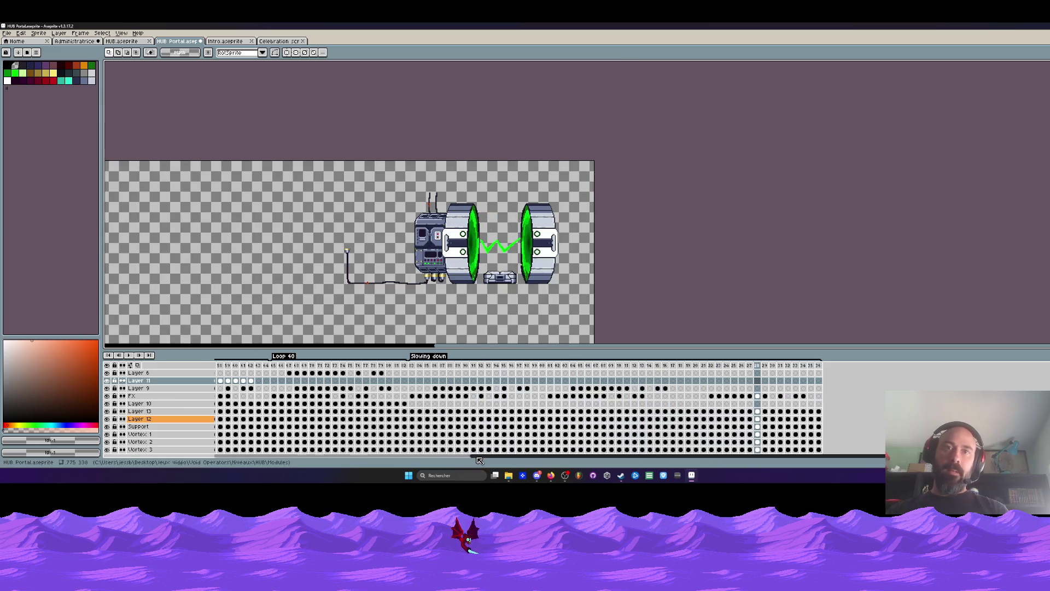
{"action": "left_click_drag", "start_coordinate": [464, 457], "coordinate": [182, 459]}
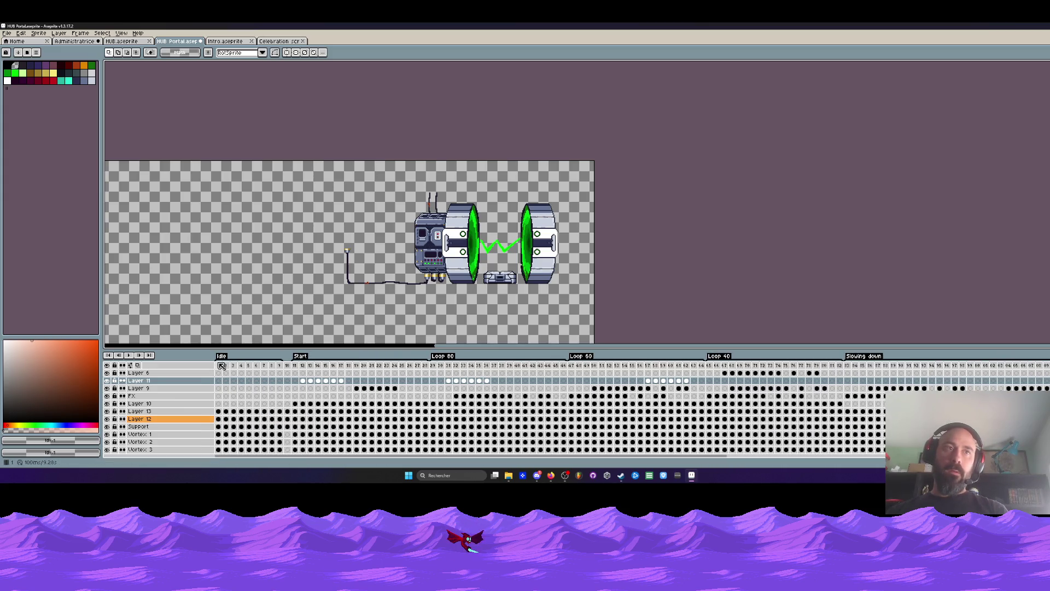
Step: Inspect the Idle/Start boundary at frame 10, then copy the Layer 10 cels from frames 30–36
{"action": "left_click_drag", "start_coordinate": [221, 365], "coordinate": [286, 371]}
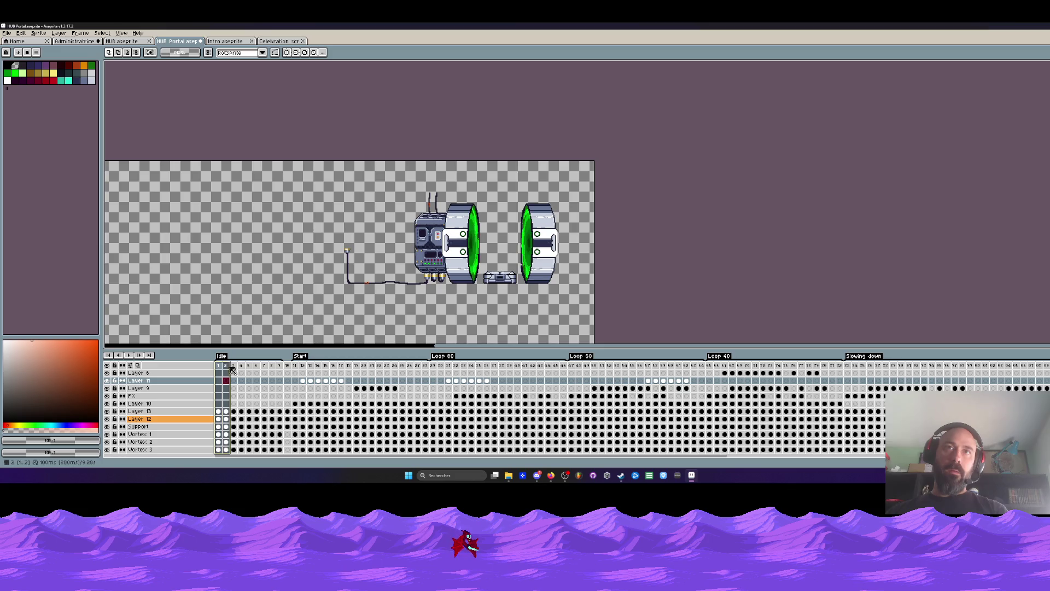
{"action": "left_click", "coordinate": [295, 372]}
{"action": "left_click", "coordinate": [295, 404]}
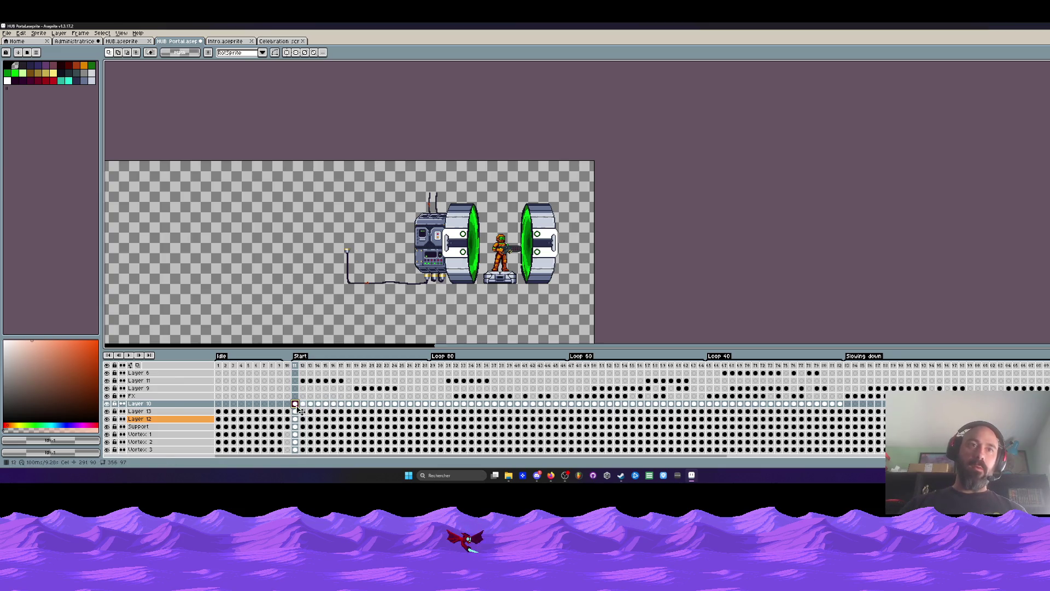
{"action": "left_click_drag", "start_coordinate": [447, 408], "coordinate": [489, 409]}
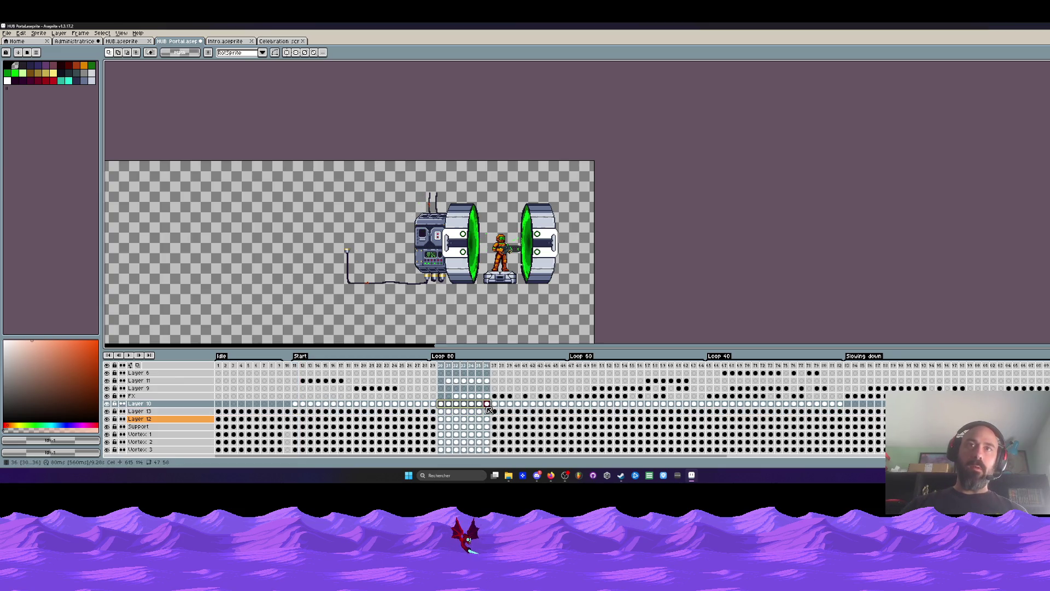
{"action": "key", "text": "ctrl+c"}
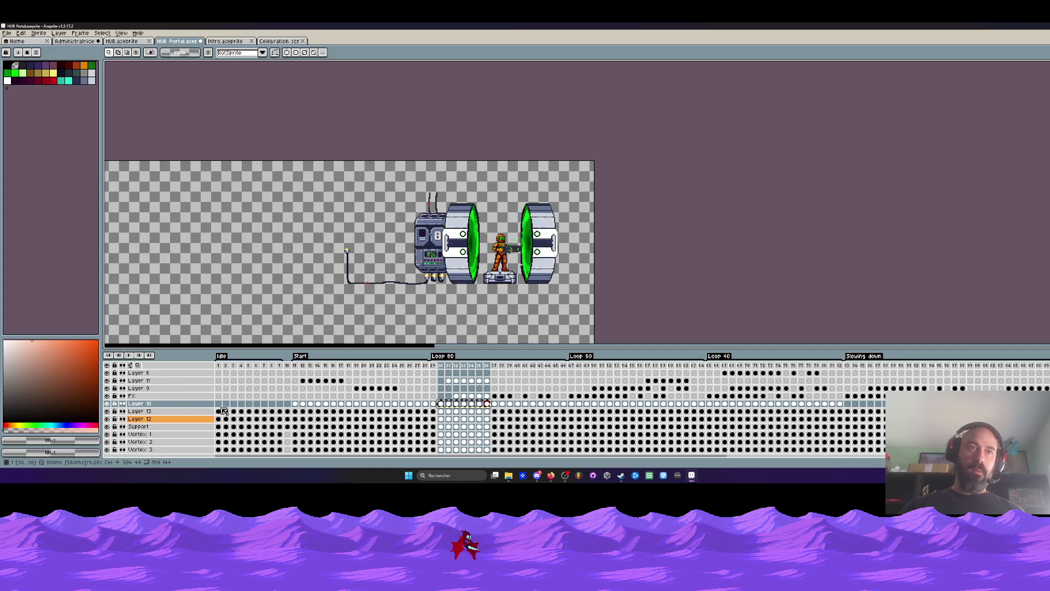
Step: Select the Vortex 1 cels in frames 1–10 and play through the Idle and Start frames
{"action": "left_click", "coordinate": [221, 404]}
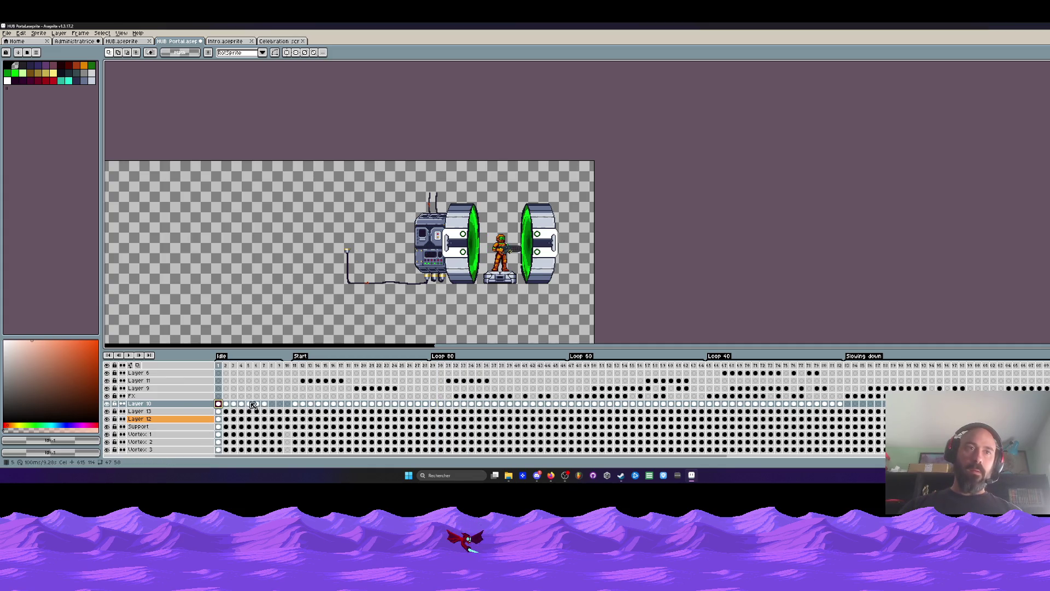
{"action": "left_click", "coordinate": [234, 403]}
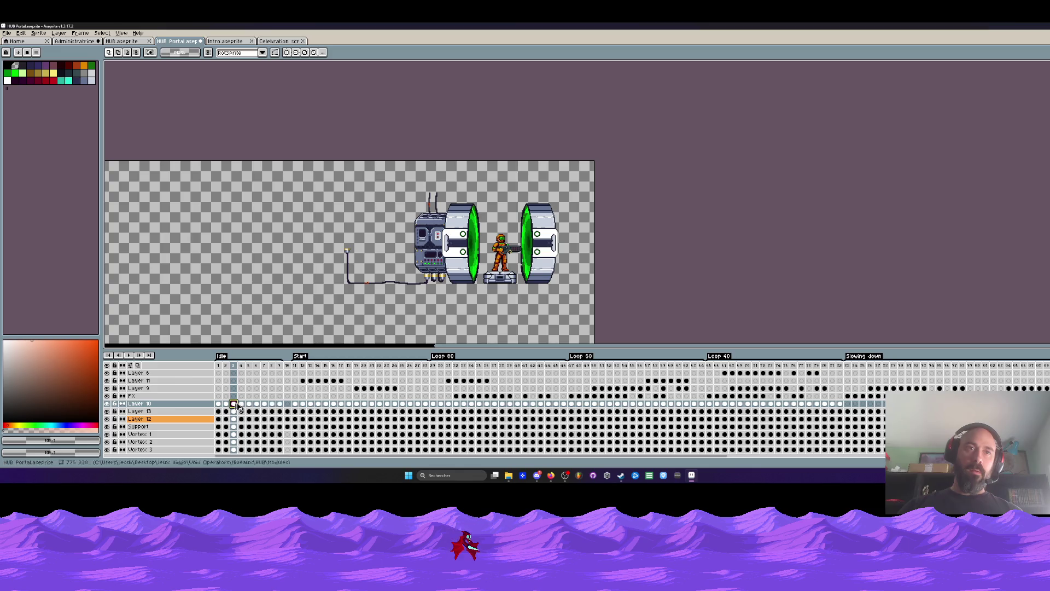
{"action": "left_click", "coordinate": [287, 367]}
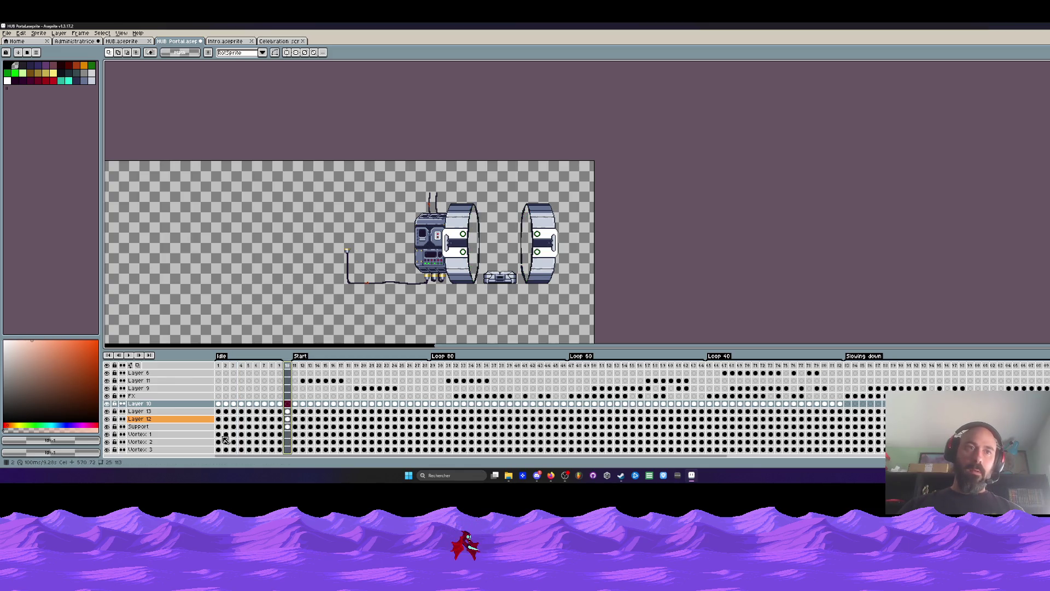
{"action": "left_click_drag", "start_coordinate": [224, 440], "coordinate": [279, 435]}
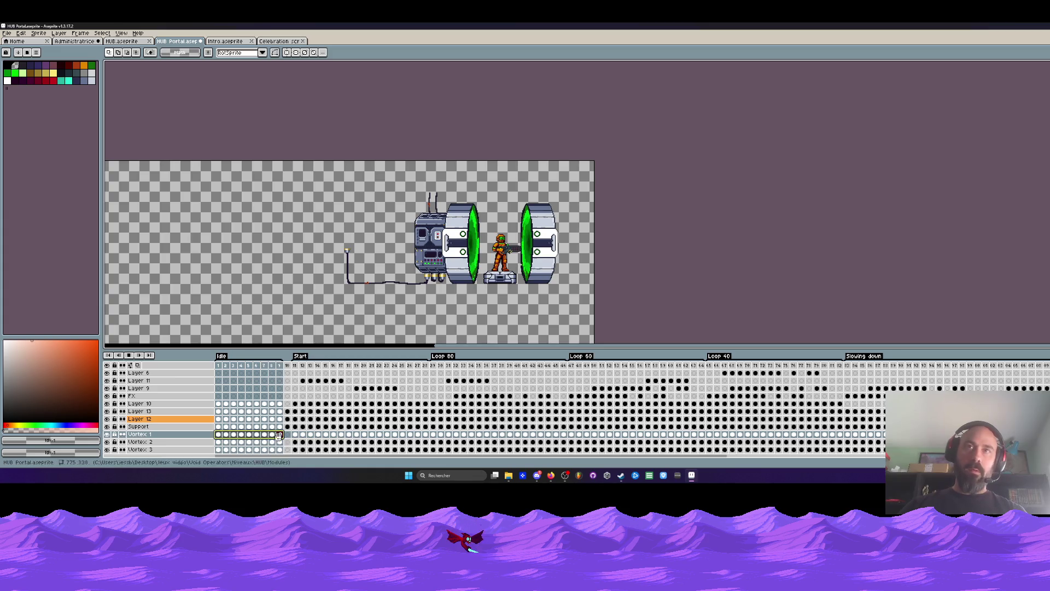
{"action": "key", "text": "Return"}
{"action": "left_click", "coordinate": [296, 367]}
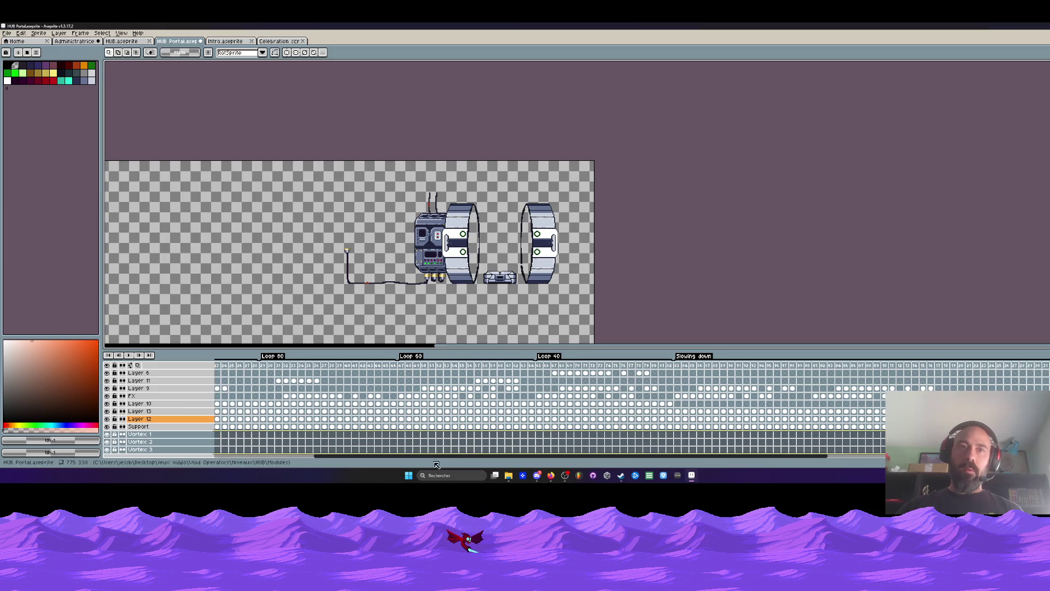
{"action": "left_click_drag", "start_coordinate": [435, 465], "coordinate": [246, 455]}
Step: Delete the extra frame 10 and paste the frames 1–9 Vortex cels twice further along the three Vortex layers
{"action": "left_click", "coordinate": [287, 365]}
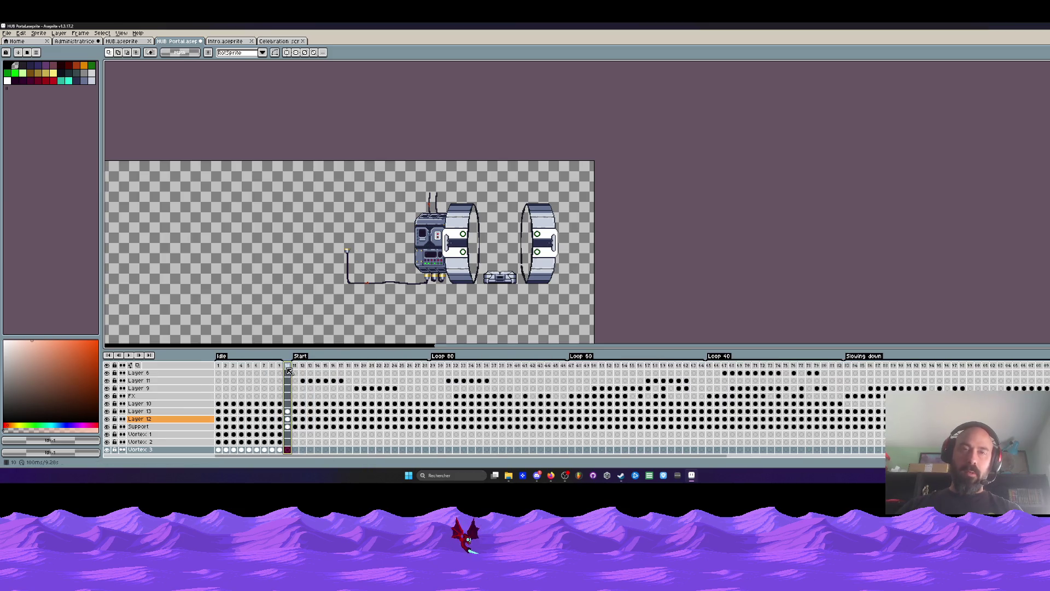
{"action": "key", "text": "alt+c"}
{"action": "mouse_move", "coordinate": [280, 440]}
{"action": "left_mouse_down"}
{"action": "mouse_move", "coordinate": [201, 465]}
{"action": "mouse_move", "coordinate": [291, 447]}
{"action": "left_mouse_up"}
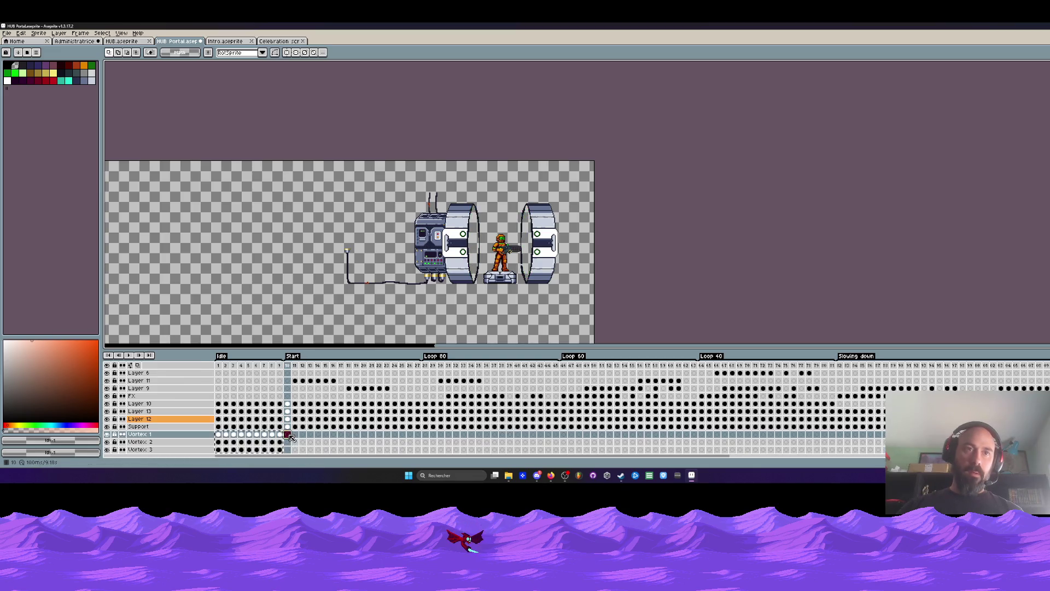
{"action": "left_click", "coordinate": [356, 437]}
{"action": "key", "text": "ctrl+v"}
{"action": "left_click", "coordinate": [423, 435]}
{"action": "key", "text": "ctrl+v"}
Step: Copy the Vortex cels of frames 1–36 and paste them at frames 37, 73 and the end, removing trailing empty frames
{"action": "left_click_drag", "start_coordinate": [487, 434], "coordinate": [222, 451]}
{"action": "key", "text": "ctrl+c"}
{"action": "left_click", "coordinate": [495, 435]}
{"action": "key", "text": "ctrl+v"}
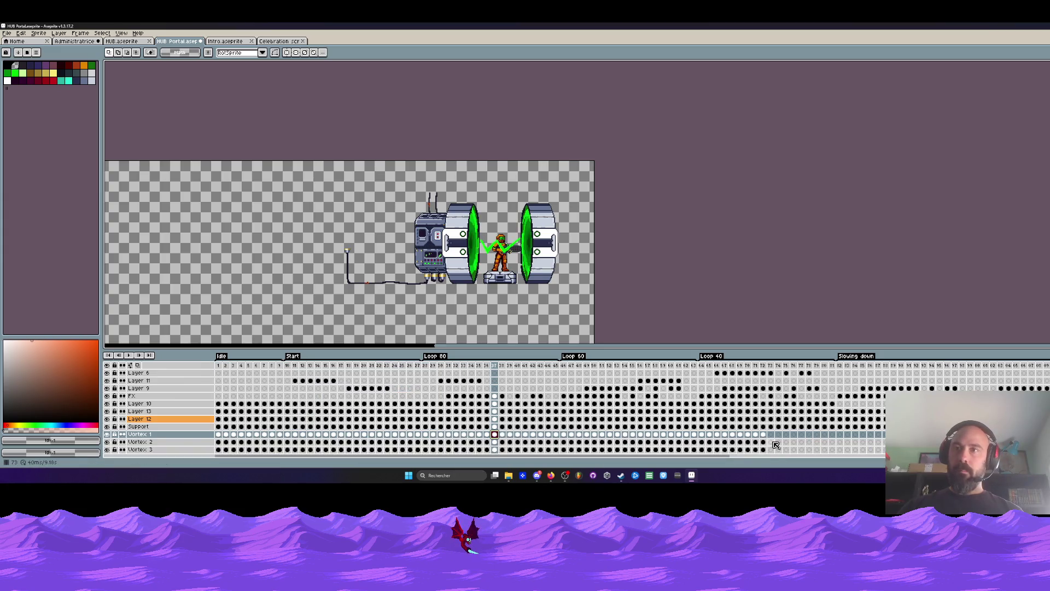
{"action": "left_click", "coordinate": [775, 444]}
{"action": "key", "text": "ctrl+v"}
{"action": "scroll", "coordinate": [738, 457], "scroll_direction": "right", "scroll_amount": 5}
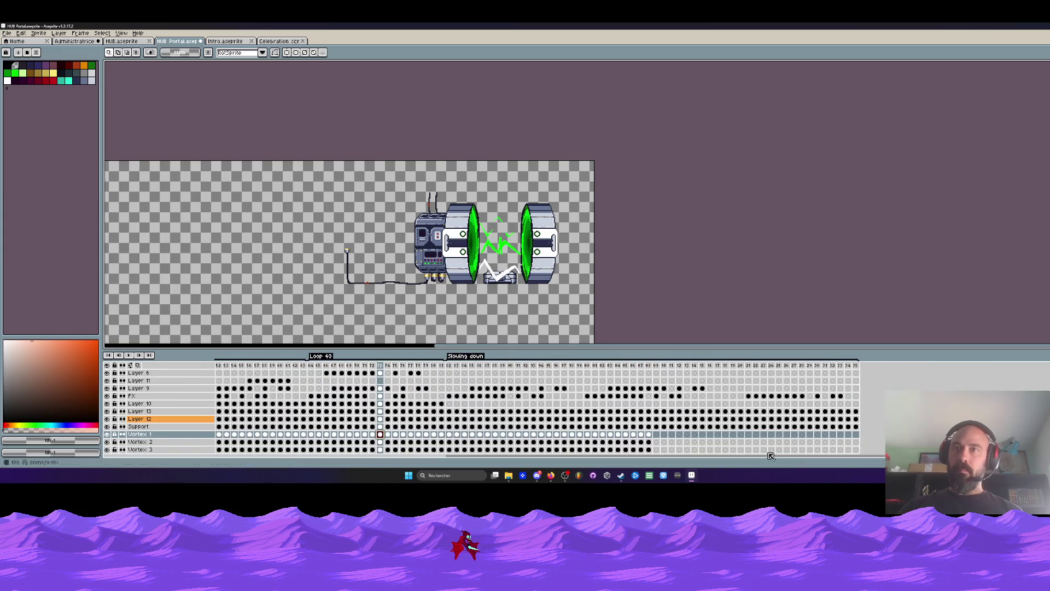
{"action": "left_click", "coordinate": [661, 439]}
{"action": "key", "text": "ctrl+v"}
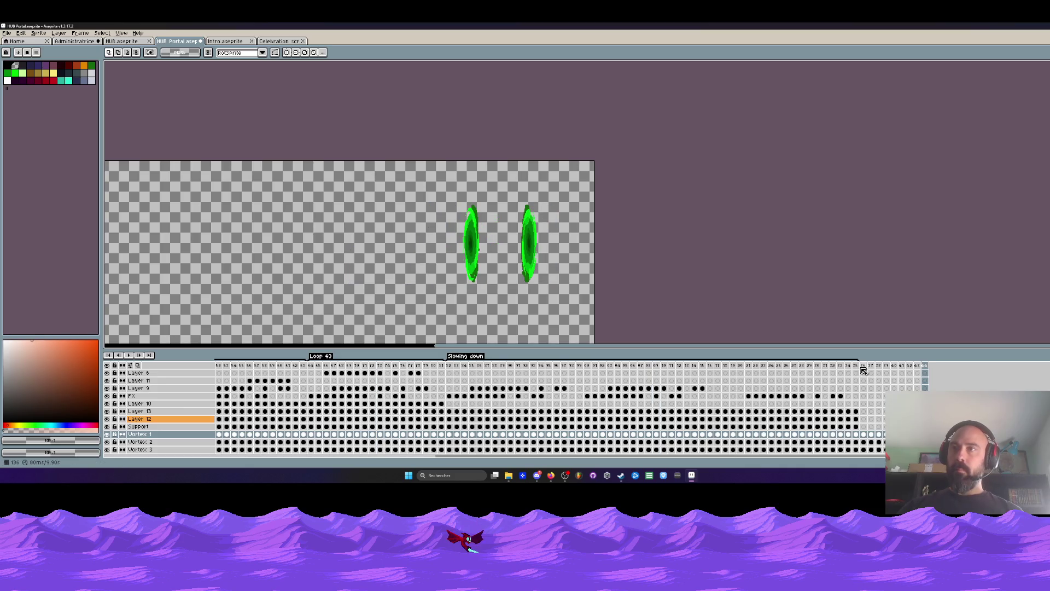
{"action": "key", "text": "alt+c"}
{"action": "key", "text": "alt+c"}
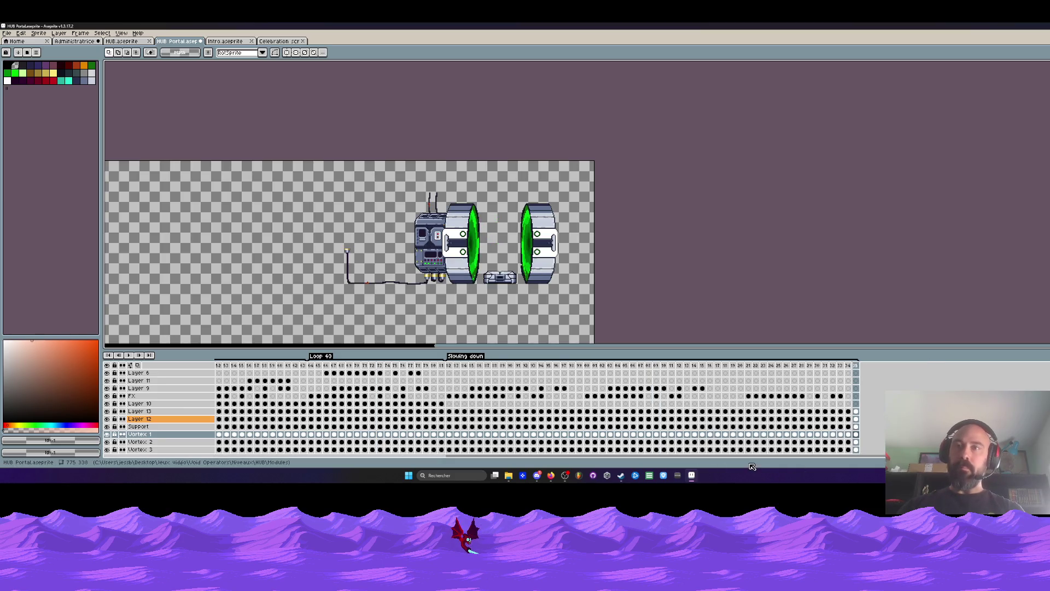
{"action": "left_click_drag", "start_coordinate": [752, 457], "coordinate": [328, 457]}
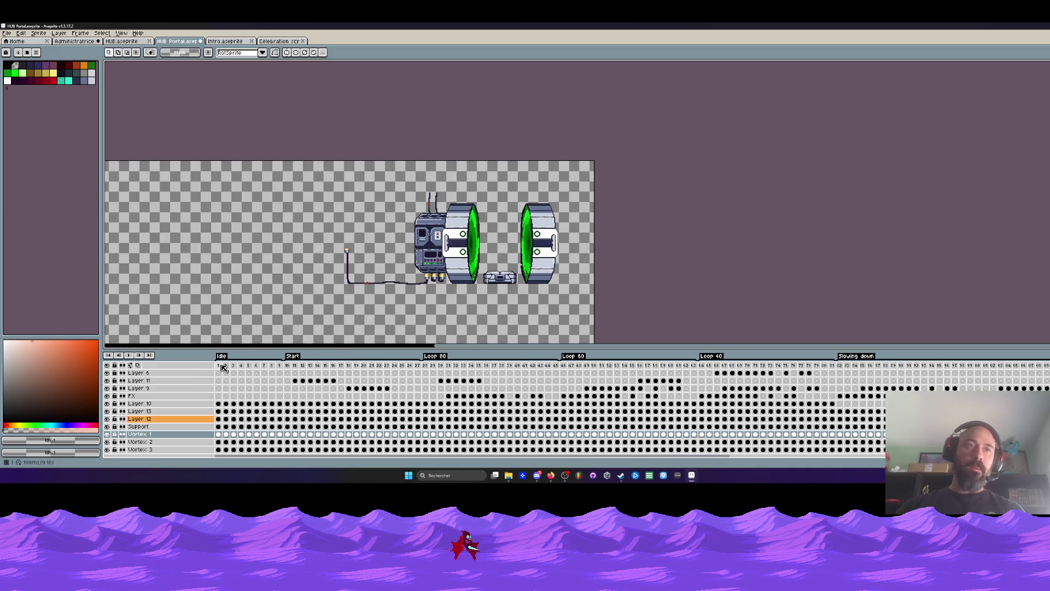
Step: Play the full animation, then make the whole timeline the loop section
{"action": "key", "text": "Return"}
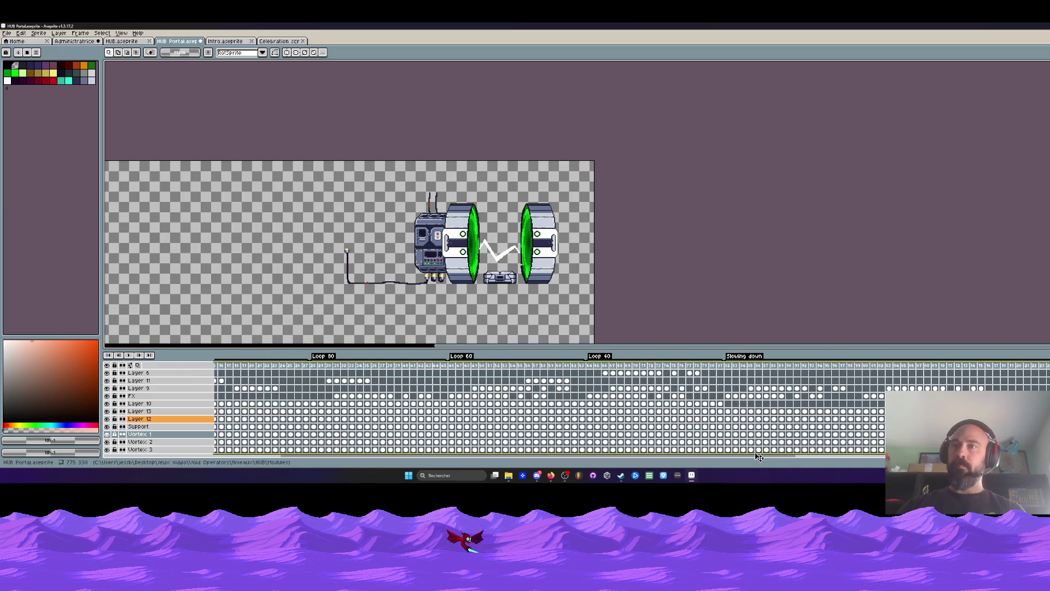
{"action": "left_click", "coordinate": [883, 367]}
{"action": "key", "text": "Home"}
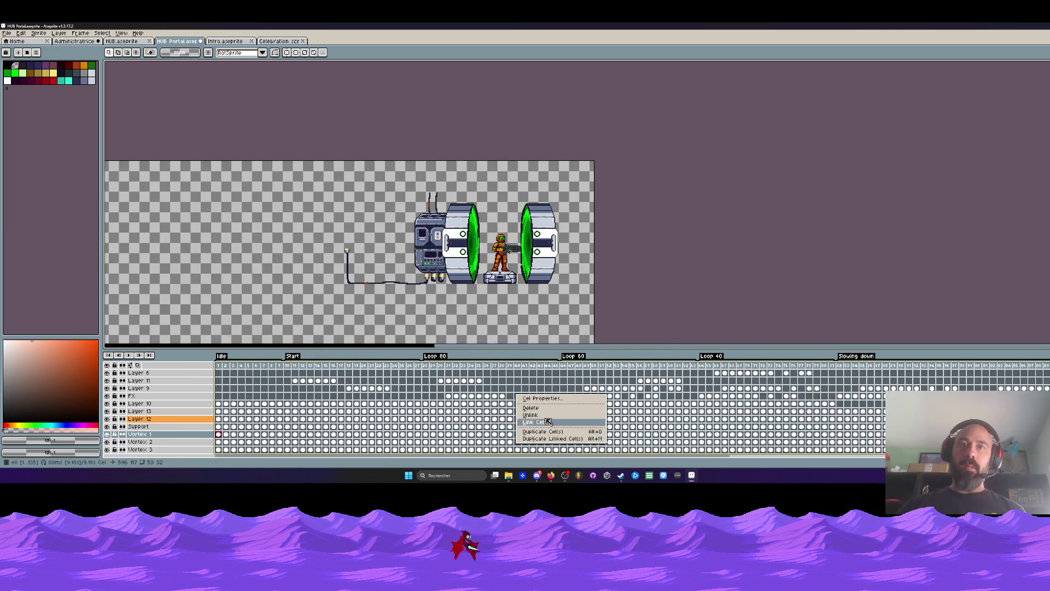
{"action": "right_click", "coordinate": [466, 367]}
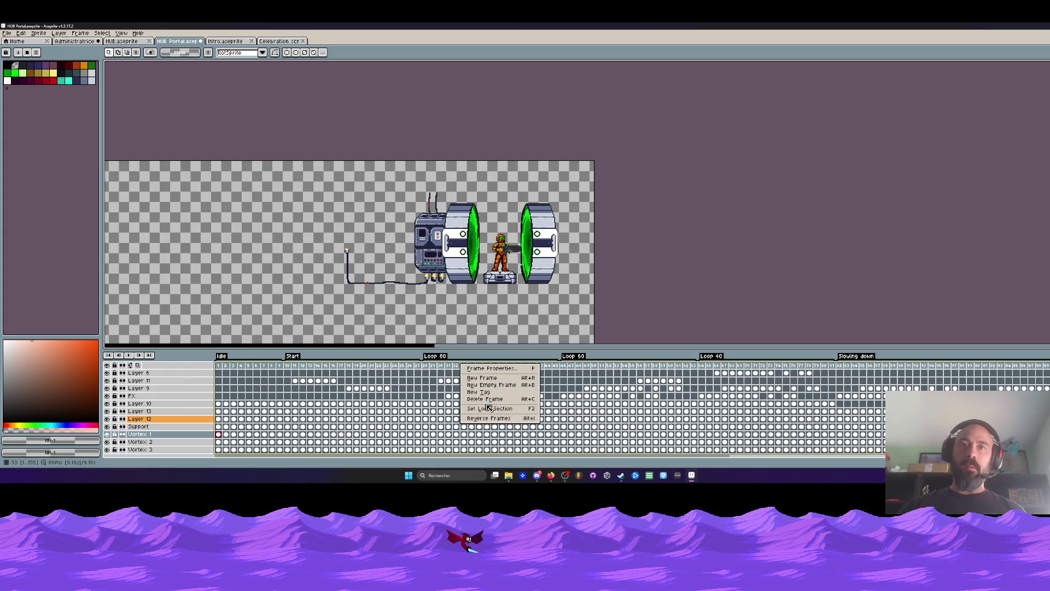
{"action": "left_click", "coordinate": [488, 408]}
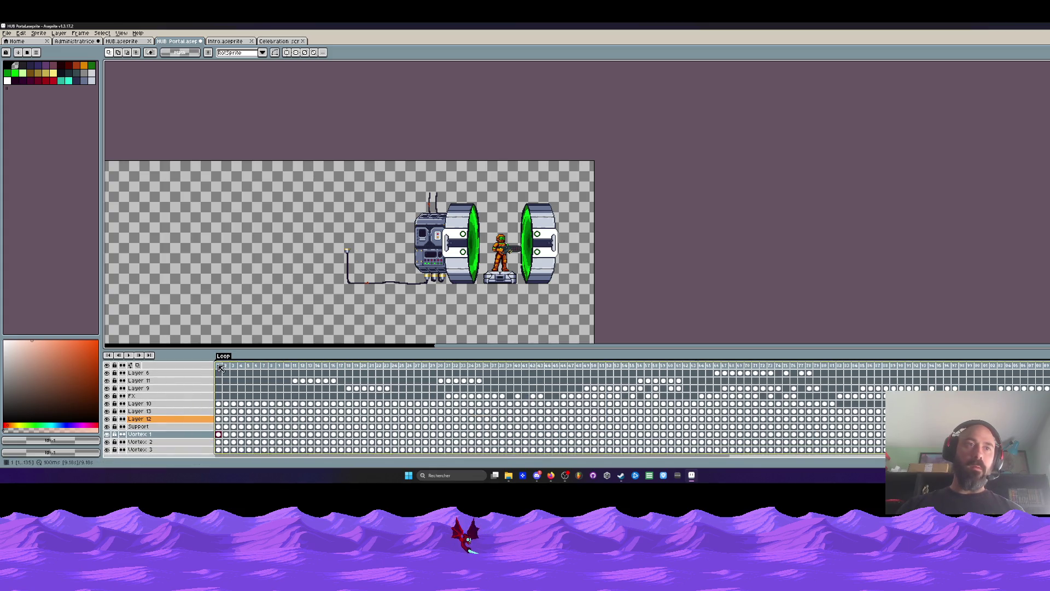
{"action": "left_click", "coordinate": [222, 356]}
{"action": "scroll", "coordinate": [442, 265], "scroll_direction": "up", "scroll_amount": 2}
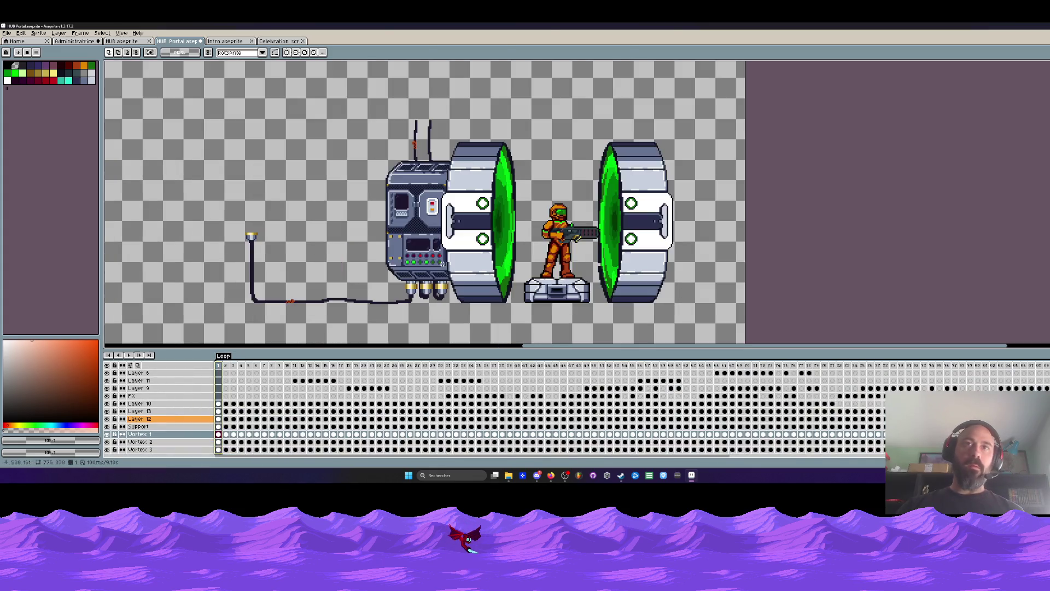
{"action": "left_click", "coordinate": [129, 356]}
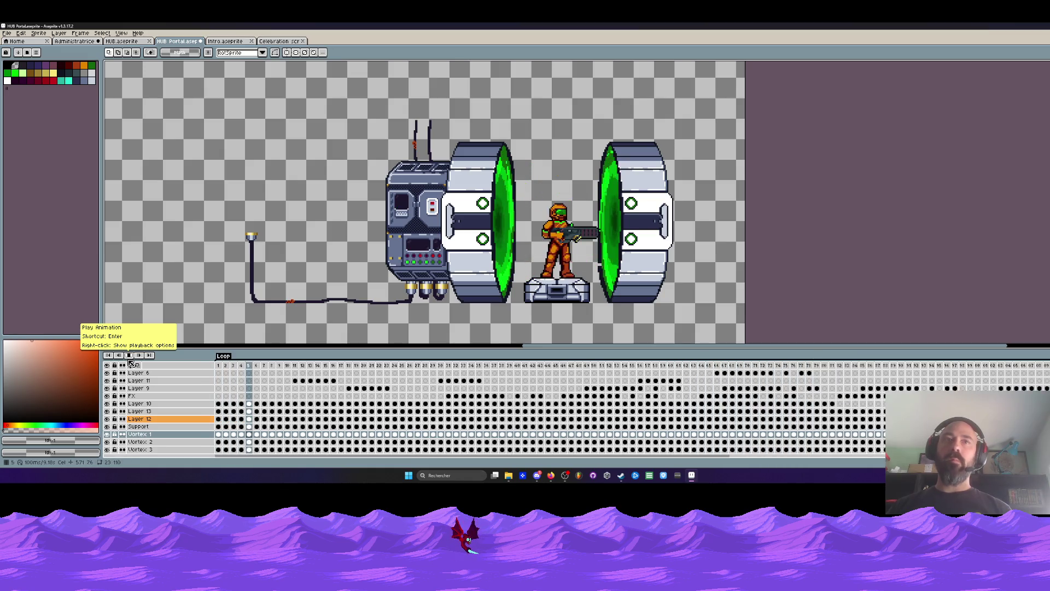
{"action": "key", "text": "Return"}
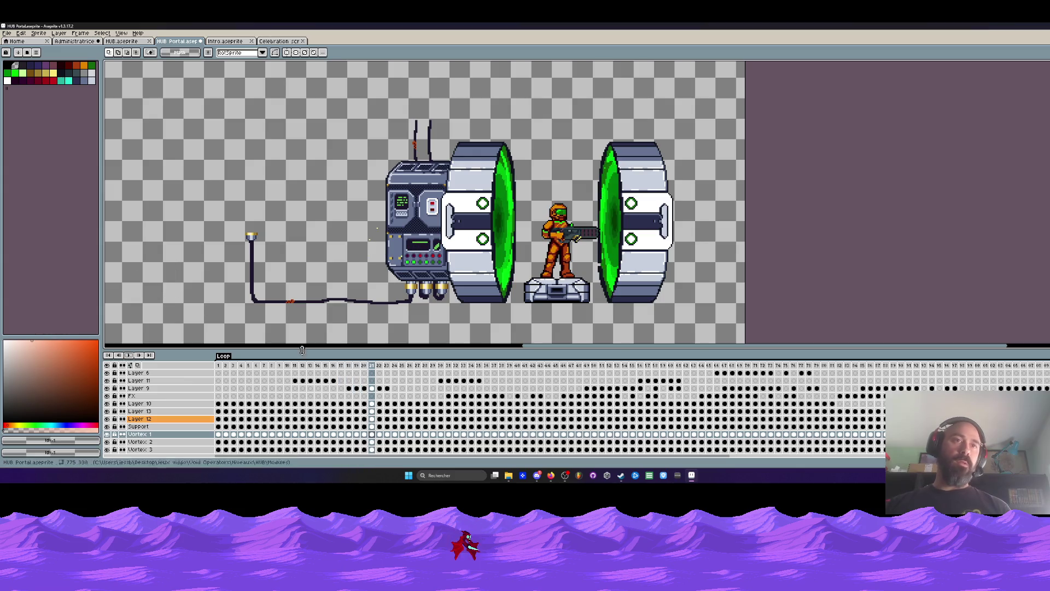
{"action": "scroll", "coordinate": [370, 239], "scroll_direction": "down", "scroll_amount": 3}
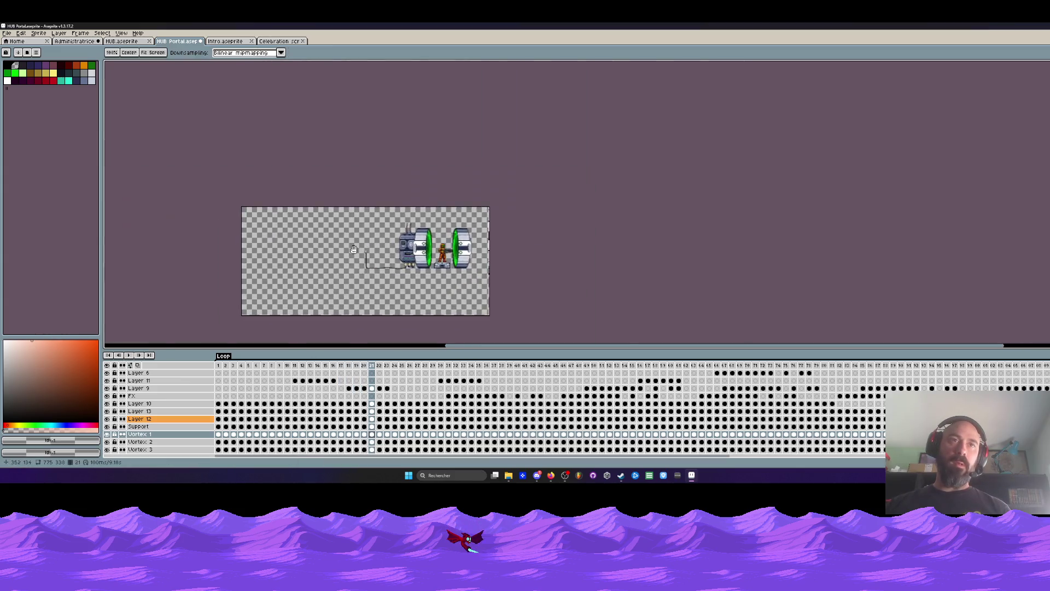
{"action": "scroll", "coordinate": [344, 247], "scroll_direction": "up", "scroll_amount": 2}
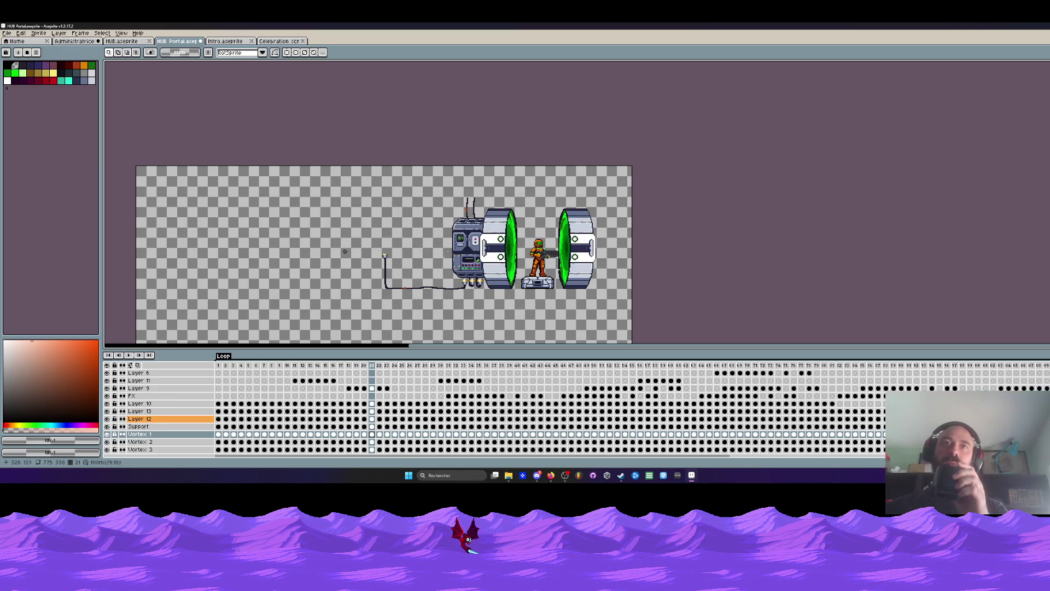
{"action": "scroll", "coordinate": [451, 258], "scroll_direction": "up", "scroll_amount": 2}
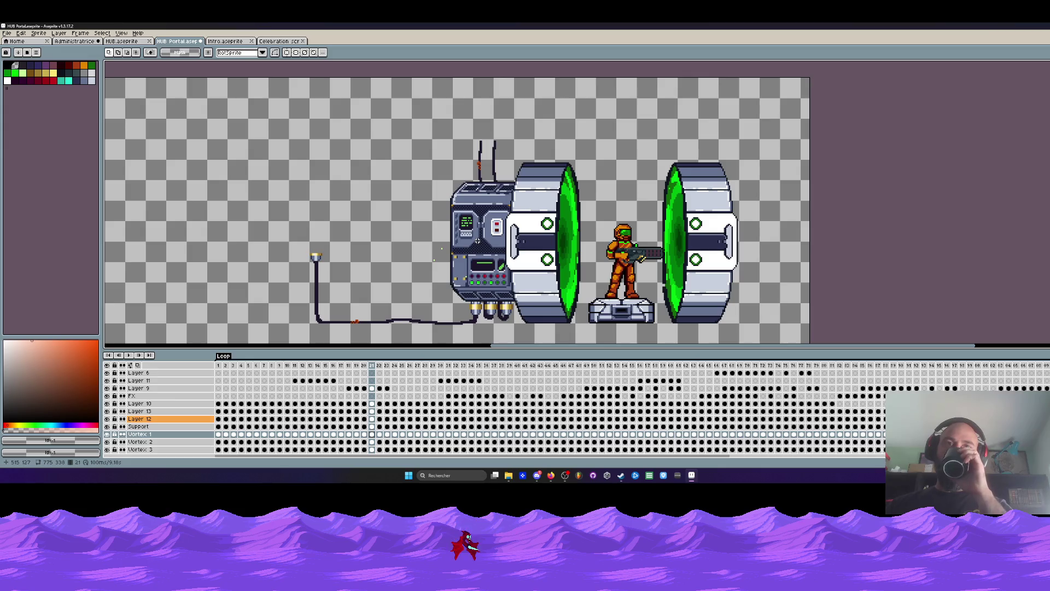
{"action": "left_click", "coordinate": [227, 389]}
{"action": "key", "text": "Return"}
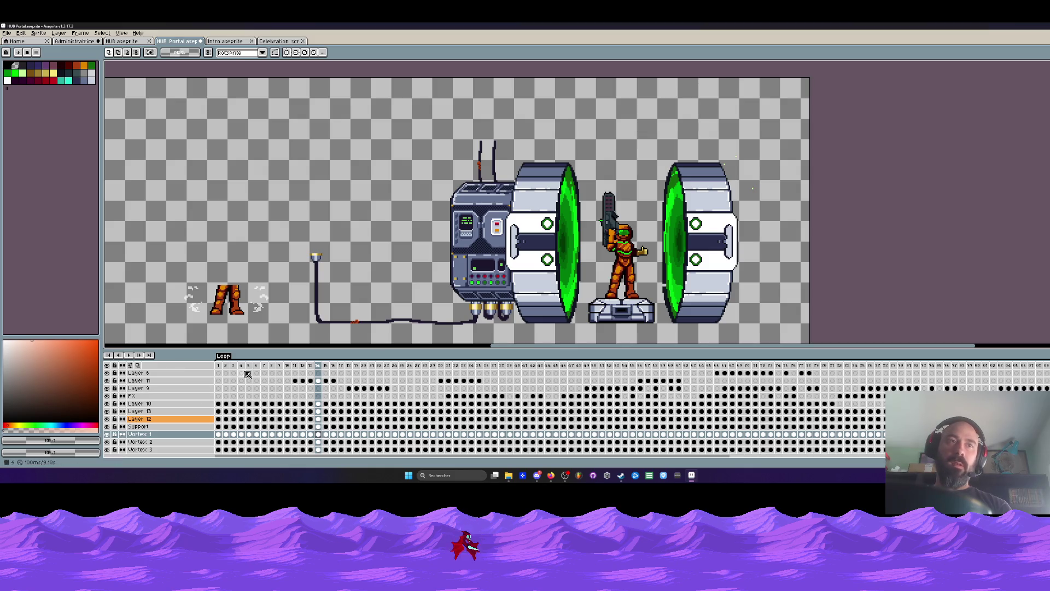
Step: Check frame 14's properties and step through the Layer 10 cels around frames 14–18
{"action": "double_click", "coordinate": [322, 369]}
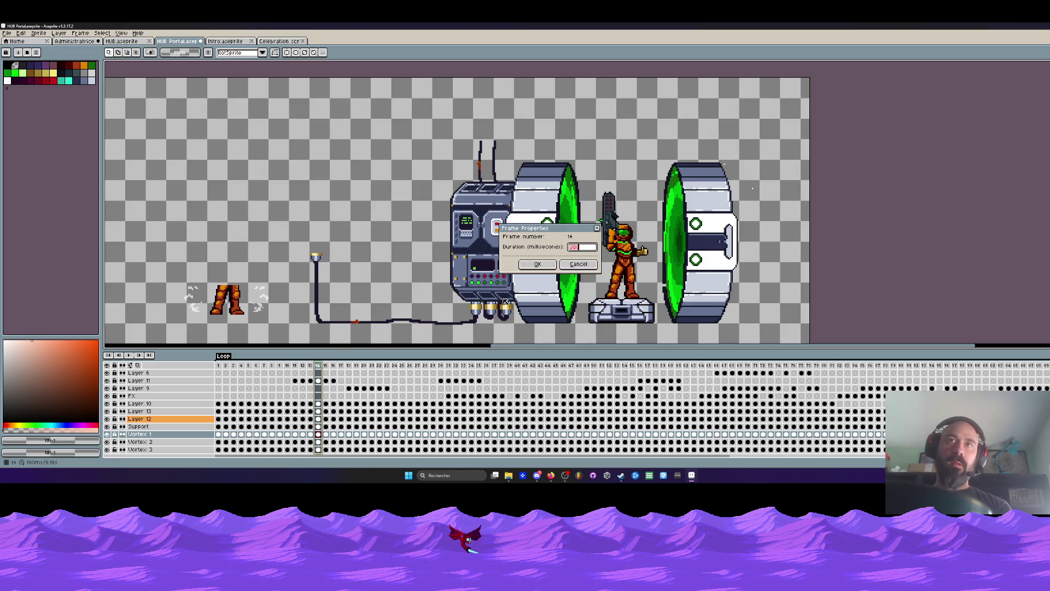
{"action": "left_click", "coordinate": [586, 266]}
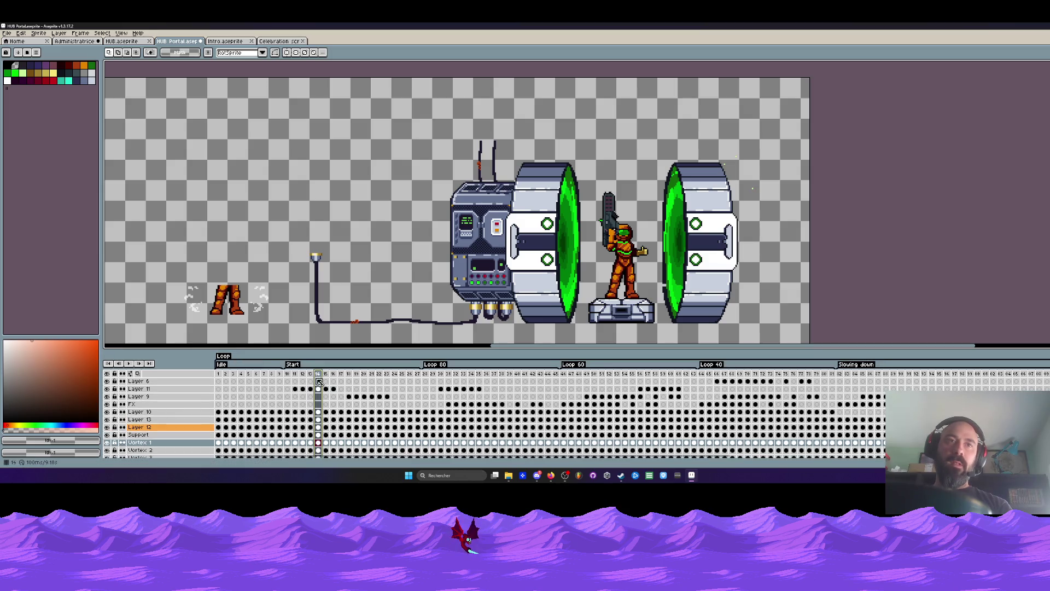
{"action": "left_click", "coordinate": [320, 376]}
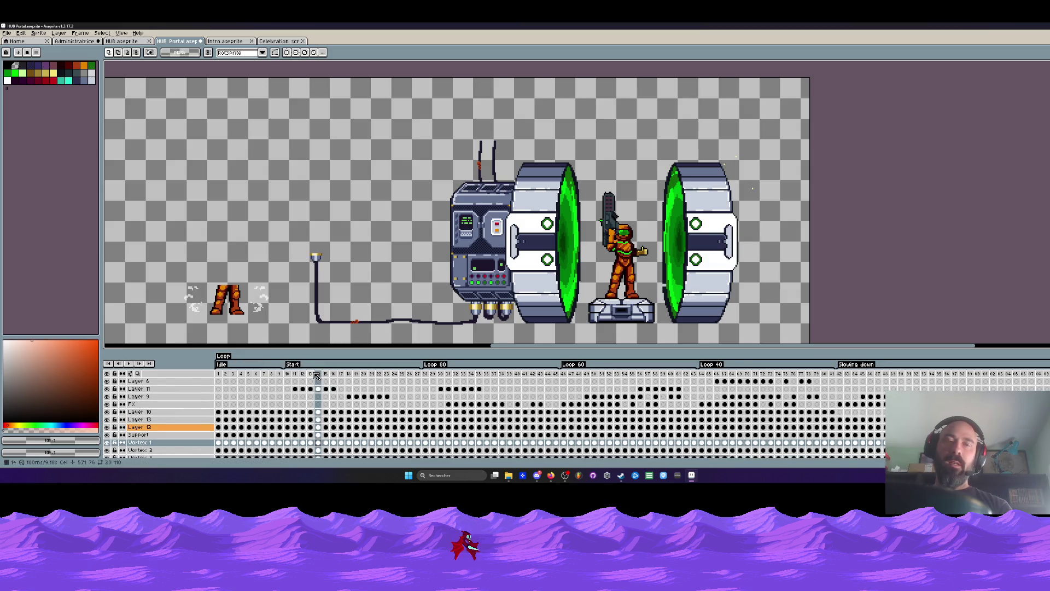
{"action": "scroll", "coordinate": [315, 444], "scroll_direction": "down", "scroll_amount": 1}
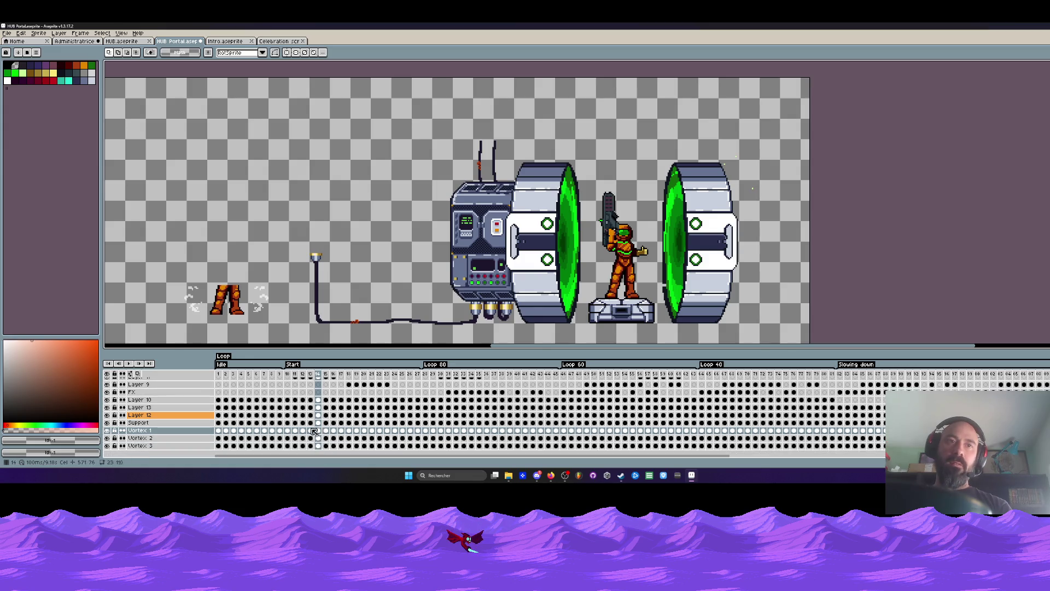
{"action": "scroll", "coordinate": [320, 440], "scroll_direction": "up", "scroll_amount": 1}
{"action": "left_click", "coordinate": [320, 385]}
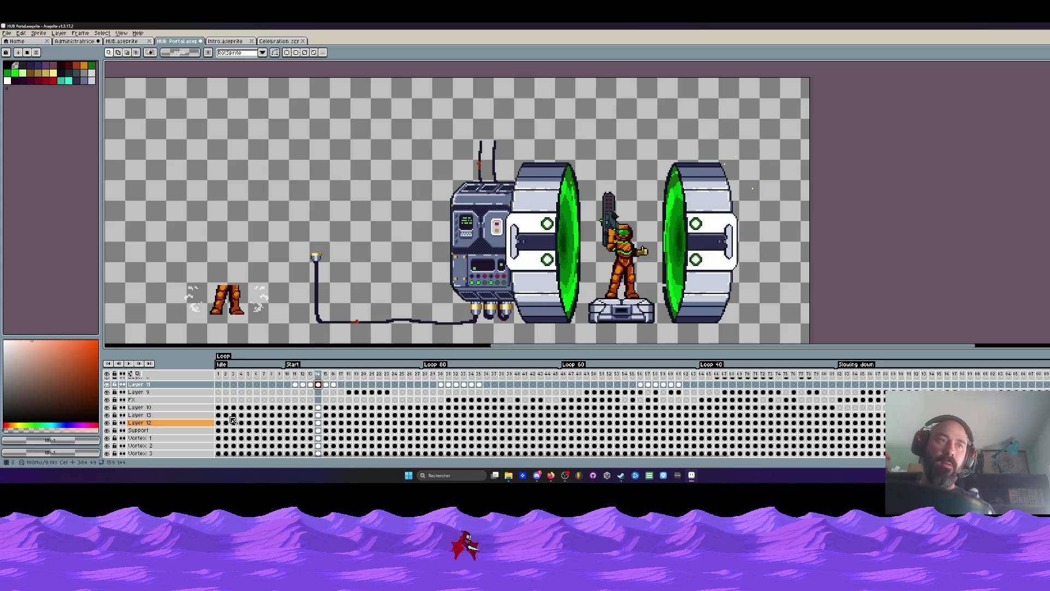
{"action": "left_click", "coordinate": [320, 408]}
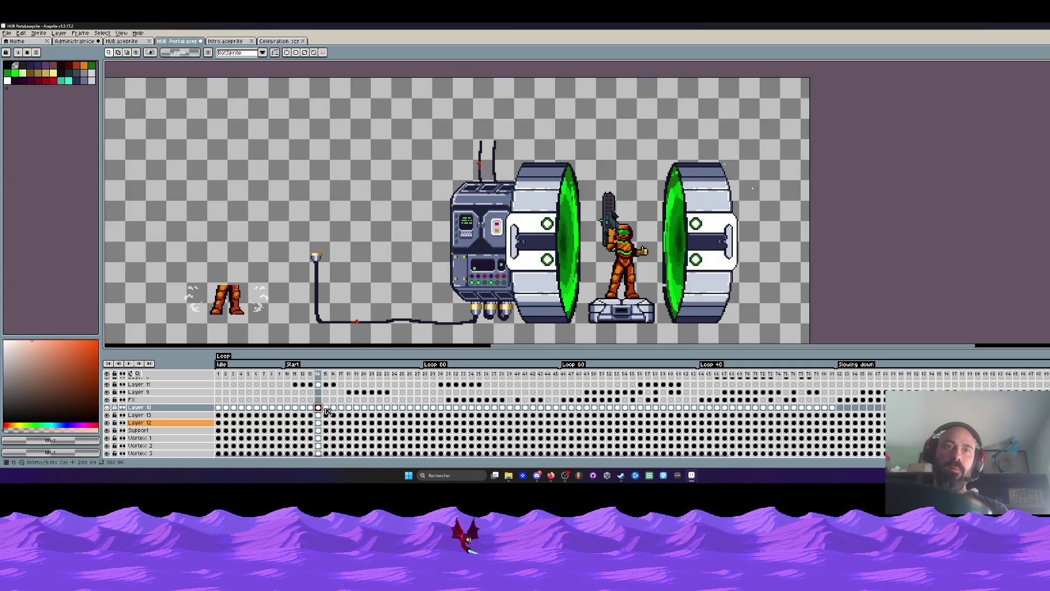
{"action": "left_click", "coordinate": [326, 408]}
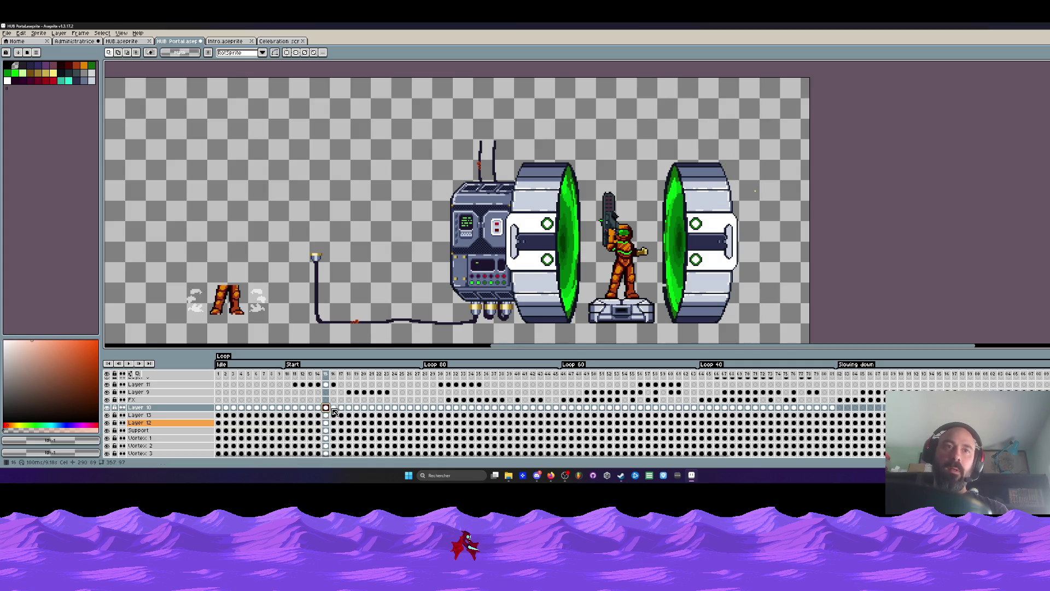
{"action": "left_click", "coordinate": [334, 408]}
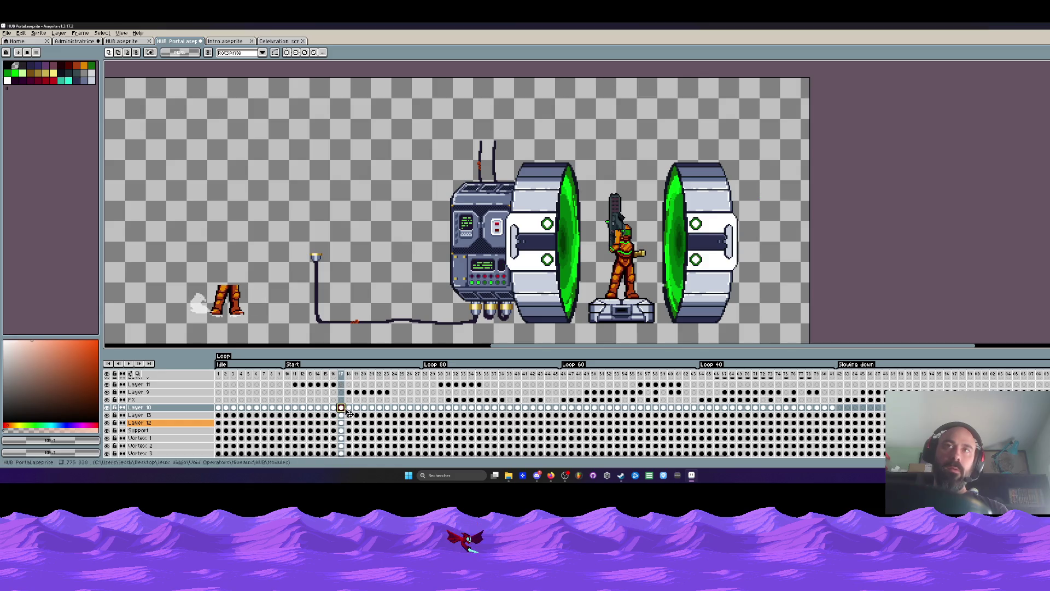
{"action": "left_click", "coordinate": [349, 408]}
Step: Drag the Layer 10 cels from frames 15–17 to frames 22–24, undoing one misplaced drop
{"action": "left_click_drag", "start_coordinate": [340, 408], "coordinate": [327, 410]}
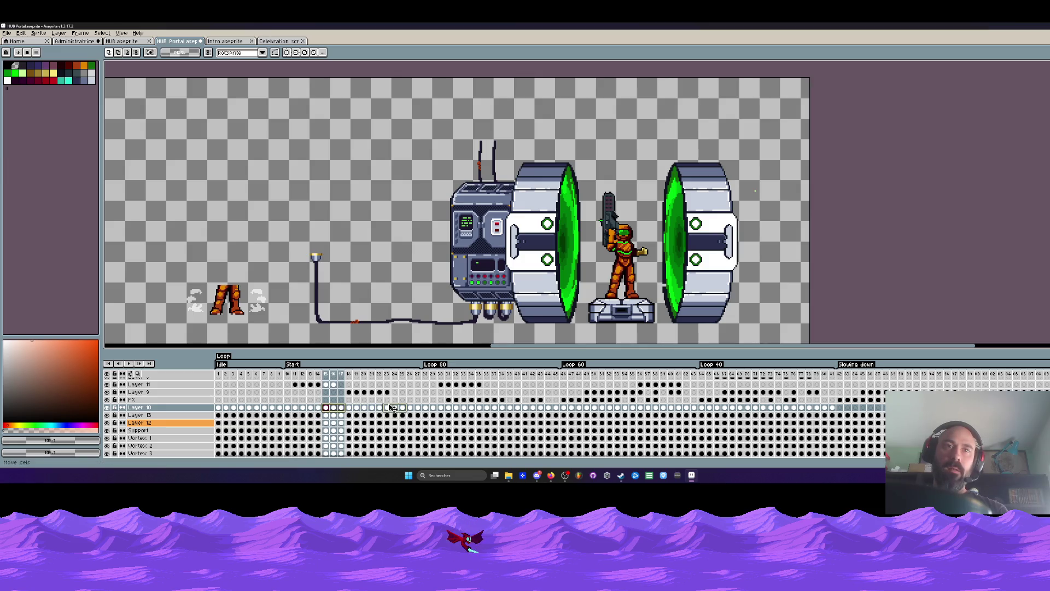
{"action": "left_click_drag", "start_coordinate": [392, 408], "coordinate": [393, 407]}
{"action": "key", "text": "ctrl+z"}
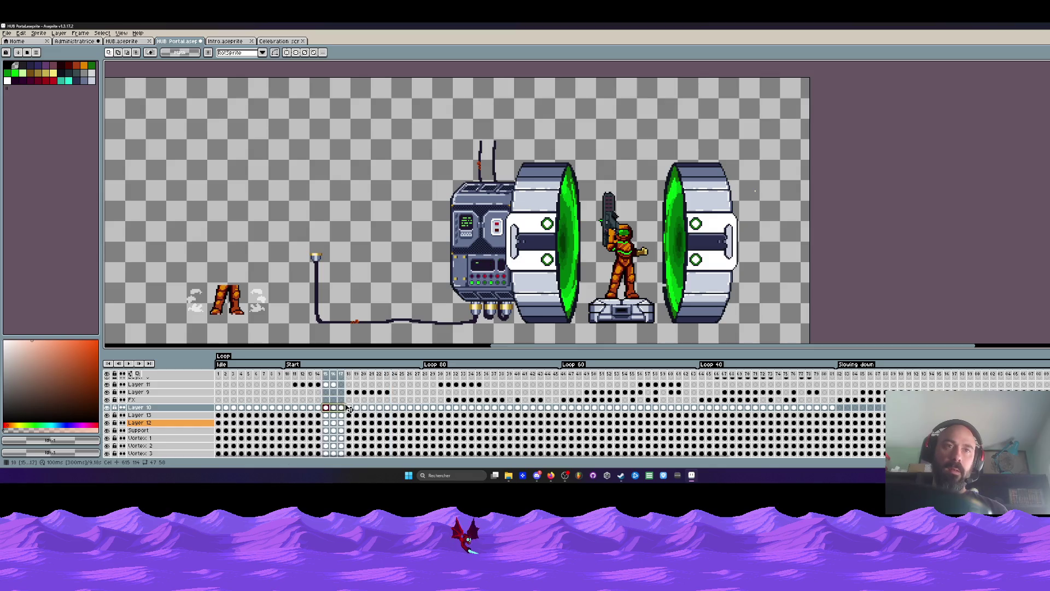
{"action": "left_click_drag", "start_coordinate": [354, 408], "coordinate": [400, 410]}
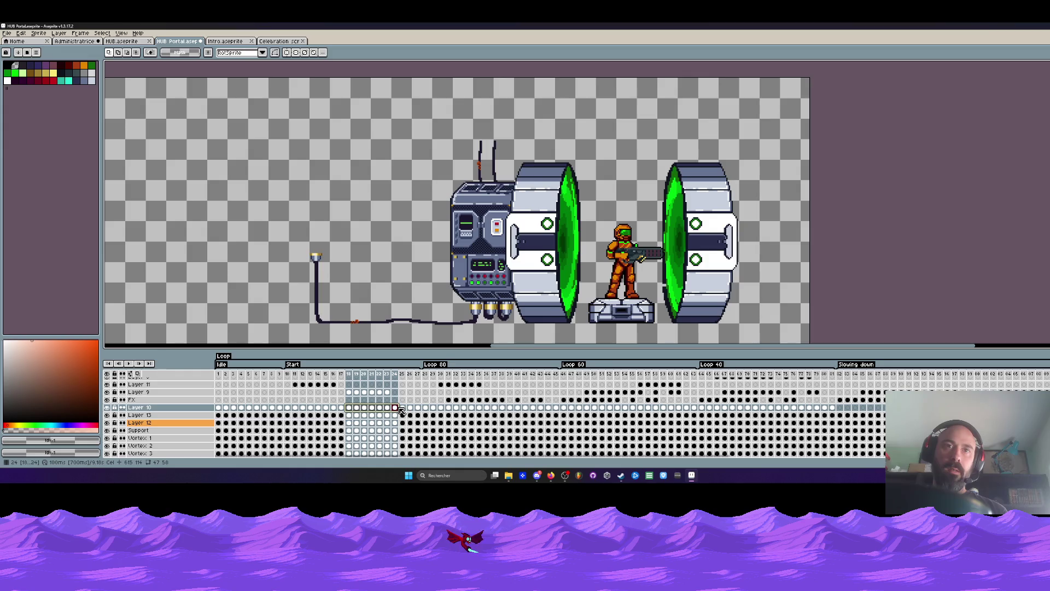
{"action": "mouse_move", "coordinate": [342, 410]}
{"action": "left_mouse_down"}
{"action": "mouse_move", "coordinate": [324, 413]}
{"action": "mouse_move", "coordinate": [372, 410]}
{"action": "left_mouse_up"}
{"action": "left_click", "coordinate": [319, 409]}
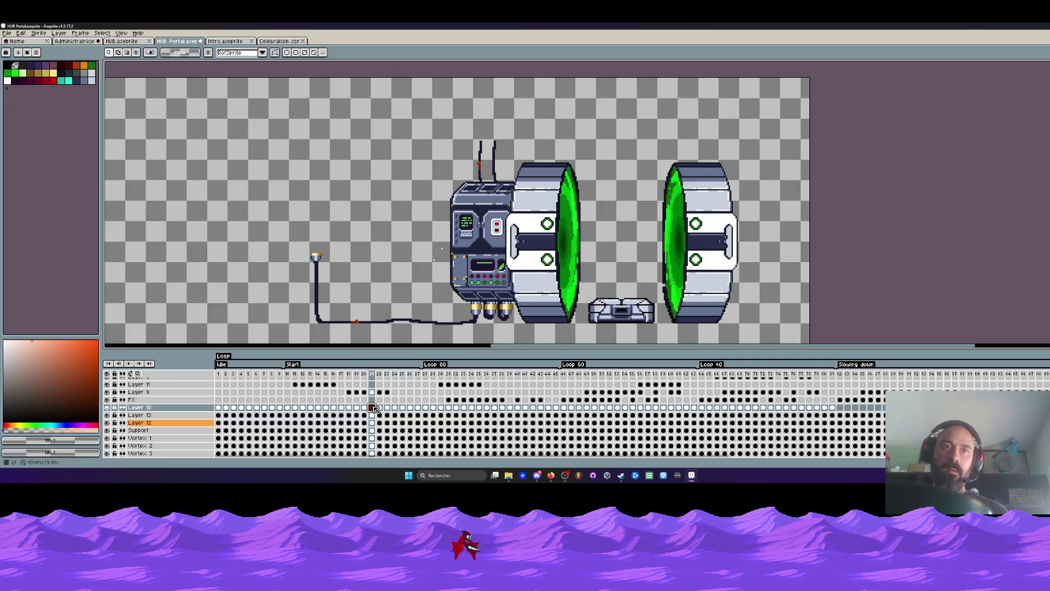
{"action": "left_click", "coordinate": [289, 377]}
{"action": "key", "text": "Return"}
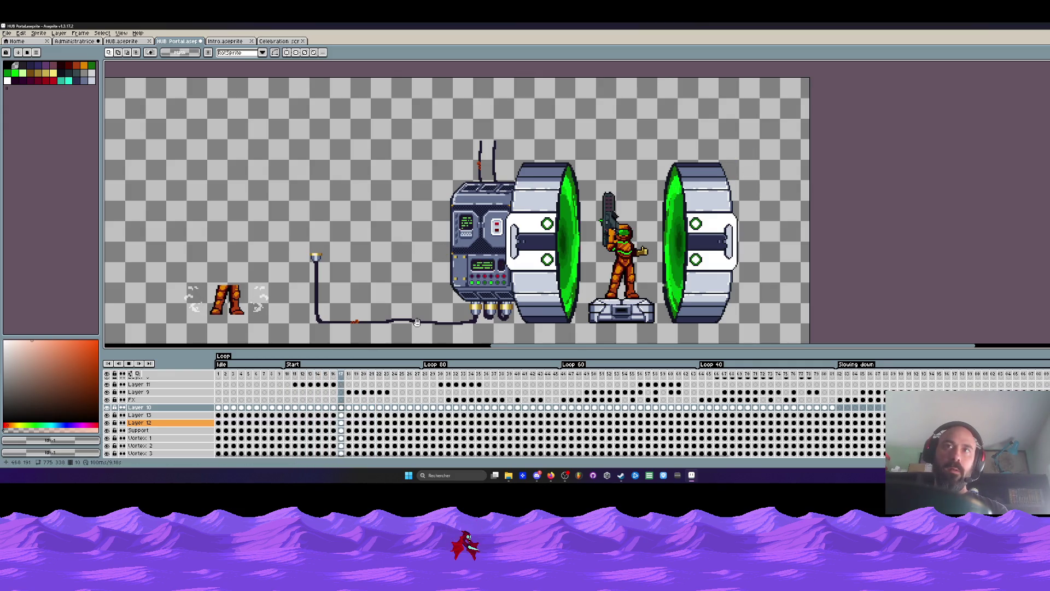
{"action": "double_click", "coordinate": [429, 377]}
{"action": "left_click", "coordinate": [586, 268]}
{"action": "double_click", "coordinate": [572, 372]}
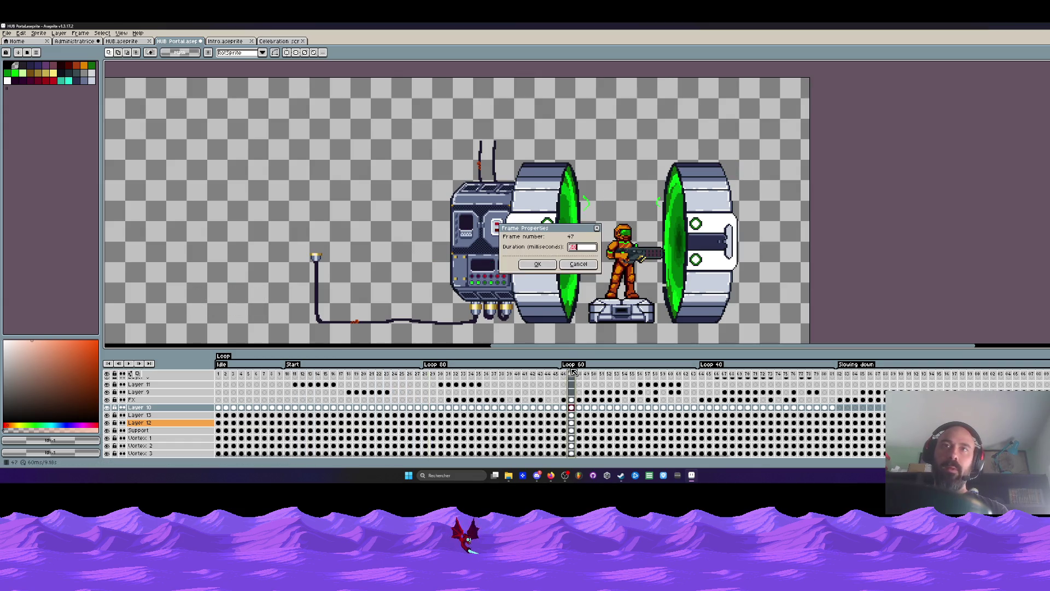
{"action": "left_click", "coordinate": [586, 268]}
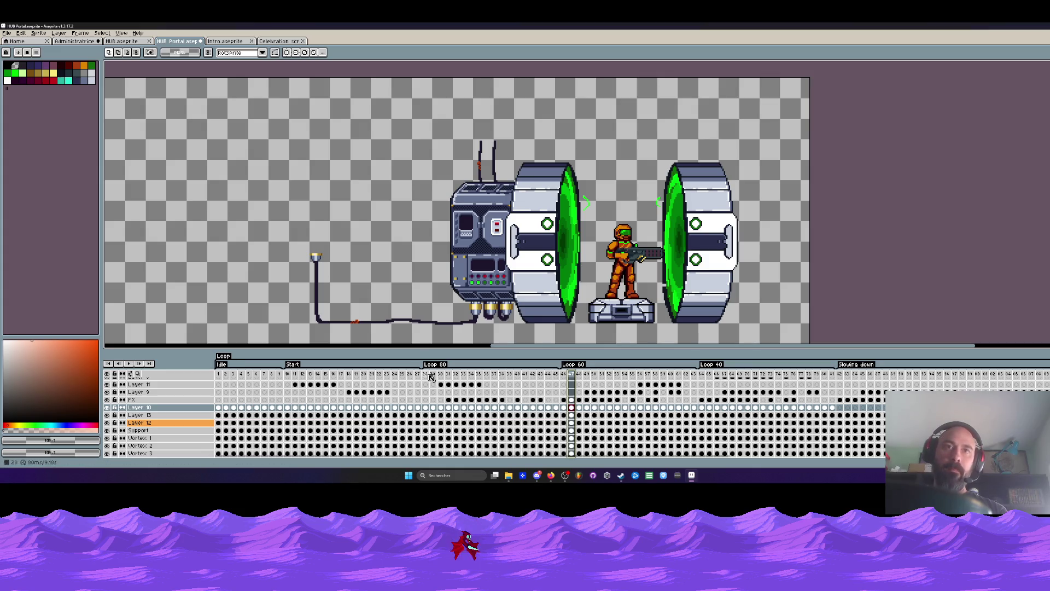
{"action": "left_click_drag", "start_coordinate": [431, 376], "coordinate": [866, 376]}
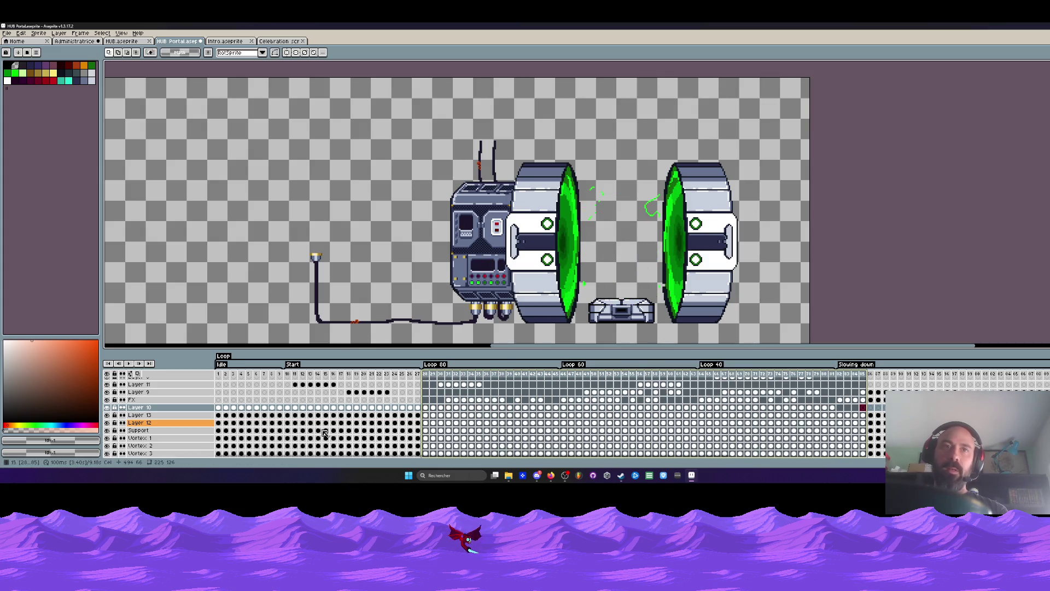
{"action": "double_click", "coordinate": [289, 375]}
{"action": "left_click", "coordinate": [589, 265]}
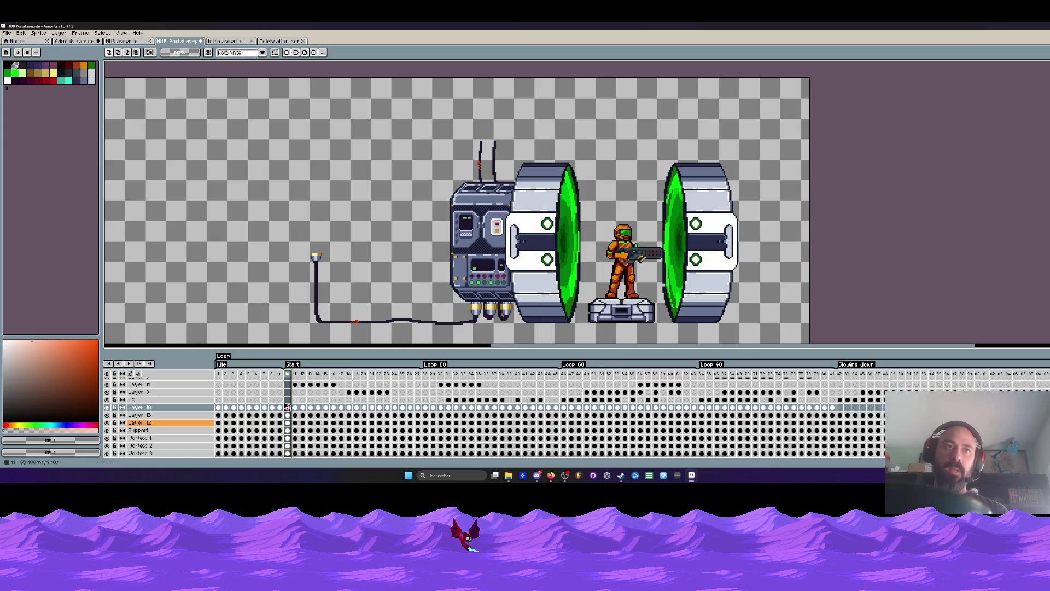
{"action": "double_click", "coordinate": [221, 376]}
{"action": "key", "text": "Escape"}
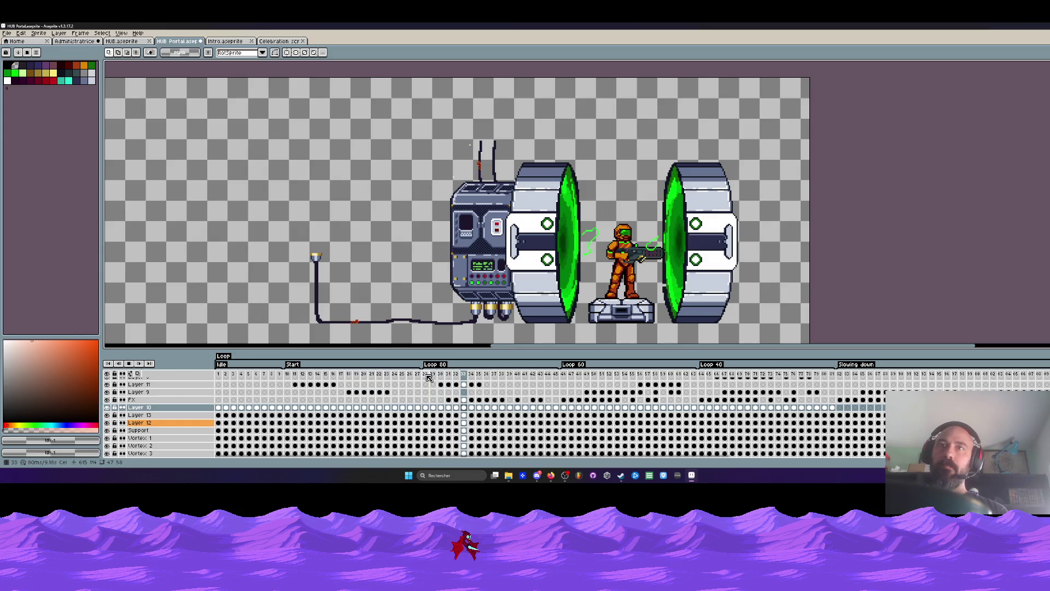
{"action": "scroll", "coordinate": [465, 291], "scroll_direction": "down", "scroll_amount": 3}
{"action": "scroll", "coordinate": [466, 291], "scroll_direction": "up", "scroll_amount": 2}
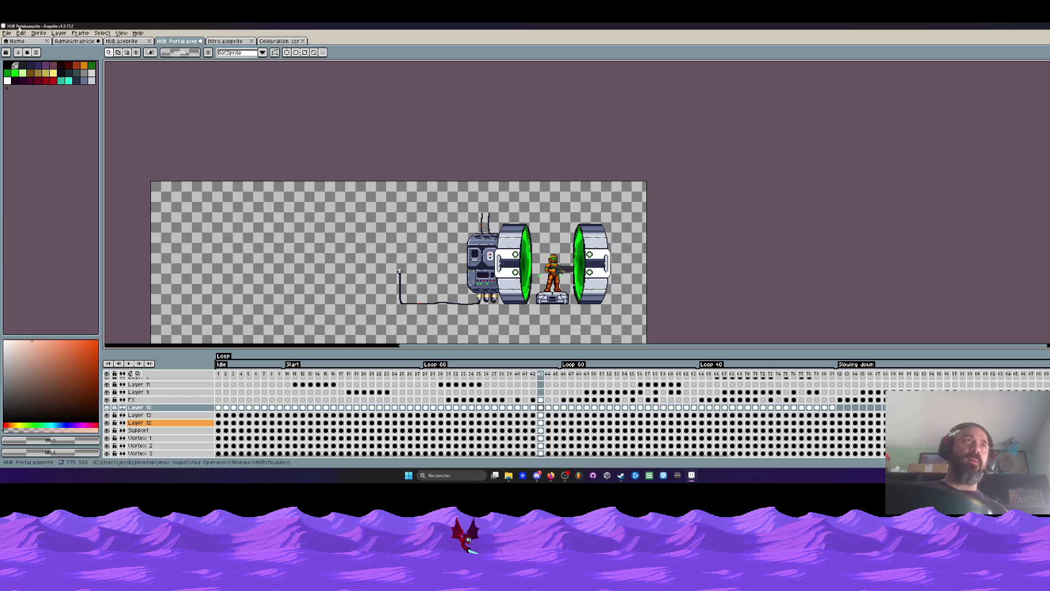
Step: Close the Celebration screen export sprite and return to the HUB Portal sprite
{"action": "left_click", "coordinate": [7, 34]}
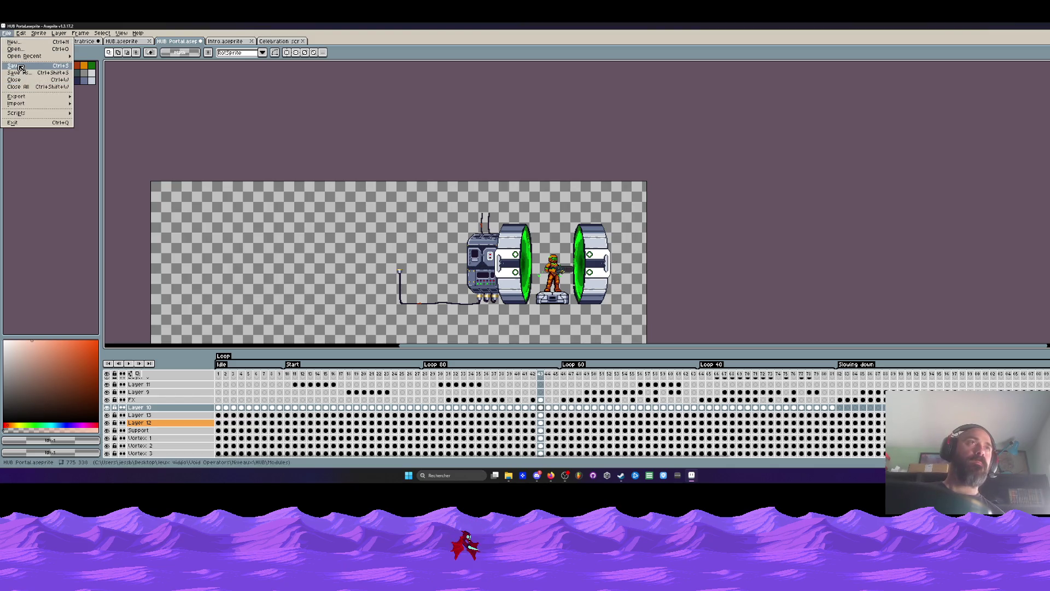
{"action": "left_click", "coordinate": [234, 47]}
{"action": "left_click", "coordinate": [272, 41]}
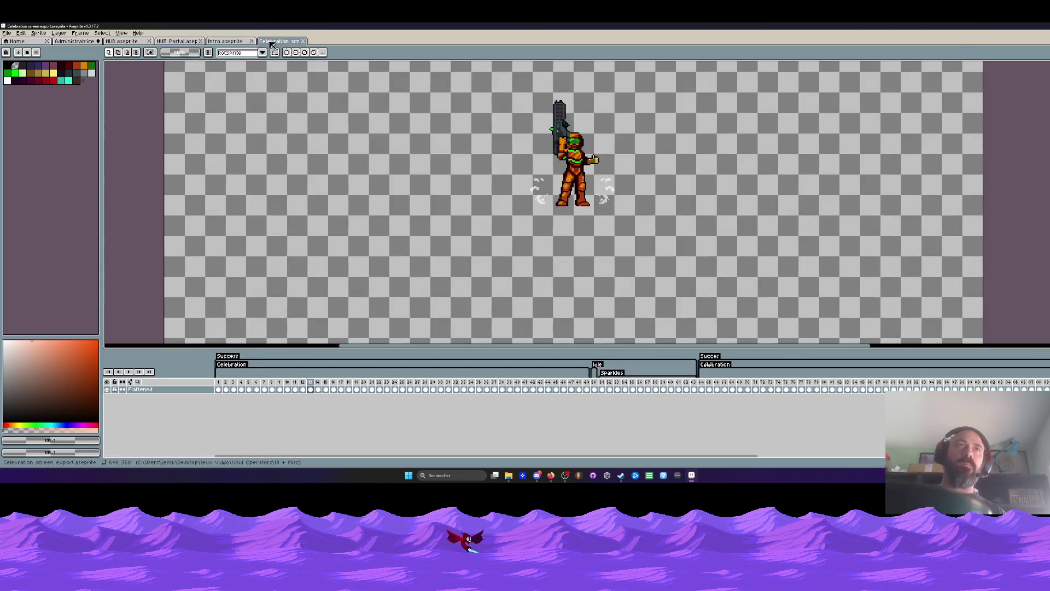
{"action": "left_click", "coordinate": [296, 42]}
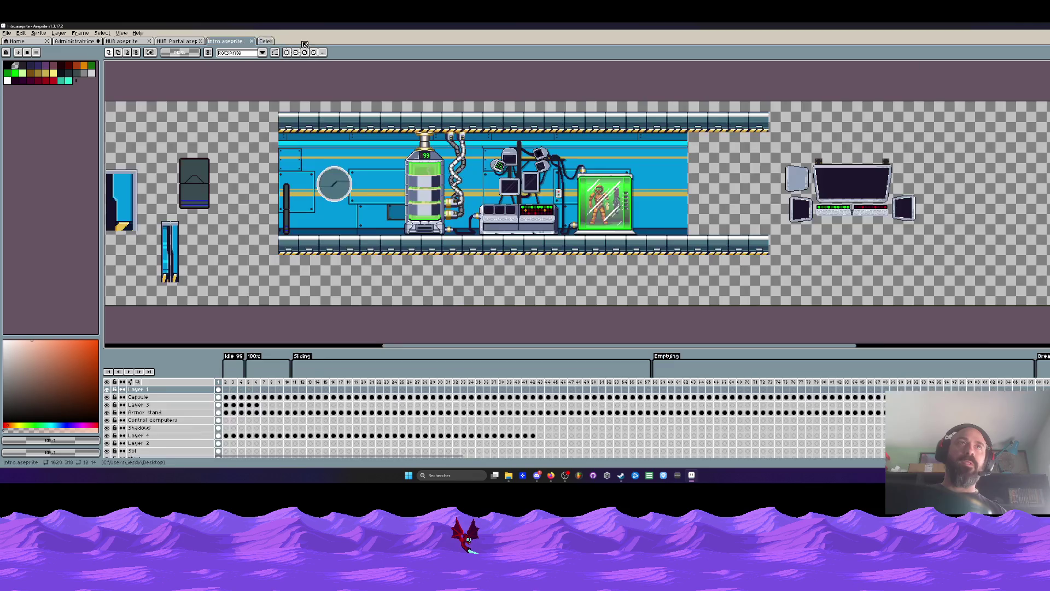
{"action": "left_click", "coordinate": [179, 42]}
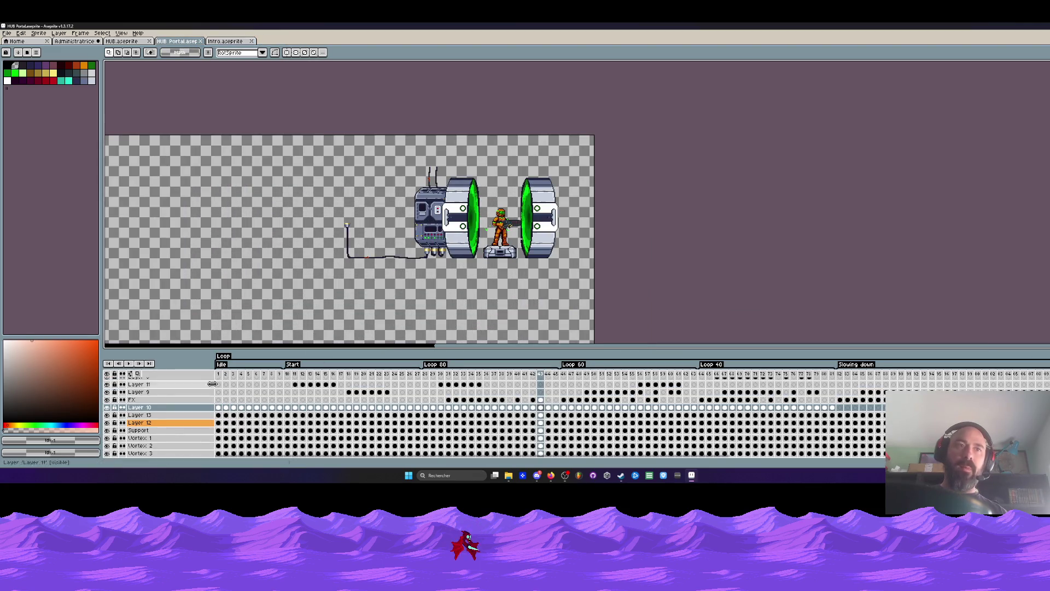
{"action": "left_click", "coordinate": [219, 373]}
{"action": "scroll", "coordinate": [507, 224], "scroll_direction": "up", "scroll_amount": 2}
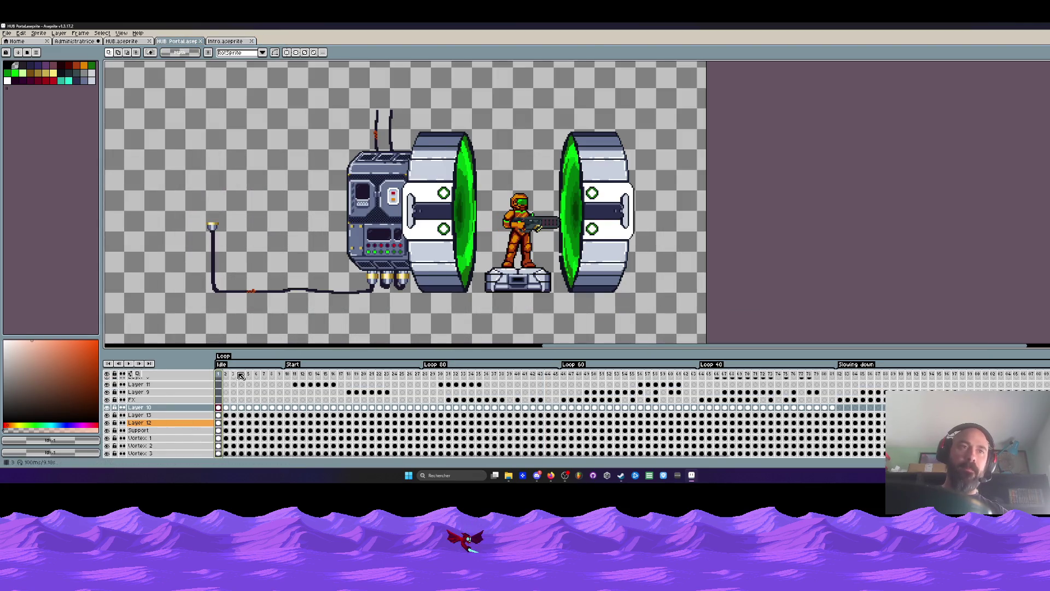
{"action": "scroll", "coordinate": [288, 269], "scroll_direction": "down", "scroll_amount": 2}
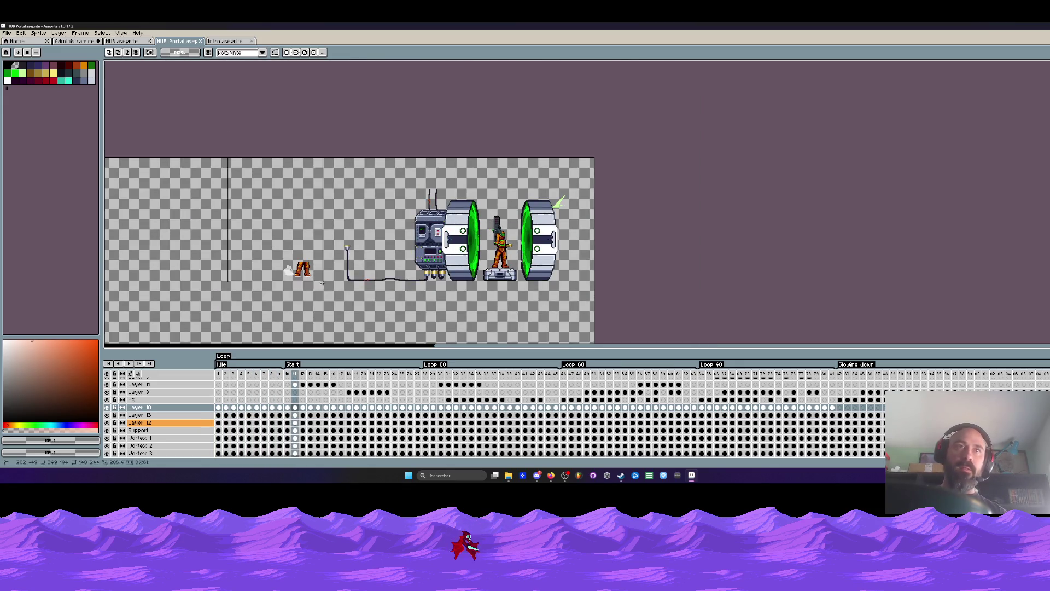
{"action": "scroll", "coordinate": [323, 283], "scroll_direction": "up", "scroll_amount": 2}
{"action": "scroll", "coordinate": [186, 108], "scroll_direction": "down", "scroll_amount": 2}
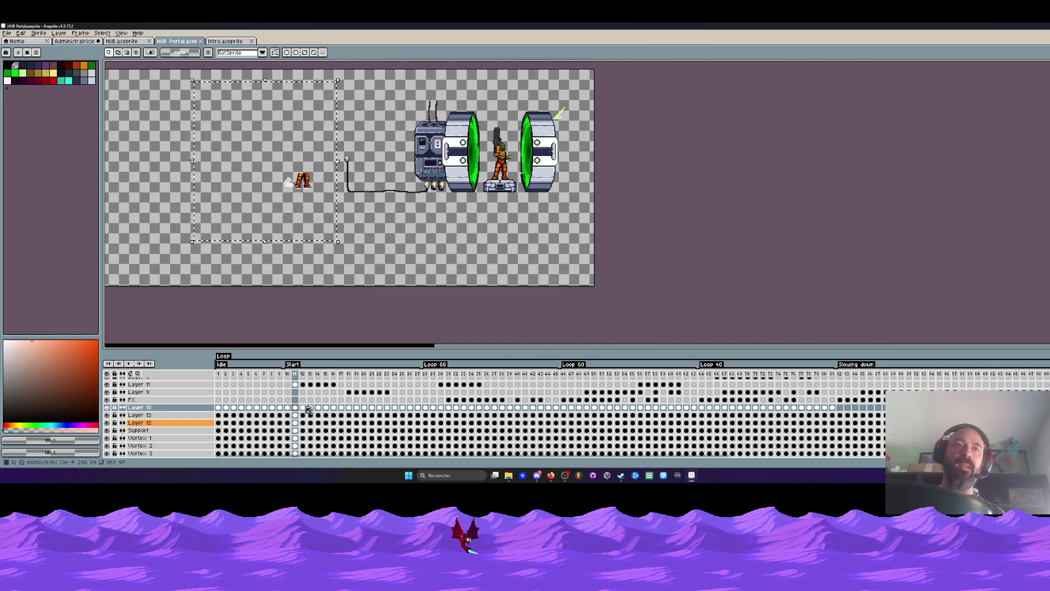
{"action": "mouse_move", "coordinate": [288, 411]}
{"action": "left_mouse_down"}
{"action": "mouse_move", "coordinate": [569, 410]}
{"action": "mouse_move", "coordinate": [387, 409]}
{"action": "left_mouse_up"}
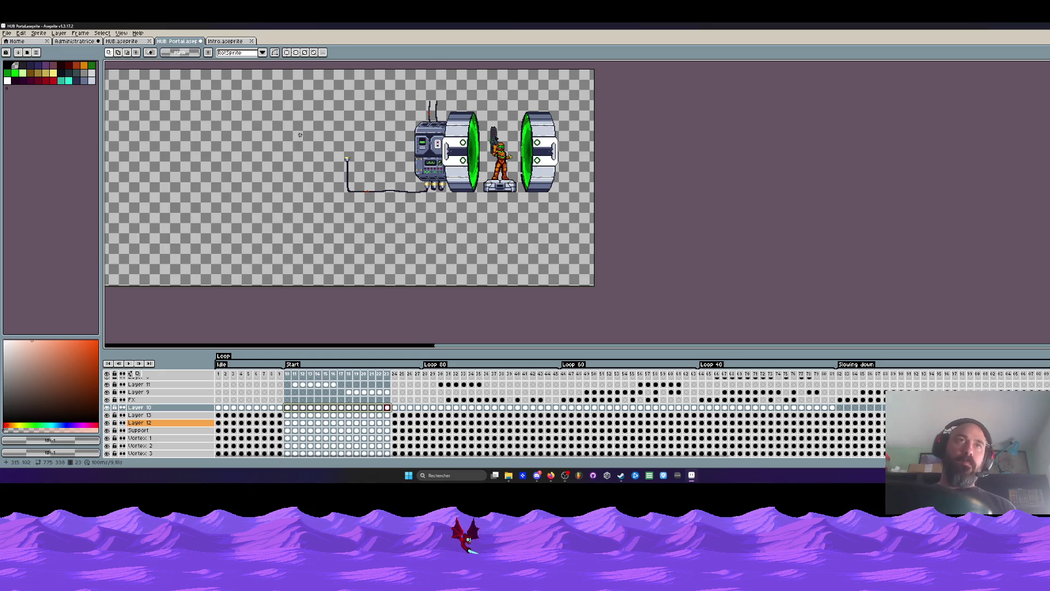
{"action": "left_click_drag", "start_coordinate": [220, 376], "coordinate": [726, 386]}
{"action": "scroll", "coordinate": [304, 232], "scroll_direction": "down", "scroll_amount": 2}
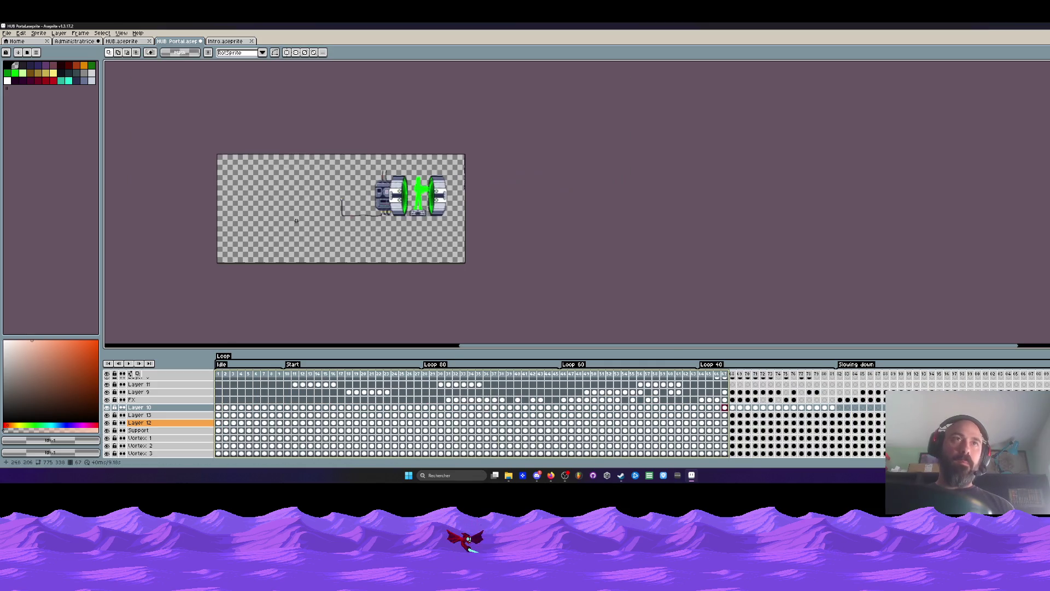
Step: Crop the empty left side and bottom off the HUB Portal canvas via Canvas Size
{"action": "key", "text": "ctrl+alt+c"}
{"action": "left_click_drag", "start_coordinate": [195, 158], "coordinate": [430, 199]}
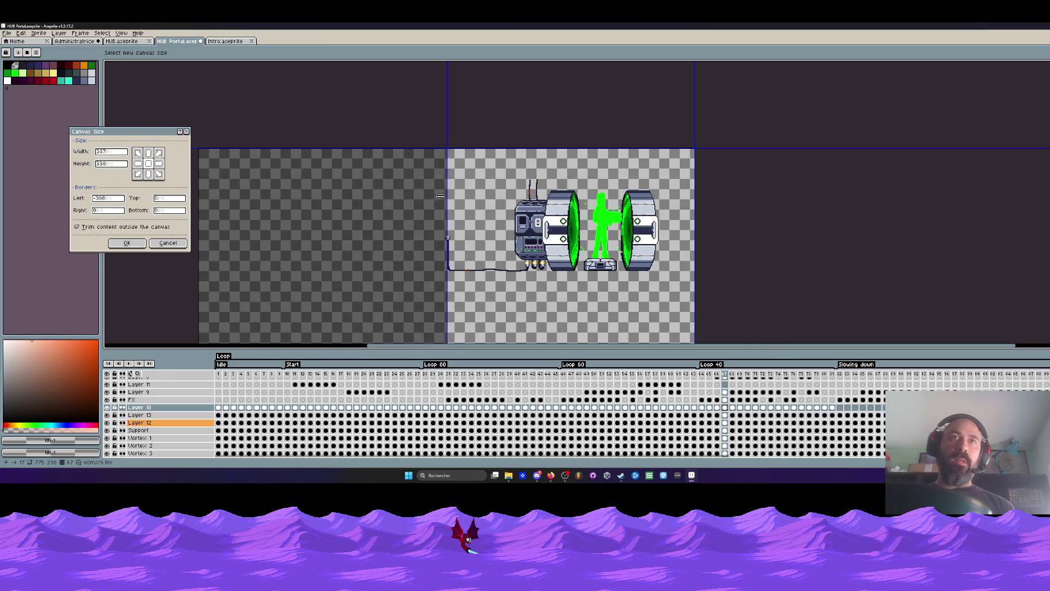
{"action": "left_click", "coordinate": [126, 243]}
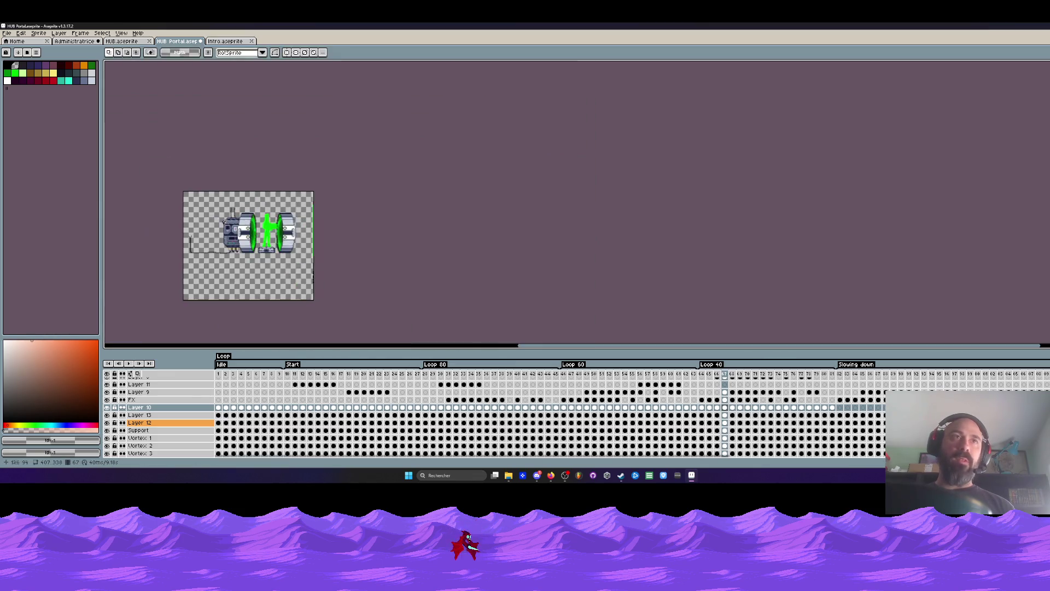
{"action": "scroll", "coordinate": [285, 199], "scroll_direction": "up", "scroll_amount": 2}
{"action": "key", "text": "ctrl+alt+c"}
{"action": "left_click_drag", "start_coordinate": [333, 271], "coordinate": [336, 202]}
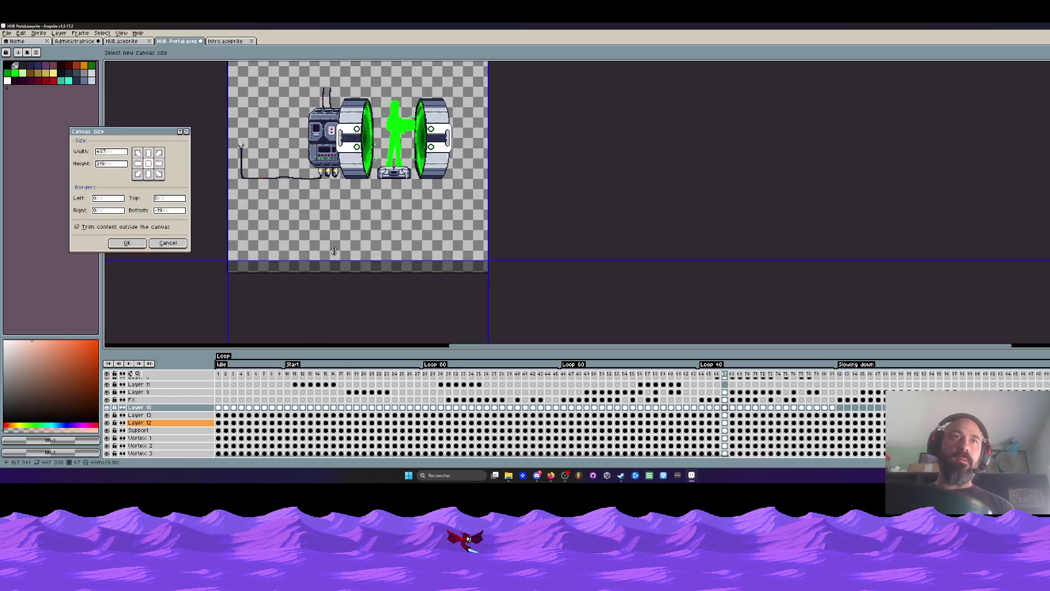
{"action": "left_click", "coordinate": [126, 244]}
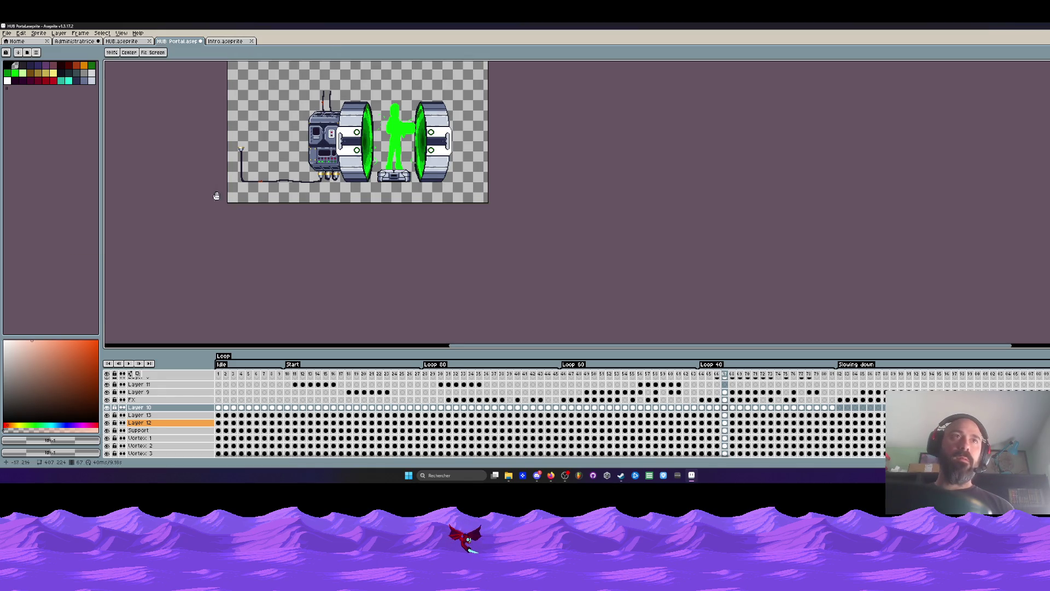
Step: Play from frame 1, glance at the Intro, HUB and Administratrice Boss sprites, then minimize Aseprite
{"action": "left_click", "coordinate": [220, 375]}
{"action": "key", "text": "Return"}
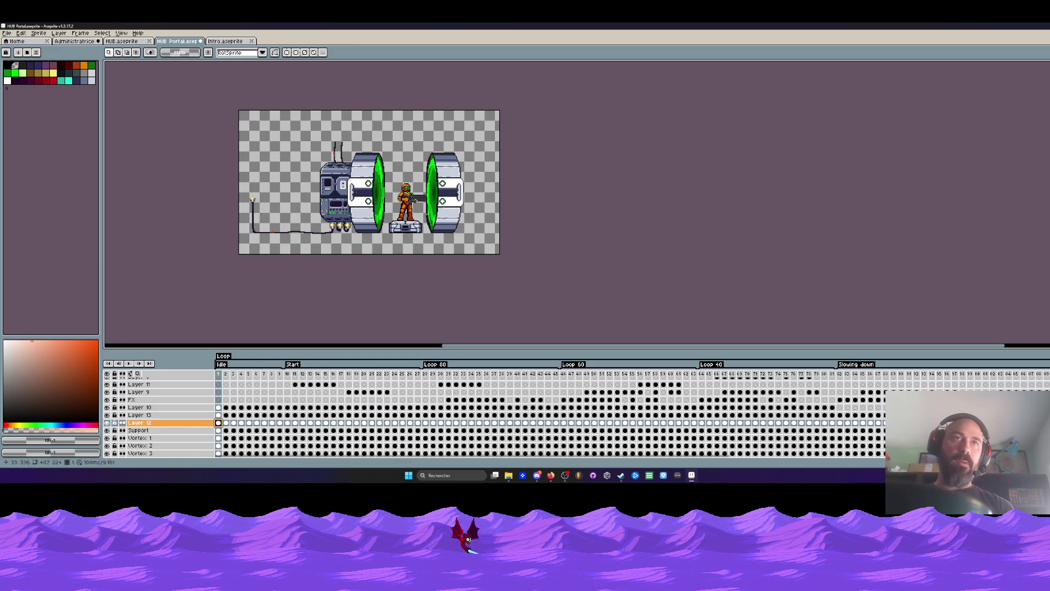
{"action": "scroll", "coordinate": [348, 202], "scroll_direction": "up", "scroll_amount": 2}
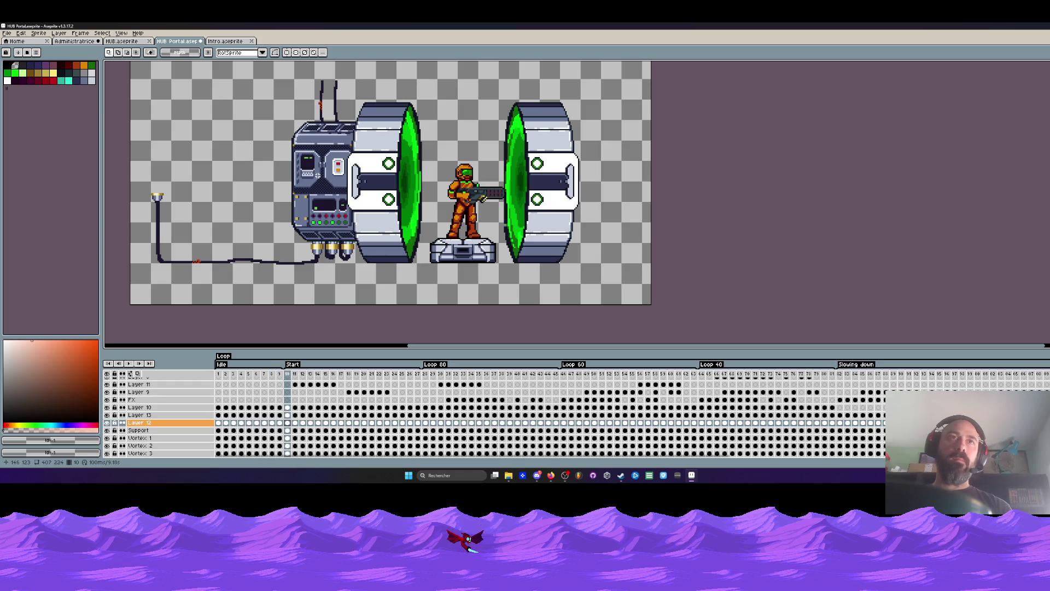
{"action": "scroll", "coordinate": [577, 204], "scroll_direction": "up", "scroll_amount": 2}
{"action": "scroll", "coordinate": [577, 204], "scroll_direction": "down", "scroll_amount": 1}
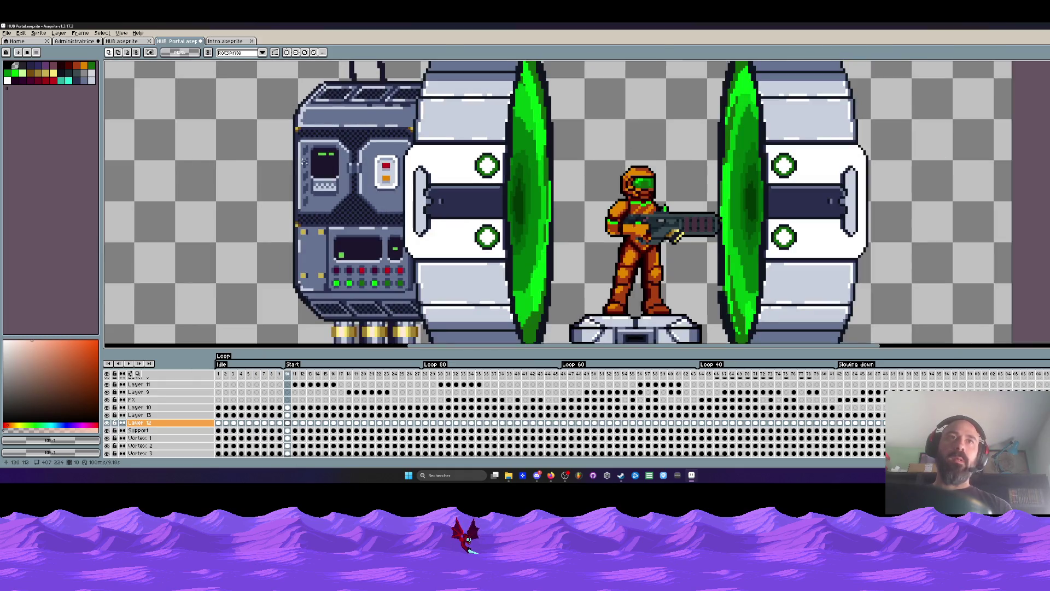
{"action": "left_click", "coordinate": [231, 41]}
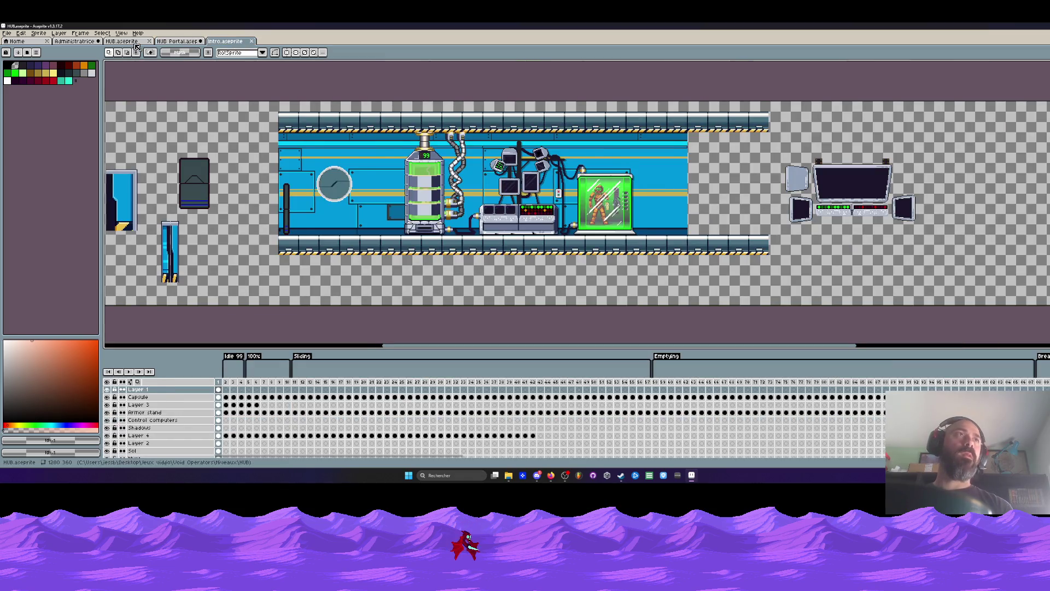
{"action": "left_click", "coordinate": [138, 41]}
{"action": "left_click", "coordinate": [76, 41]}
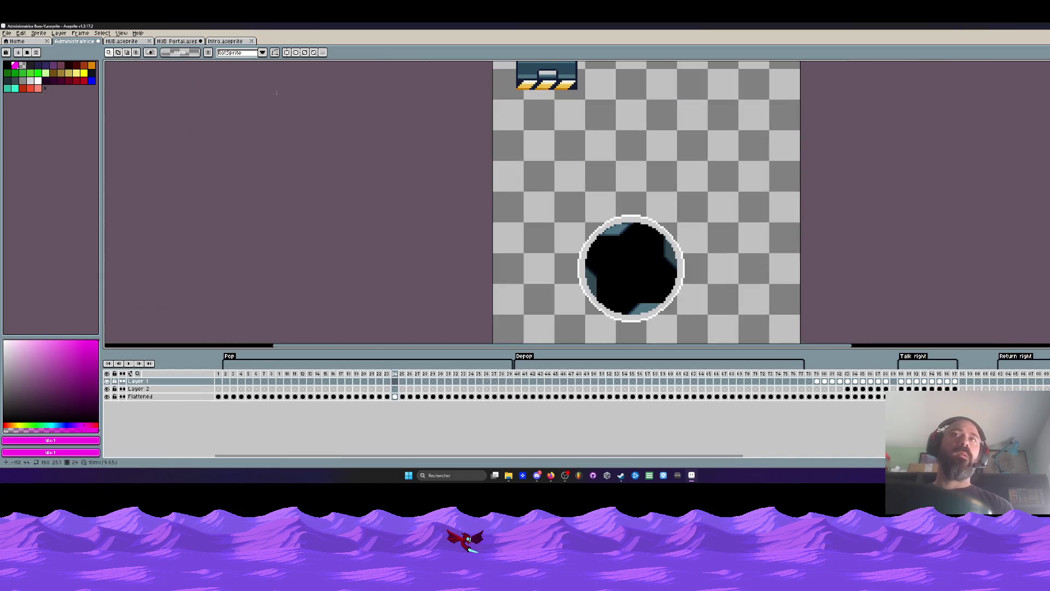
{"action": "left_click", "coordinate": [1005, 26]}
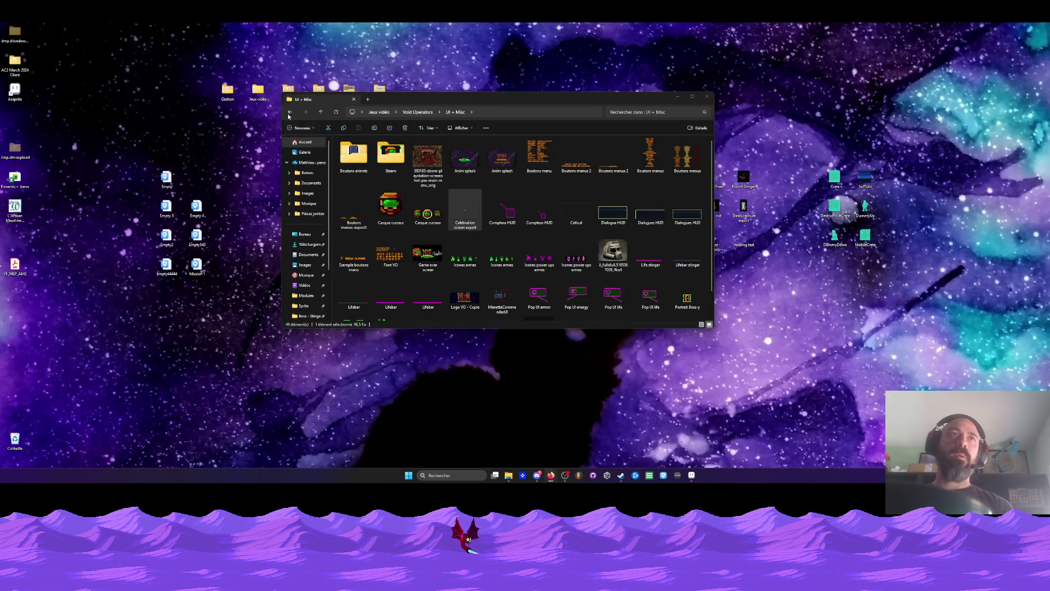
Step: Open Module briefing from Void Operators > Niveaux > HUB > Modules in Aseprite
{"action": "left_click", "coordinate": [289, 112]}
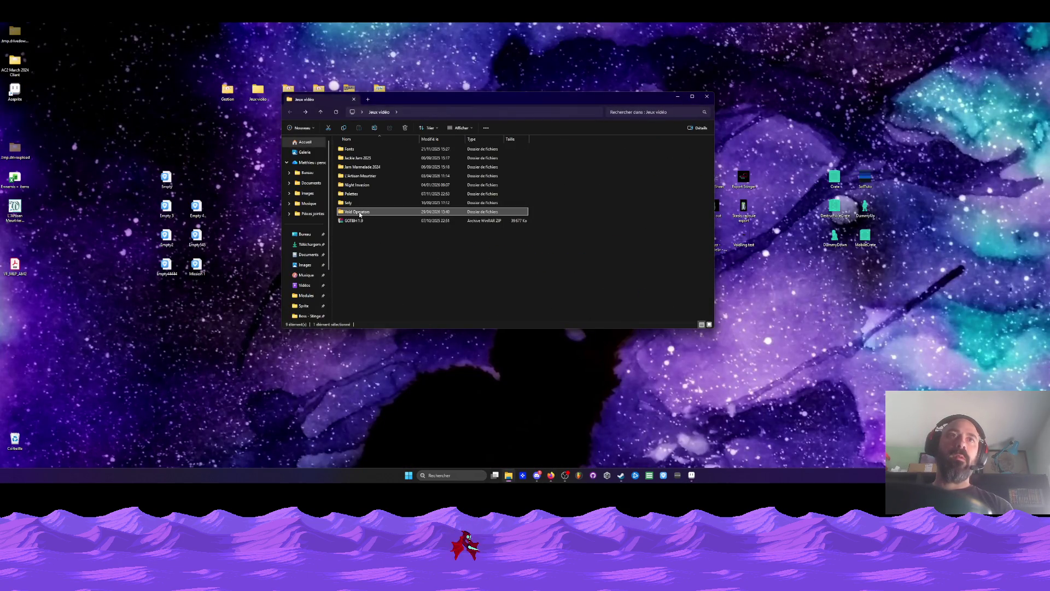
{"action": "double_click", "coordinate": [358, 212]}
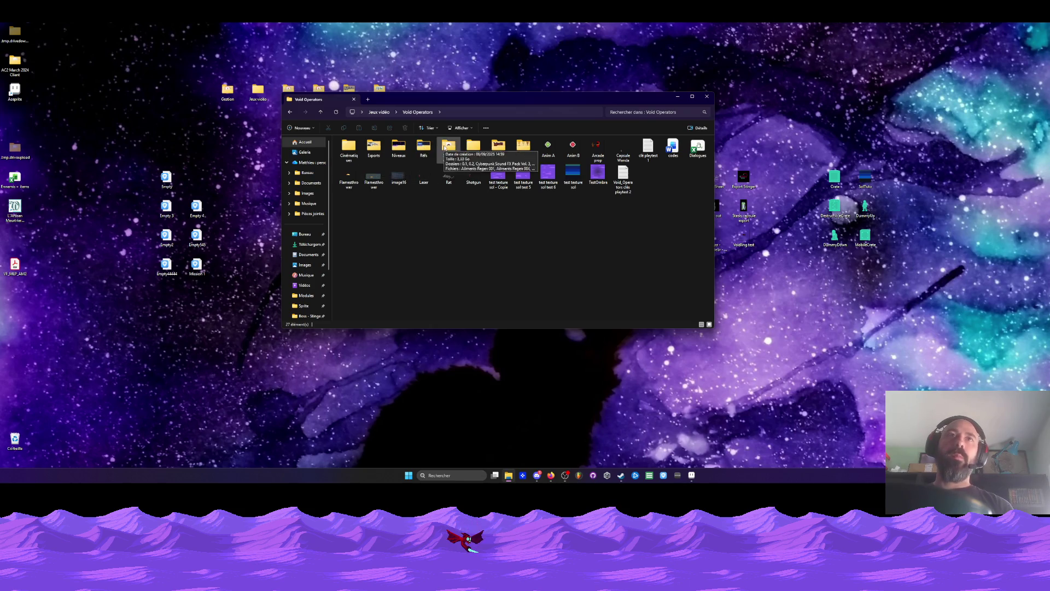
{"action": "double_click", "coordinate": [395, 149]}
{"action": "double_click", "coordinate": [370, 150]}
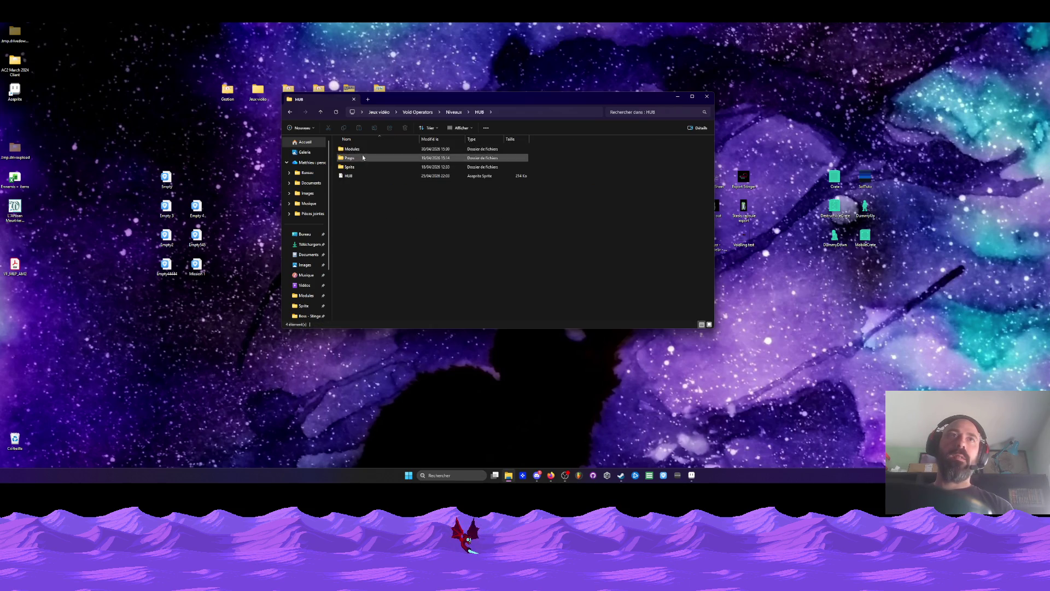
{"action": "double_click", "coordinate": [369, 150]}
{"action": "left_click", "coordinate": [366, 177]}
{"action": "double_click", "coordinate": [366, 177]}
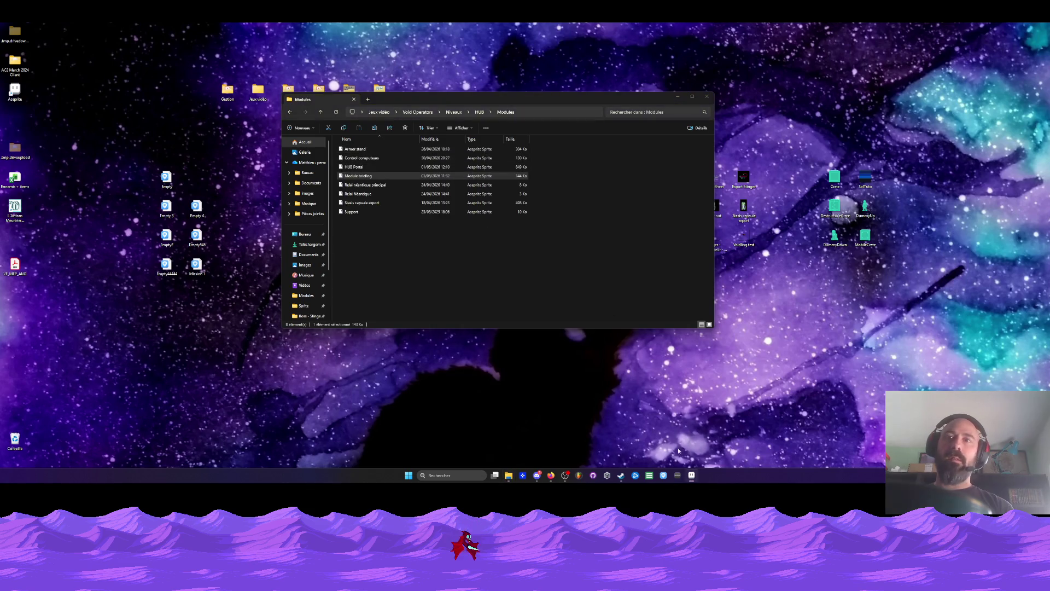
Step: Sample the bright green from the Module briefing sprite with the eyedropper
{"action": "key", "text": "i"}
{"action": "left_click", "coordinate": [581, 200]}
{"action": "left_click", "coordinate": [629, 171]}
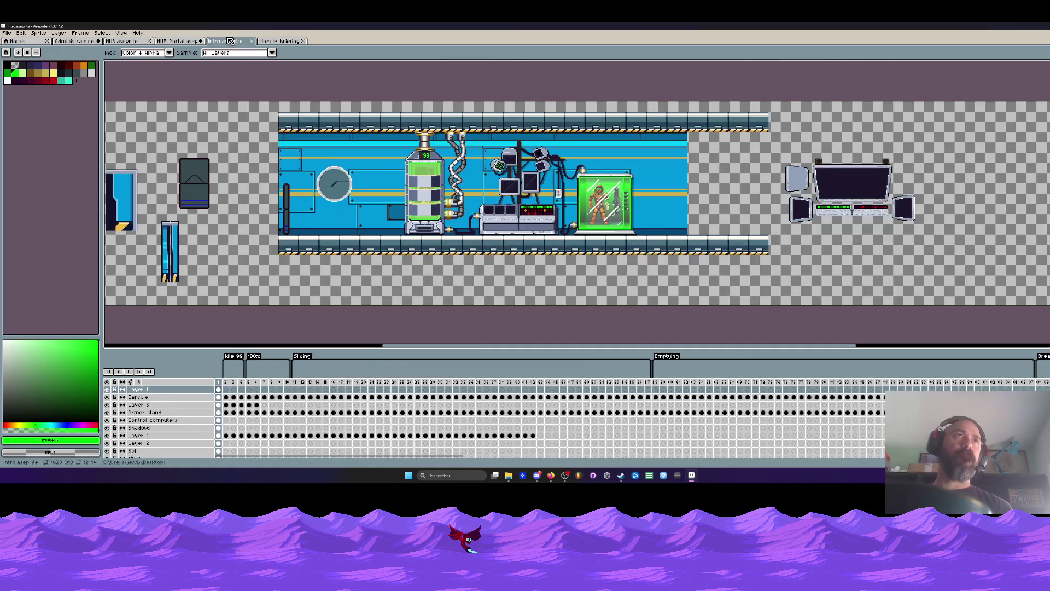
Step: Close the HUB corridor file and return to the HUB Portal animation
{"action": "left_click", "coordinate": [225, 42]}
{"action": "left_click", "coordinate": [176, 42]}
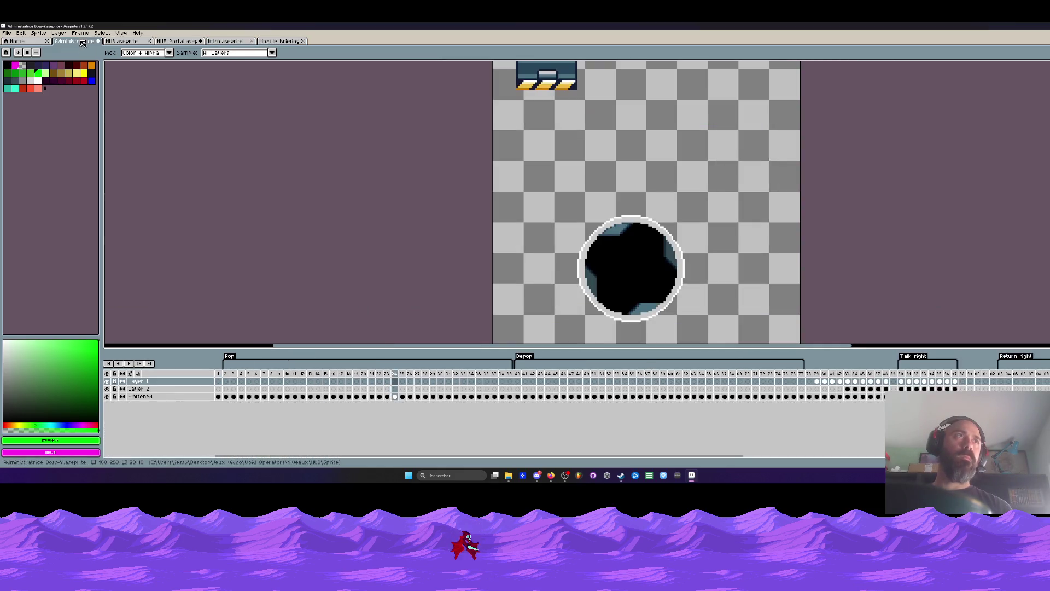
{"action": "left_click", "coordinate": [119, 41]}
{"action": "left_click", "coordinate": [149, 41]}
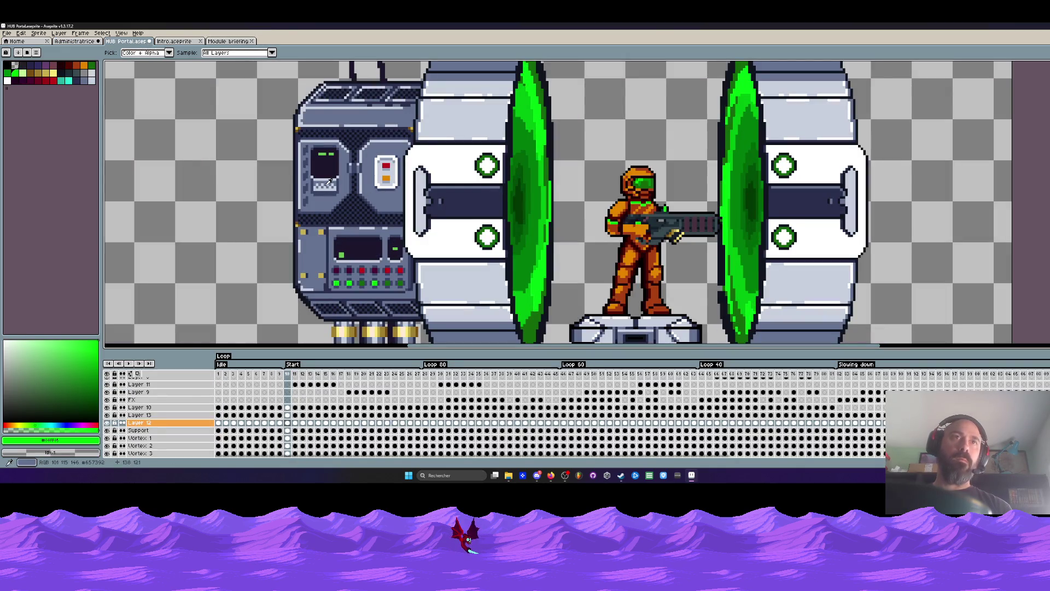
Step: Marquee-select the control computer across frames 1–22 and play the preview
{"action": "key", "text": "m"}
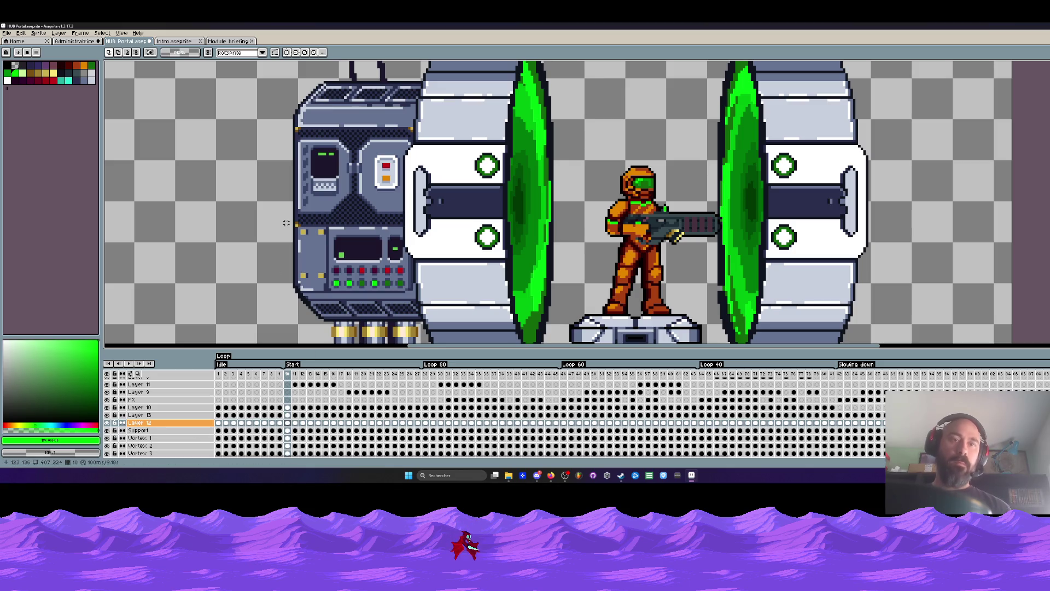
{"action": "left_click_drag", "start_coordinate": [250, 113], "coordinate": [414, 263]}
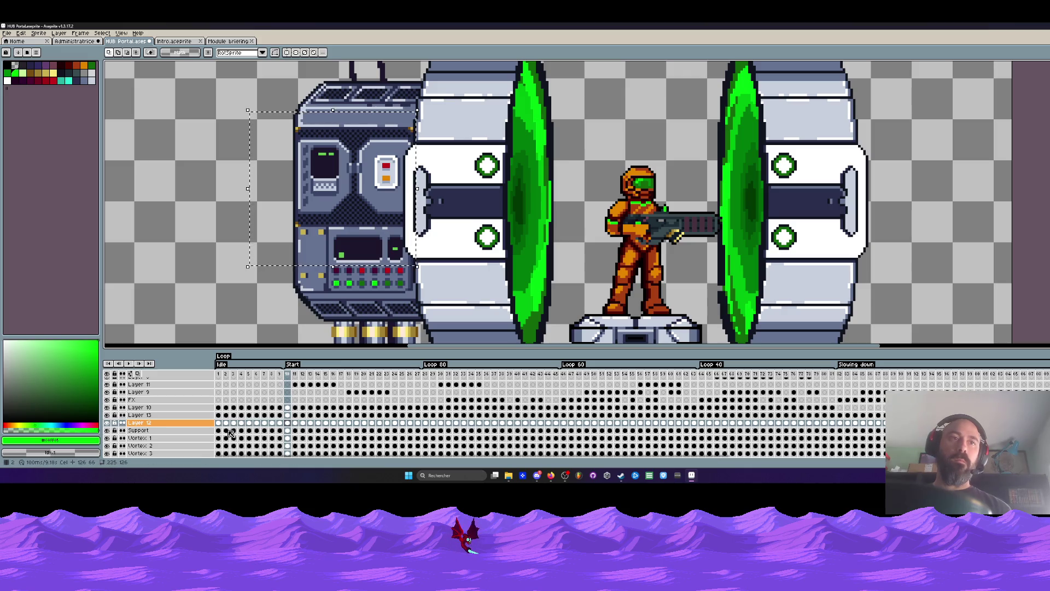
{"action": "left_click_drag", "start_coordinate": [219, 373], "coordinate": [380, 373]}
{"action": "key", "text": "Return"}
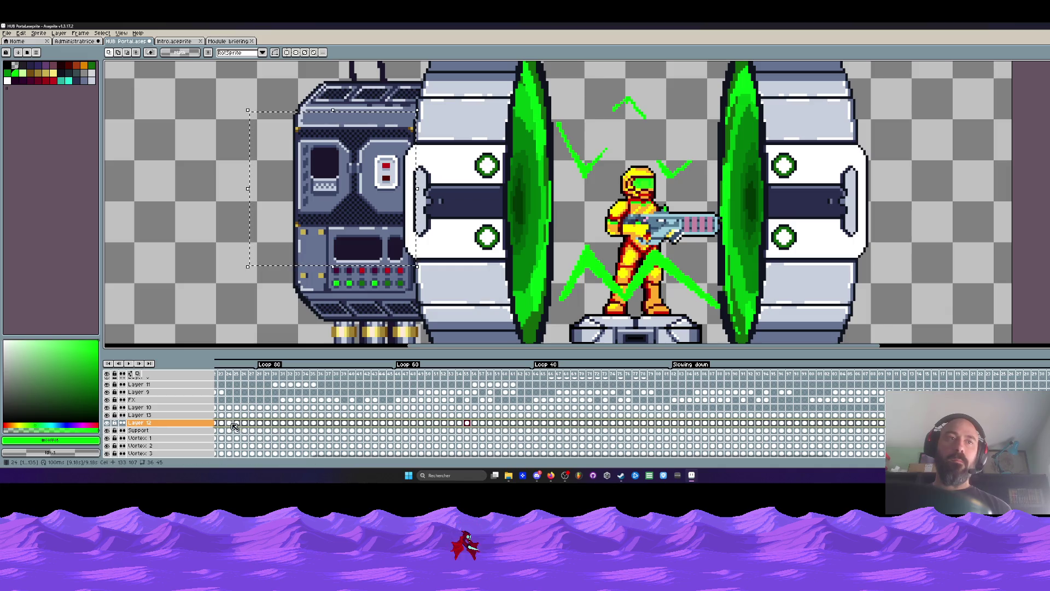
{"action": "scroll", "coordinate": [325, 149], "scroll_direction": "up", "scroll_amount": 1}
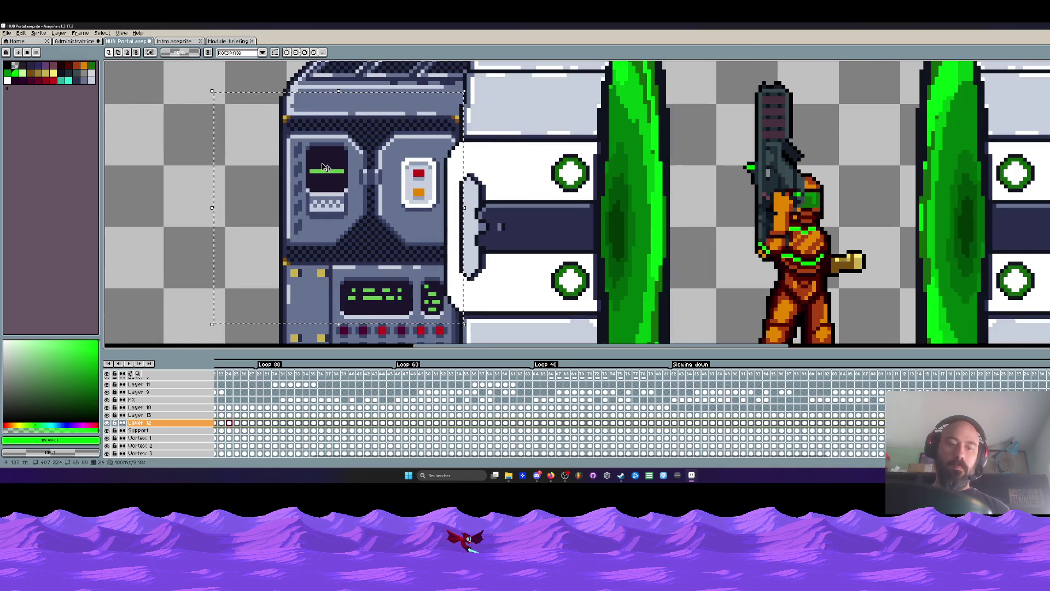
Step: Sample the screen green and swap it for a new shade via Replace Color, then deselect
{"action": "key", "text": "i"}
{"action": "left_click", "coordinate": [320, 169]}
{"action": "key", "text": "shift+r"}
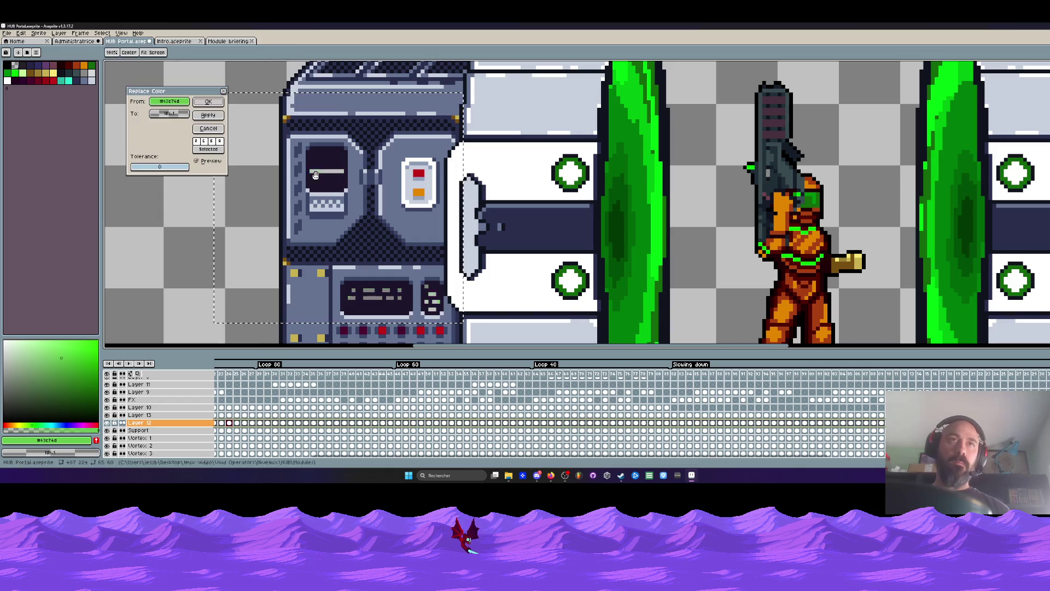
{"action": "left_click", "coordinate": [170, 113]}
{"action": "left_click", "coordinate": [199, 144]}
{"action": "left_click", "coordinate": [208, 101]}
{"action": "scroll", "coordinate": [334, 149], "scroll_direction": "down", "scroll_amount": 2}
{"action": "key", "text": "ctrl+d"}
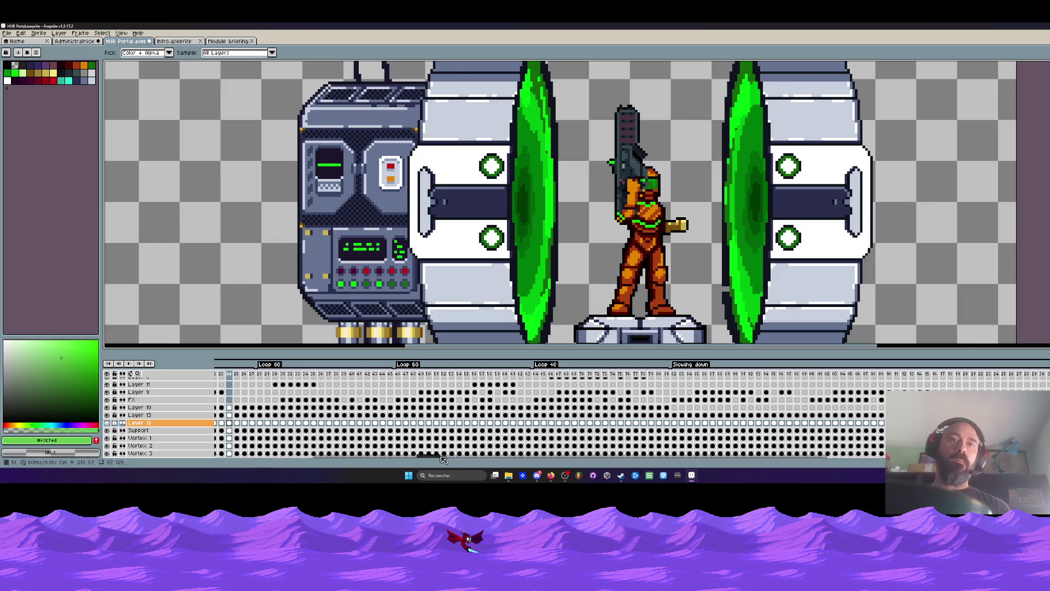
{"action": "scroll", "coordinate": [223, 451], "scroll_direction": "up", "scroll_amount": 3}
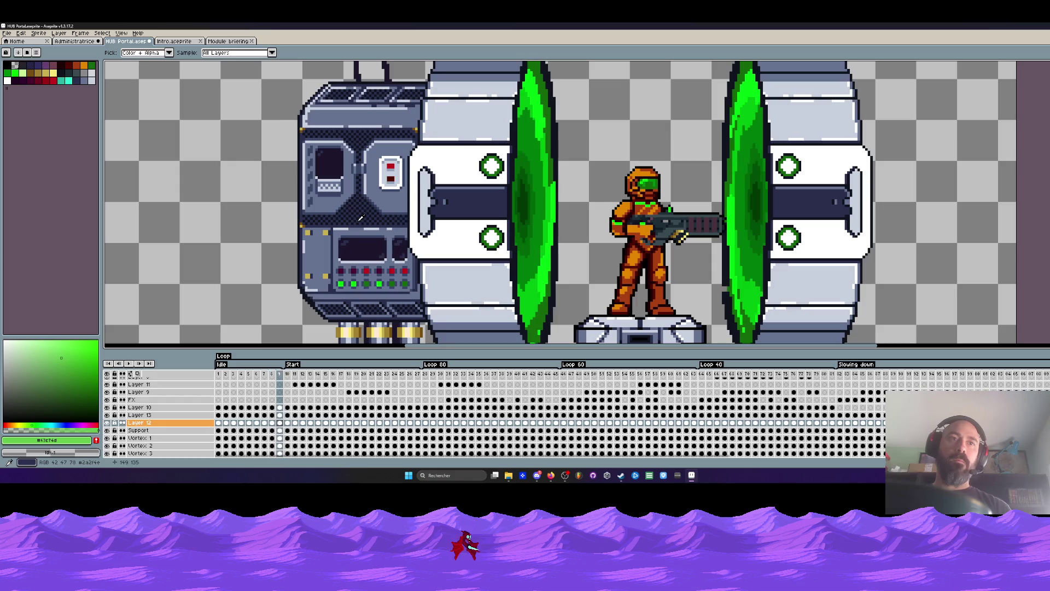
{"action": "scroll", "coordinate": [344, 243], "scroll_direction": "up", "scroll_amount": 1}
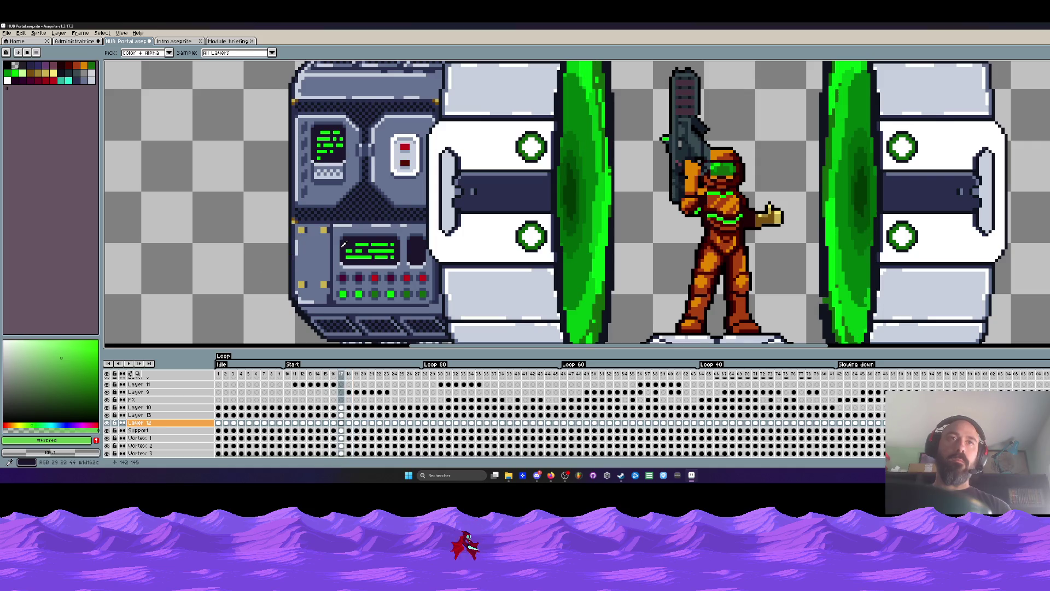
{"action": "scroll", "coordinate": [358, 251], "scroll_direction": "up", "scroll_amount": 1}
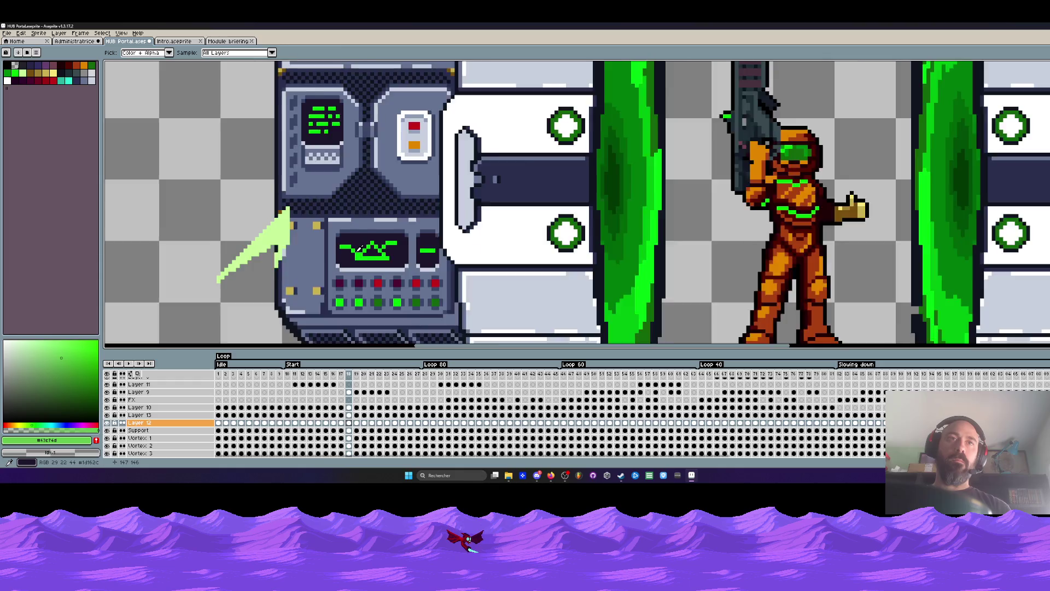
{"action": "scroll", "coordinate": [359, 248], "scroll_direction": "up", "scroll_amount": 1}
{"action": "scroll", "coordinate": [360, 250], "scroll_direction": "down", "scroll_amount": 1}
{"action": "scroll", "coordinate": [361, 255], "scroll_direction": "down", "scroll_amount": 1}
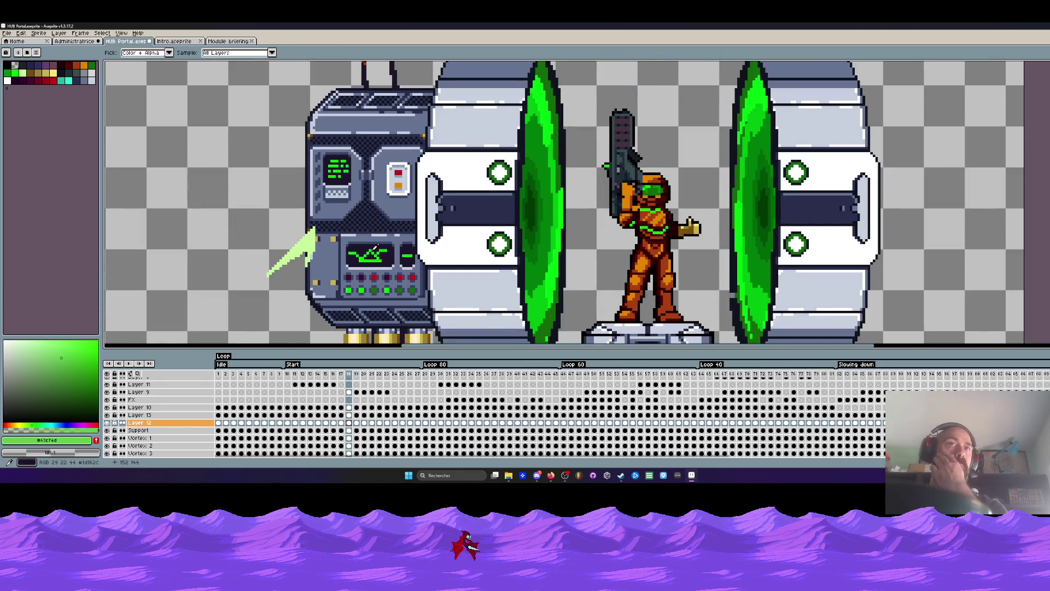
Step: Return to the Module briefing sprite, play from frame 11 and toggle the Flattened layer's visibility
{"action": "left_click", "coordinate": [229, 39]}
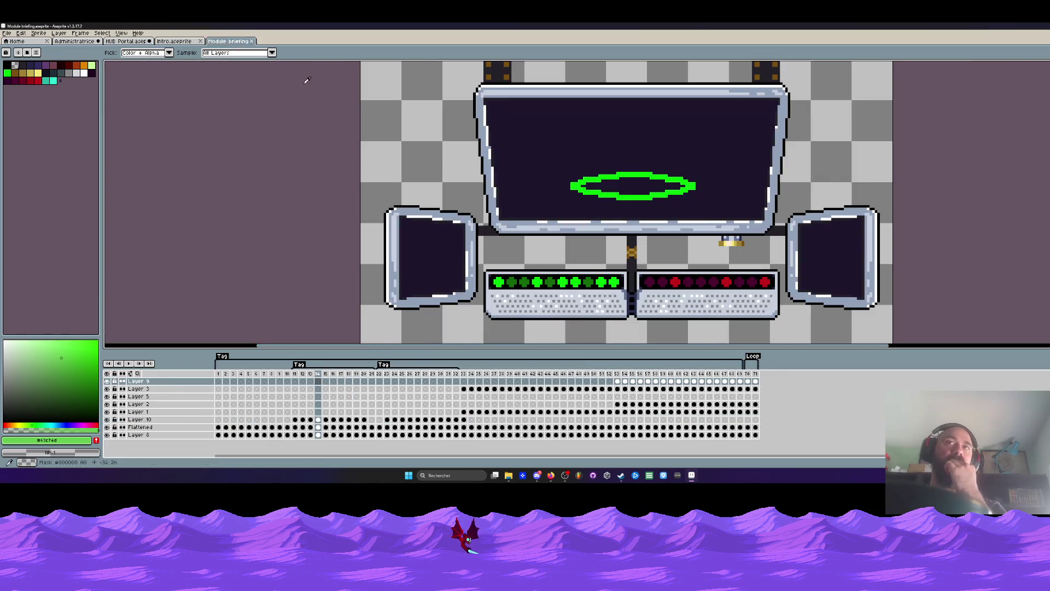
{"action": "left_click", "coordinate": [298, 375]}
{"action": "key", "text": "Return"}
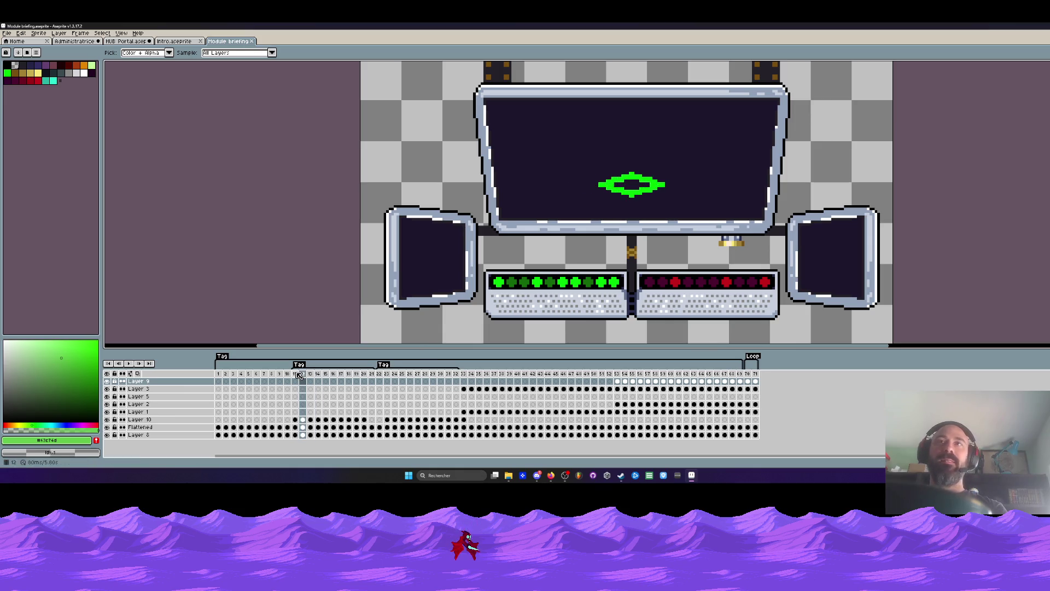
{"action": "left_click", "coordinate": [374, 427]}
{"action": "left_click", "coordinate": [108, 428]}
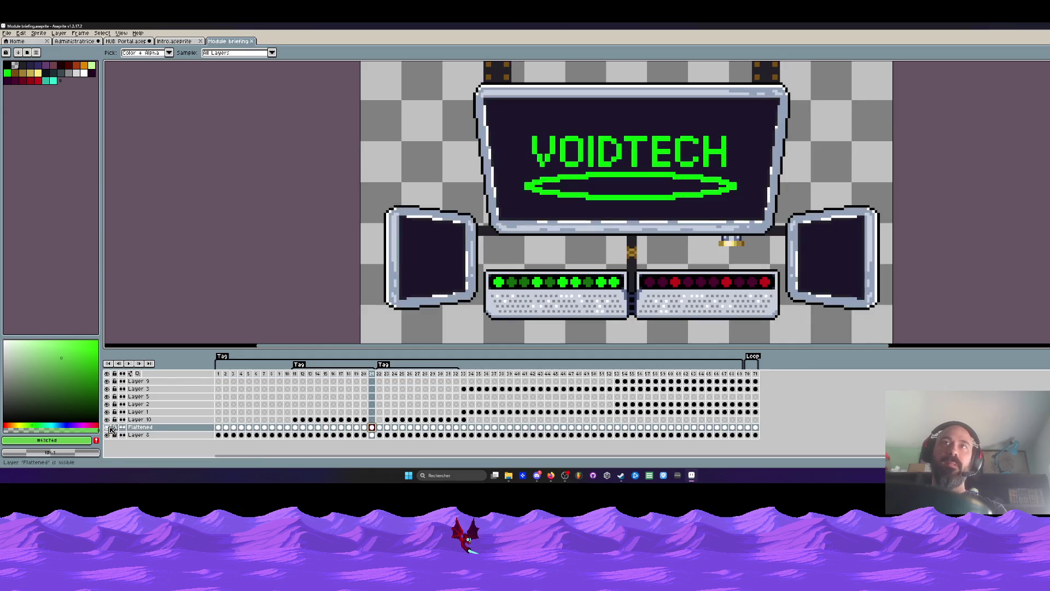
Step: Marquee-select the VOIDTECH lettering on the monitor
{"action": "key", "text": "l"}
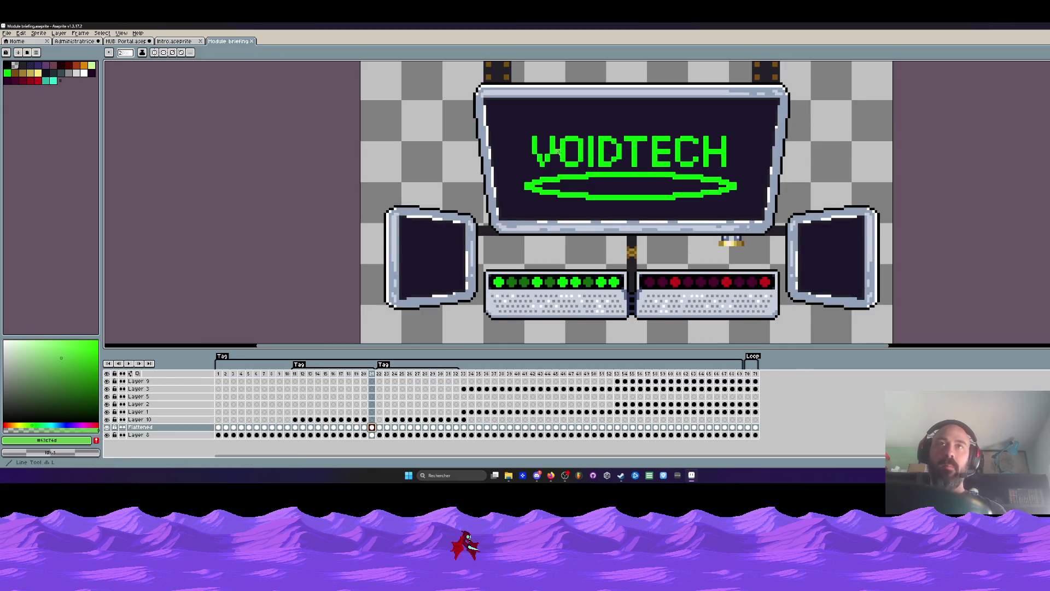
{"action": "key", "text": "m"}
{"action": "scroll", "coordinate": [561, 130], "scroll_direction": "up", "scroll_amount": 1}
{"action": "left_click_drag", "start_coordinate": [495, 114], "coordinate": [818, 184]}
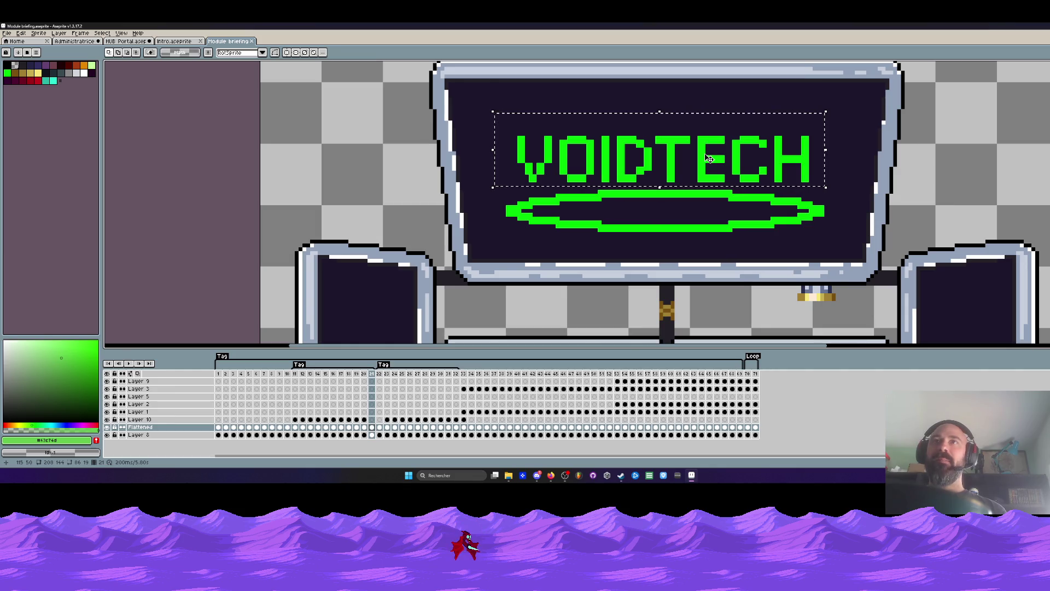
{"action": "scroll", "coordinate": [710, 158], "scroll_direction": "down", "scroll_amount": 1}
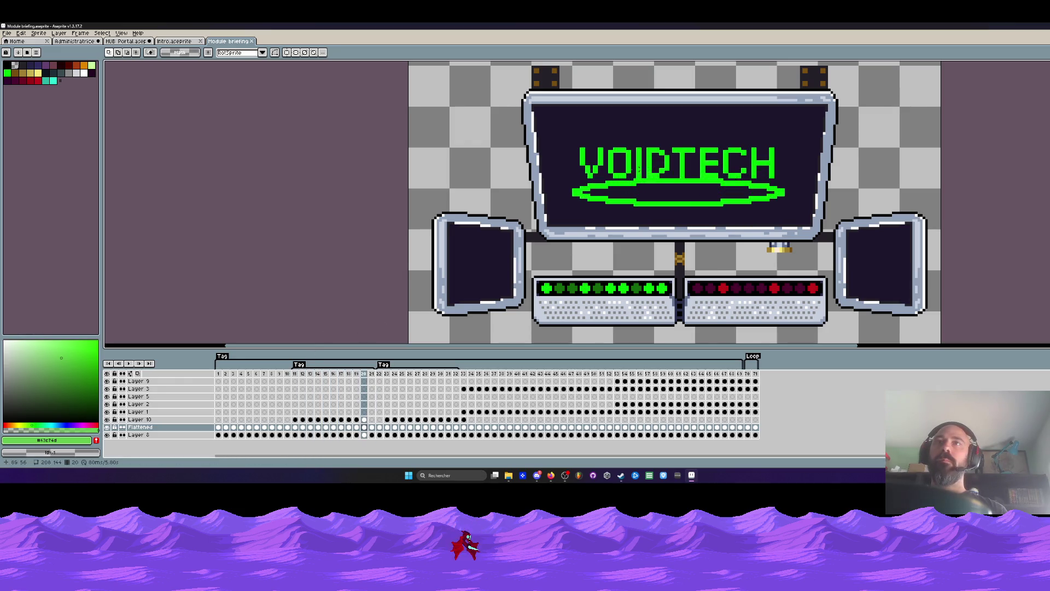
{"action": "scroll", "coordinate": [674, 163], "scroll_direction": "up", "scroll_amount": 1}
{"action": "scroll", "coordinate": [642, 152], "scroll_direction": "up", "scroll_amount": 1}
{"action": "scroll", "coordinate": [623, 160], "scroll_direction": "up", "scroll_amount": 1}
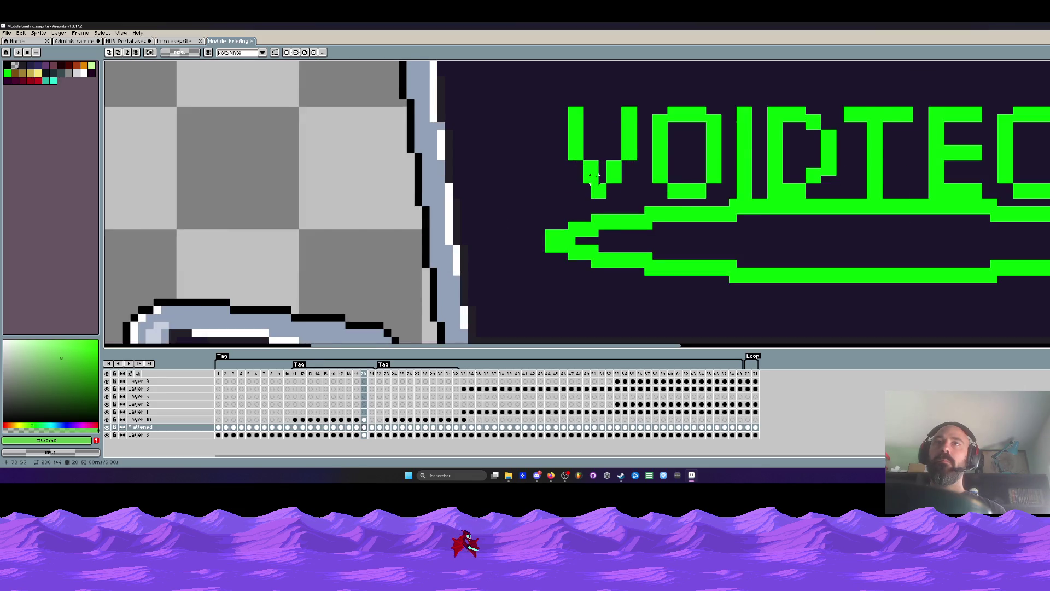
{"action": "scroll", "coordinate": [592, 174], "scroll_direction": "up", "scroll_amount": 1}
{"action": "scroll", "coordinate": [568, 203], "scroll_direction": "down", "scroll_amount": 2}
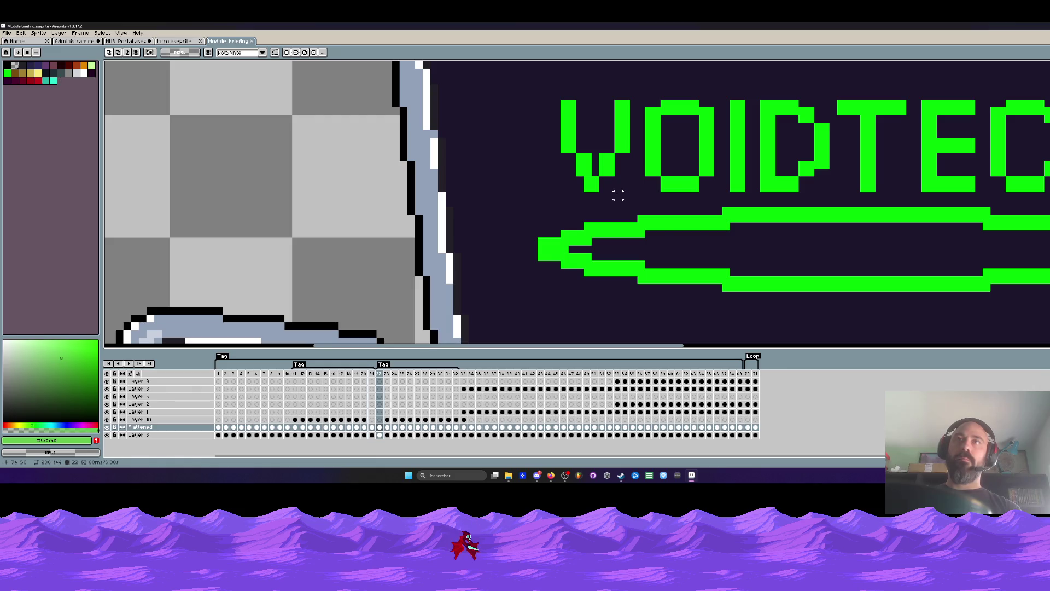
Step: Paint out the V's bottom pixel with the dark screen colour, then undo it
{"action": "left_click", "coordinate": [615, 223], "text": "alt"}
{"action": "scroll", "coordinate": [599, 206], "scroll_direction": "up", "scroll_amount": 1}
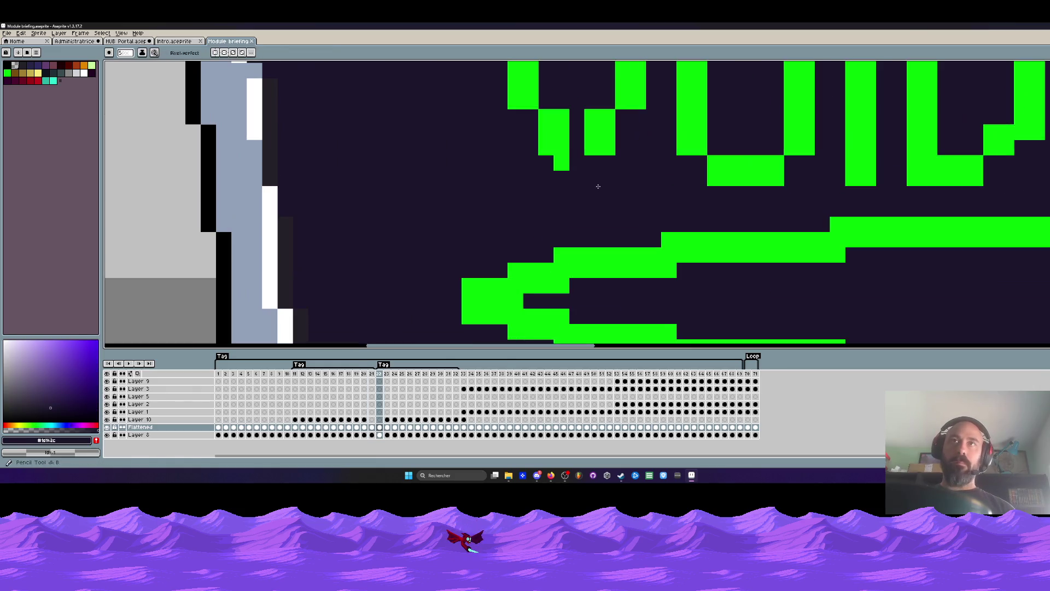
{"action": "left_click", "coordinate": [586, 194]}
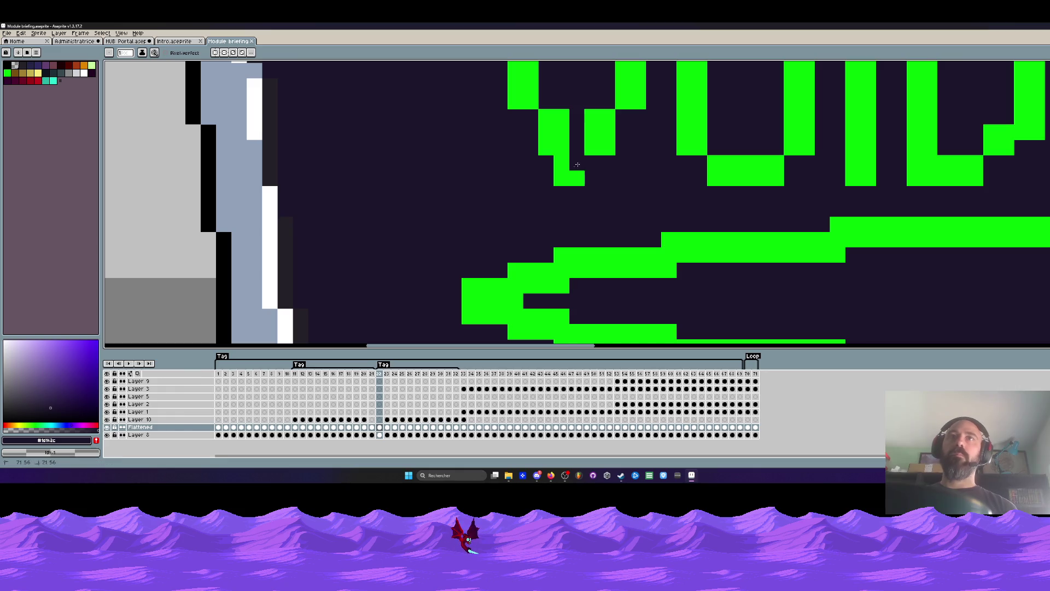
{"action": "scroll", "coordinate": [567, 178], "scroll_direction": "down", "scroll_amount": 3}
{"action": "scroll", "coordinate": [615, 179], "scroll_direction": "up", "scroll_amount": 1}
{"action": "scroll", "coordinate": [654, 179], "scroll_direction": "up", "scroll_amount": 2}
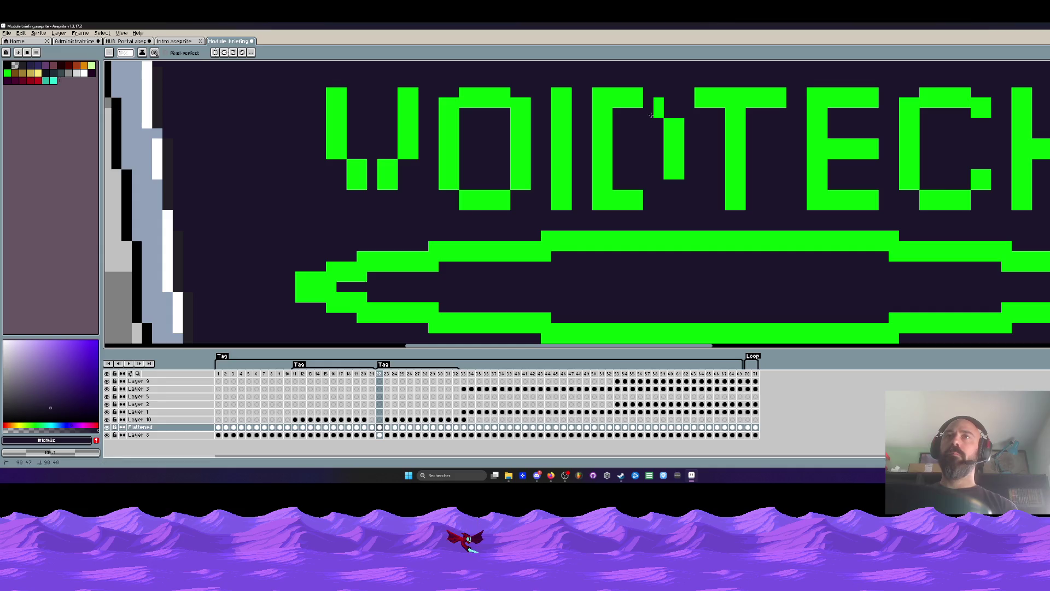
{"action": "scroll", "coordinate": [658, 98], "scroll_direction": "down", "scroll_amount": 3}
{"action": "scroll", "coordinate": [672, 111], "scroll_direction": "up", "scroll_amount": 3}
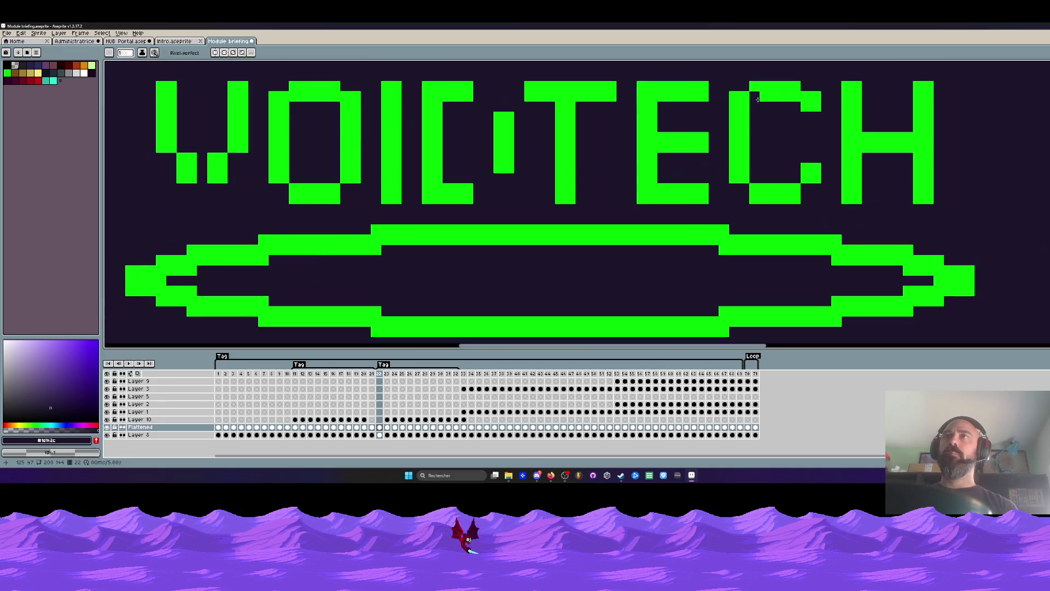
{"action": "scroll", "coordinate": [761, 99], "scroll_direction": "down", "scroll_amount": 2}
{"action": "key", "text": "ctrl+z"}
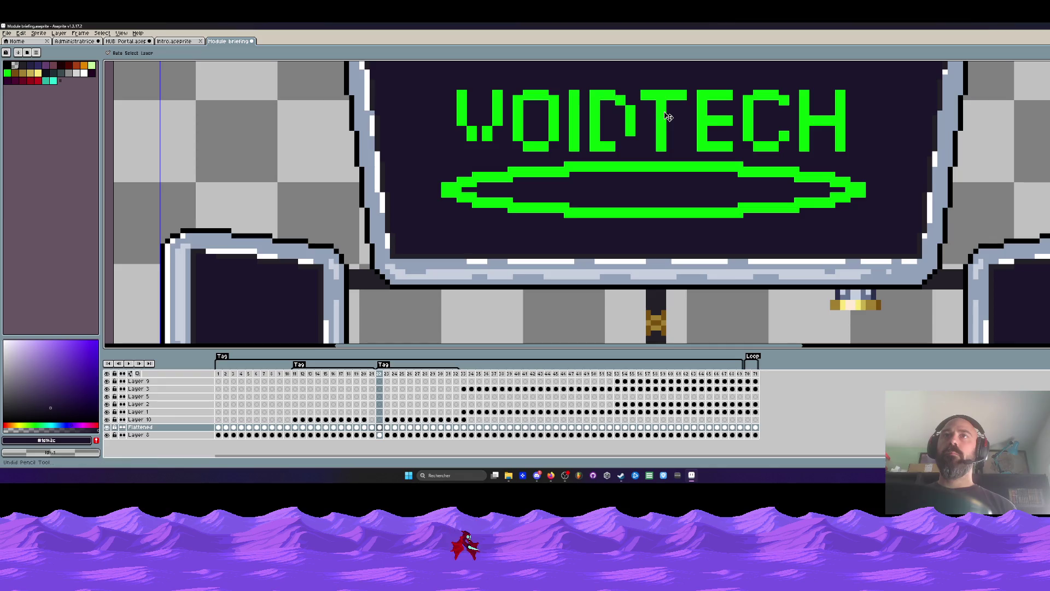
{"action": "scroll", "coordinate": [624, 115], "scroll_direction": "up", "scroll_amount": 2}
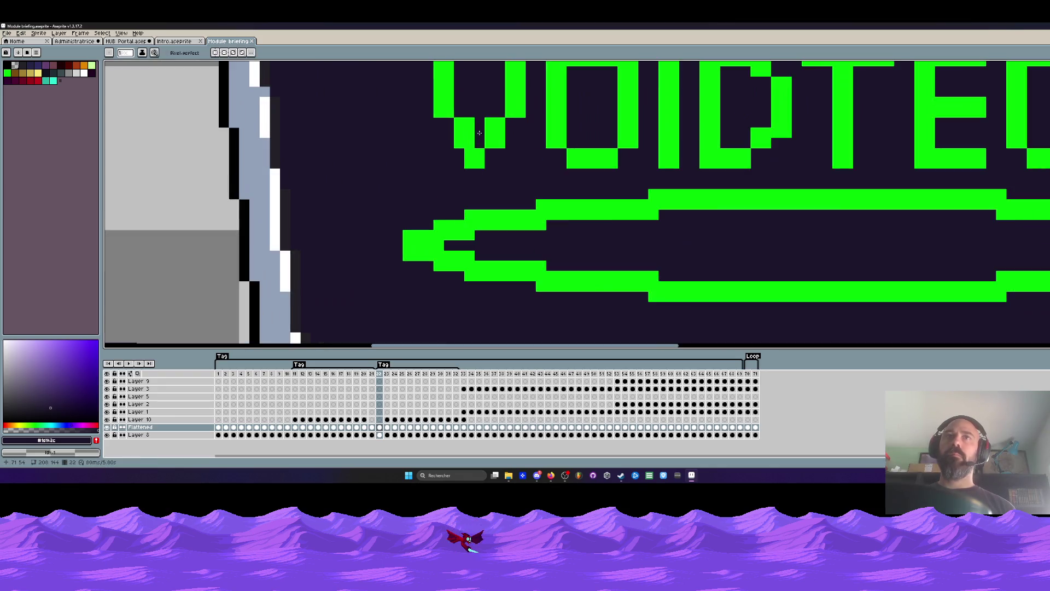
{"action": "scroll", "coordinate": [459, 164], "scroll_direction": "up", "scroll_amount": 2}
Step: Shift the V's base pixels right with a marquee, then undo the shift
{"action": "key", "text": "m"}
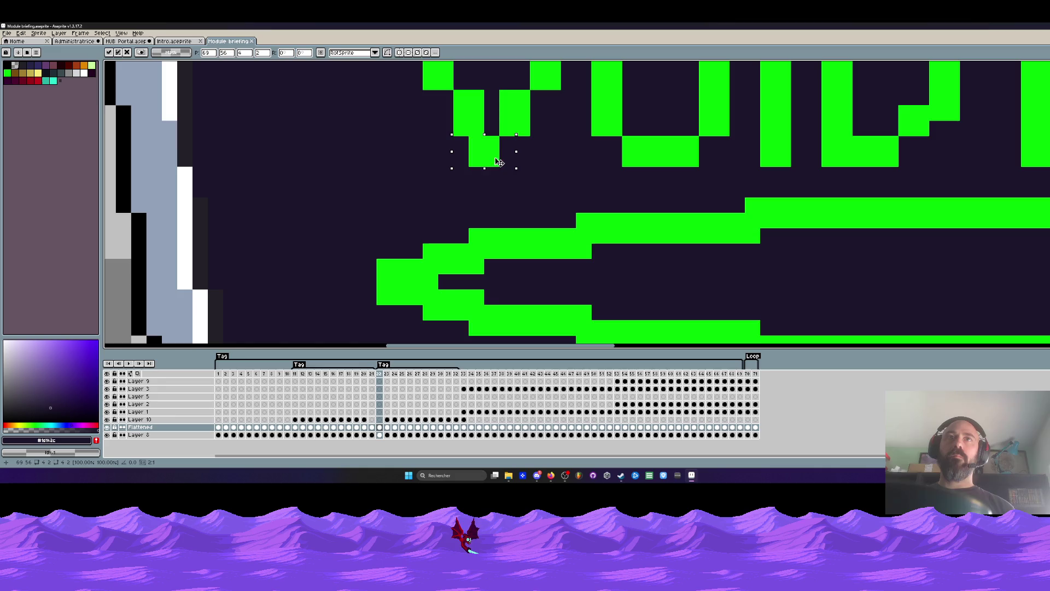
{"action": "left_click_drag", "start_coordinate": [460, 152], "coordinate": [507, 152]}
{"action": "key", "text": "ctrl+z"}
{"action": "scroll", "coordinate": [484, 164], "scroll_direction": "down", "scroll_amount": 1}
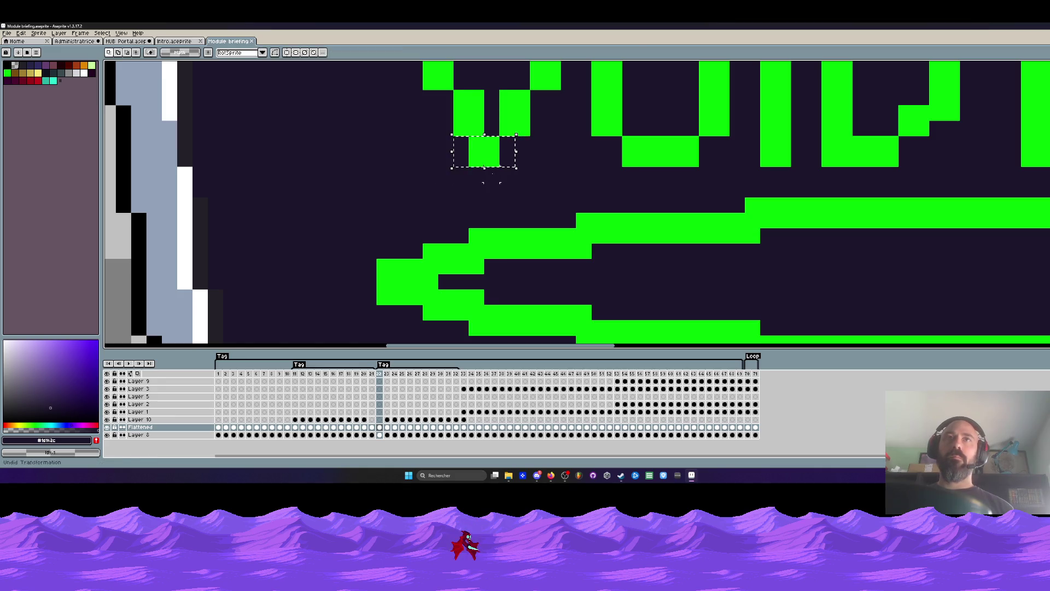
{"action": "scroll", "coordinate": [499, 176], "scroll_direction": "down", "scroll_amount": 1}
{"action": "scroll", "coordinate": [500, 176], "scroll_direction": "up", "scroll_amount": 1}
{"action": "scroll", "coordinate": [500, 180], "scroll_direction": "down", "scroll_amount": 1}
{"action": "scroll", "coordinate": [500, 181], "scroll_direction": "down", "scroll_amount": 1}
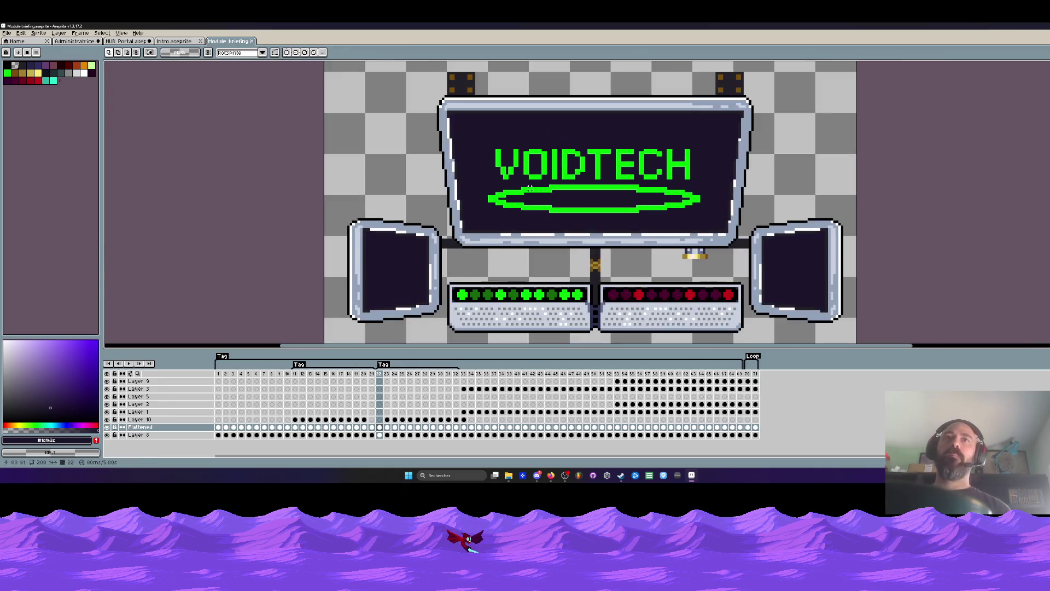
{"action": "scroll", "coordinate": [568, 177], "scroll_direction": "down", "scroll_amount": 1}
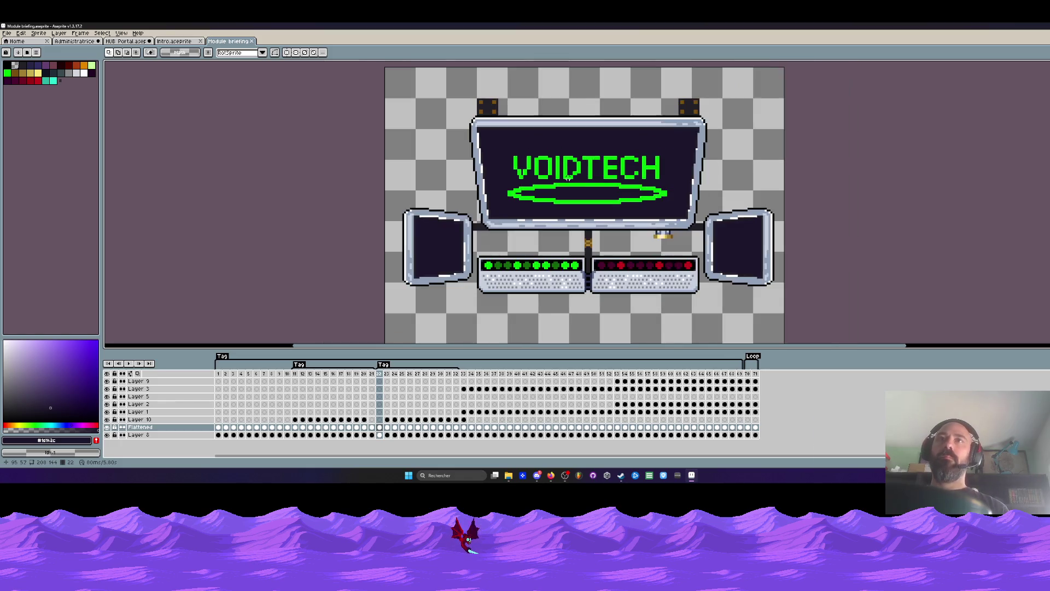
{"action": "scroll", "coordinate": [569, 177], "scroll_direction": "down", "scroll_amount": 1}
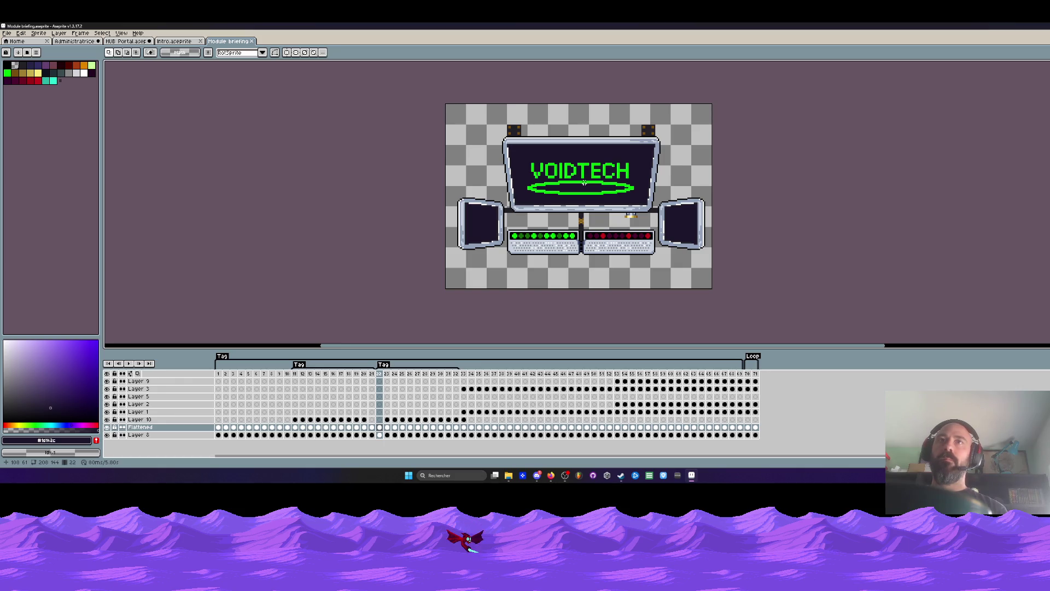
{"action": "scroll", "coordinate": [584, 182], "scroll_direction": "up", "scroll_amount": 2}
{"action": "scroll", "coordinate": [575, 164], "scroll_direction": "up", "scroll_amount": 2}
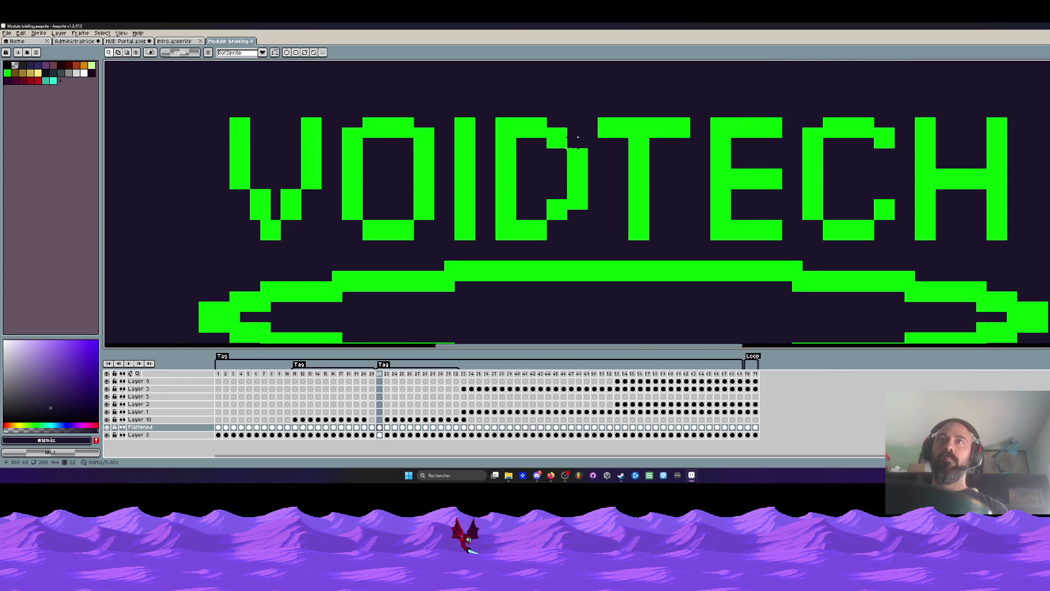
Step: Select the D's right column and nudge it a pixel for a glitched look
{"action": "left_click_drag", "start_coordinate": [566, 137], "coordinate": [588, 160]}
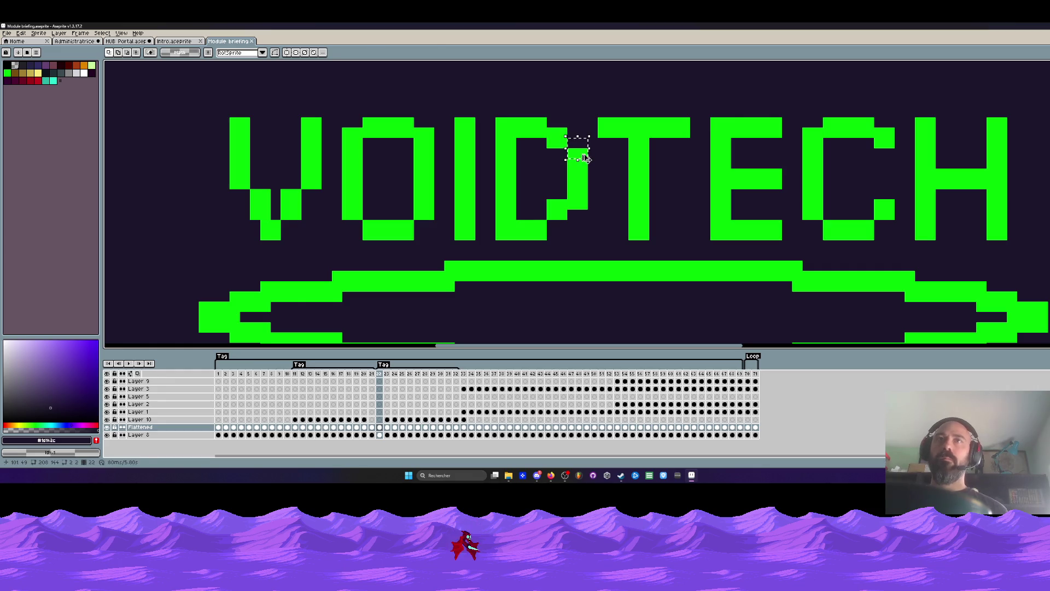
{"action": "scroll", "coordinate": [595, 158], "scroll_direction": "down", "scroll_amount": 1}
{"action": "scroll", "coordinate": [598, 206], "scroll_direction": "down", "scroll_amount": 2}
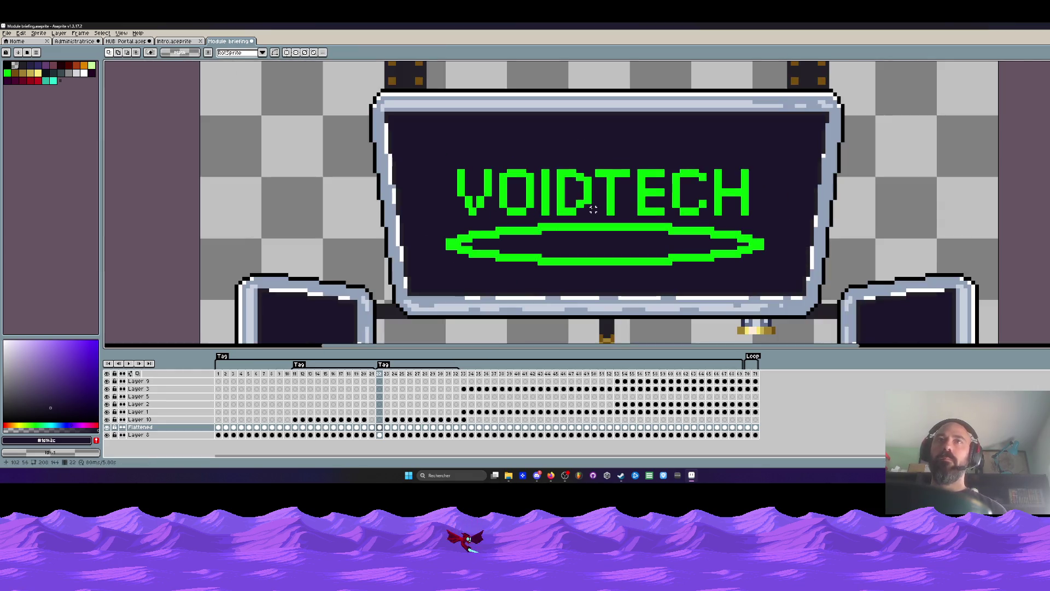
{"action": "scroll", "coordinate": [578, 183], "scroll_direction": "up", "scroll_amount": 2}
{"action": "left_click_drag", "start_coordinate": [575, 153], "coordinate": [610, 271]}
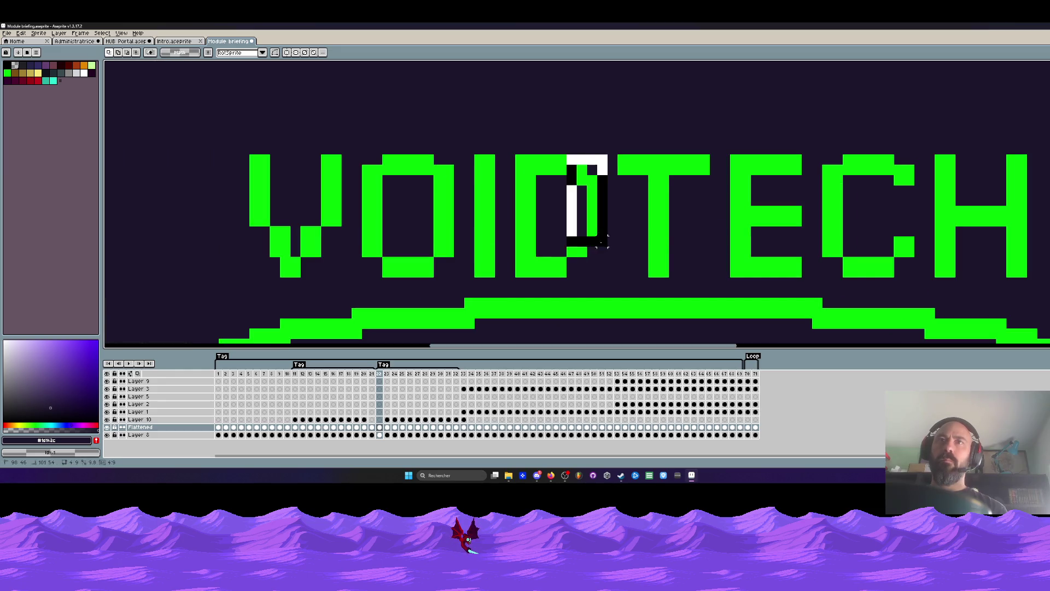
{"action": "left_click", "coordinate": [591, 125]}
{"action": "left_click_drag", "start_coordinate": [577, 155], "coordinate": [607, 270]}
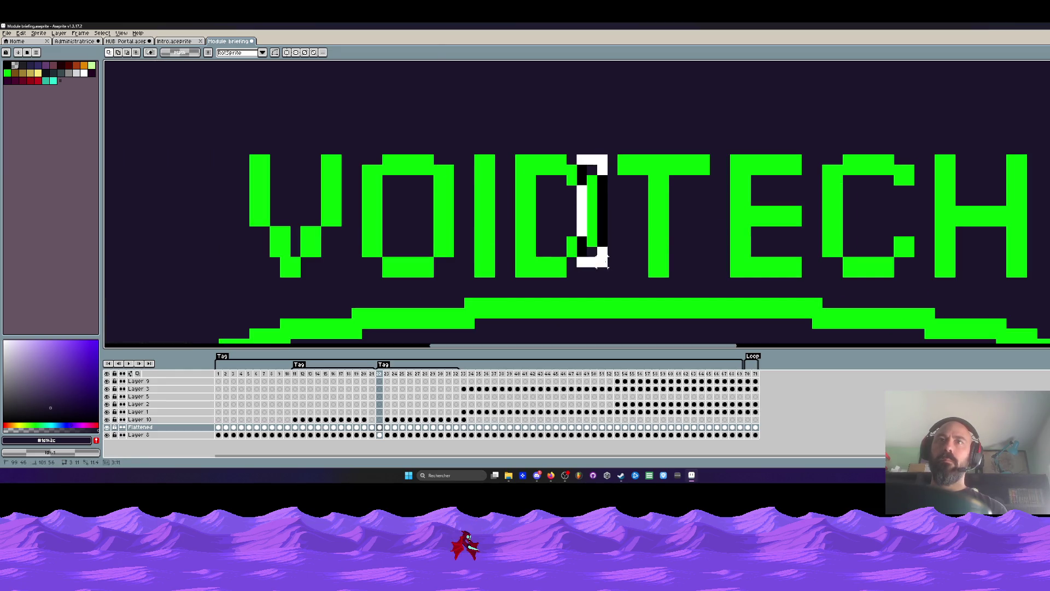
{"action": "left_click", "coordinate": [582, 138]}
{"action": "scroll", "coordinate": [585, 147], "scroll_direction": "down", "scroll_amount": 2}
{"action": "scroll", "coordinate": [593, 151], "scroll_direction": "down", "scroll_amount": 1}
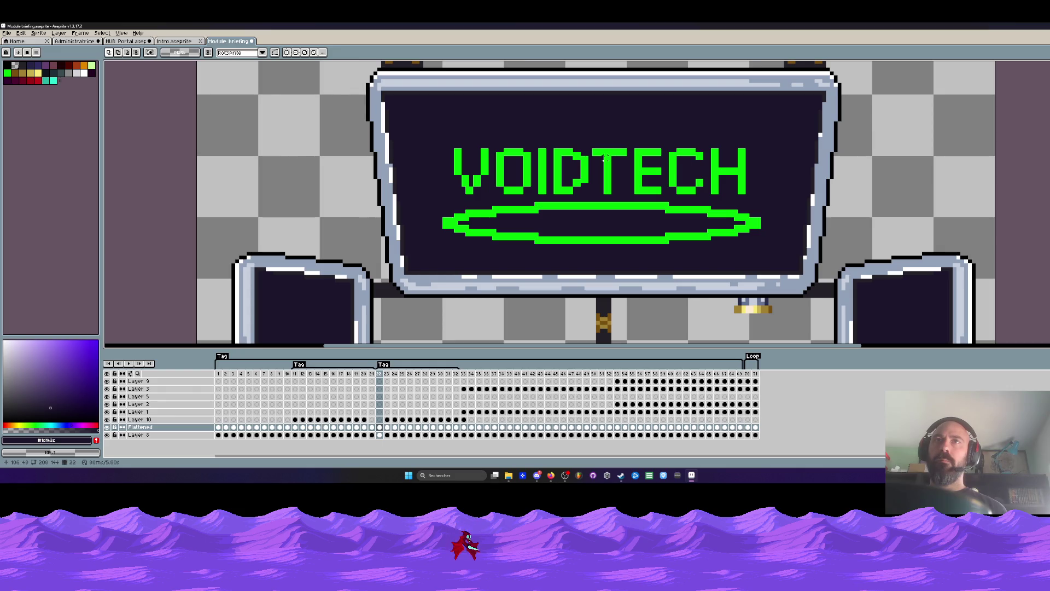
{"action": "scroll", "coordinate": [578, 181], "scroll_direction": "up", "scroll_amount": 1}
{"action": "scroll", "coordinate": [571, 198], "scroll_direction": "up", "scroll_amount": 1}
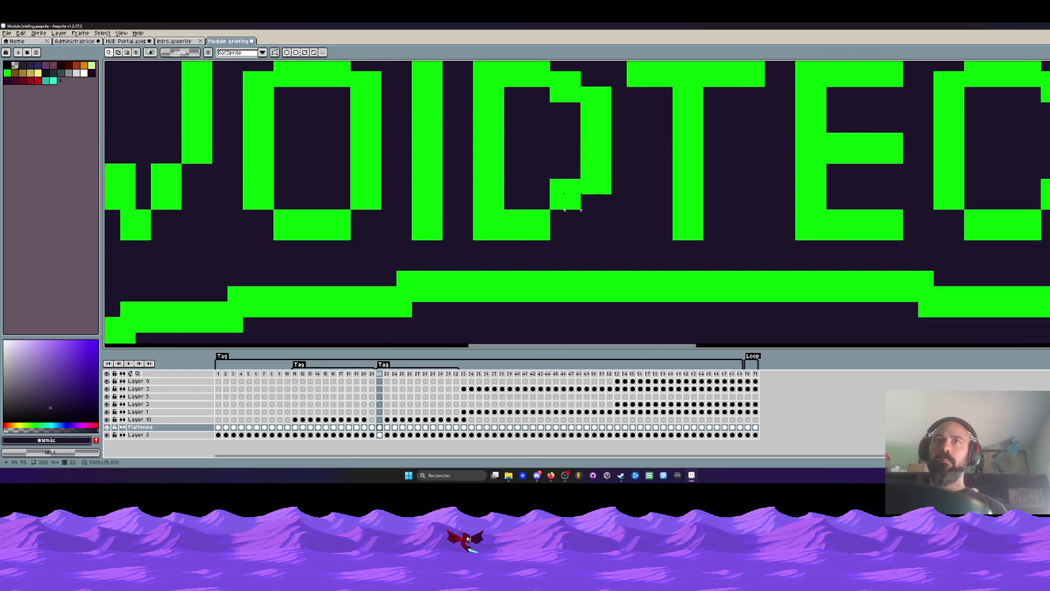
Step: Move the D's lower-right pixels down one cell, commit, then select the whole VOIDTECH lettering
{"action": "mouse_move", "coordinate": [550, 164]}
{"action": "left_mouse_down"}
{"action": "mouse_move", "coordinate": [611, 211]}
{"action": "mouse_move", "coordinate": [590, 206]}
{"action": "left_mouse_up"}
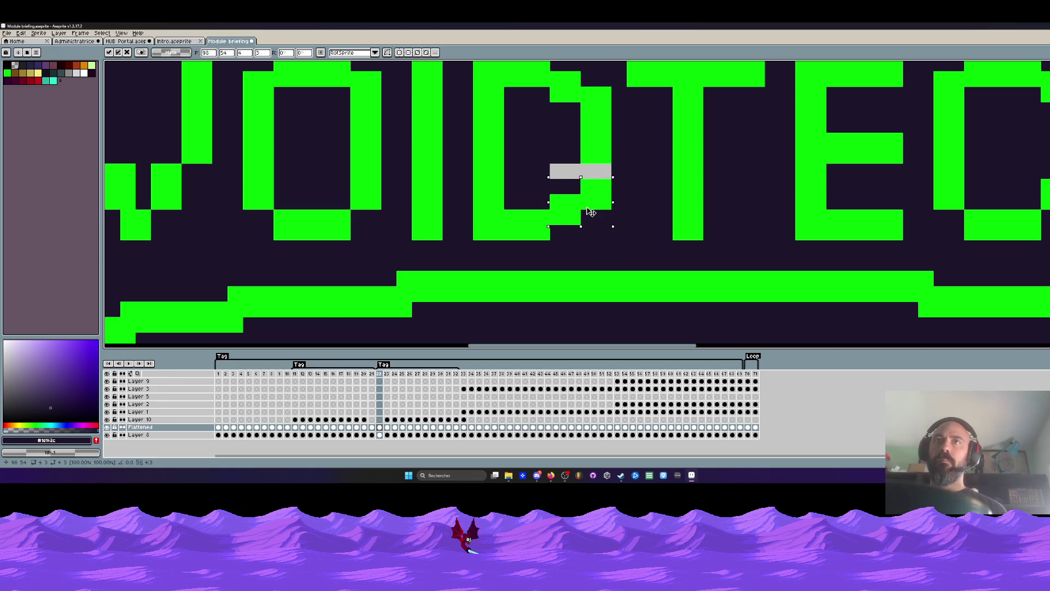
{"action": "key", "text": "Return"}
{"action": "left_click", "coordinate": [596, 155]}
{"action": "left_click_drag", "start_coordinate": [548, 151], "coordinate": [611, 179]}
{"action": "scroll", "coordinate": [594, 153], "scroll_direction": "down", "scroll_amount": 1}
{"action": "scroll", "coordinate": [595, 153], "scroll_direction": "down", "scroll_amount": 1}
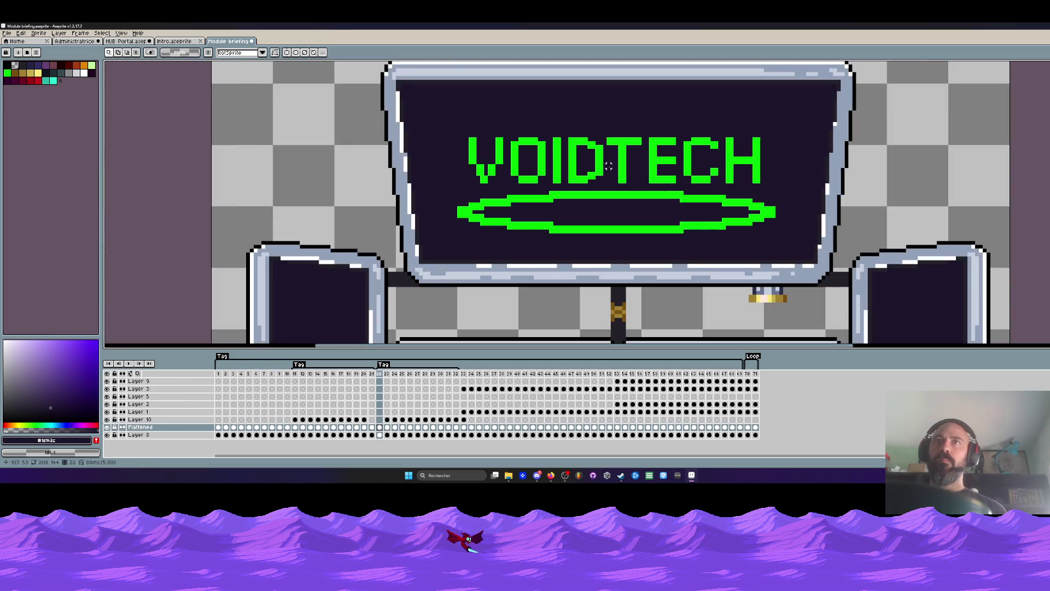
{"action": "scroll", "coordinate": [608, 161], "scroll_direction": "down", "scroll_amount": 1}
{"action": "scroll", "coordinate": [629, 169], "scroll_direction": "down", "scroll_amount": 1}
{"action": "scroll", "coordinate": [625, 170], "scroll_direction": "up", "scroll_amount": 1}
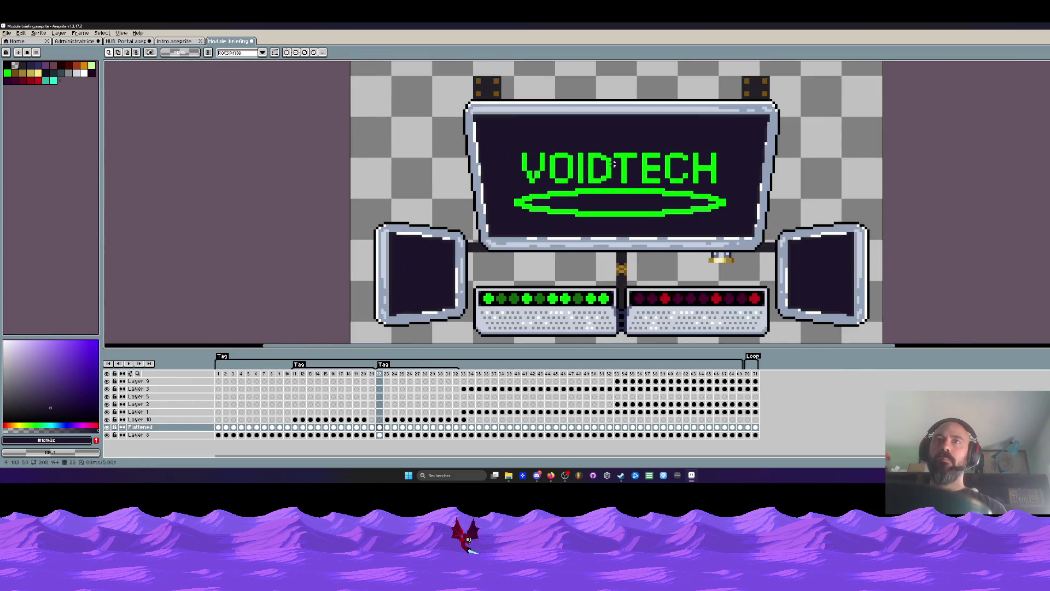
{"action": "scroll", "coordinate": [625, 170], "scroll_direction": "up", "scroll_amount": 1}
{"action": "left_click_drag", "start_coordinate": [485, 131], "coordinate": [753, 193]}
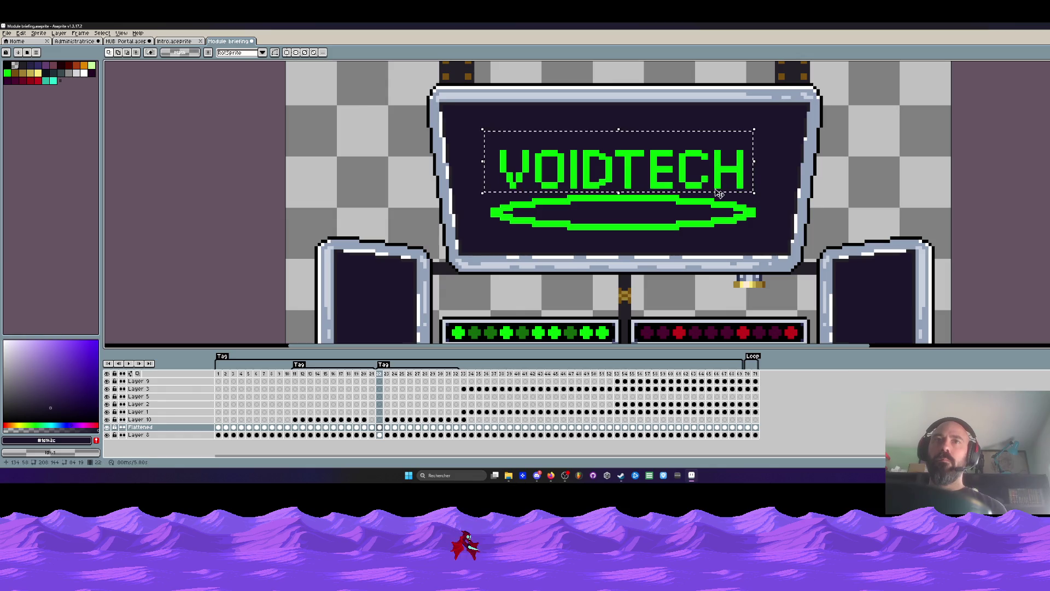
Step: Paste a copy of the VOIDTECH lettering on Layer 10 frame 23 and place it above the monitor
{"action": "left_click", "coordinate": [389, 418]}
{"action": "scroll", "coordinate": [608, 172], "scroll_direction": "up", "scroll_amount": 1}
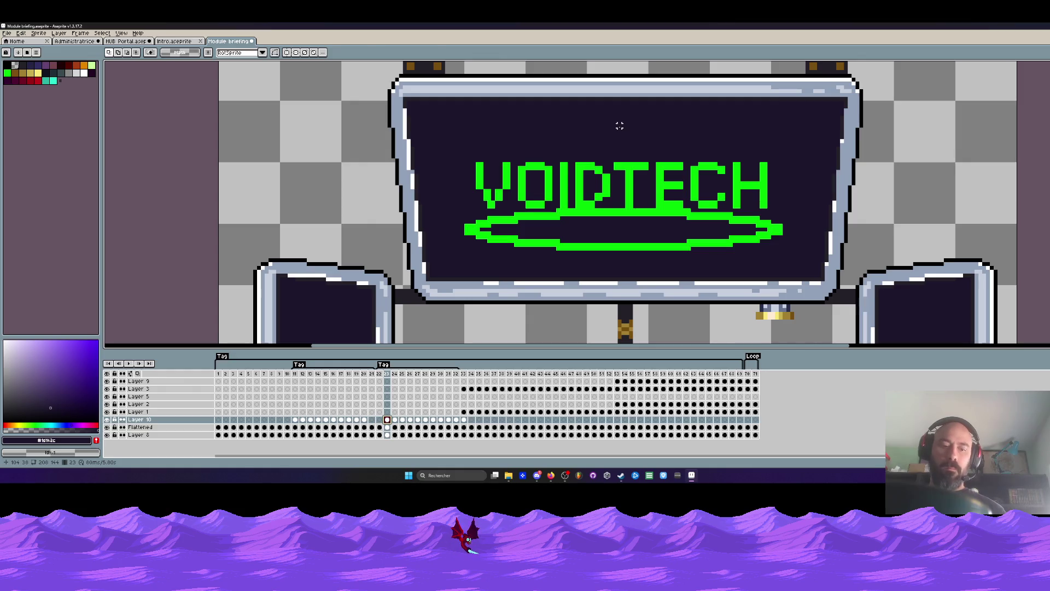
{"action": "key", "text": "ctrl+t"}
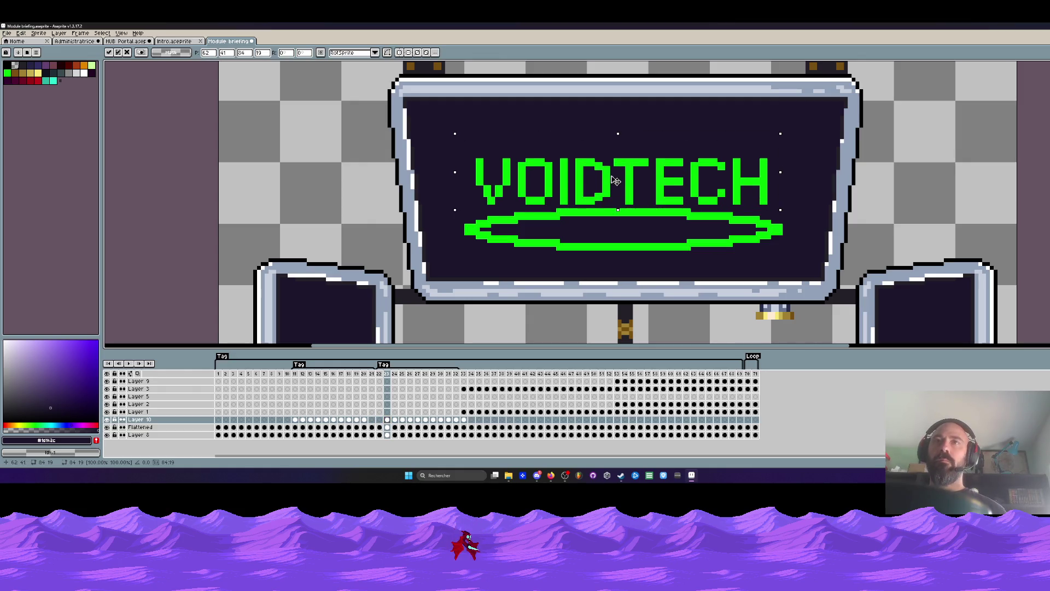
{"action": "left_click_drag", "start_coordinate": [614, 179], "coordinate": [618, 160]}
{"action": "scroll", "coordinate": [616, 166], "scroll_direction": "down", "scroll_amount": 1}
{"action": "scroll", "coordinate": [615, 167], "scroll_direction": "down", "scroll_amount": 1}
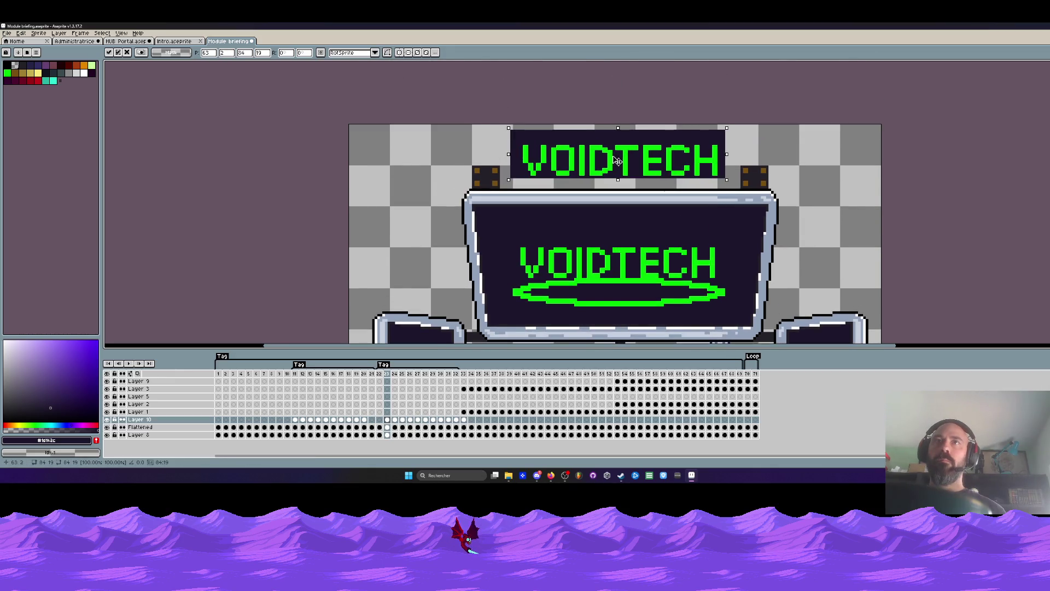
{"action": "key", "text": "ctrl+d"}
Step: Fill the copy's dark backing with transparent colour using the Paint Bucket
{"action": "left_click", "coordinate": [16, 66]}
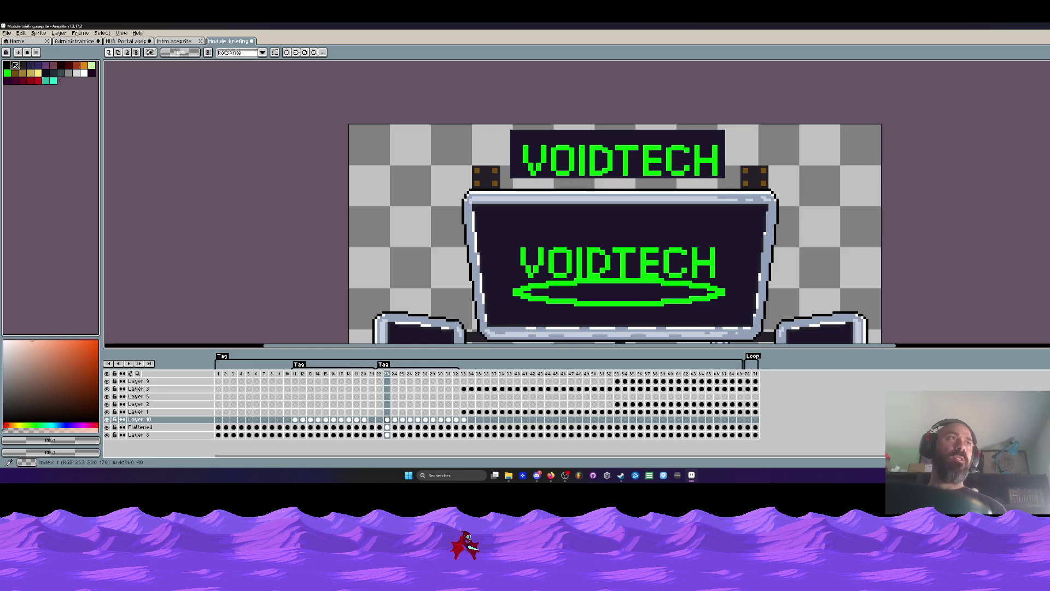
{"action": "key", "text": "g"}
{"action": "left_click", "coordinate": [579, 136]}
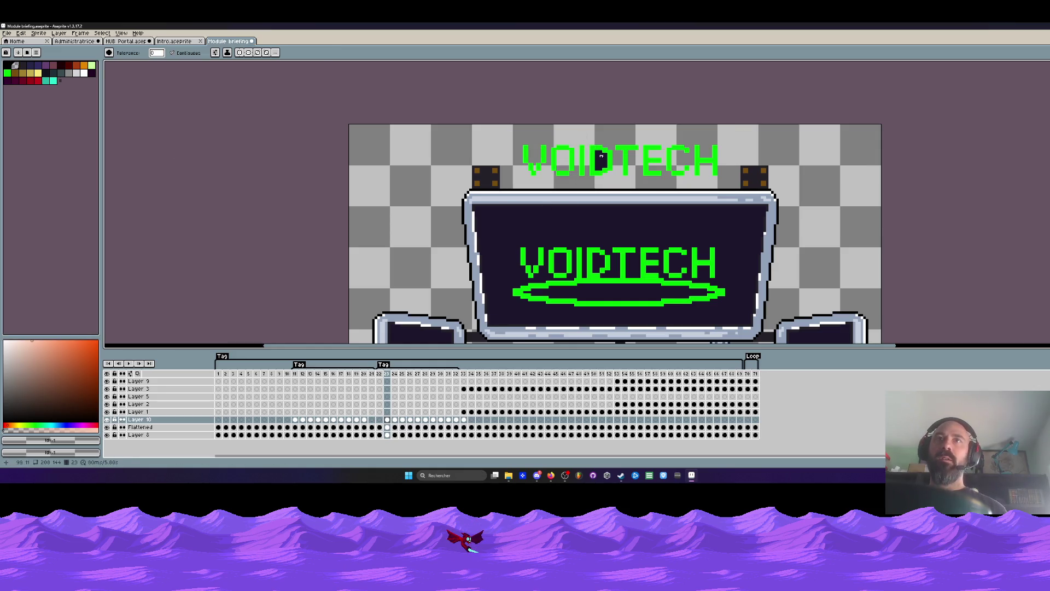
{"action": "scroll", "coordinate": [602, 161], "scroll_direction": "down", "scroll_amount": 1}
{"action": "scroll", "coordinate": [566, 168], "scroll_direction": "up", "scroll_amount": 1}
{"action": "scroll", "coordinate": [527, 176], "scroll_direction": "up", "scroll_amount": 1}
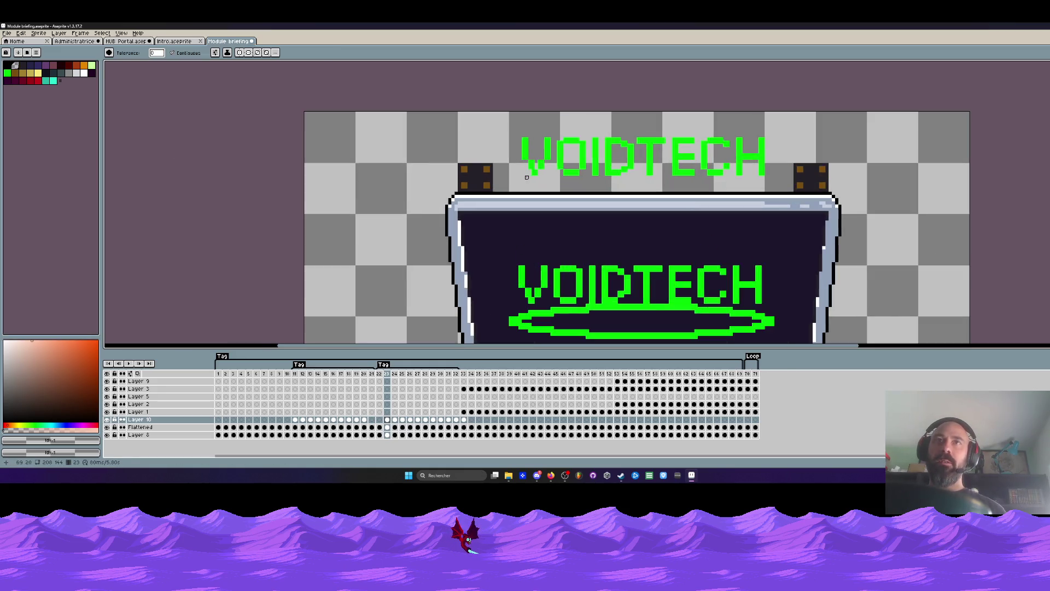
Step: Briefly marquee the top copy's V, deselect, and ready the Move tool
{"action": "key", "text": "m"}
{"action": "scroll", "coordinate": [546, 176], "scroll_direction": "up", "scroll_amount": 1}
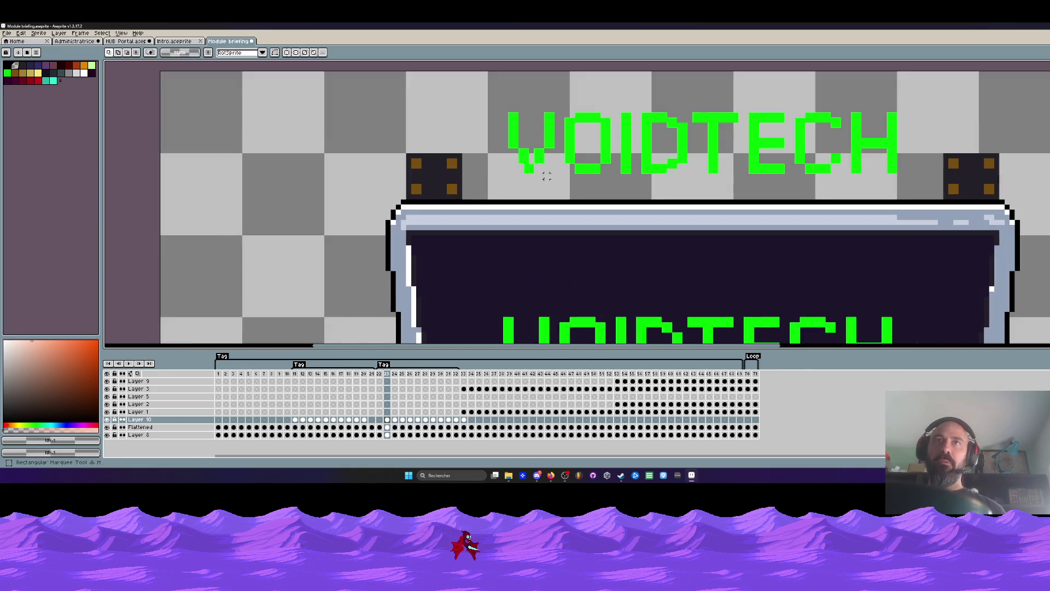
{"action": "scroll", "coordinate": [529, 149], "scroll_direction": "up", "scroll_amount": 1}
{"action": "left_click_drag", "start_coordinate": [479, 71], "coordinate": [529, 165]}
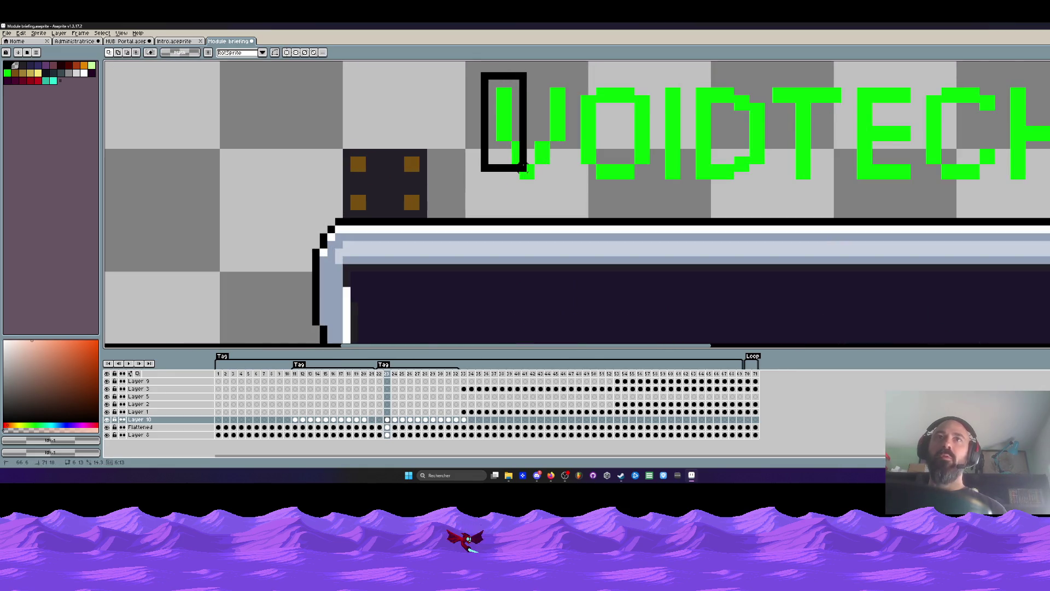
{"action": "key", "text": "ctrl+d"}
{"action": "scroll", "coordinate": [534, 160], "scroll_direction": "down", "scroll_amount": 2}
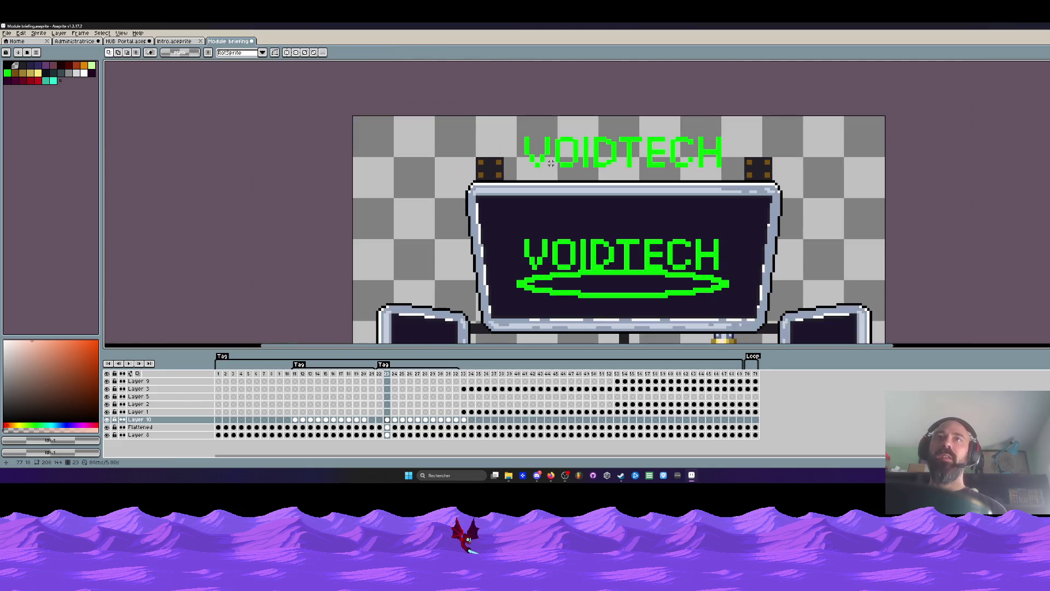
{"action": "scroll", "coordinate": [545, 156], "scroll_direction": "down", "scroll_amount": 1}
{"action": "key", "text": "v"}
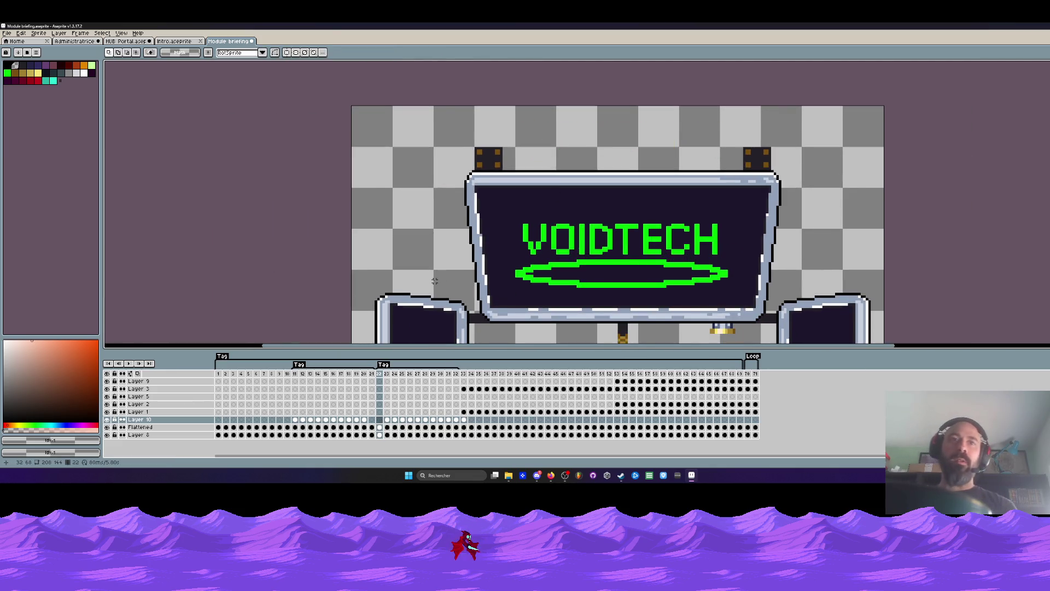
Step: Step between frames 21–23 and jump back around frame 18 where the lettering glitches
{"action": "key", "text": "Left"}
{"action": "scroll", "coordinate": [526, 263], "scroll_direction": "up", "scroll_amount": 2}
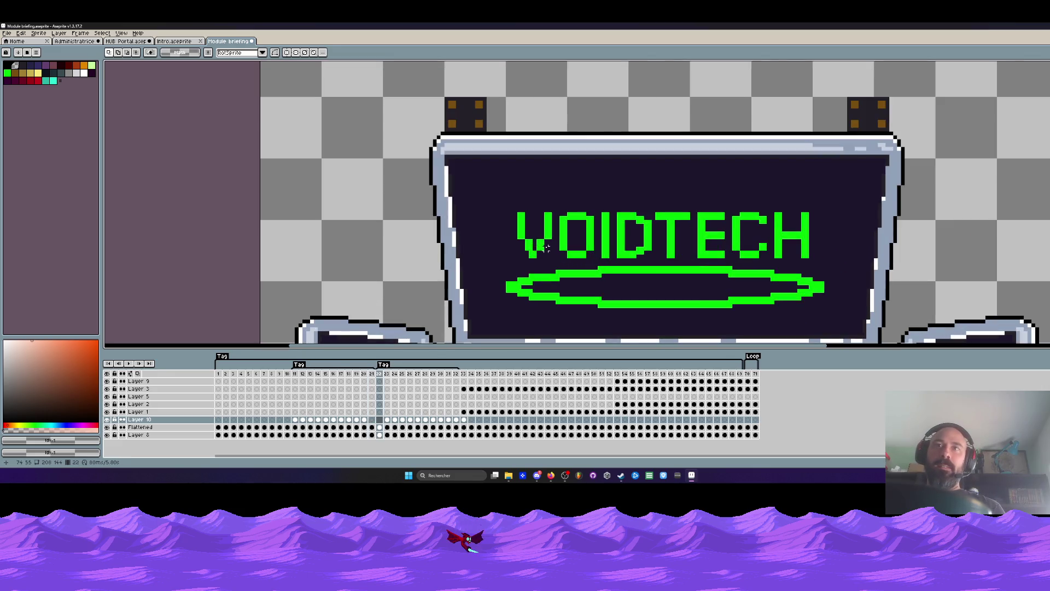
{"action": "scroll", "coordinate": [519, 230], "scroll_direction": "up", "scroll_amount": 1}
{"action": "left_click_drag", "start_coordinate": [504, 200], "coordinate": [564, 268]}
{"action": "scroll", "coordinate": [550, 234], "scroll_direction": "down", "scroll_amount": 1}
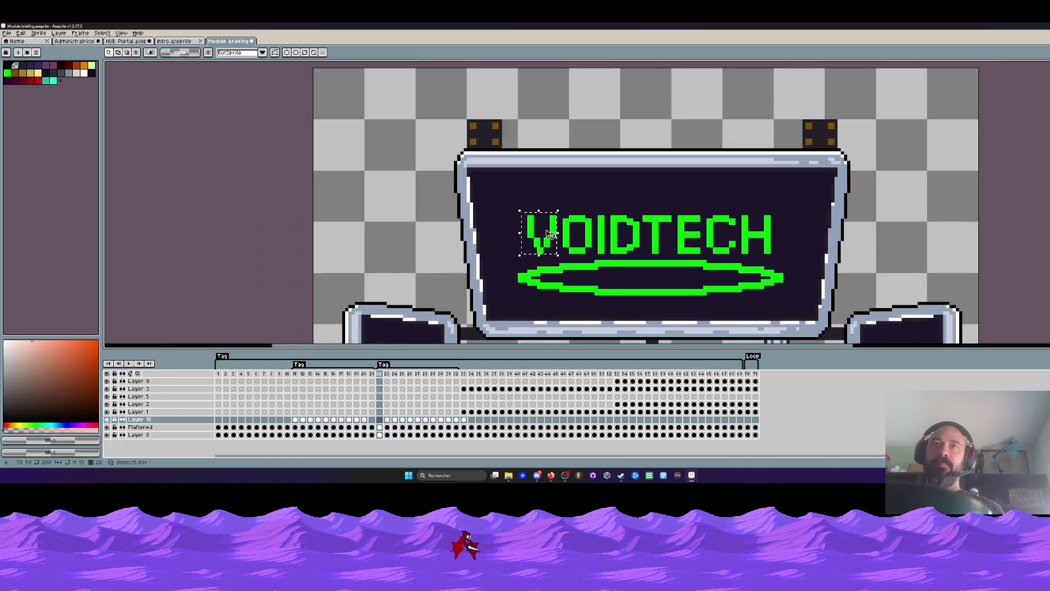
{"action": "scroll", "coordinate": [551, 233], "scroll_direction": "down", "scroll_amount": 1}
{"action": "left_click", "coordinate": [544, 231]}
{"action": "key", "text": "Right"}
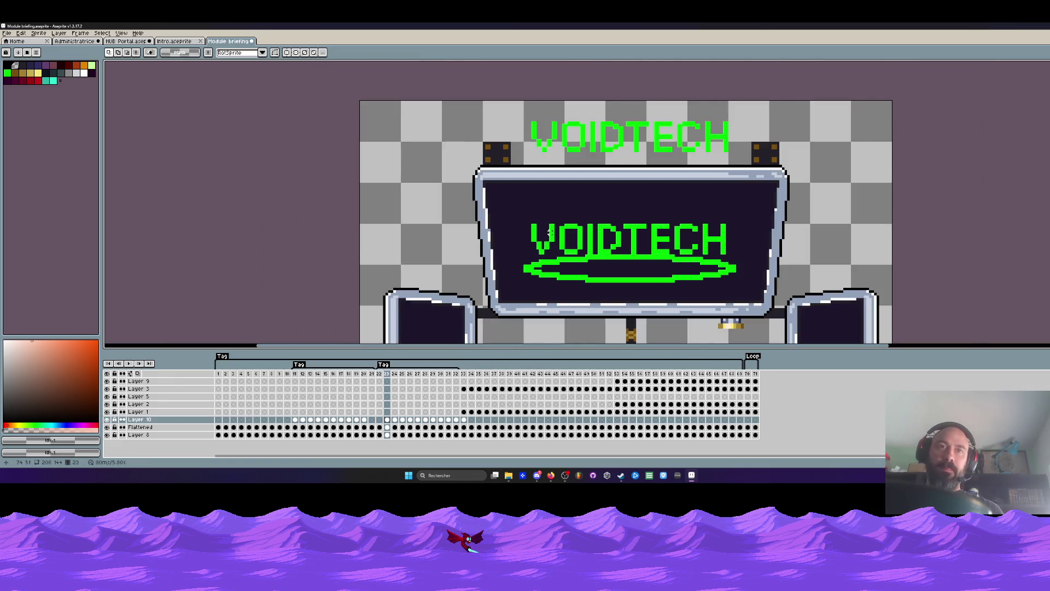
{"action": "key", "text": "Left"}
{"action": "key", "text": "Left"}
{"action": "left_click", "coordinate": [300, 374]}
{"action": "key", "text": "Right"}
{"action": "key", "text": "Right"}
{"action": "key", "text": "Right"}
{"action": "key", "text": "Right"}
{"action": "key", "text": "Right"}
{"action": "key", "text": "Right"}
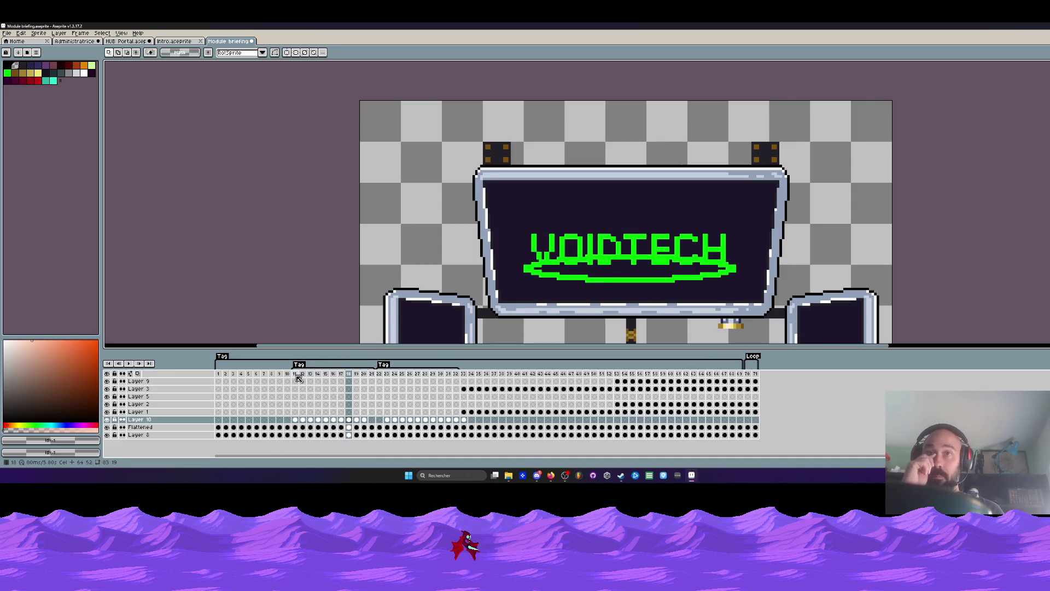
Step: Hide the Flattened layer, leaving only the lettering and ellipse, and step through nearby frames
{"action": "key", "text": "Left"}
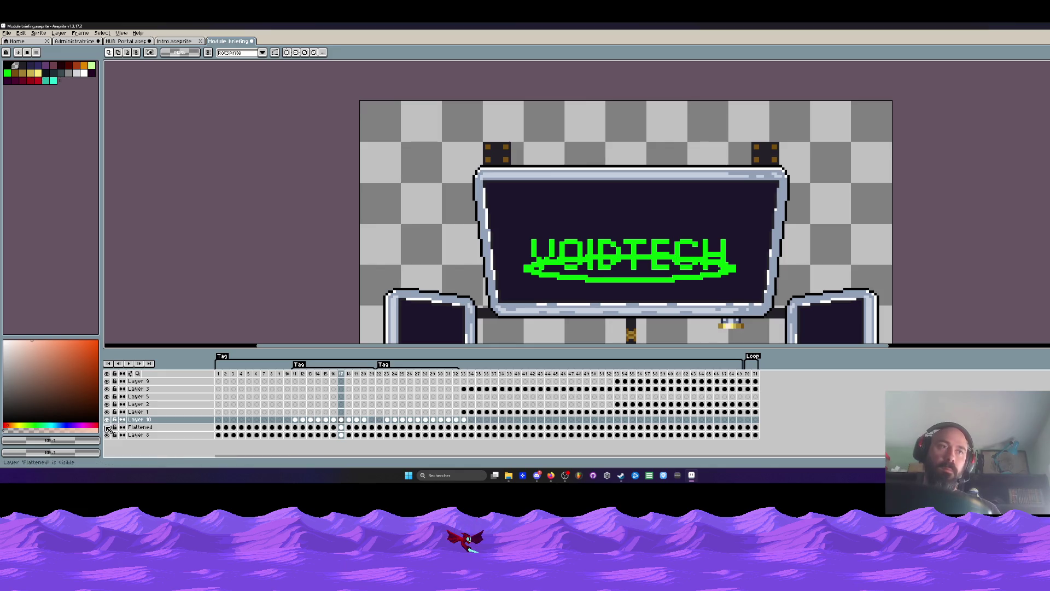
{"action": "left_click", "coordinate": [106, 427]}
{"action": "key", "text": "Right"}
{"action": "key", "text": "Right"}
{"action": "key", "text": "Right"}
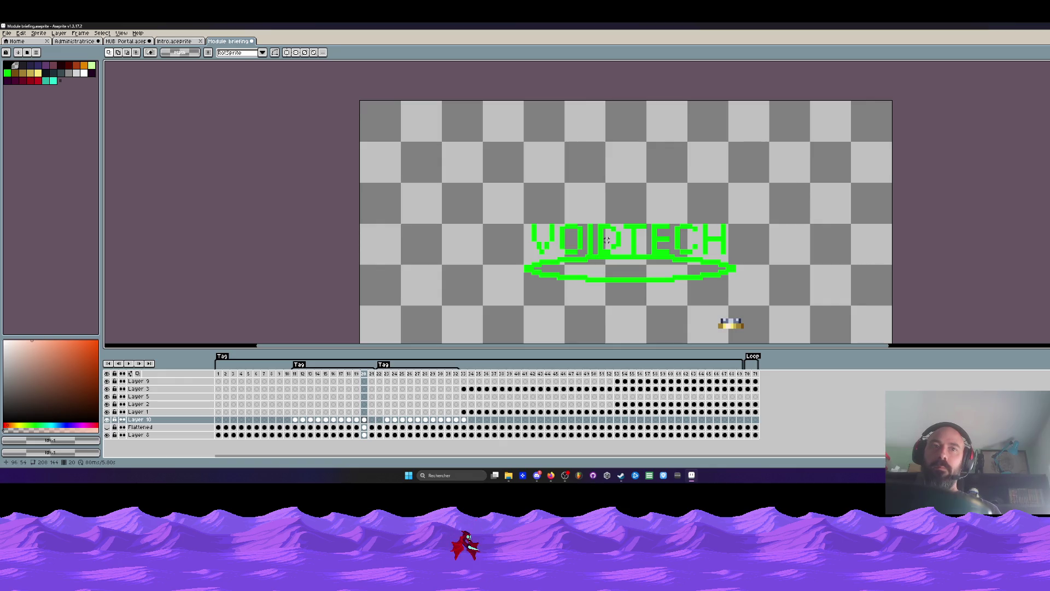
{"action": "key", "text": "Return"}
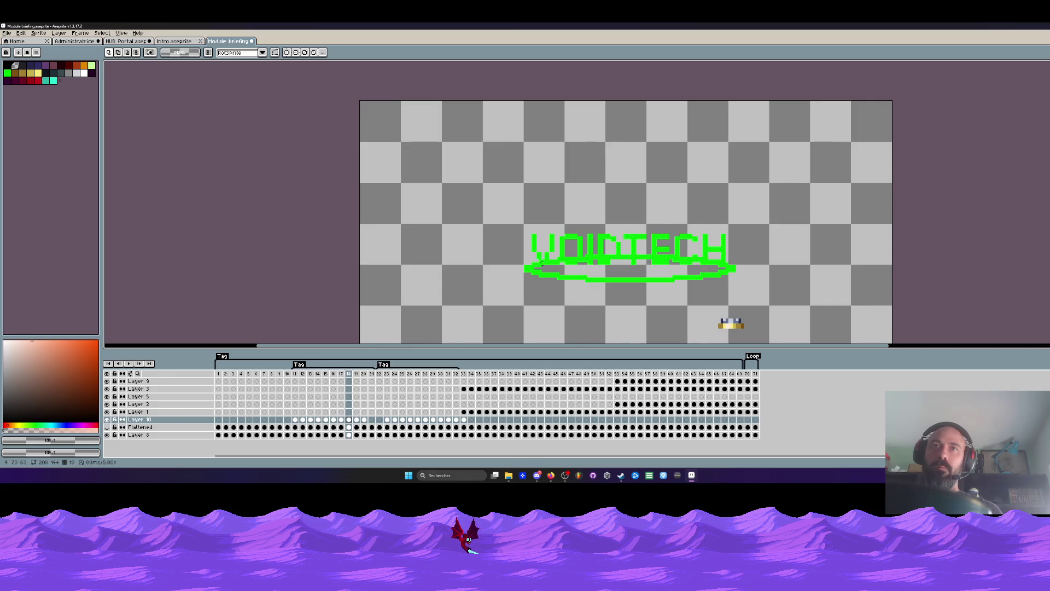
{"action": "scroll", "coordinate": [540, 251], "scroll_direction": "up", "scroll_amount": 1}
{"action": "scroll", "coordinate": [538, 251], "scroll_direction": "up", "scroll_amount": 3}
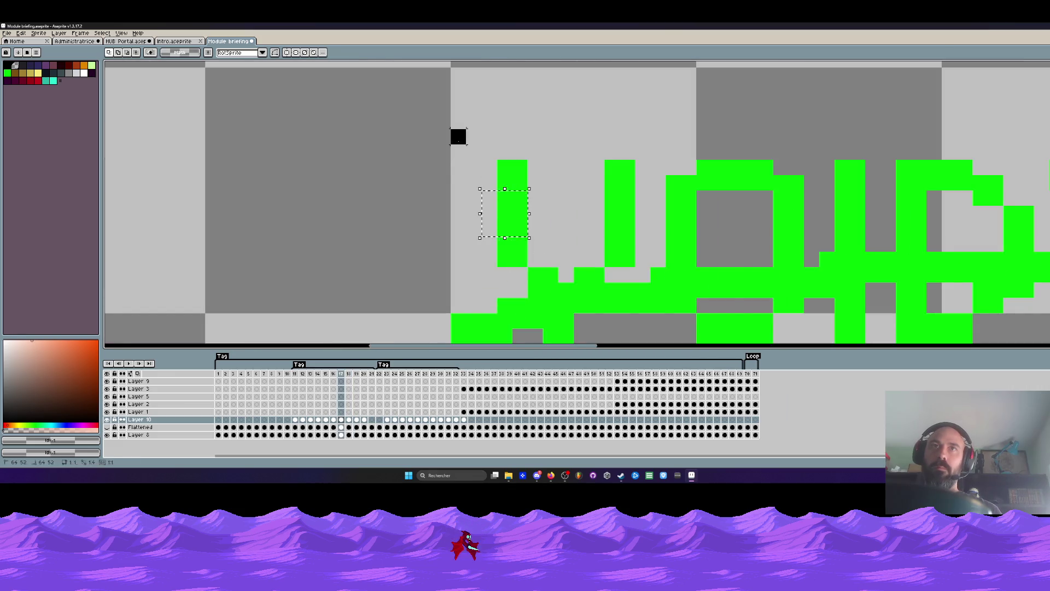
Step: Shift the V's left bar one pixel left with the marquee and commit the move
{"action": "left_click_drag", "start_coordinate": [459, 138], "coordinate": [552, 288]}
{"action": "scroll", "coordinate": [558, 287], "scroll_direction": "down", "scroll_amount": 1}
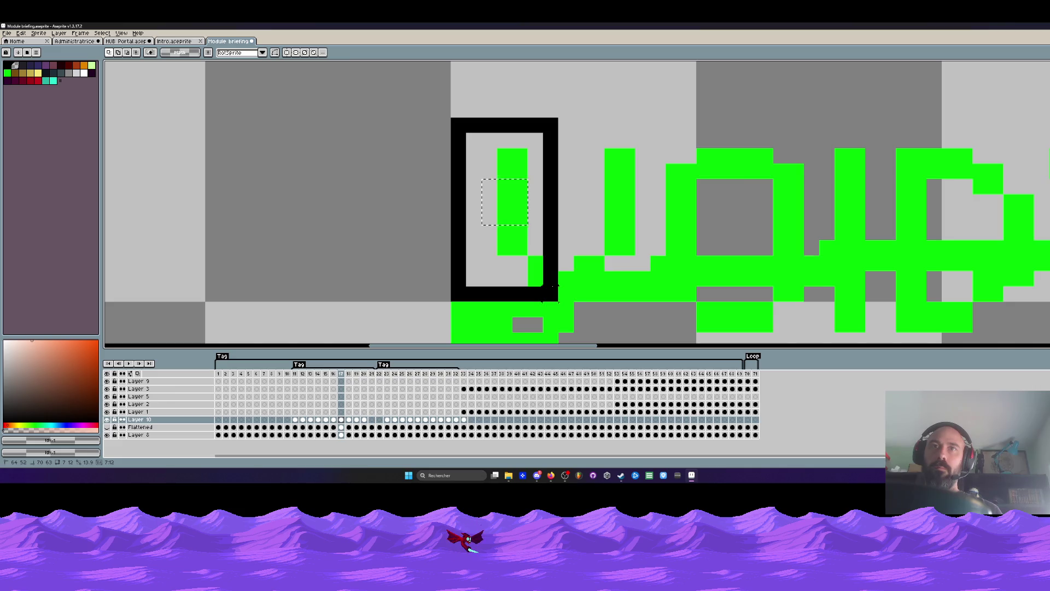
{"action": "left_click_drag", "start_coordinate": [555, 286], "coordinate": [542, 268]}
{"action": "key", "text": "Right"}
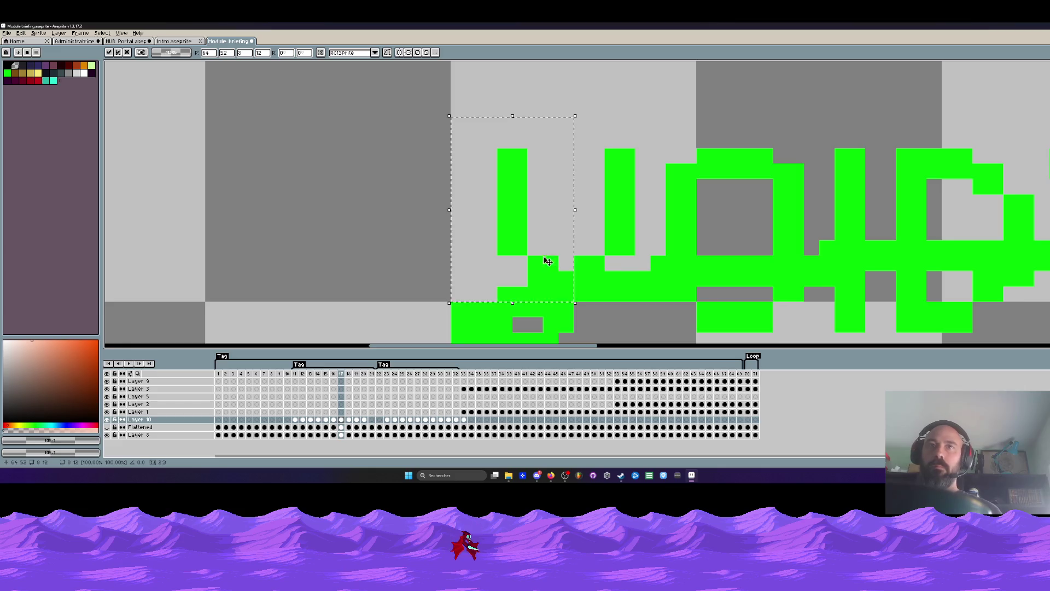
{"action": "key", "text": "u"}
{"action": "left_click_drag", "start_coordinate": [436, 134], "coordinate": [565, 263]}
{"action": "left_click_drag", "start_coordinate": [539, 277], "coordinate": [541, 261]}
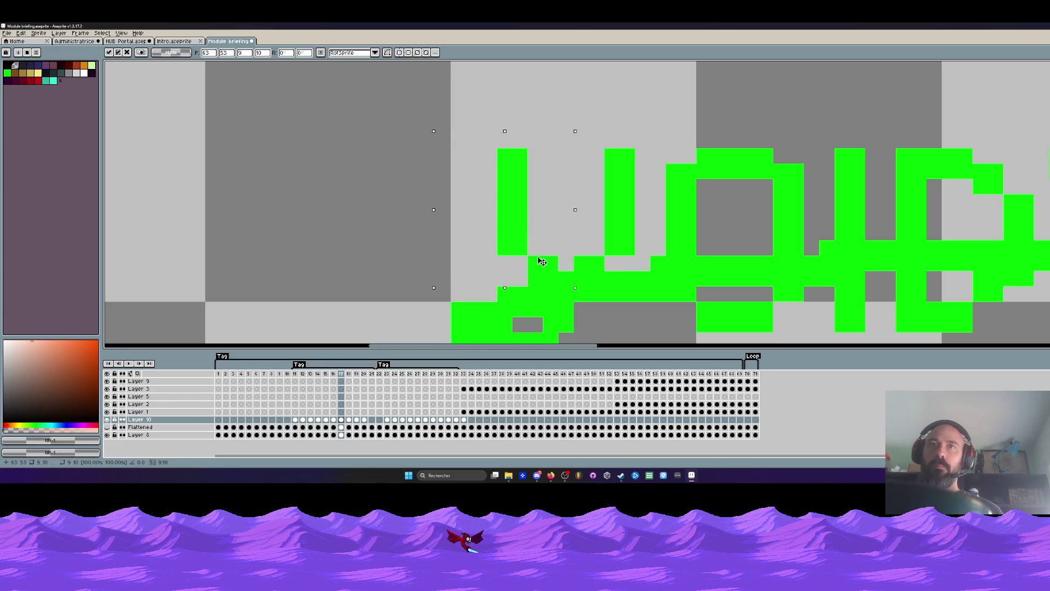
{"action": "key", "text": "Return"}
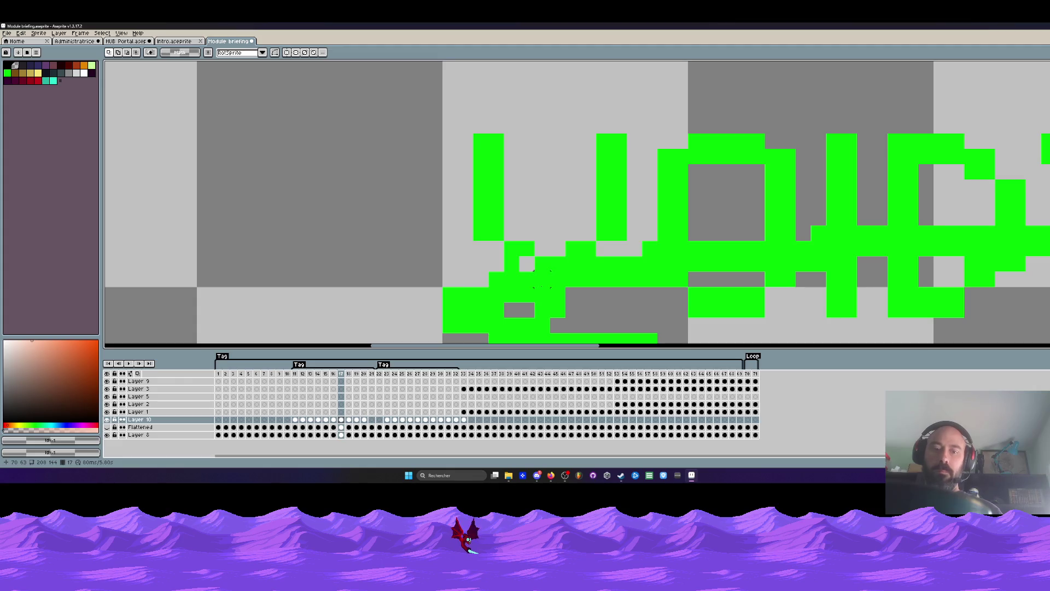
Step: Eyedrop the letter green, move a 4x2 glitch block down one row and add a joining green pixel
{"action": "key", "text": "i"}
{"action": "left_click", "coordinate": [541, 279]}
{"action": "key", "text": "b"}
{"action": "scroll", "coordinate": [533, 271], "scroll_direction": "down", "scroll_amount": 3}
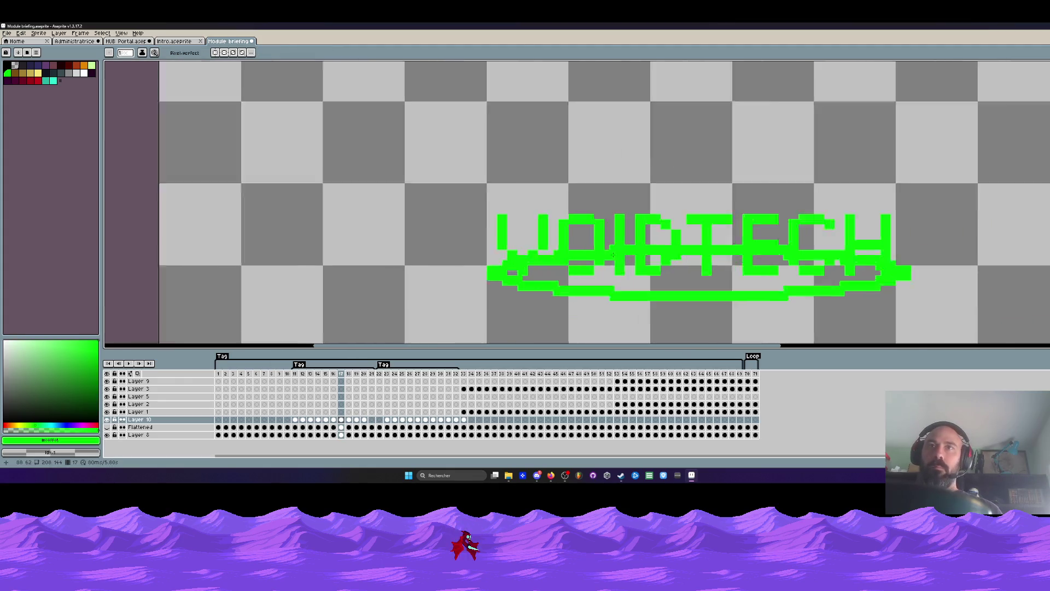
{"action": "scroll", "coordinate": [612, 254], "scroll_direction": "up", "scroll_amount": 1}
{"action": "scroll", "coordinate": [612, 254], "scroll_direction": "down", "scroll_amount": 1}
{"action": "scroll", "coordinate": [608, 237], "scroll_direction": "up", "scroll_amount": 3}
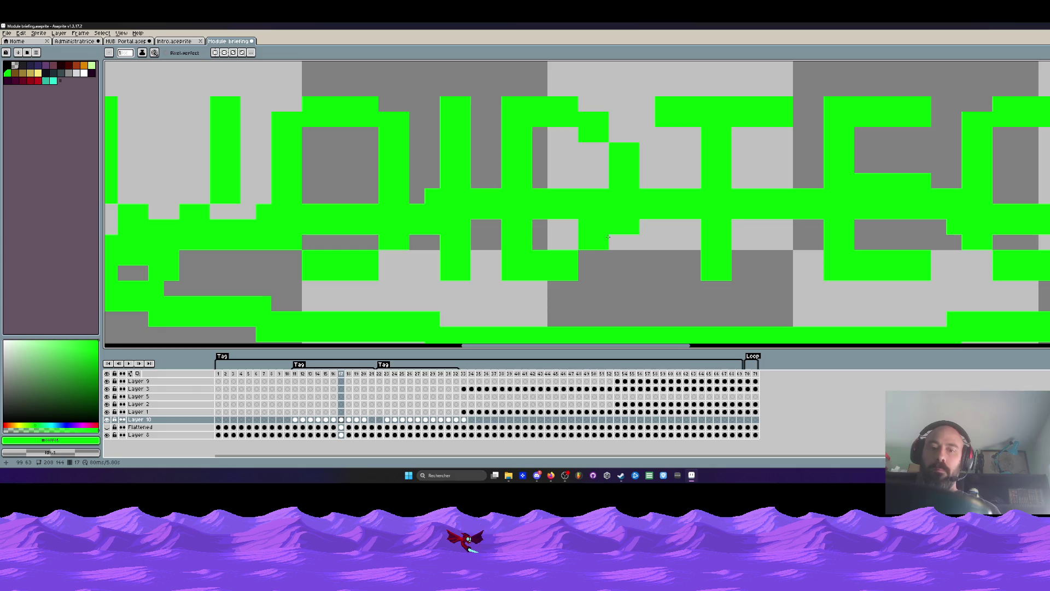
{"action": "key", "text": "m"}
{"action": "scroll", "coordinate": [608, 236], "scroll_direction": "up", "scroll_amount": 1}
{"action": "mouse_move", "coordinate": [566, 207]}
{"action": "left_mouse_down"}
{"action": "mouse_move", "coordinate": [652, 251]}
{"action": "mouse_move", "coordinate": [628, 250]}
{"action": "left_mouse_up"}
{"action": "left_click", "coordinate": [629, 235]}
{"action": "key", "text": "Return"}
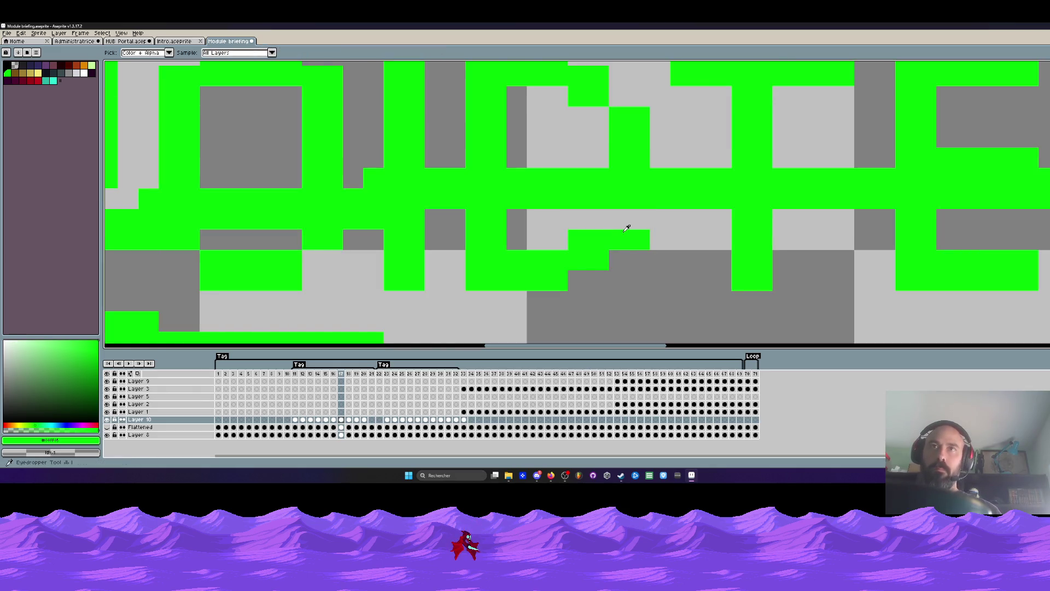
{"action": "key", "text": "b"}
{"action": "left_click", "coordinate": [628, 219]}
{"action": "scroll", "coordinate": [614, 105], "scroll_direction": "up", "scroll_amount": 1}
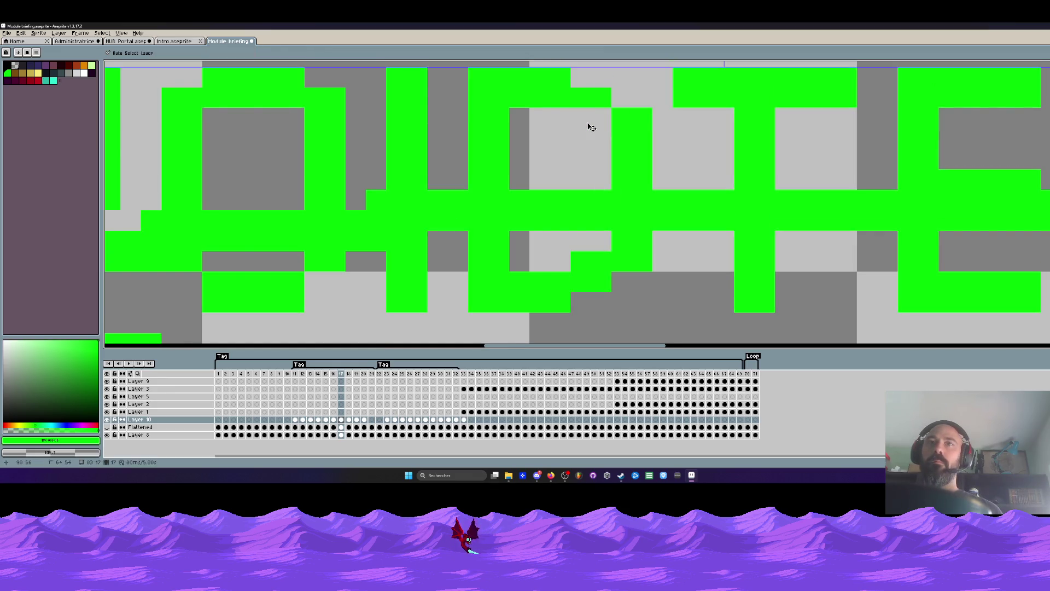
{"action": "scroll", "coordinate": [601, 128], "scroll_direction": "down", "scroll_amount": 3}
{"action": "scroll", "coordinate": [603, 128], "scroll_direction": "down", "scroll_amount": 1}
{"action": "scroll", "coordinate": [590, 129], "scroll_direction": "down", "scroll_amount": 1}
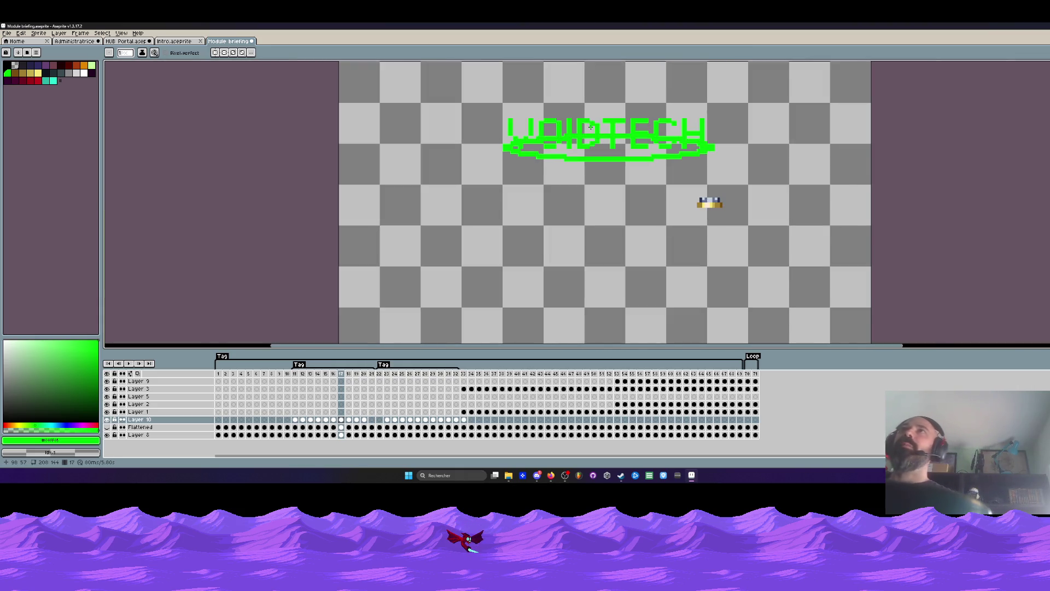
{"action": "scroll", "coordinate": [564, 126], "scroll_direction": "up", "scroll_amount": 1}
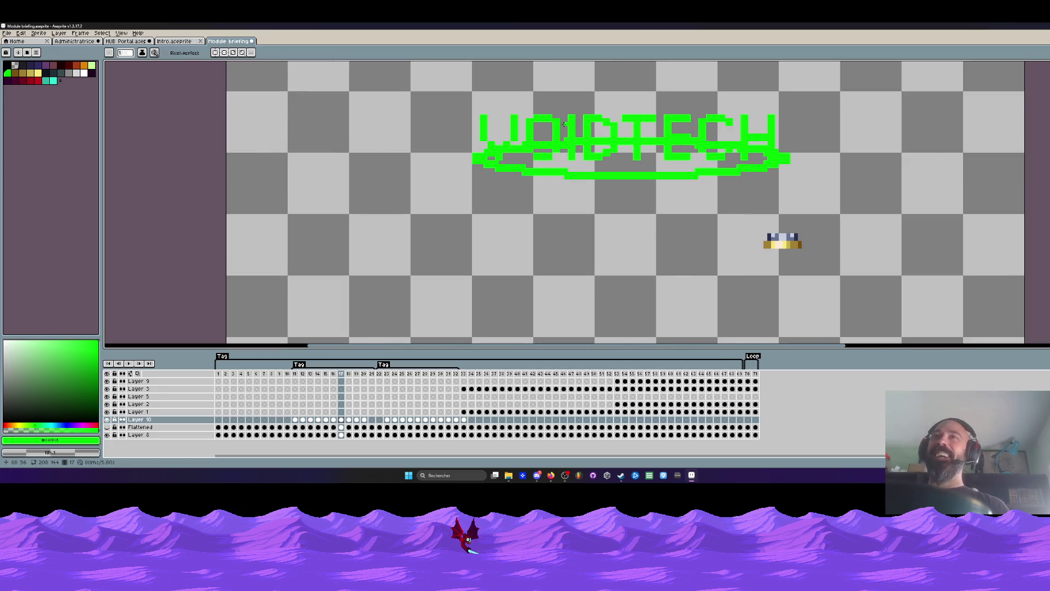
{"action": "scroll", "coordinate": [625, 141], "scroll_direction": "up", "scroll_amount": 1}
{"action": "key", "text": "Left"}
{"action": "key", "text": "Left"}
{"action": "key", "text": "Left"}
{"action": "key", "text": "Left"}
{"action": "key", "text": "Left"}
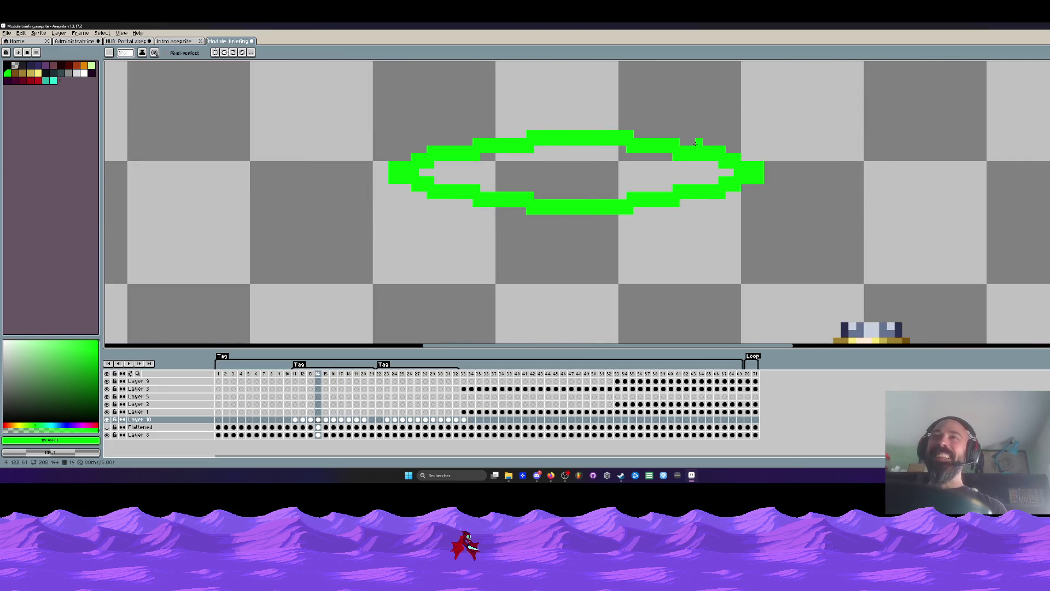
{"action": "key", "text": "Left"}
{"action": "key", "text": "Left"}
{"action": "key", "text": "Left"}
{"action": "key", "text": "Left"}
{"action": "key", "text": "Left"}
{"action": "key", "text": "Left"}
{"action": "key", "text": "Left"}
{"action": "key", "text": "Right"}
{"action": "key", "text": "Right"}
{"action": "key", "text": "Right"}
{"action": "key", "text": "Right"}
{"action": "key", "text": "Right"}
{"action": "key", "text": "Right"}
{"action": "key", "text": "Right"}
{"action": "key", "text": "Right"}
{"action": "key", "text": "Right"}
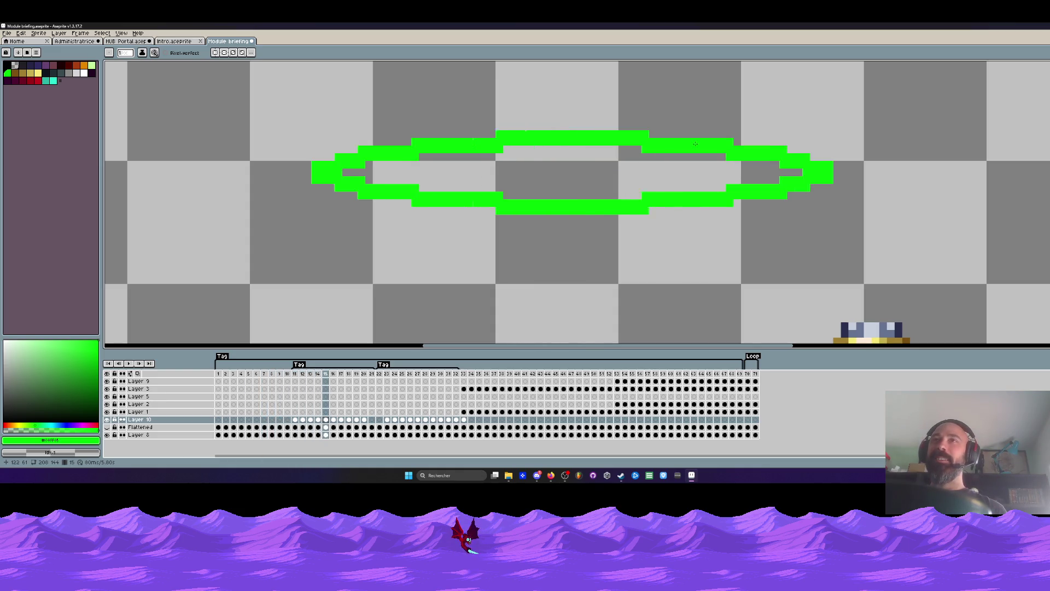
{"action": "key", "text": "Right"}
{"action": "key", "text": "Right"}
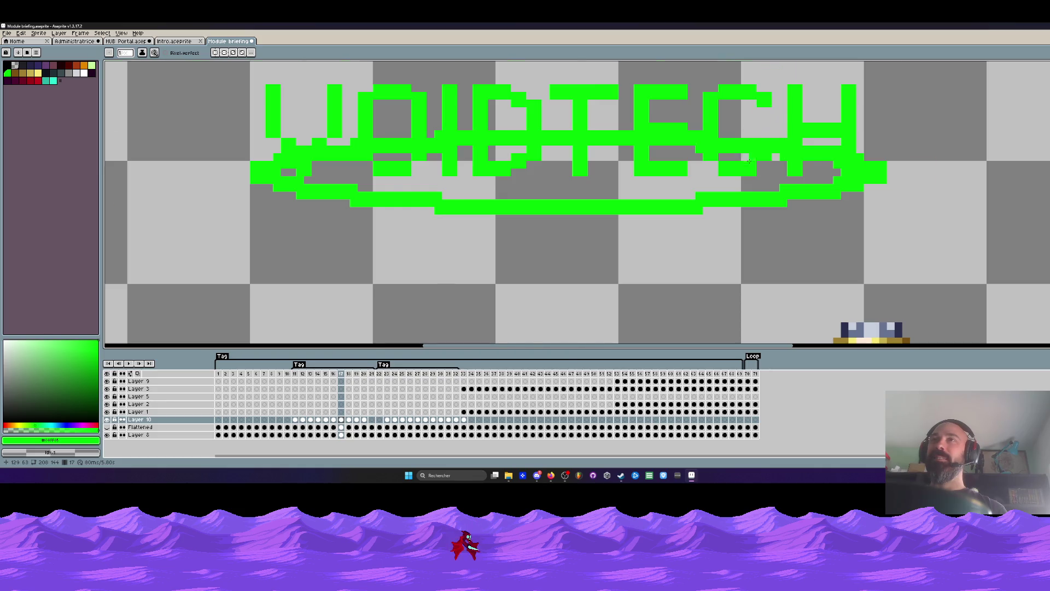
{"action": "scroll", "coordinate": [748, 160], "scroll_direction": "up", "scroll_amount": 2}
{"action": "scroll", "coordinate": [796, 160], "scroll_direction": "down", "scroll_amount": 2}
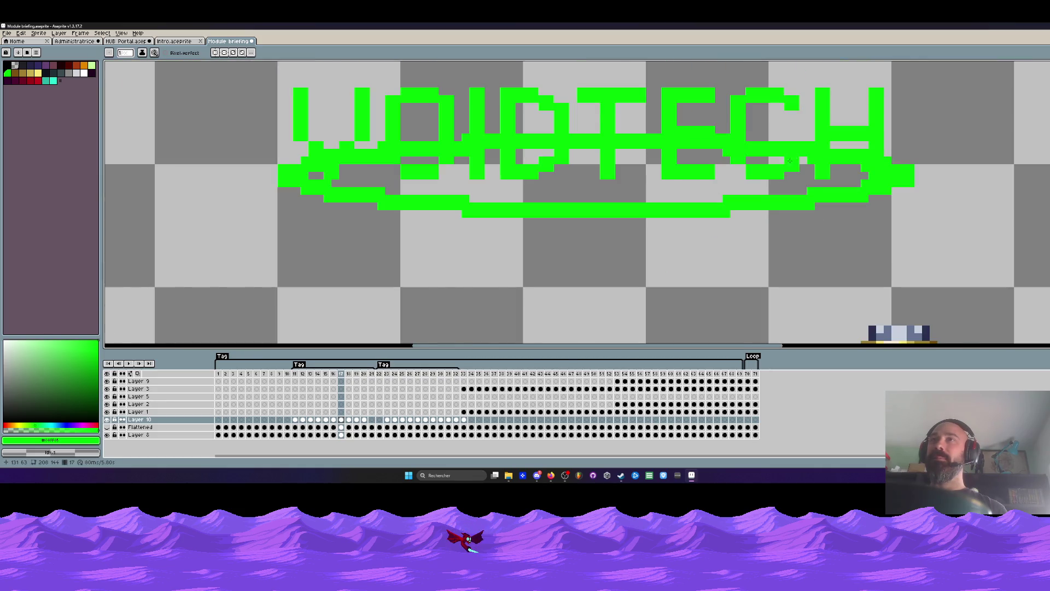
{"action": "scroll", "coordinate": [730, 156], "scroll_direction": "up", "scroll_amount": 2}
{"action": "scroll", "coordinate": [722, 152], "scroll_direction": "down", "scroll_amount": 4}
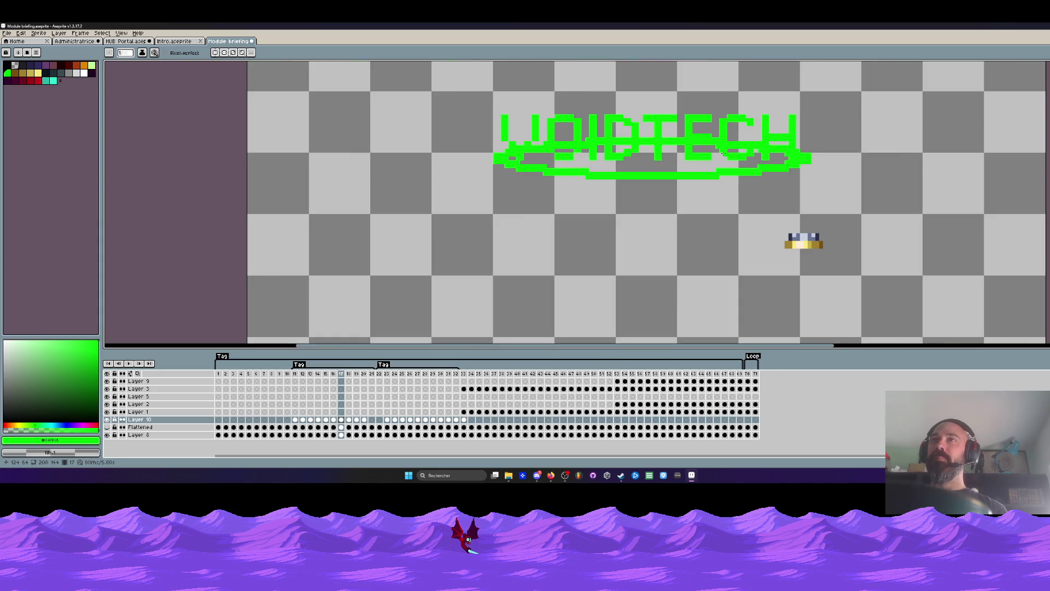
{"action": "scroll", "coordinate": [726, 151], "scroll_direction": "up", "scroll_amount": 3}
{"action": "scroll", "coordinate": [722, 160], "scroll_direction": "down", "scroll_amount": 2}
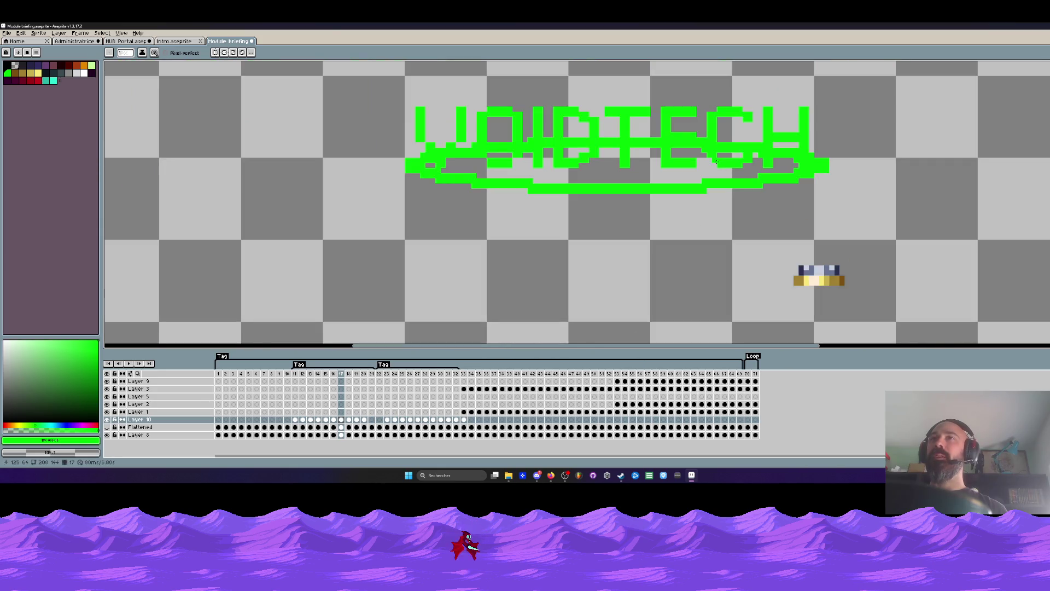
{"action": "scroll", "coordinate": [716, 157], "scroll_direction": "up", "scroll_amount": 2}
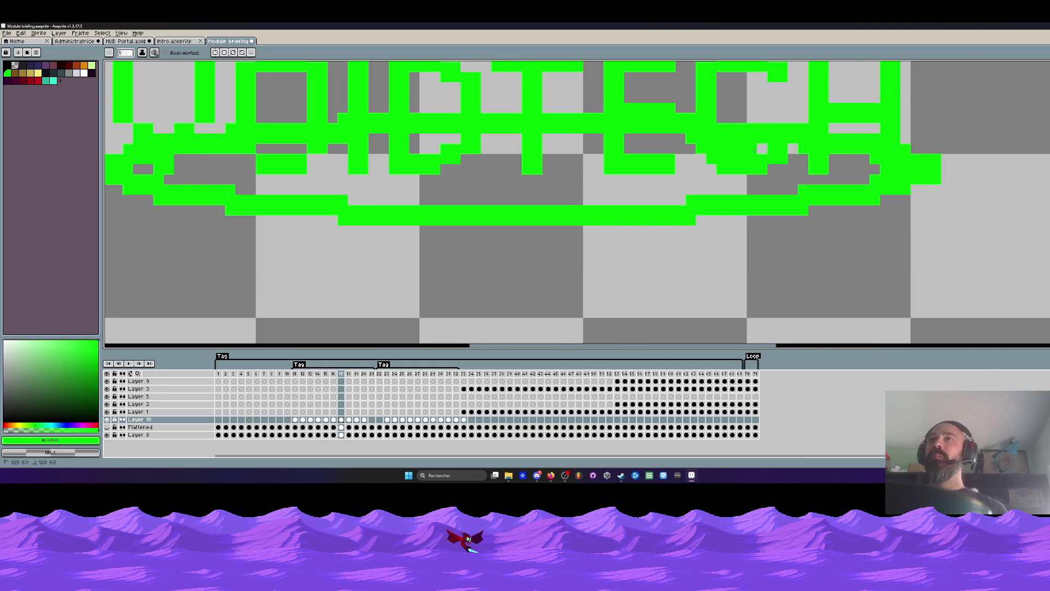
{"action": "scroll", "coordinate": [775, 164], "scroll_direction": "down", "scroll_amount": 2}
{"action": "scroll", "coordinate": [735, 156], "scroll_direction": "up", "scroll_amount": 2}
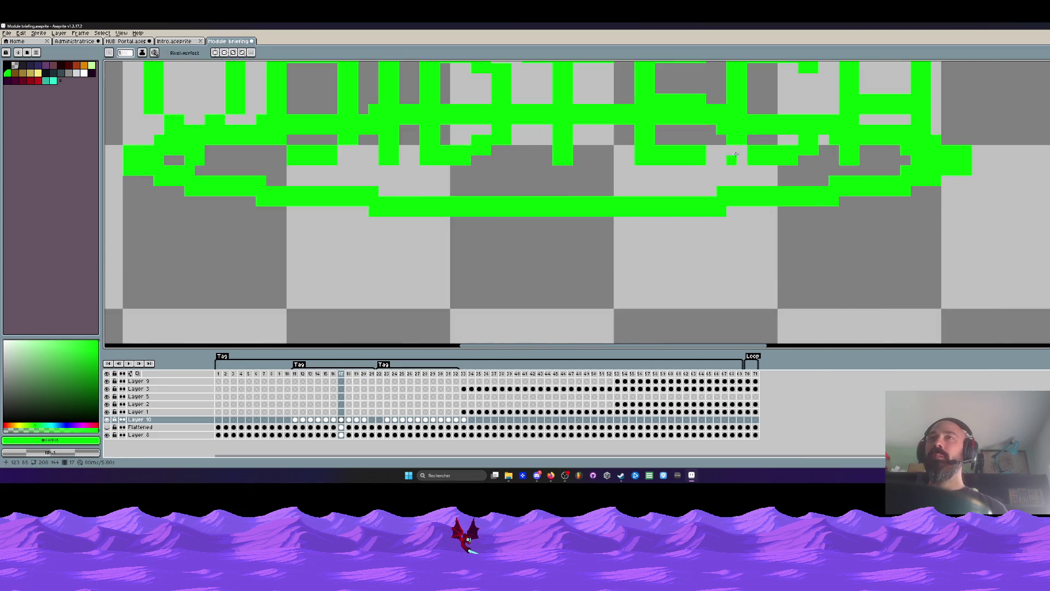
{"action": "scroll", "coordinate": [734, 149], "scroll_direction": "down", "scroll_amount": 2}
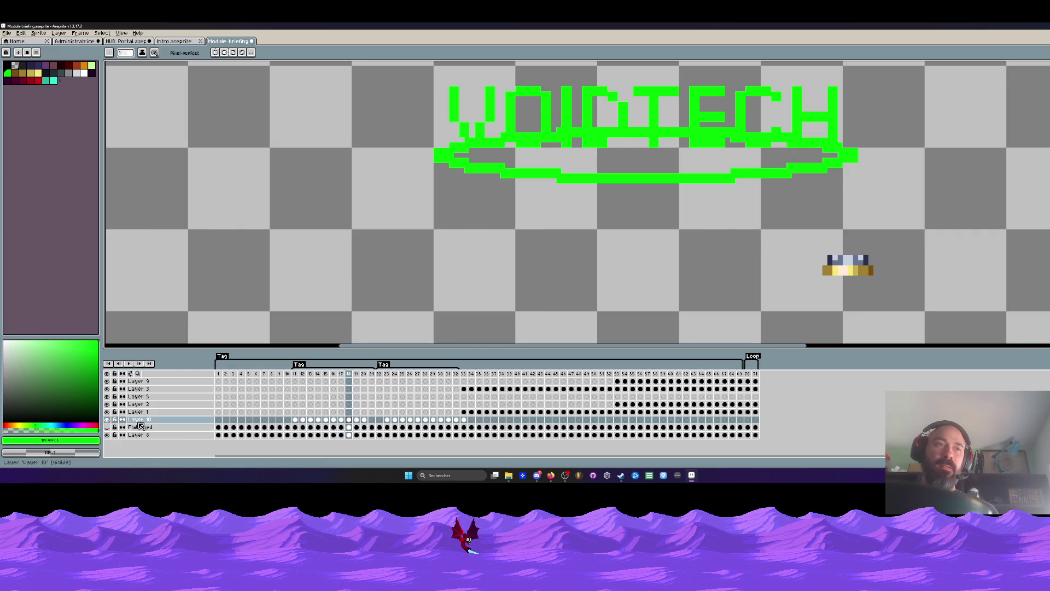
{"action": "scroll", "coordinate": [561, 153], "scroll_direction": "down", "scroll_amount": 2}
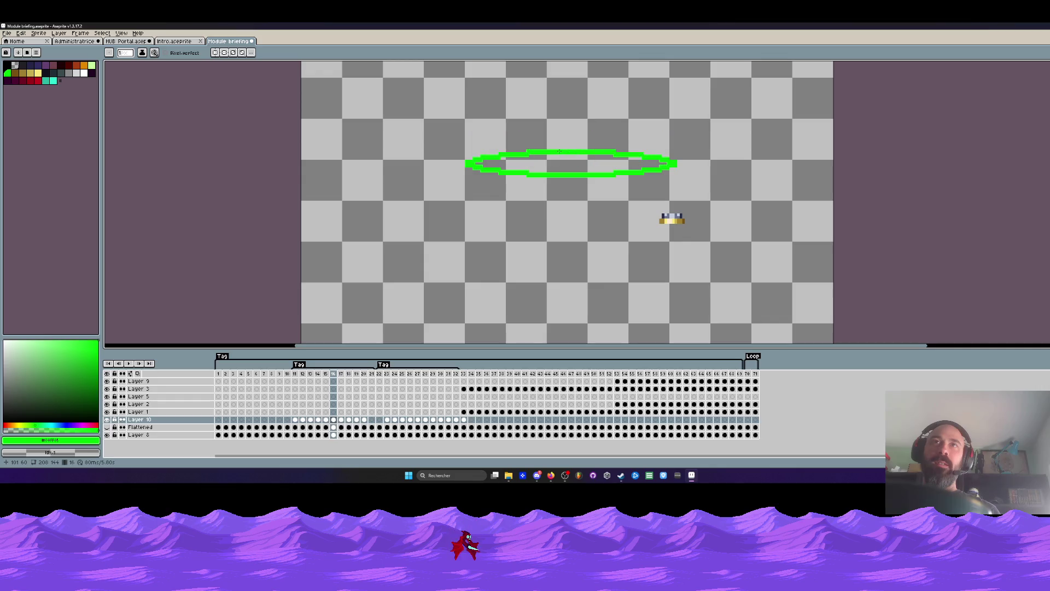
{"action": "scroll", "coordinate": [469, 145], "scroll_direction": "up", "scroll_amount": 1}
{"action": "scroll", "coordinate": [469, 145], "scroll_direction": "up", "scroll_amount": 1}
{"action": "scroll", "coordinate": [469, 144], "scroll_direction": "up", "scroll_amount": 1}
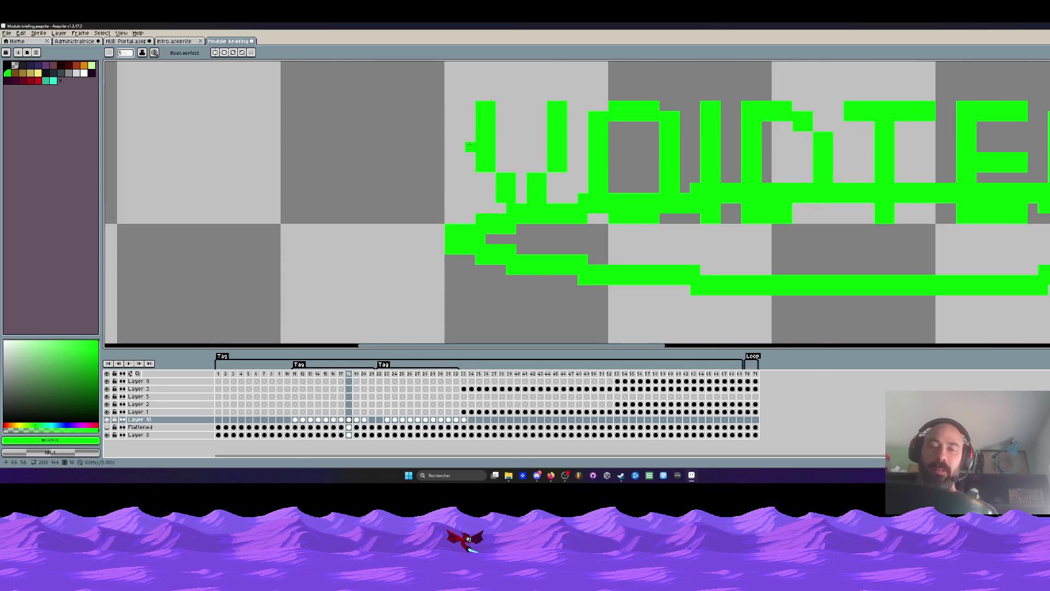
{"action": "scroll", "coordinate": [470, 145], "scroll_direction": "up", "scroll_amount": 1}
Step: Eyedrop green and pencil a glitch pixel beside the V on frame 18
{"action": "key", "text": "u"}
{"action": "left_click_drag", "start_coordinate": [465, 66], "coordinate": [531, 224]}
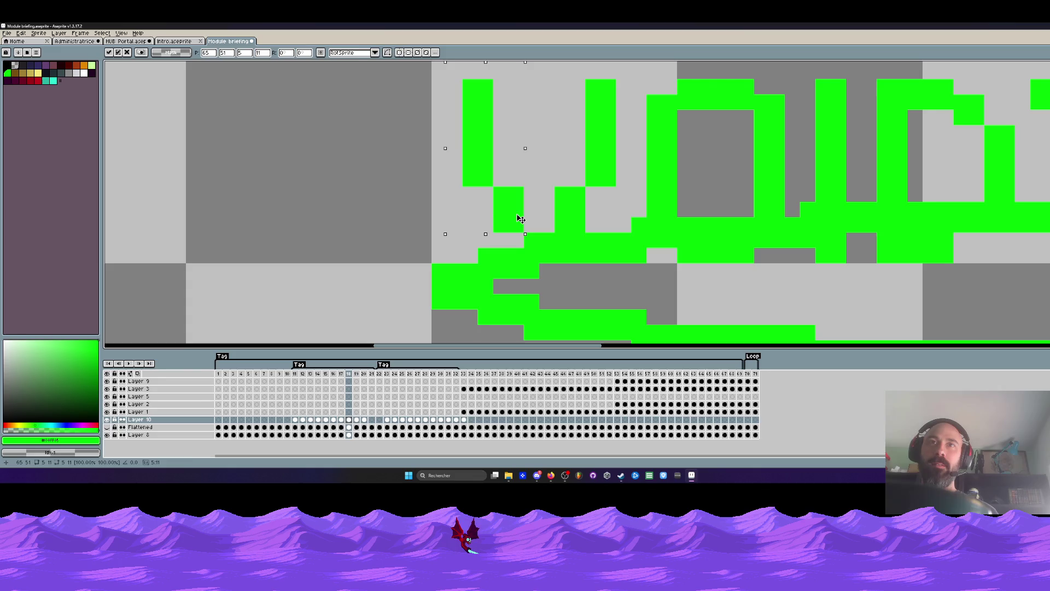
{"action": "key", "text": "i"}
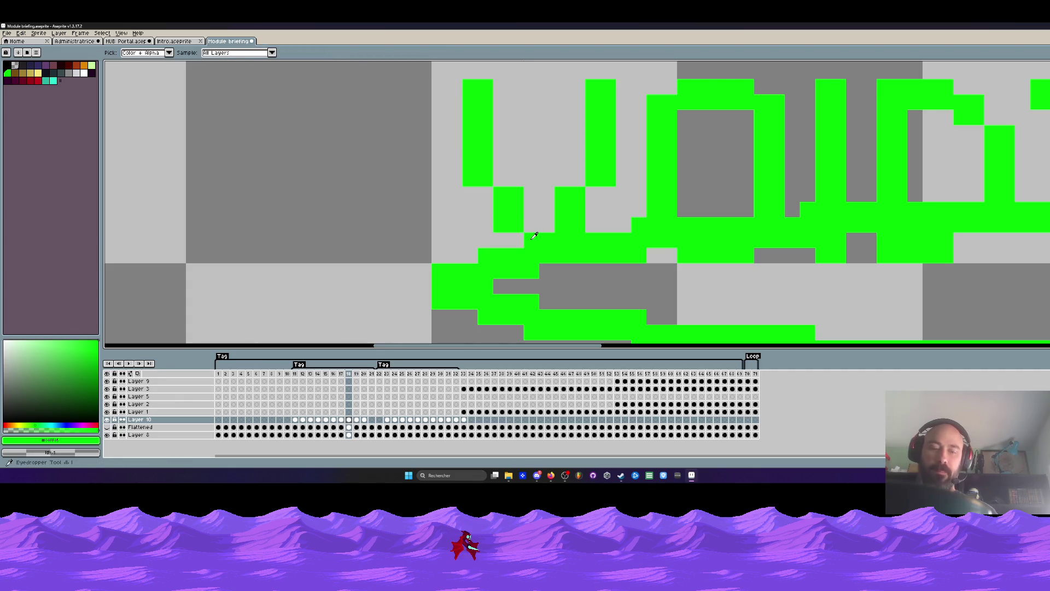
{"action": "key", "text": "b"}
{"action": "scroll", "coordinate": [533, 235], "scroll_direction": "down", "scroll_amount": 1}
{"action": "scroll", "coordinate": [575, 222], "scroll_direction": "down", "scroll_amount": 2}
{"action": "key", "text": "comma"}
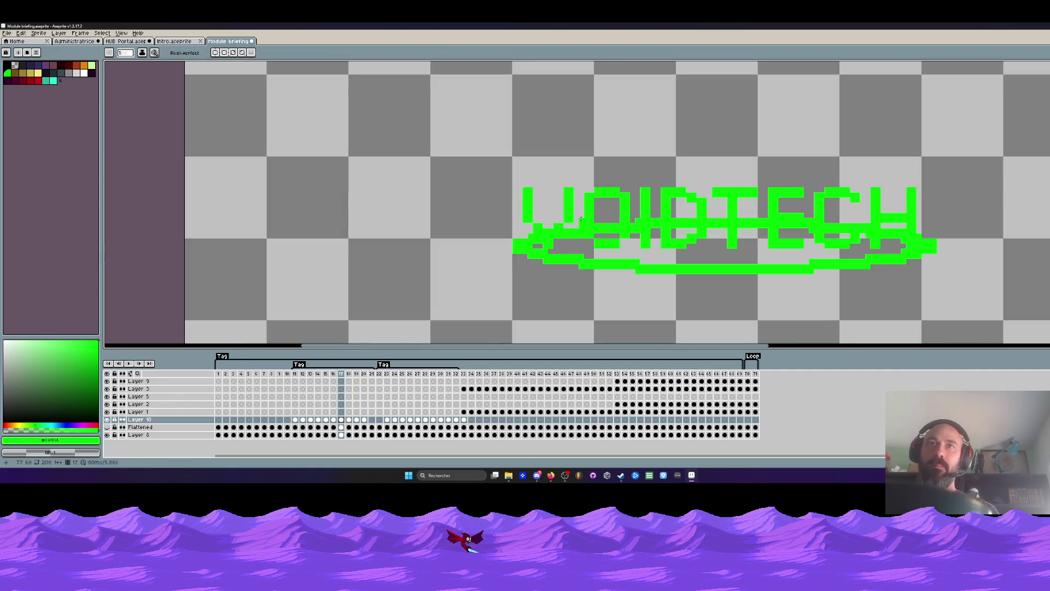
{"action": "scroll", "coordinate": [580, 219], "scroll_direction": "up", "scroll_amount": 1}
{"action": "scroll", "coordinate": [574, 218], "scroll_direction": "up", "scroll_amount": 2}
{"action": "key", "text": "period"}
{"action": "left_click", "coordinate": [465, 194]}
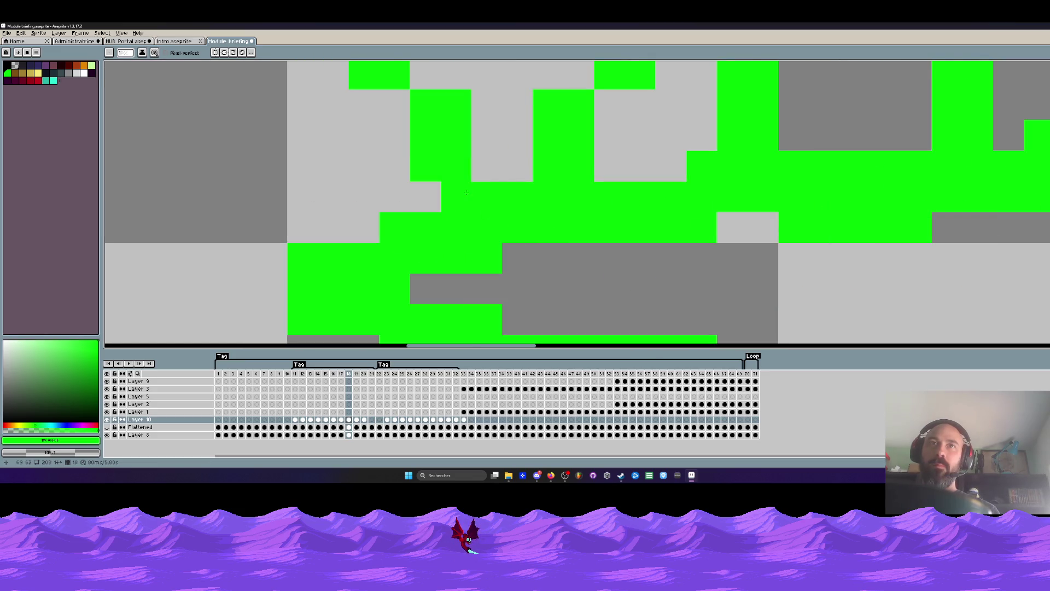
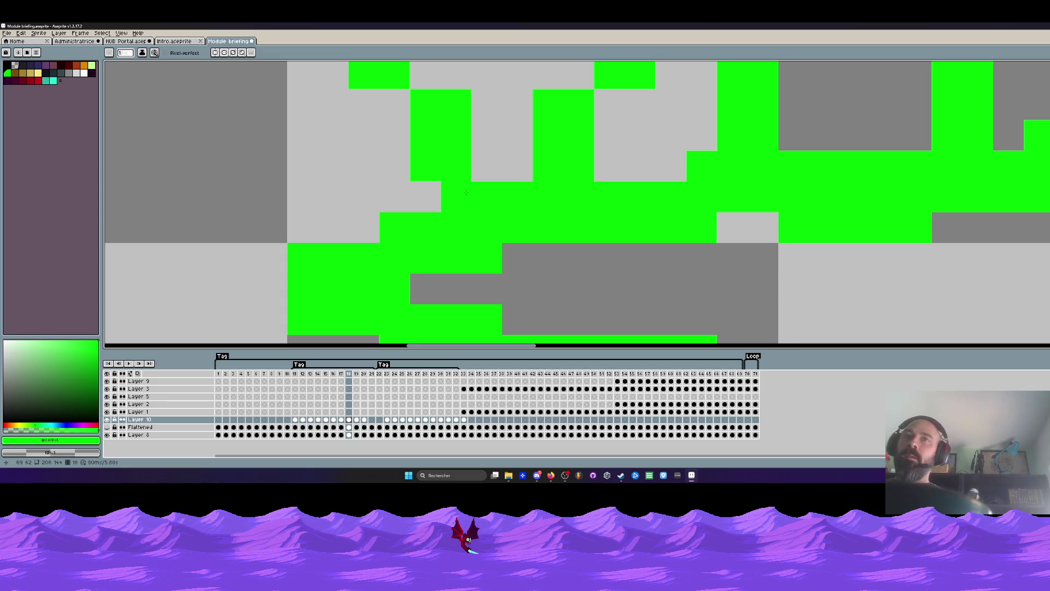
{"action": "scroll", "coordinate": [467, 192], "scroll_direction": "down", "scroll_amount": 3}
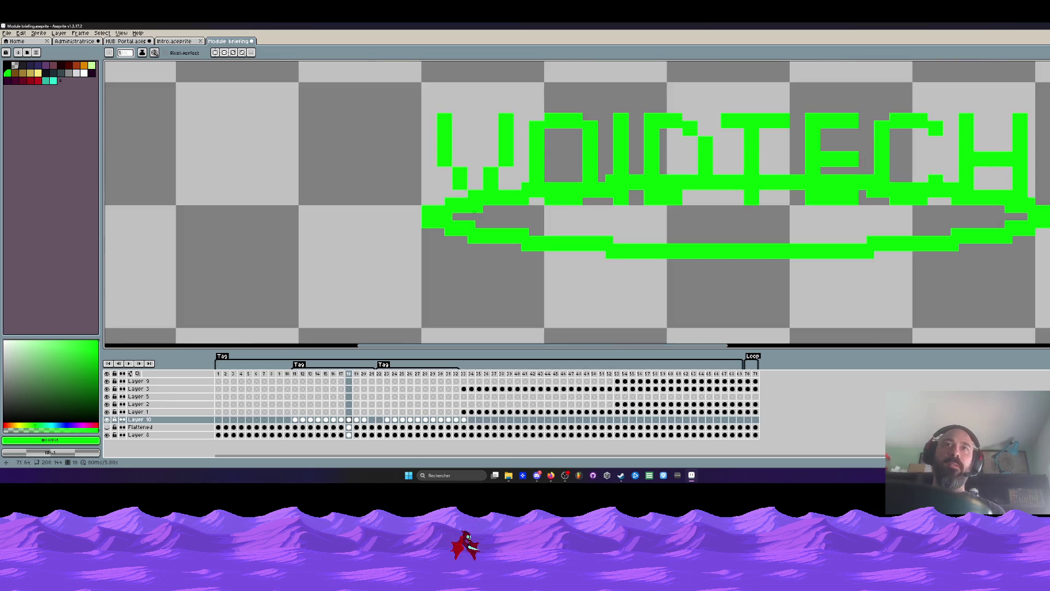
{"action": "scroll", "coordinate": [474, 212], "scroll_direction": "down", "scroll_amount": 1}
Step: Flip between frames 17 and 18 to compare the logo, then land on frame 19
{"action": "key", "text": "Left"}
{"action": "key", "text": "Right"}
{"action": "key", "text": "Left"}
{"action": "key", "text": "Right"}
{"action": "key", "text": "Left"}
{"action": "key", "text": "Right"}
{"action": "scroll", "coordinate": [473, 204], "scroll_direction": "up", "scroll_amount": 1}
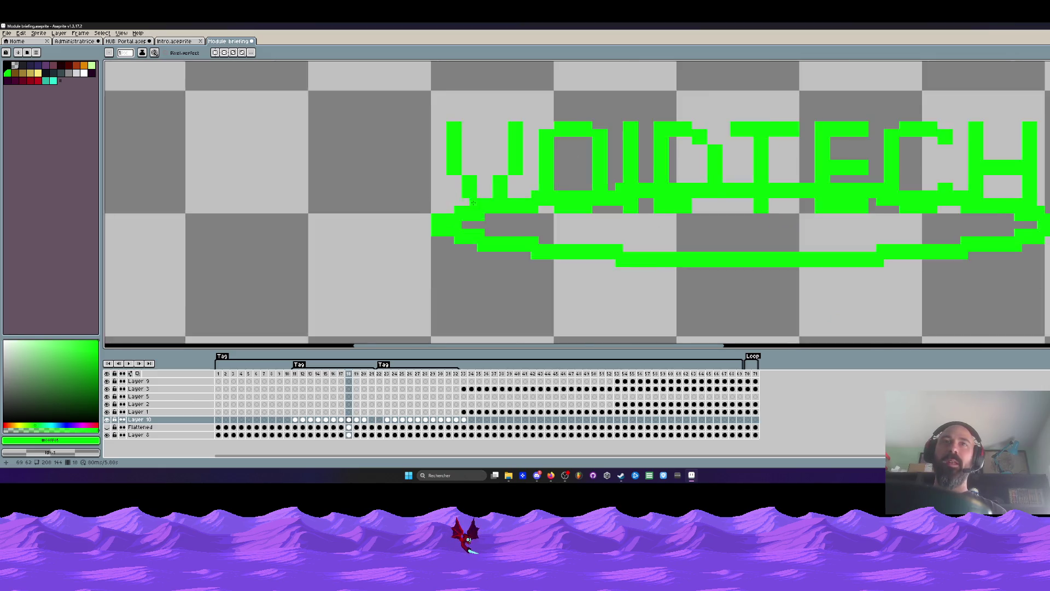
{"action": "scroll", "coordinate": [473, 203], "scroll_direction": "up", "scroll_amount": 1}
{"action": "scroll", "coordinate": [475, 201], "scroll_direction": "down", "scroll_amount": 3}
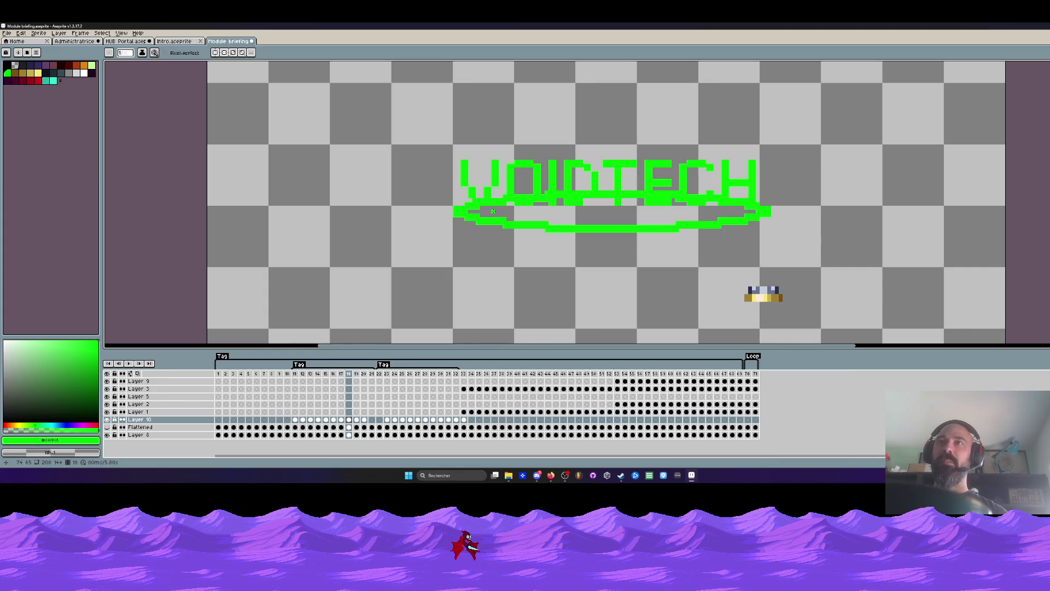
{"action": "key", "text": "Right"}
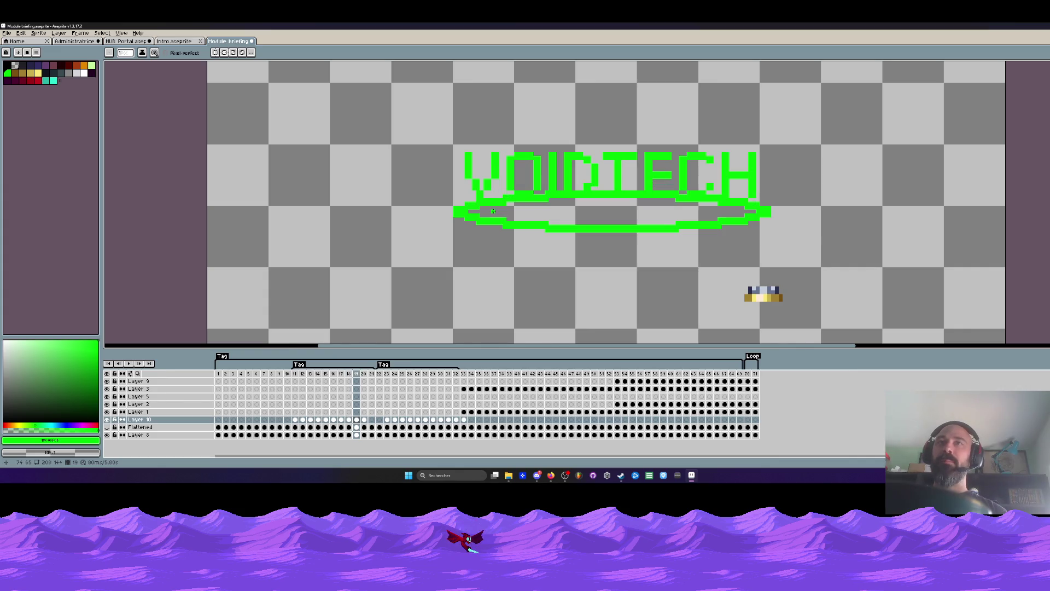
{"action": "scroll", "coordinate": [488, 209], "scroll_direction": "up", "scroll_amount": 1}
{"action": "scroll", "coordinate": [476, 197], "scroll_direction": "up", "scroll_amount": 1}
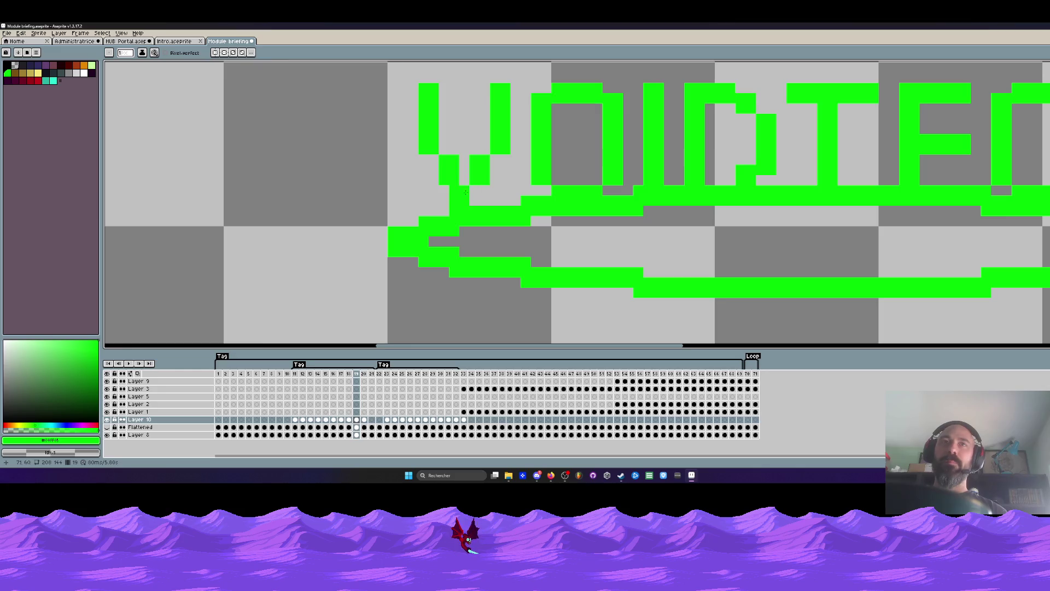
Step: Marquee-select the V's left stroke in frame 19 and nudge it one pixel up-left
{"action": "key", "text": "m"}
{"action": "mouse_move", "coordinate": [397, 71]}
{"action": "left_mouse_down"}
{"action": "mouse_move", "coordinate": [471, 186]}
{"action": "mouse_move", "coordinate": [448, 175]}
{"action": "left_mouse_up"}
{"action": "scroll", "coordinate": [450, 178], "scroll_direction": "down", "scroll_amount": 1}
{"action": "scroll", "coordinate": [501, 192], "scroll_direction": "down", "scroll_amount": 2}
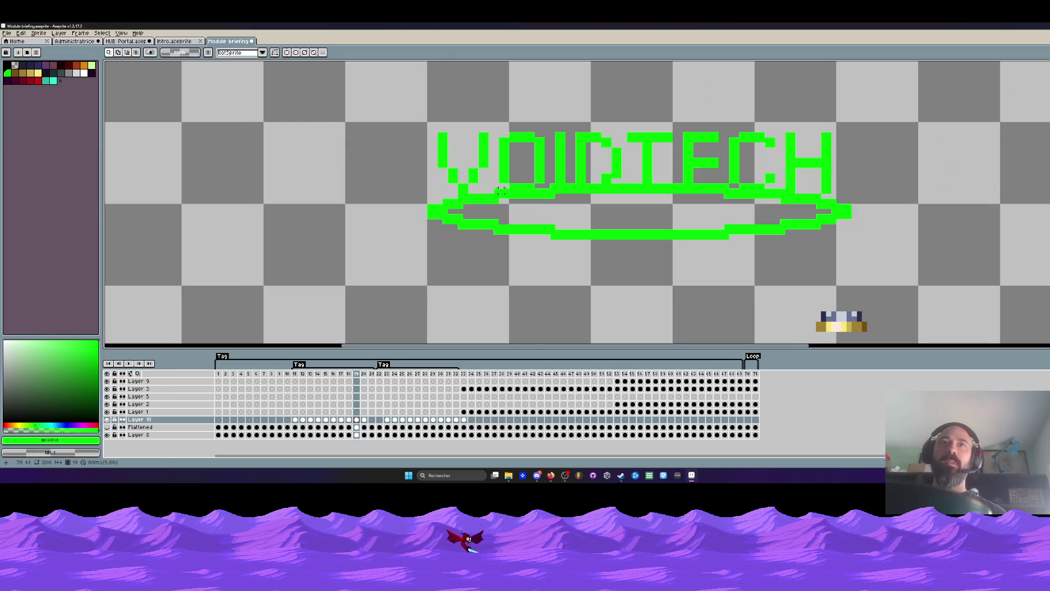
{"action": "key", "text": "i"}
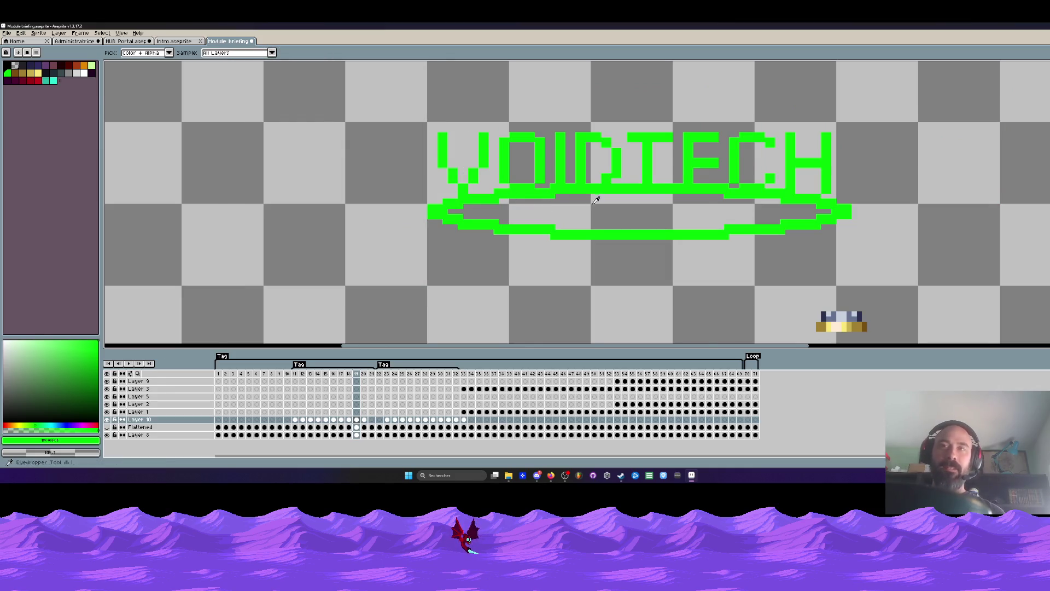
{"action": "scroll", "coordinate": [594, 204], "scroll_direction": "up", "scroll_amount": 1}
{"action": "scroll", "coordinate": [810, 147], "scroll_direction": "up", "scroll_amount": 1}
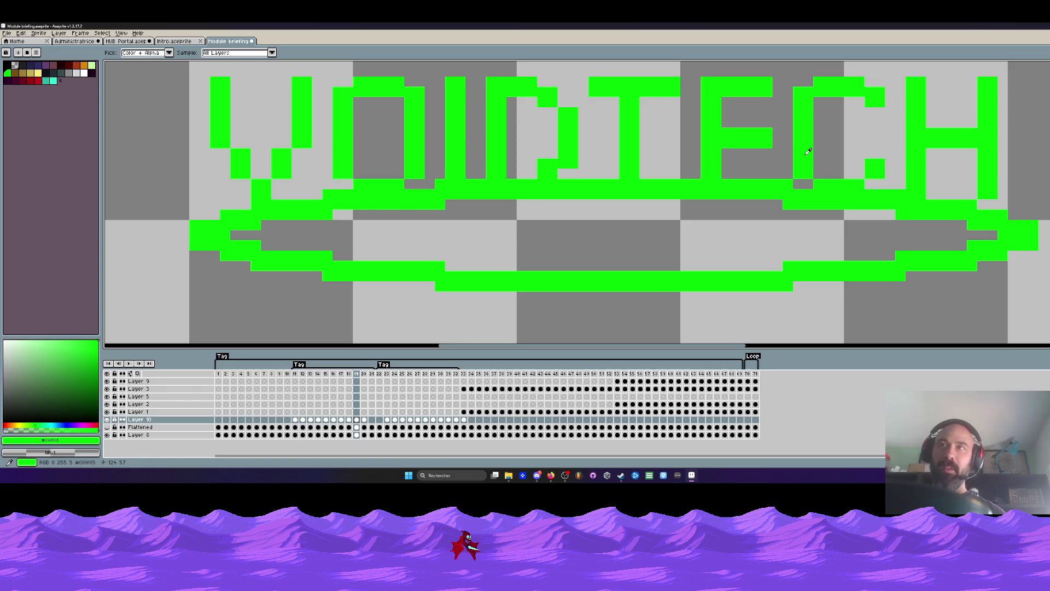
{"action": "key", "text": "b"}
{"action": "scroll", "coordinate": [798, 183], "scroll_direction": "down", "scroll_amount": 3}
{"action": "scroll", "coordinate": [745, 184], "scroll_direction": "up", "scroll_amount": 2}
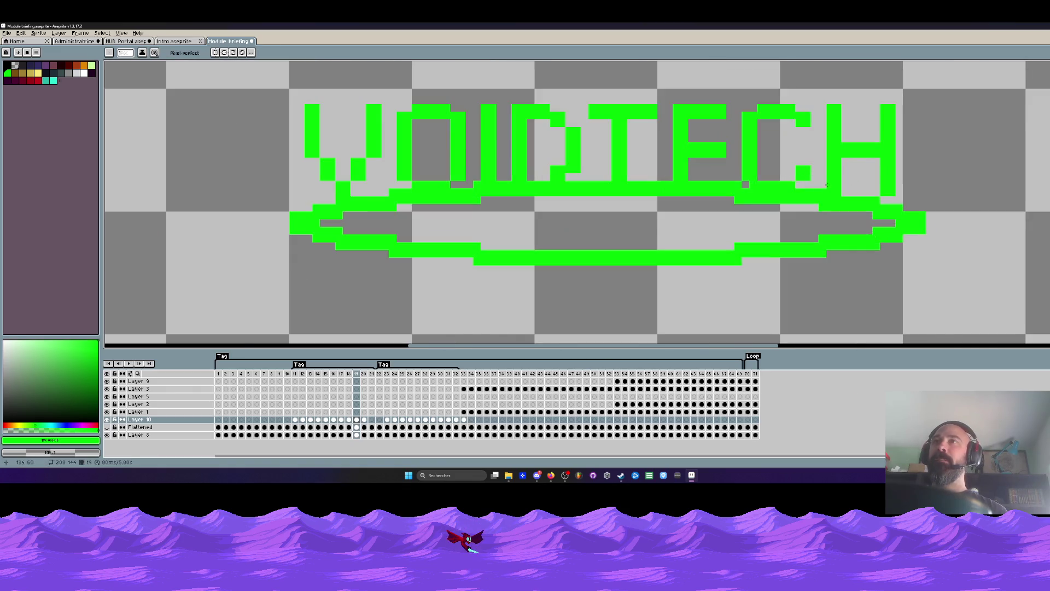
{"action": "scroll", "coordinate": [799, 172], "scroll_direction": "up", "scroll_amount": 1}
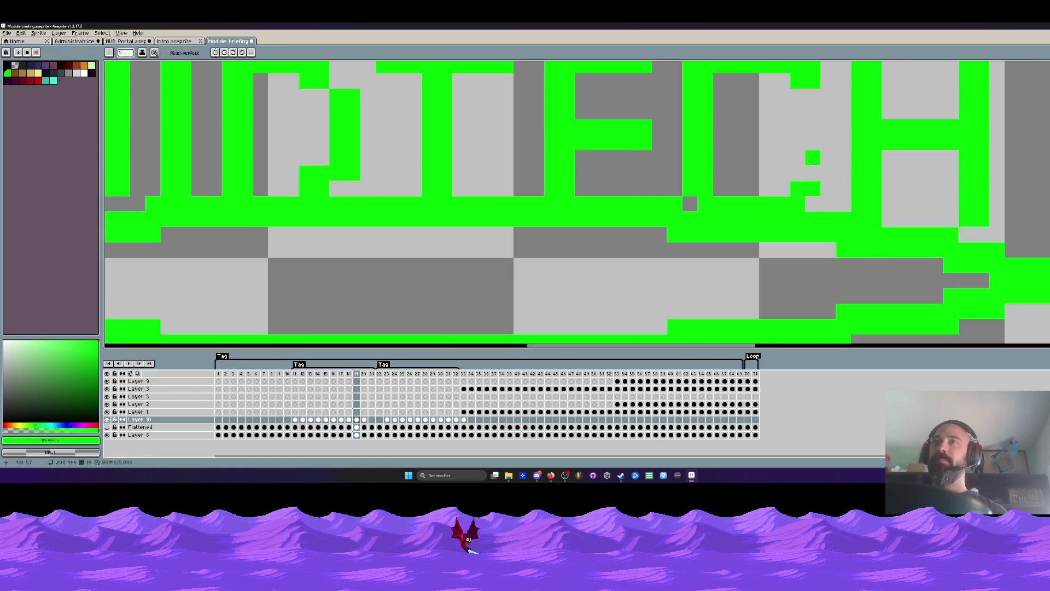
{"action": "scroll", "coordinate": [812, 159], "scroll_direction": "down", "scroll_amount": 2}
Step: Flip through frames 18–20 to confirm the V stroke now matches its neighbours
{"action": "key", "text": "Left"}
{"action": "key", "text": "Right"}
{"action": "key", "text": "Right"}
{"action": "scroll", "coordinate": [820, 172], "scroll_direction": "up", "scroll_amount": 2}
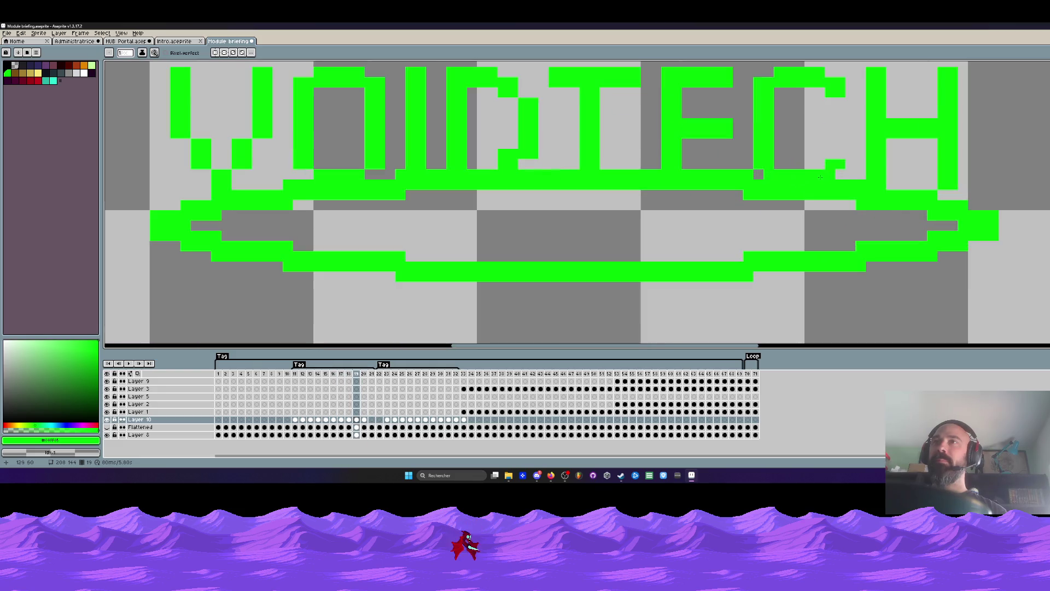
{"action": "scroll", "coordinate": [838, 169], "scroll_direction": "down", "scroll_amount": 2}
{"action": "key", "text": "Right"}
{"action": "key", "text": "Left"}
{"action": "key", "text": "Right"}
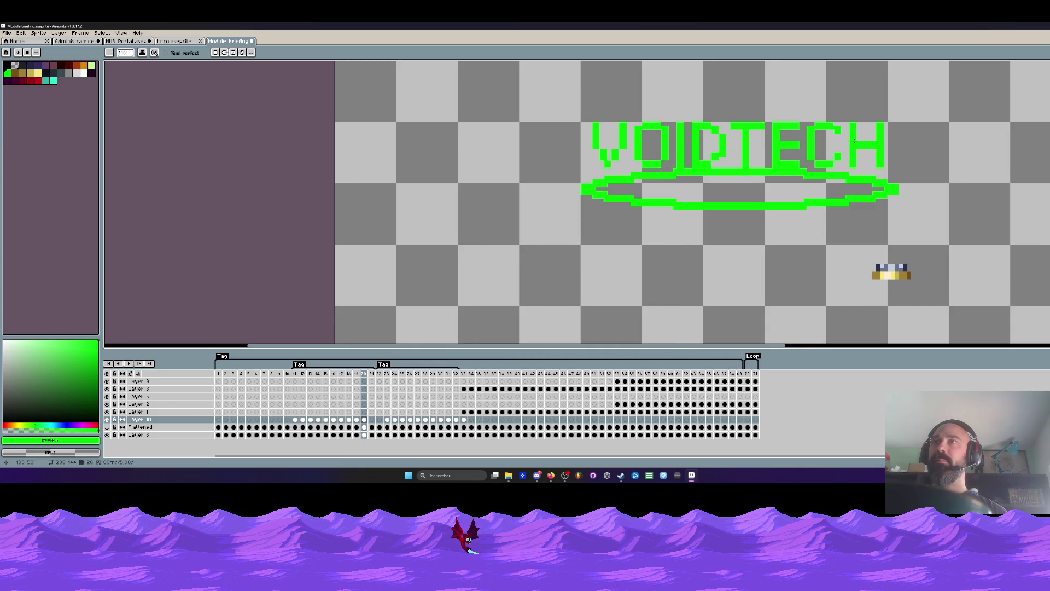
{"action": "scroll", "coordinate": [809, 164], "scroll_direction": "up", "scroll_amount": 2}
{"action": "scroll", "coordinate": [839, 150], "scroll_direction": "down", "scroll_amount": 2}
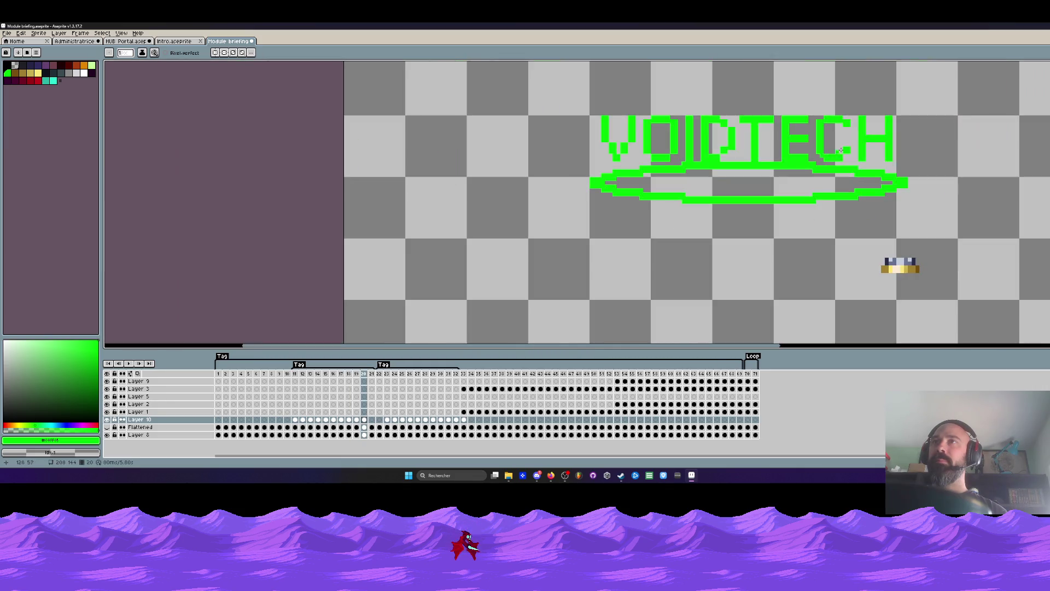
{"action": "scroll", "coordinate": [839, 151], "scroll_direction": "up", "scroll_amount": 2}
{"action": "scroll", "coordinate": [860, 164], "scroll_direction": "down", "scroll_amount": 2}
{"action": "scroll", "coordinate": [859, 163], "scroll_direction": "up", "scroll_amount": 2}
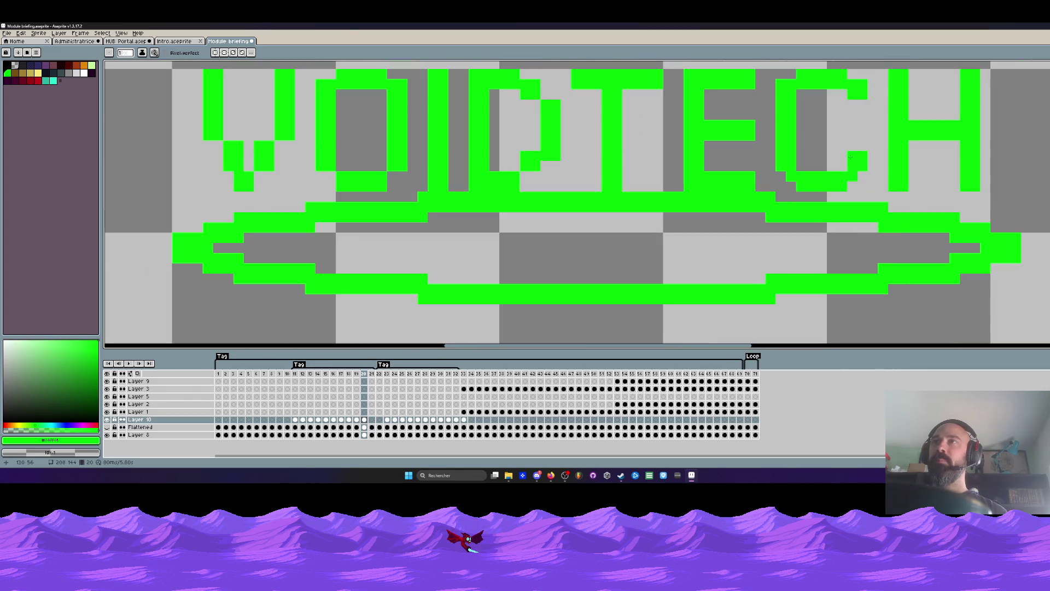
{"action": "scroll", "coordinate": [864, 168], "scroll_direction": "down", "scroll_amount": 2}
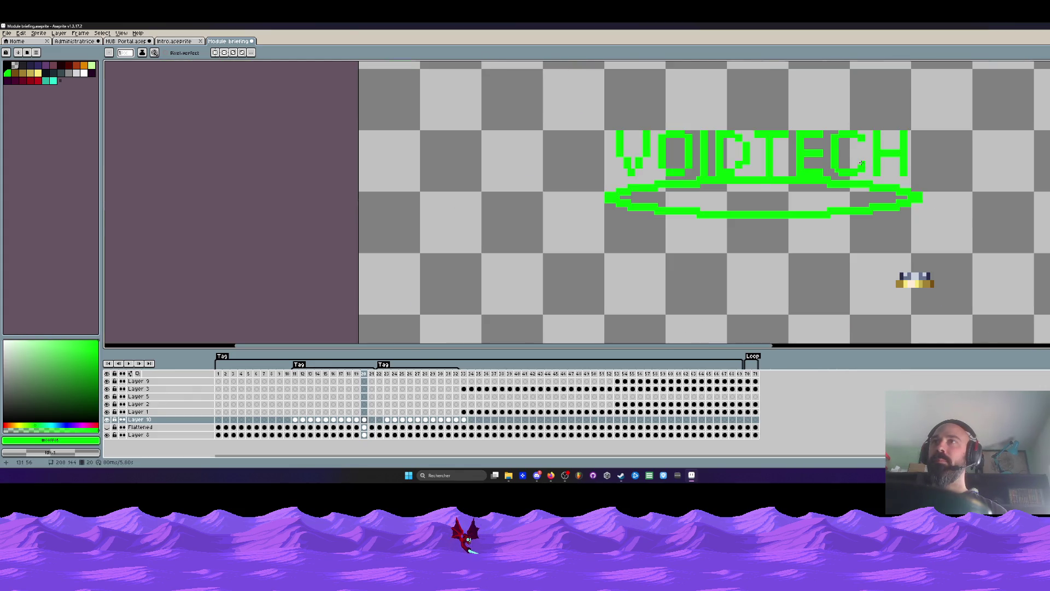
{"action": "scroll", "coordinate": [862, 168], "scroll_direction": "up", "scroll_amount": 2}
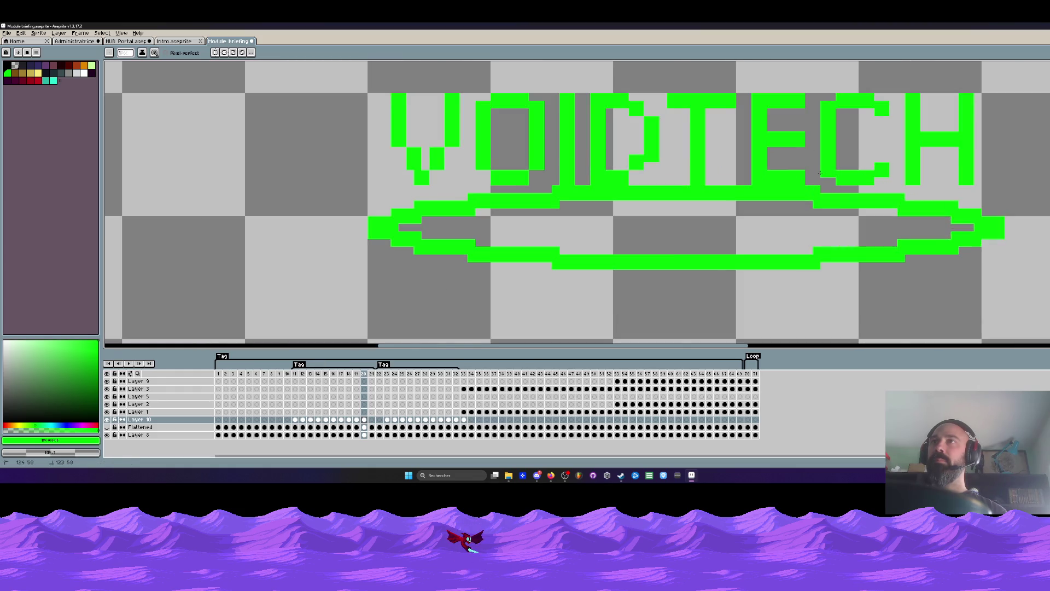
{"action": "scroll", "coordinate": [820, 172], "scroll_direction": "down", "scroll_amount": 2}
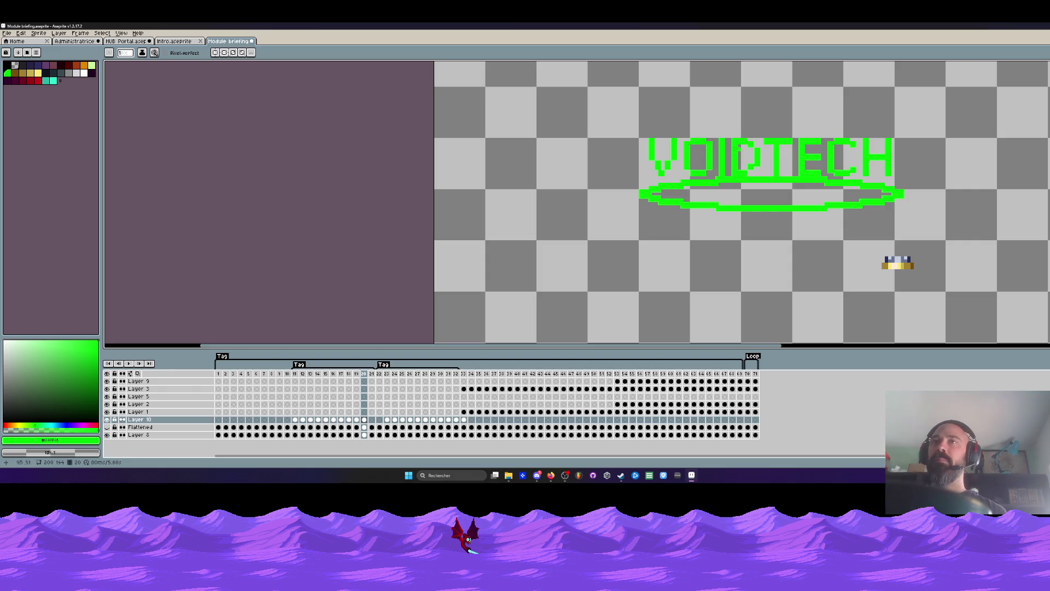
{"action": "key", "text": "Left"}
{"action": "key", "text": "Right"}
{"action": "scroll", "coordinate": [658, 168], "scroll_direction": "up", "scroll_amount": 2}
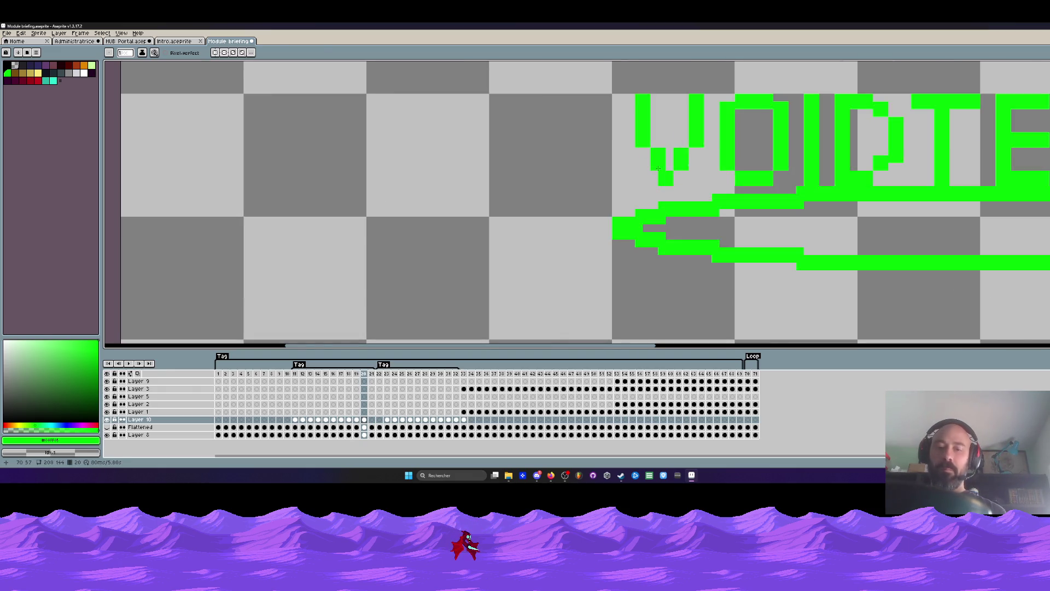
{"action": "key", "text": "m"}
{"action": "mouse_move", "coordinate": [617, 84]}
{"action": "left_mouse_down"}
{"action": "mouse_move", "coordinate": [667, 172]}
{"action": "mouse_move", "coordinate": [646, 162]}
{"action": "left_mouse_up"}
{"action": "key", "text": "Return"}
{"action": "scroll", "coordinate": [597, 182], "scroll_direction": "down", "scroll_amount": 2}
{"action": "key", "text": "Left"}
{"action": "key", "text": "Left"}
{"action": "key", "text": "Right"}
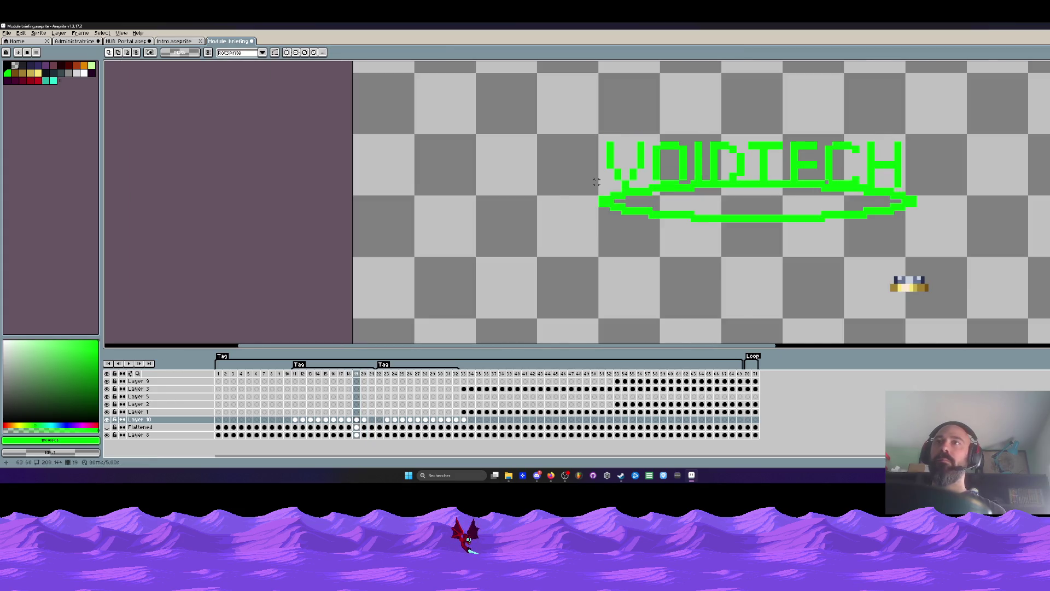
{"action": "key", "text": "Right"}
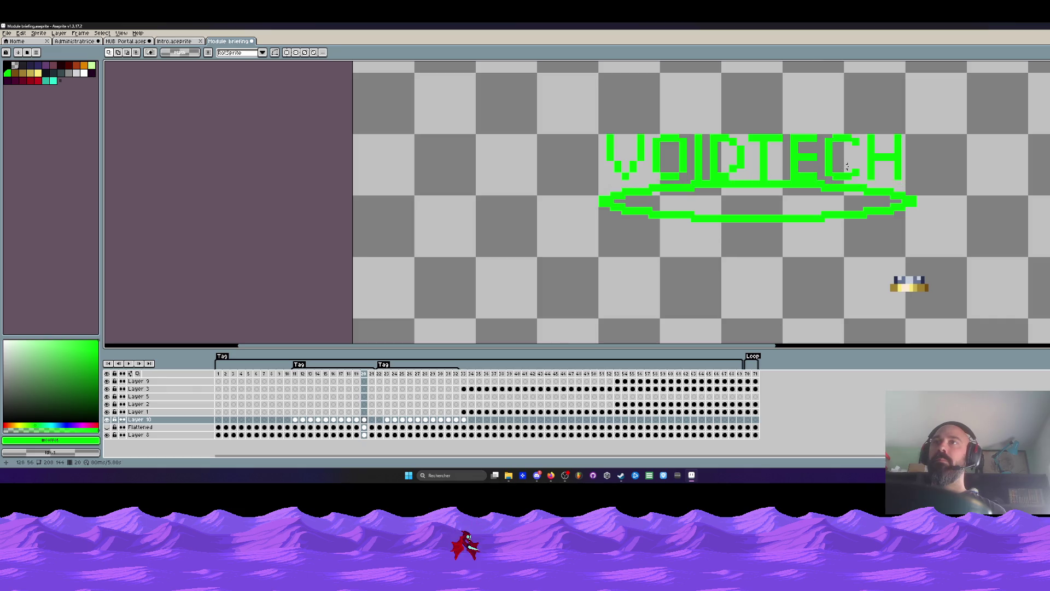
{"action": "scroll", "coordinate": [834, 174], "scroll_direction": "up", "scroll_amount": 2}
{"action": "key", "text": "Right"}
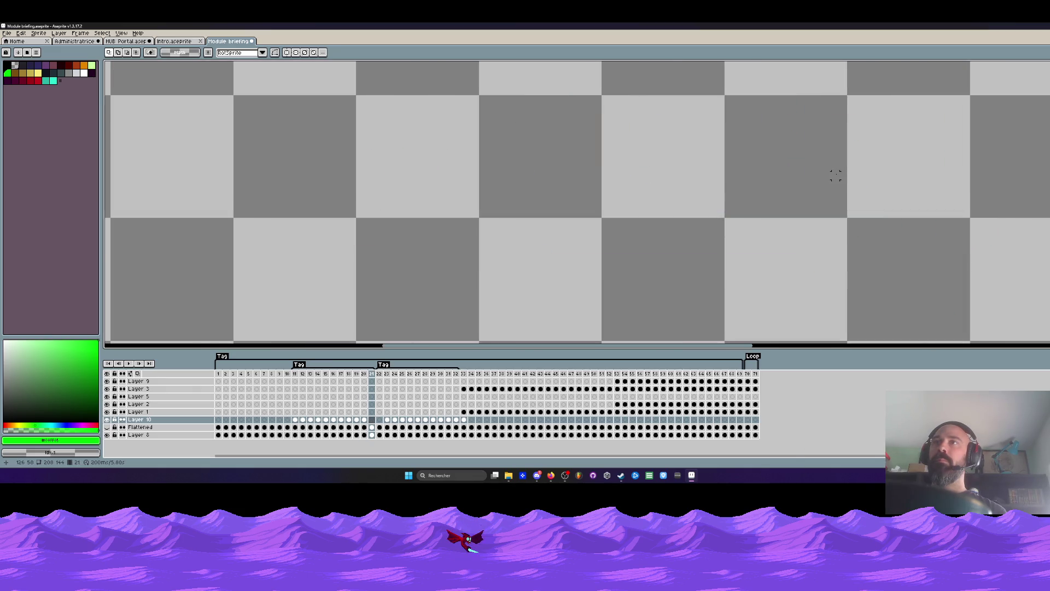
{"action": "key", "text": "Left"}
{"action": "key", "text": "Left"}
{"action": "key", "text": "Right"}
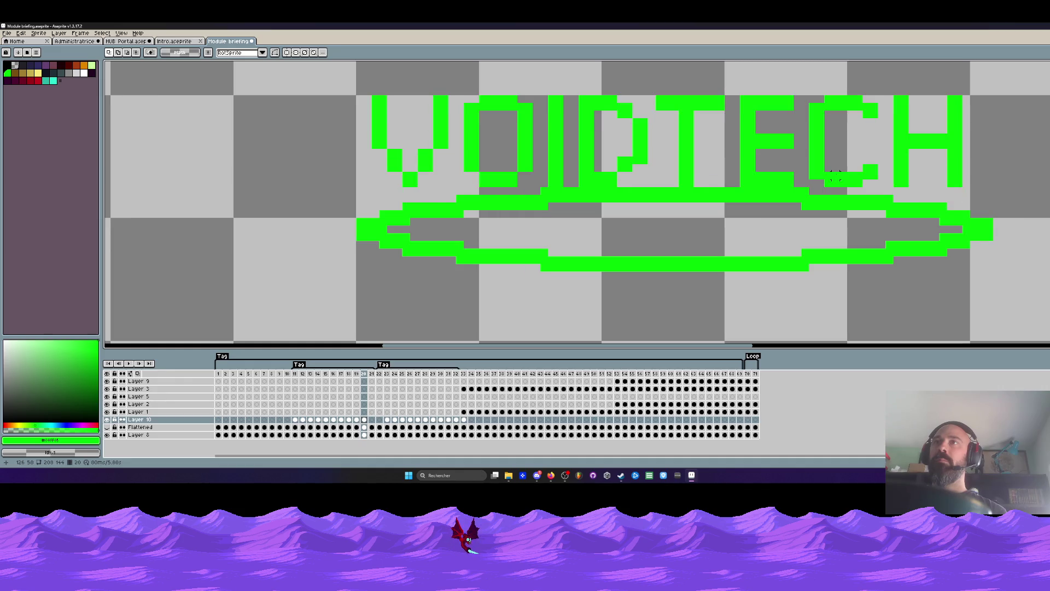
{"action": "key", "text": "Left"}
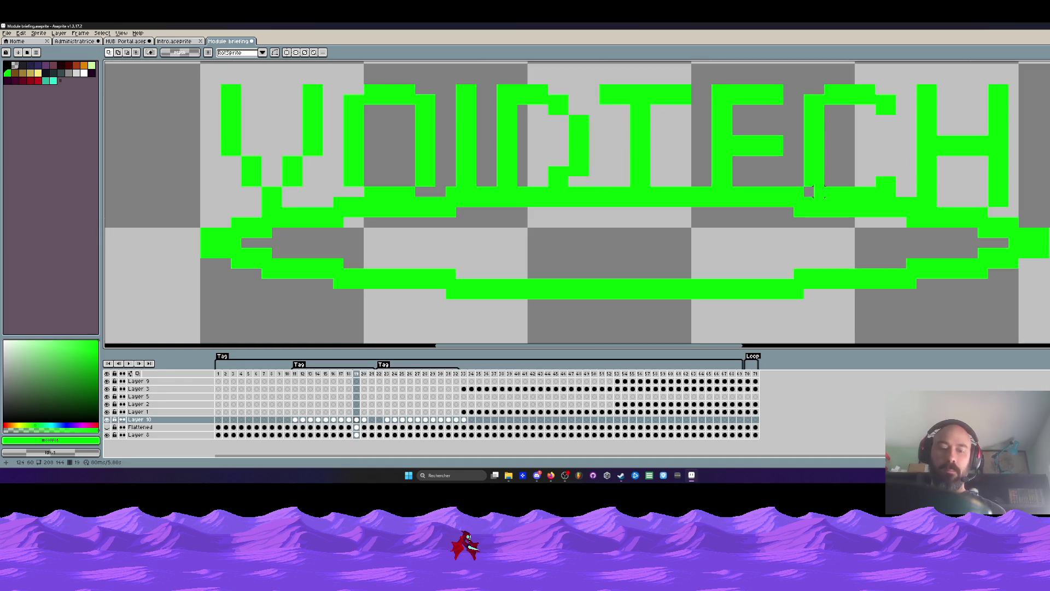
{"action": "scroll", "coordinate": [819, 182], "scroll_direction": "down", "scroll_amount": 2}
{"action": "key", "text": "Left"}
{"action": "key", "text": "Right"}
{"action": "key", "text": "Right"}
{"action": "key", "text": "Left"}
{"action": "scroll", "coordinate": [819, 171], "scroll_direction": "up", "scroll_amount": 1}
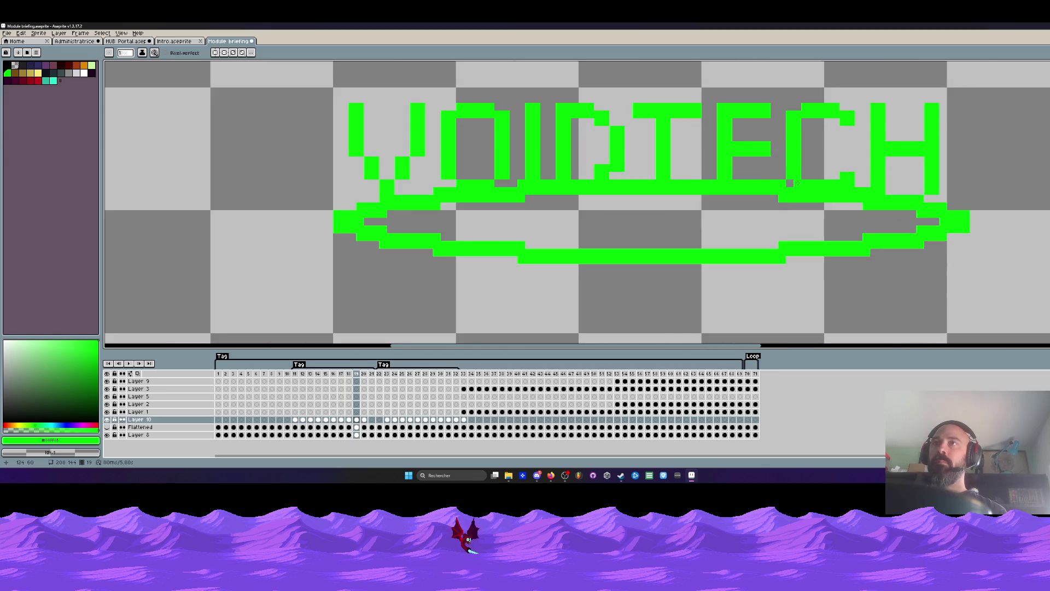
{"action": "scroll", "coordinate": [790, 181], "scroll_direction": "down", "scroll_amount": 1}
{"action": "key", "text": "Left"}
{"action": "key", "text": "Right"}
{"action": "scroll", "coordinate": [694, 166], "scroll_direction": "up", "scroll_amount": 1}
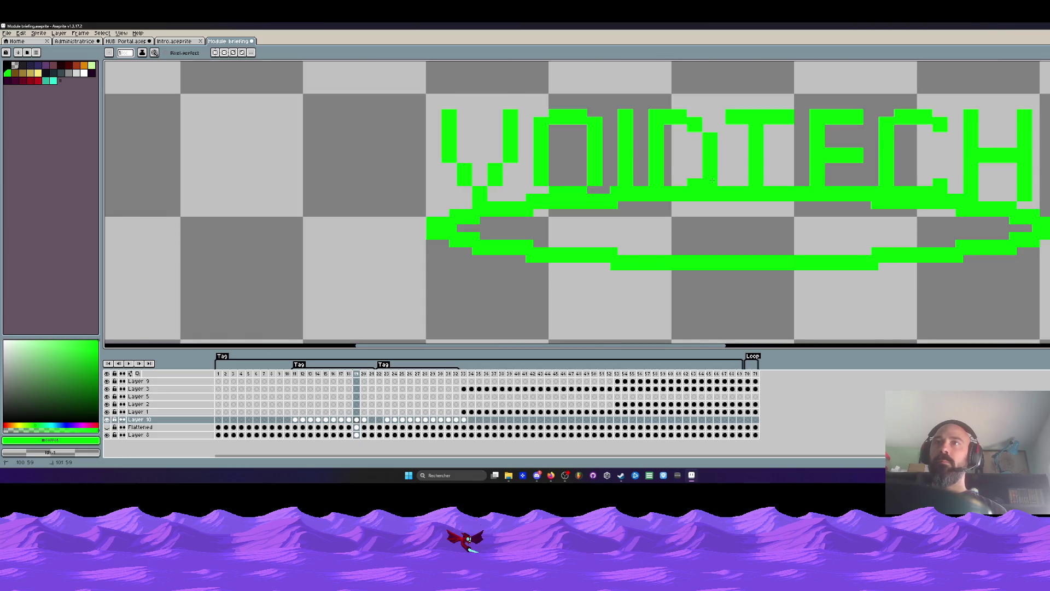
{"action": "scroll", "coordinate": [689, 122], "scroll_direction": "down", "scroll_amount": 1}
{"action": "key", "text": "Left"}
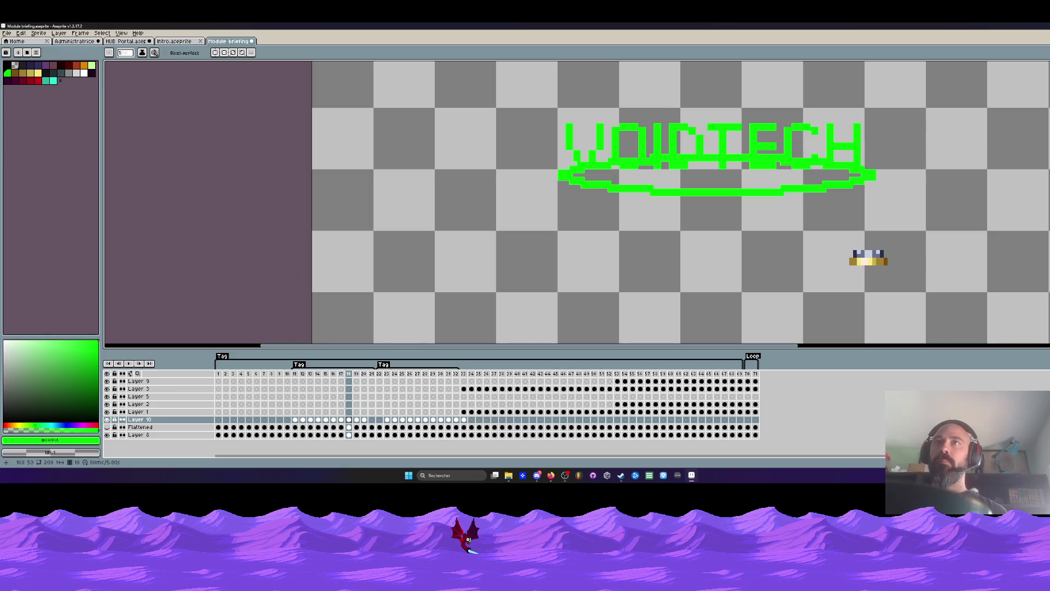
{"action": "key", "text": "Left"}
{"action": "key", "text": "Left"}
{"action": "key", "text": "Right"}
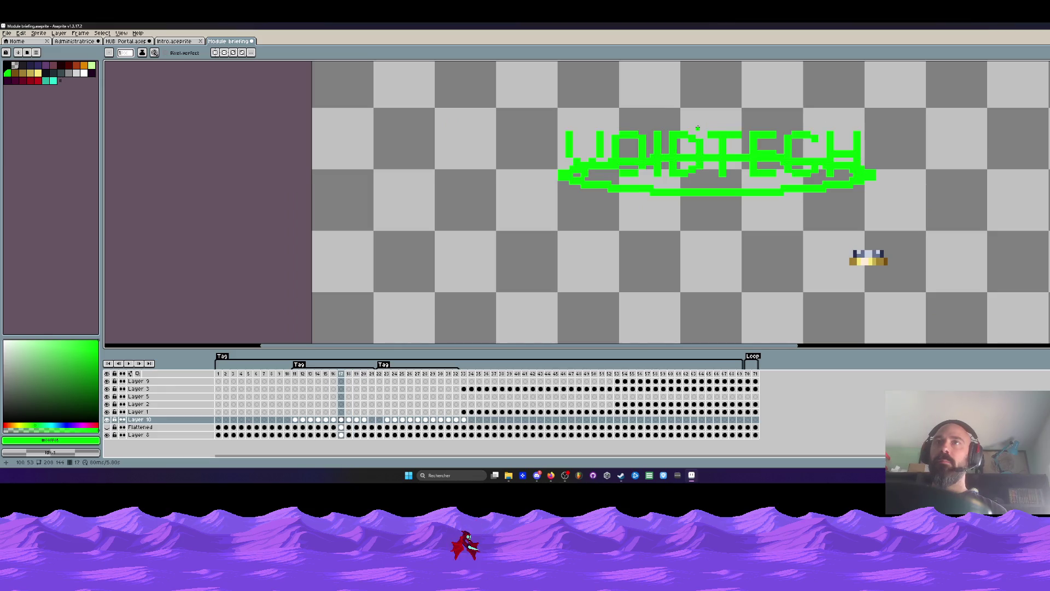
{"action": "key", "text": "Right"}
{"action": "scroll", "coordinate": [698, 128], "scroll_direction": "up", "scroll_amount": 3}
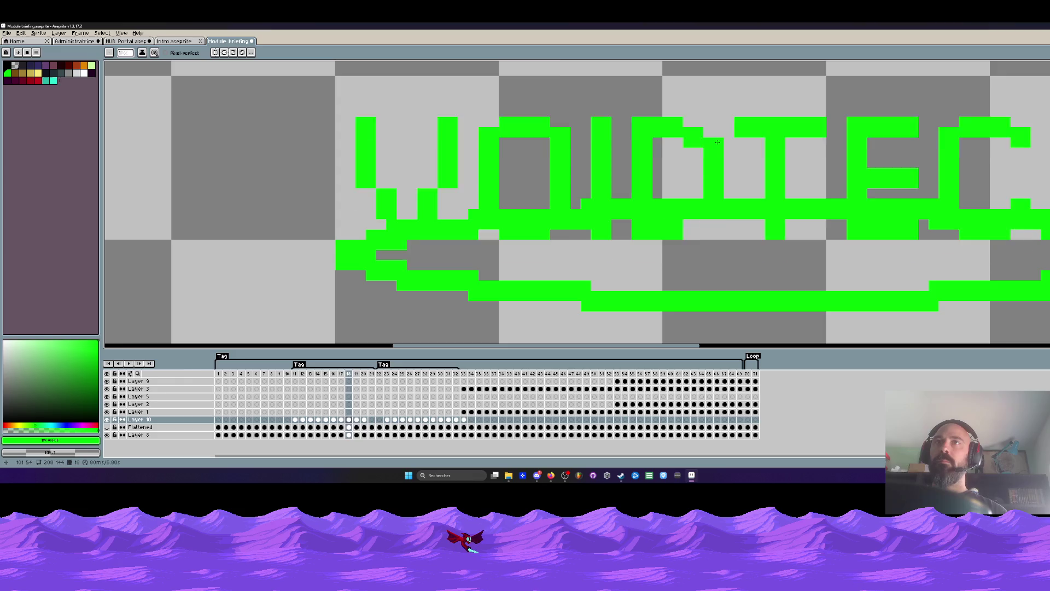
{"action": "scroll", "coordinate": [696, 222], "scroll_direction": "down", "scroll_amount": 3}
{"action": "key", "text": "Left"}
{"action": "key", "text": "Right"}
{"action": "key", "text": "Right"}
{"action": "scroll", "coordinate": [696, 176], "scroll_direction": "up", "scroll_amount": 2}
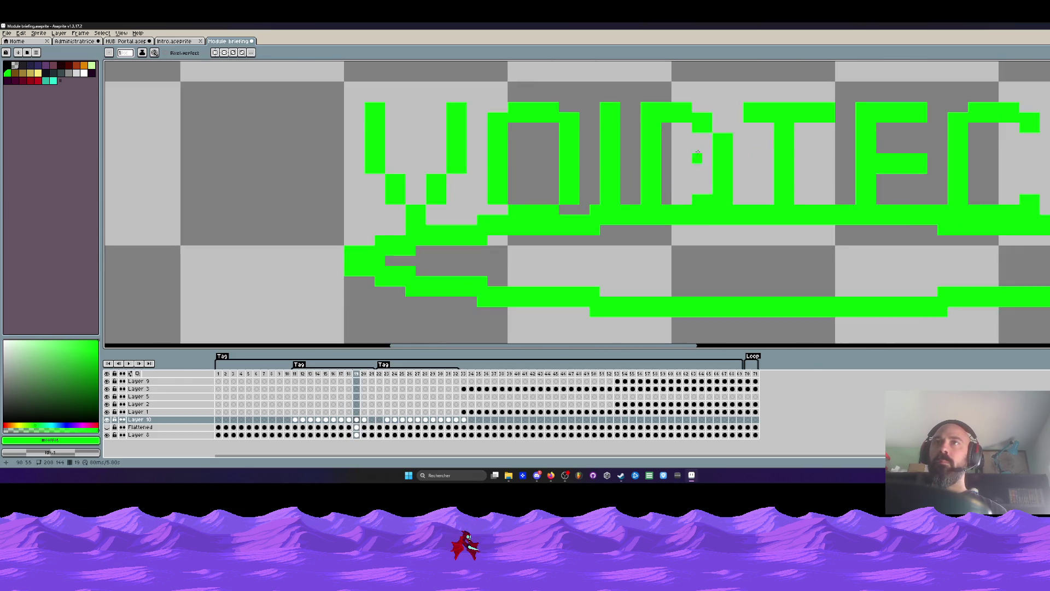
{"action": "scroll", "coordinate": [726, 127], "scroll_direction": "down", "scroll_amount": 2}
{"action": "key", "text": "Left"}
{"action": "key", "text": "Left"}
{"action": "key", "text": "Right"}
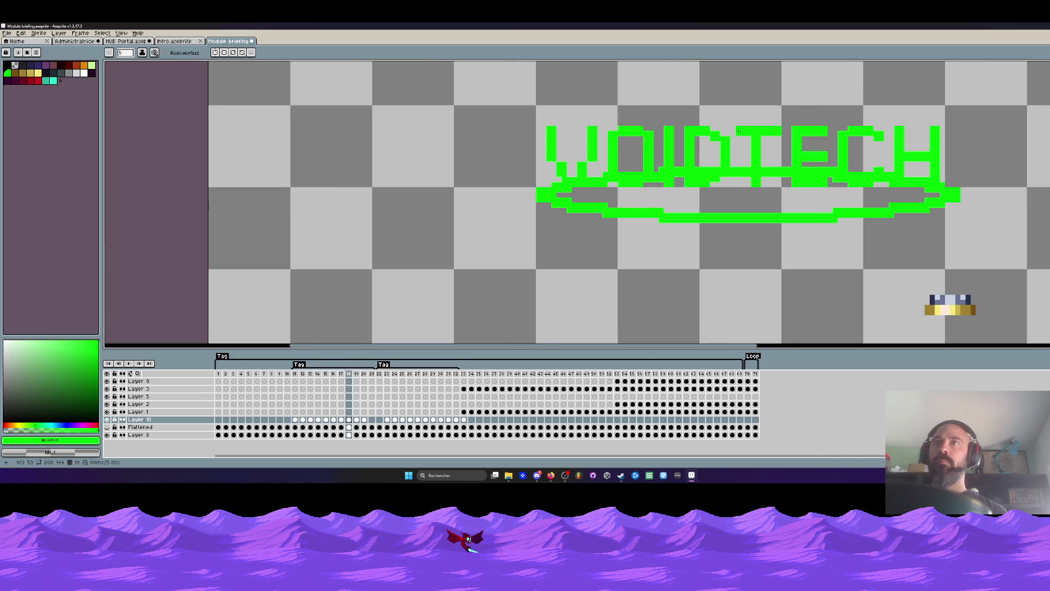
{"action": "key", "text": "Right"}
{"action": "key", "text": "Left"}
{"action": "key", "text": "Left"}
{"action": "key", "text": "Right"}
{"action": "key", "text": "Right"}
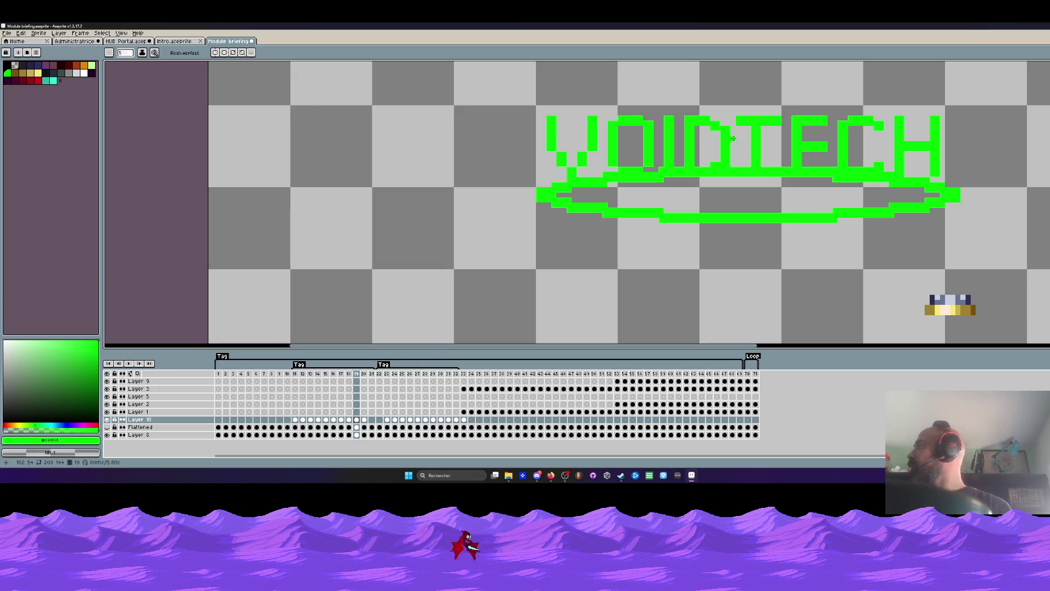
{"action": "scroll", "coordinate": [730, 140], "scroll_direction": "down", "scroll_amount": 1}
{"action": "key", "text": "Left"}
{"action": "key", "text": "Left"}
{"action": "key", "text": "Right"}
{"action": "key", "text": "Right"}
{"action": "key", "text": "Left"}
{"action": "key", "text": "Left"}
{"action": "key", "text": "Right"}
{"action": "key", "text": "Right"}
{"action": "key", "text": "Left"}
{"action": "key", "text": "Right"}
{"action": "key", "text": "Right"}
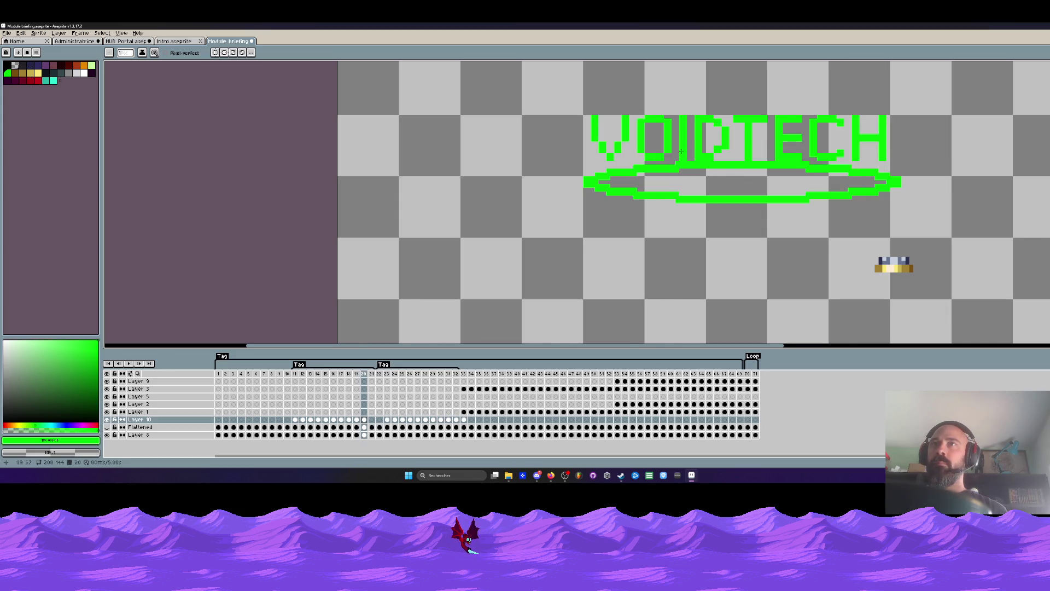
{"action": "scroll", "coordinate": [681, 151], "scroll_direction": "up", "scroll_amount": 2}
{"action": "scroll", "coordinate": [714, 147], "scroll_direction": "up", "scroll_amount": 2}
{"action": "scroll", "coordinate": [745, 141], "scroll_direction": "up", "scroll_amount": 1}
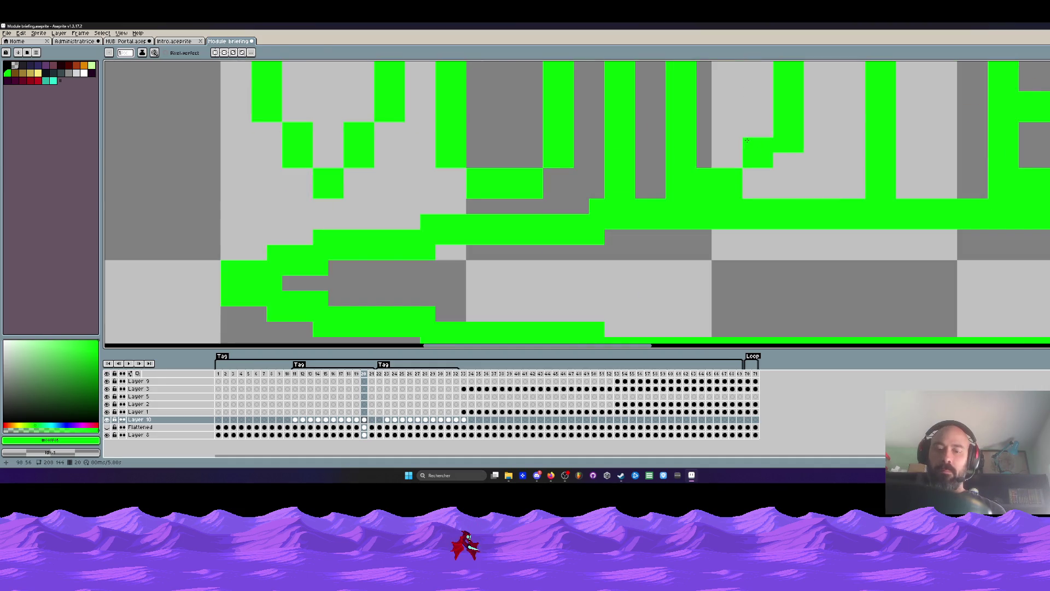
{"action": "scroll", "coordinate": [745, 141], "scroll_direction": "up", "scroll_amount": 1}
Step: Select the misplaced block of D pixels, shift it down into place and drop it
{"action": "left_click_drag", "start_coordinate": [737, 116], "coordinate": [822, 177]}
{"action": "left_click_drag", "start_coordinate": [800, 141], "coordinate": [806, 161]}
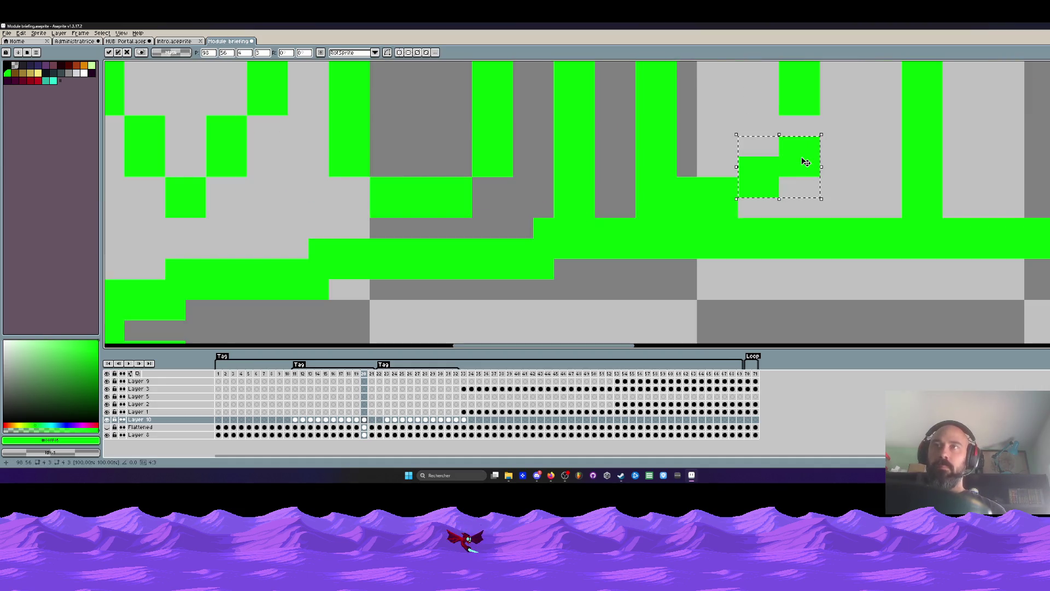
{"action": "key", "text": "ctrl+d"}
Step: Sample the logo's green, paint the two missing pixels into the letter, and play the animation
{"action": "key", "text": "i"}
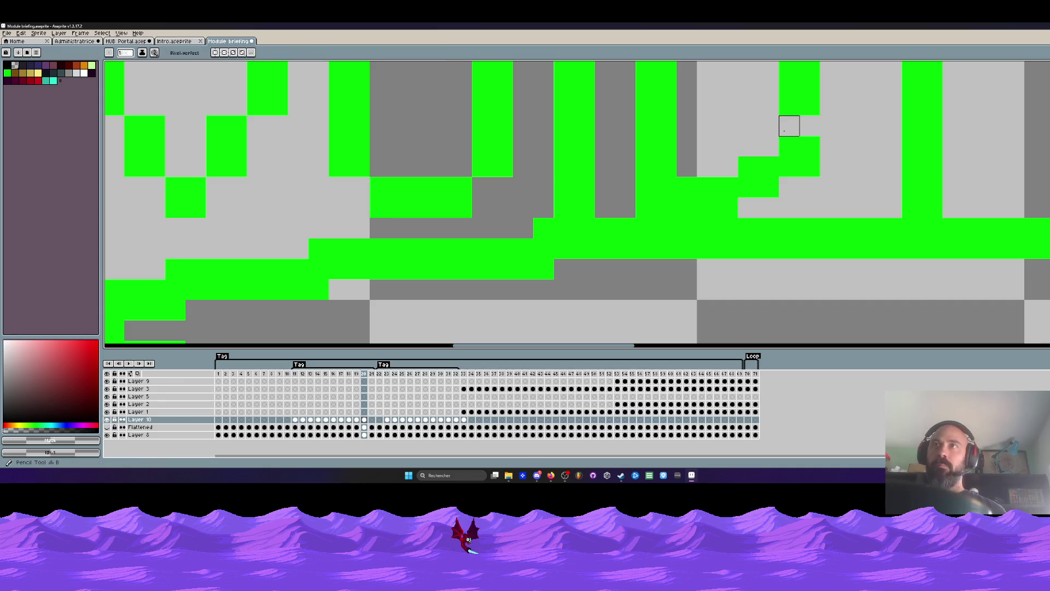
{"action": "left_click", "coordinate": [797, 100]}
{"action": "key", "text": "b"}
{"action": "left_click_drag", "start_coordinate": [789, 124], "coordinate": [810, 124]}
{"action": "scroll", "coordinate": [796, 101], "scroll_direction": "down", "scroll_amount": 2}
{"action": "scroll", "coordinate": [796, 100], "scroll_direction": "up", "scroll_amount": 1}
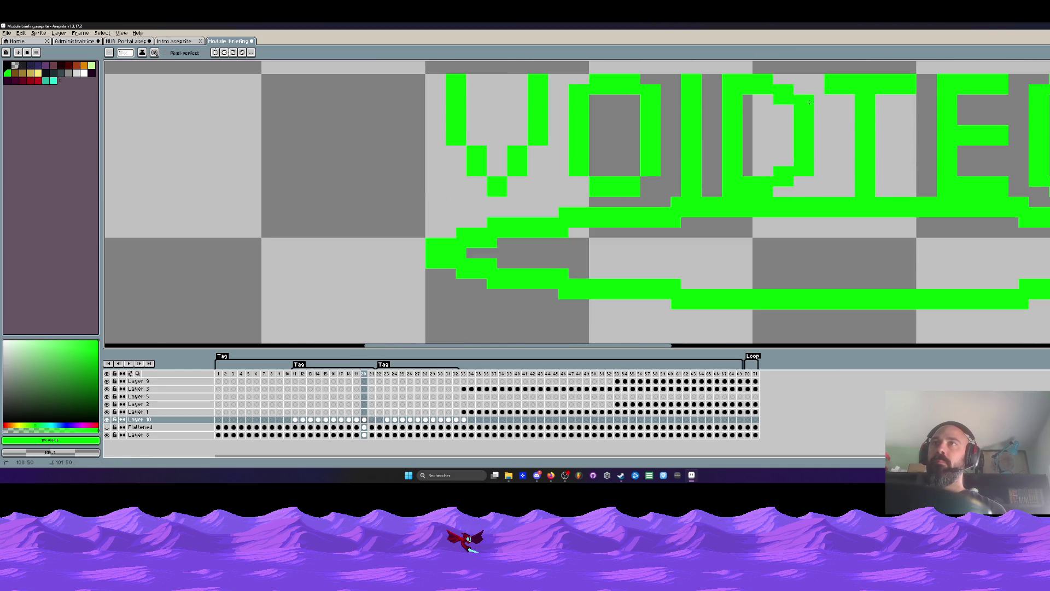
{"action": "scroll", "coordinate": [797, 100], "scroll_direction": "down", "scroll_amount": 3}
{"action": "key", "text": "Return"}
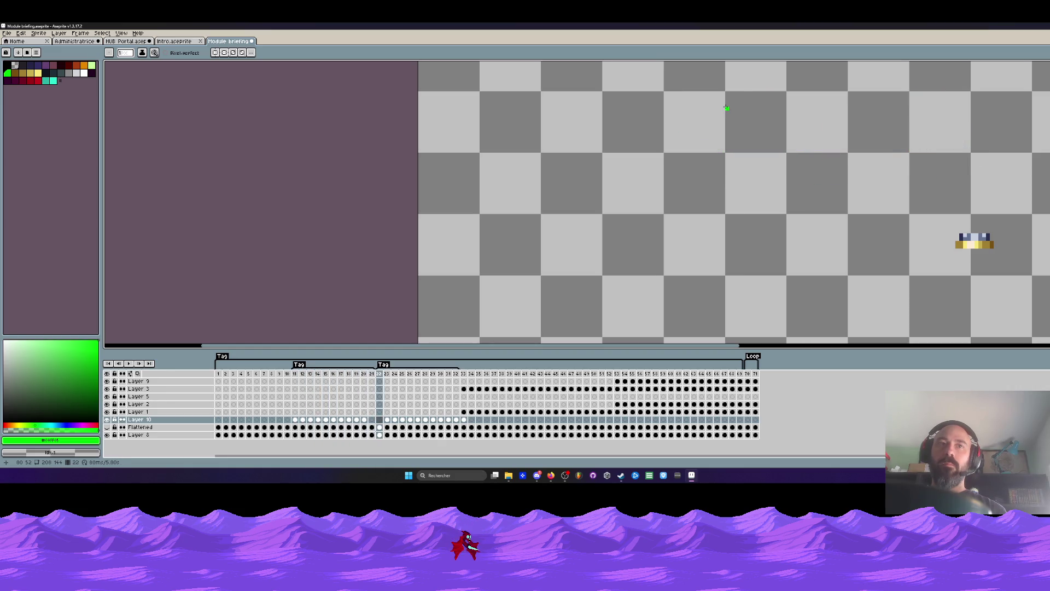
Step: Move to frame 23, unhide the Flattened layer and zoom out to show the whole cockpit scene
{"action": "left_click", "coordinate": [465, 421]}
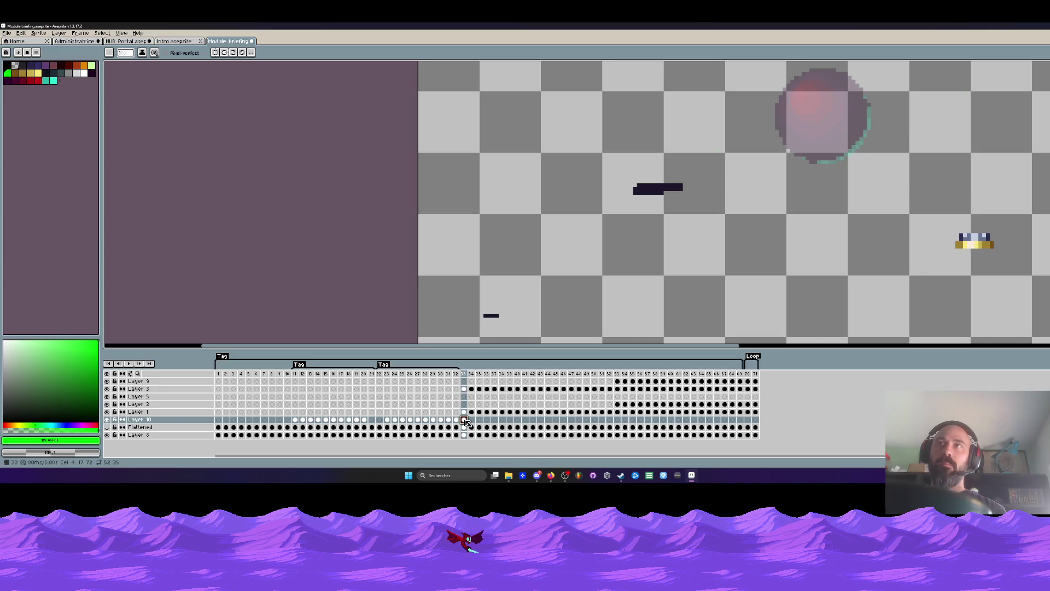
{"action": "left_click", "coordinate": [456, 421]}
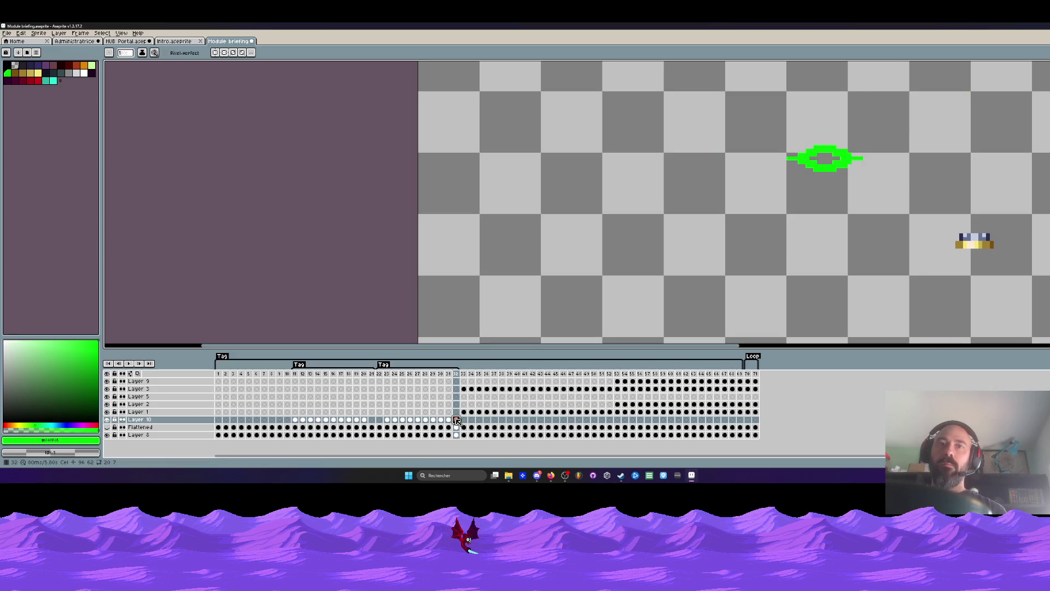
{"action": "left_click", "coordinate": [465, 374]}
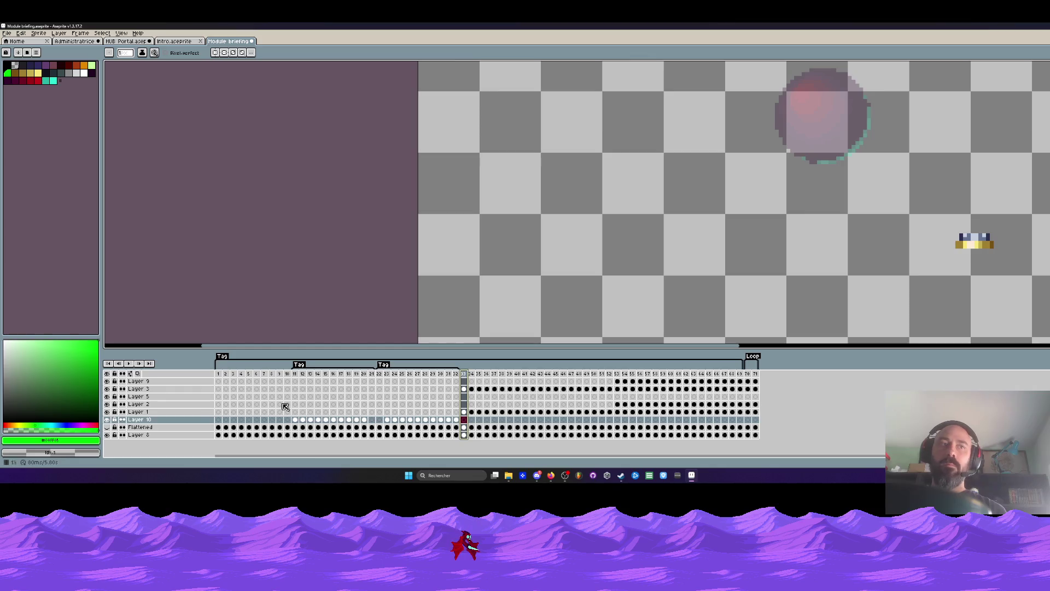
{"action": "left_click", "coordinate": [110, 432]}
{"action": "key", "text": "minus"}
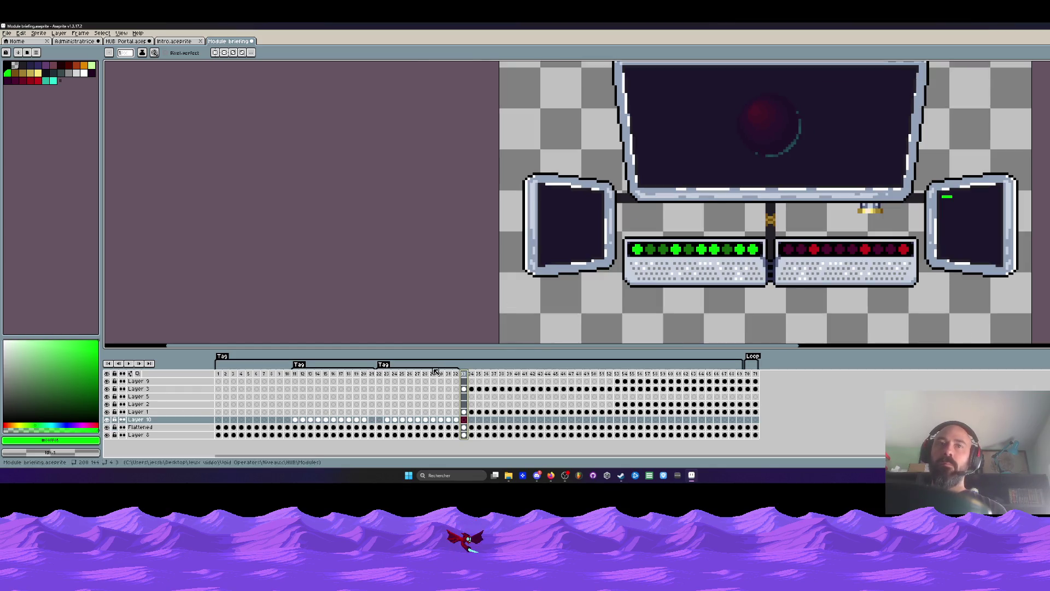
Step: Select the Layer 10 cels in frames 23–32 and delete them to clear the logo
{"action": "left_click_drag", "start_coordinate": [461, 375], "coordinate": [394, 383]}
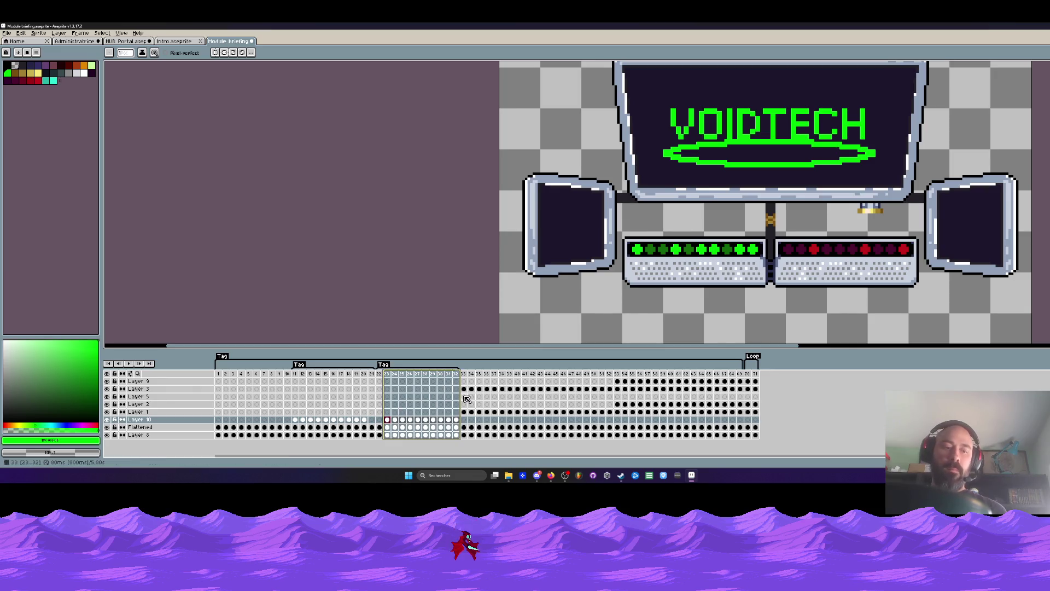
{"action": "left_click_drag", "start_coordinate": [458, 420], "coordinate": [393, 421]}
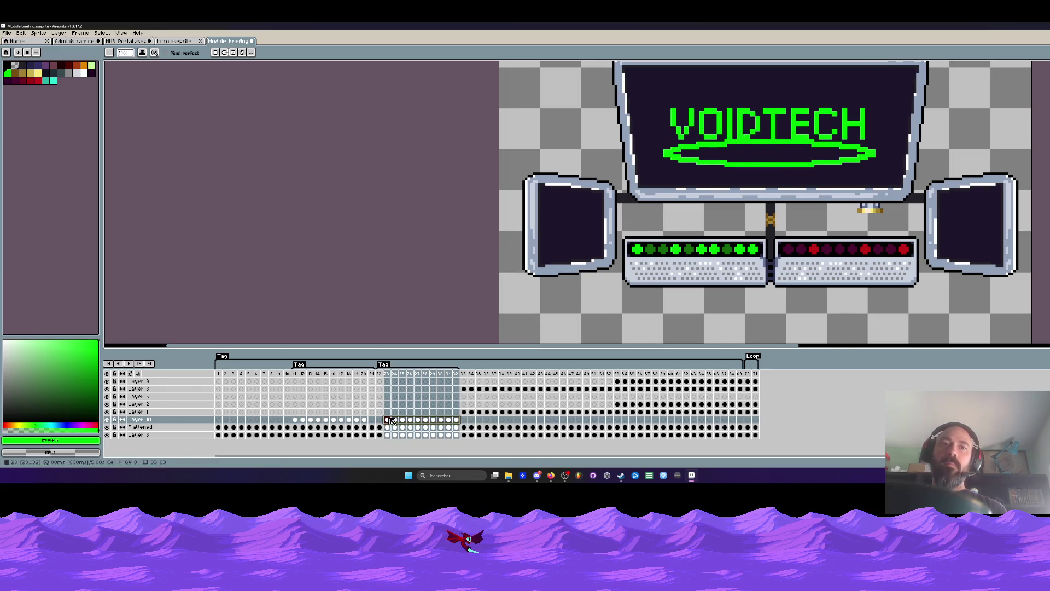
{"action": "key", "text": "Delete"}
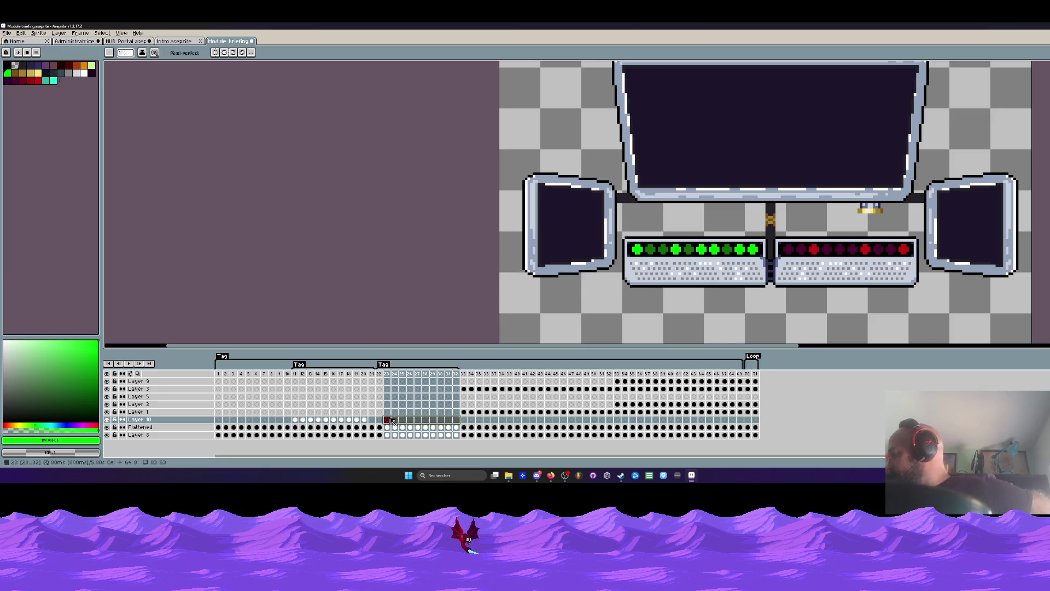